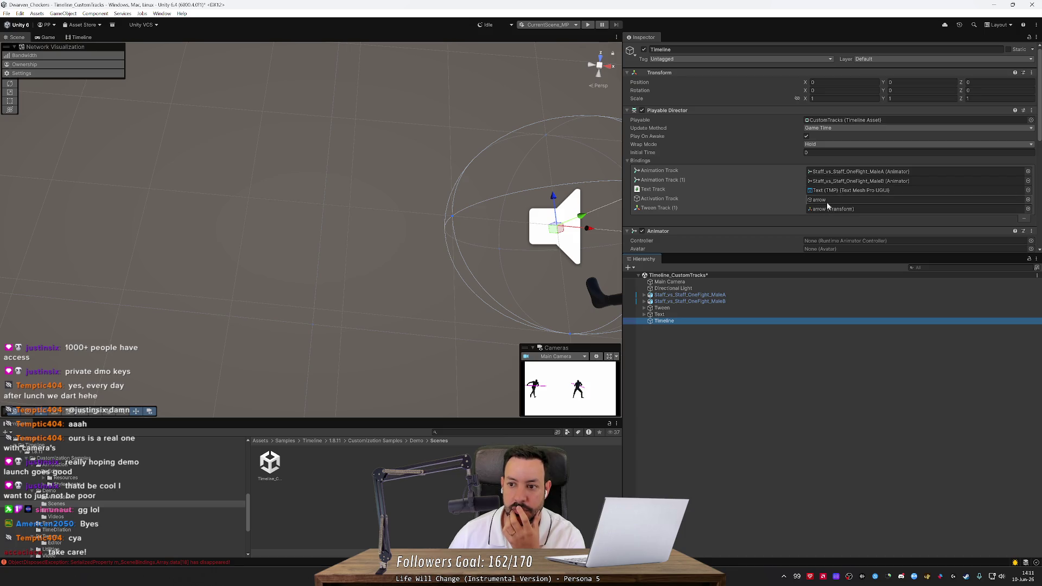
Step: Open the CustomTracks timeline asset from the Timelines folder in the Timeline window
double_click(833, 121)
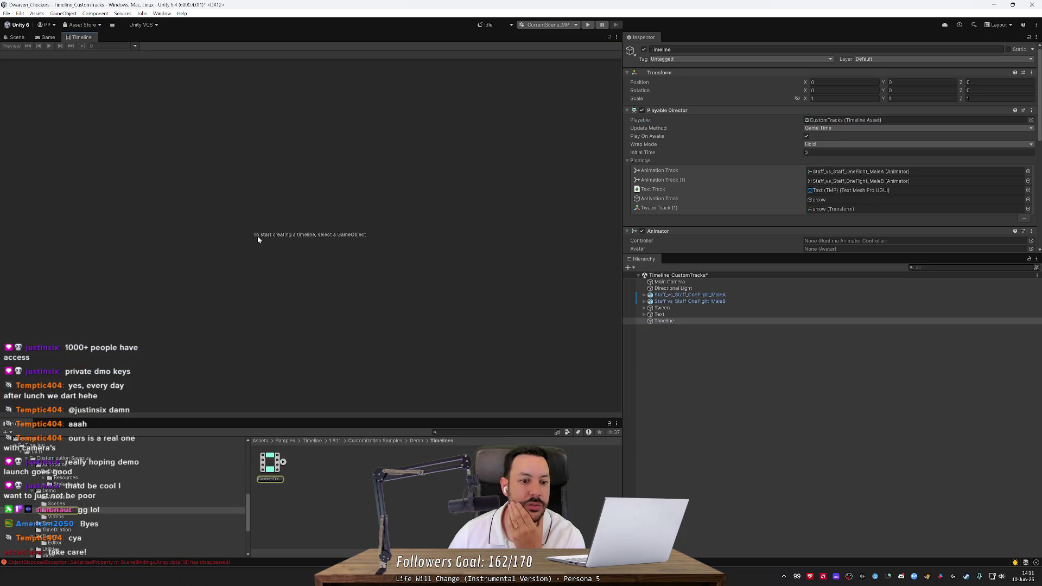
click(270, 464)
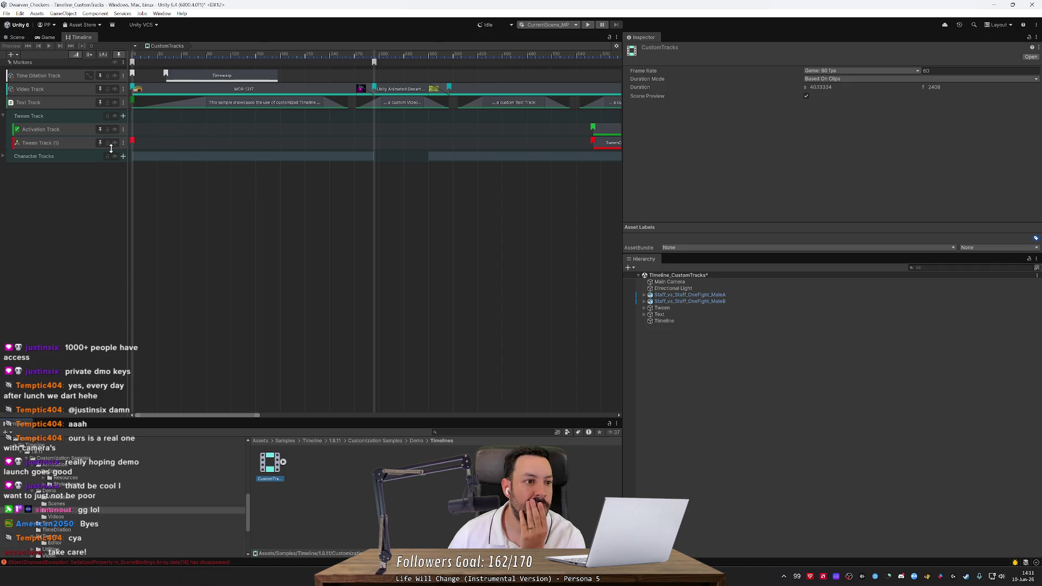
Step: Check the first annotation marker, then the red Custom Tween Track marker on Tween Track (1)
scroll(135, 74, up, 1)
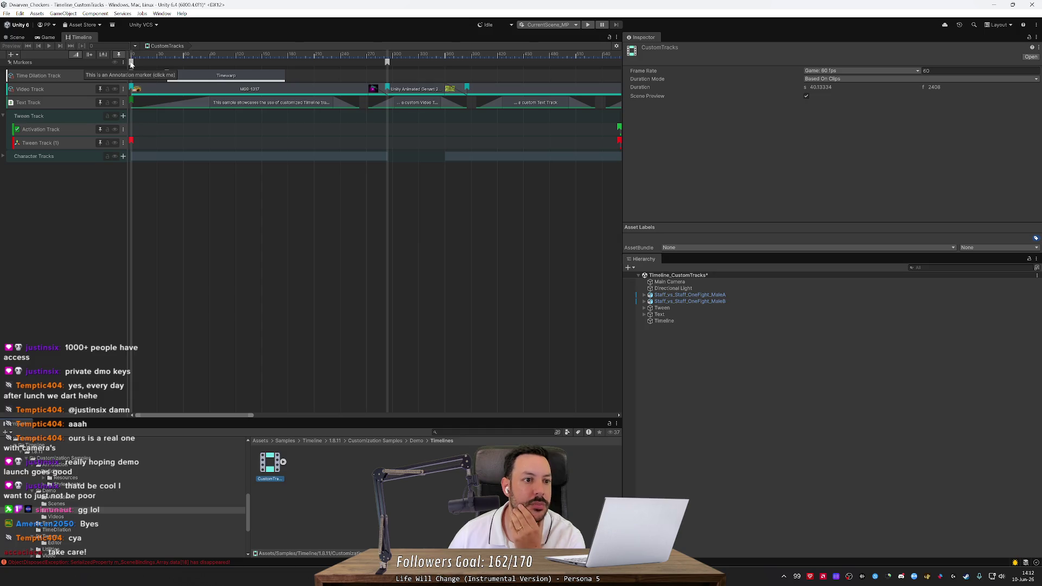
click(131, 63)
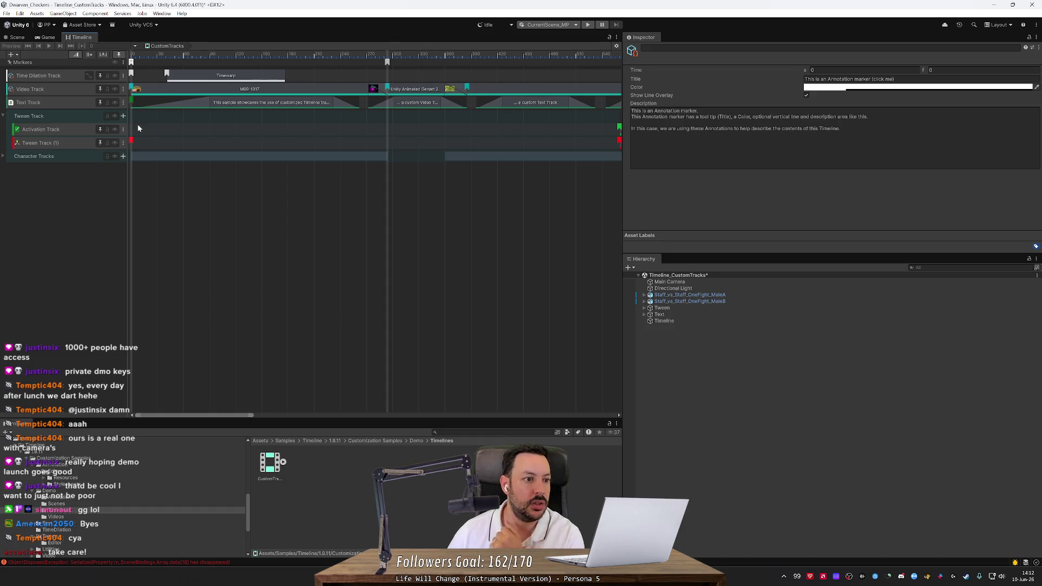
scroll(136, 133, up, 2)
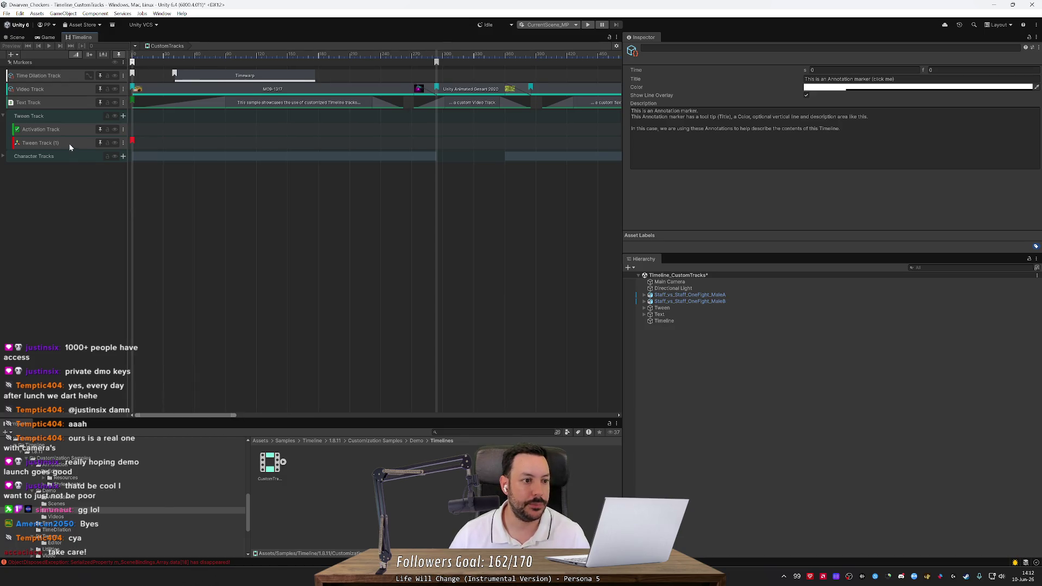
click(132, 143)
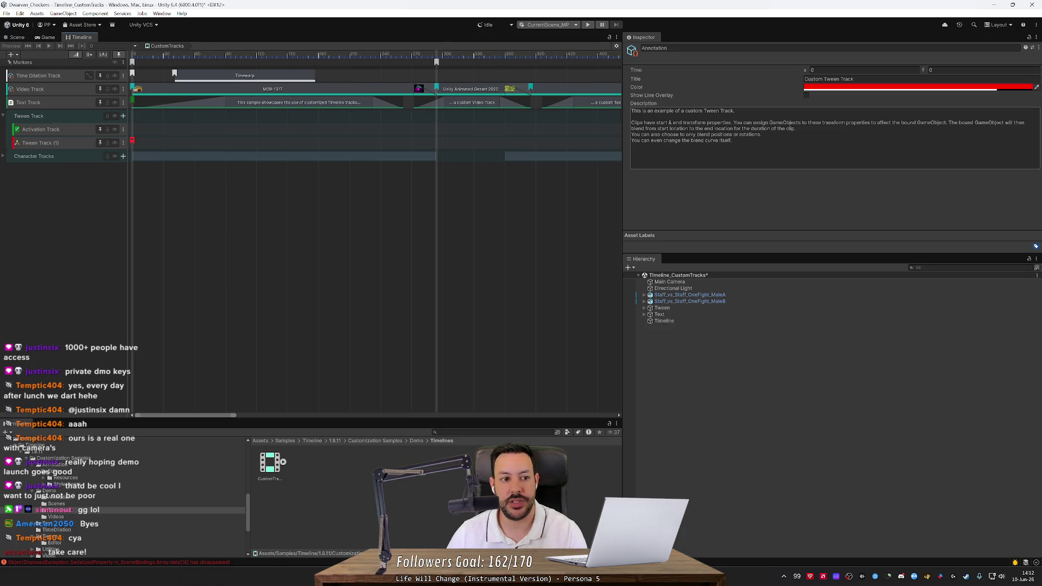
Step: Compare the timing and tween settings of TweenClip 1 and TweenClip 2 on Tween Track (1)
scroll(418, 289, down, 5)
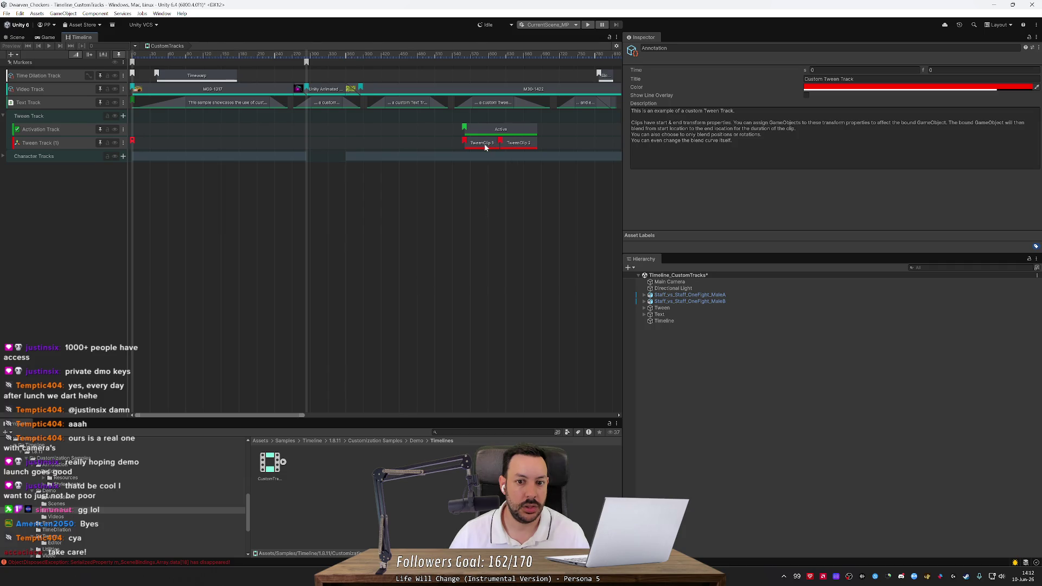
scroll(487, 148, up, 2)
click(480, 145)
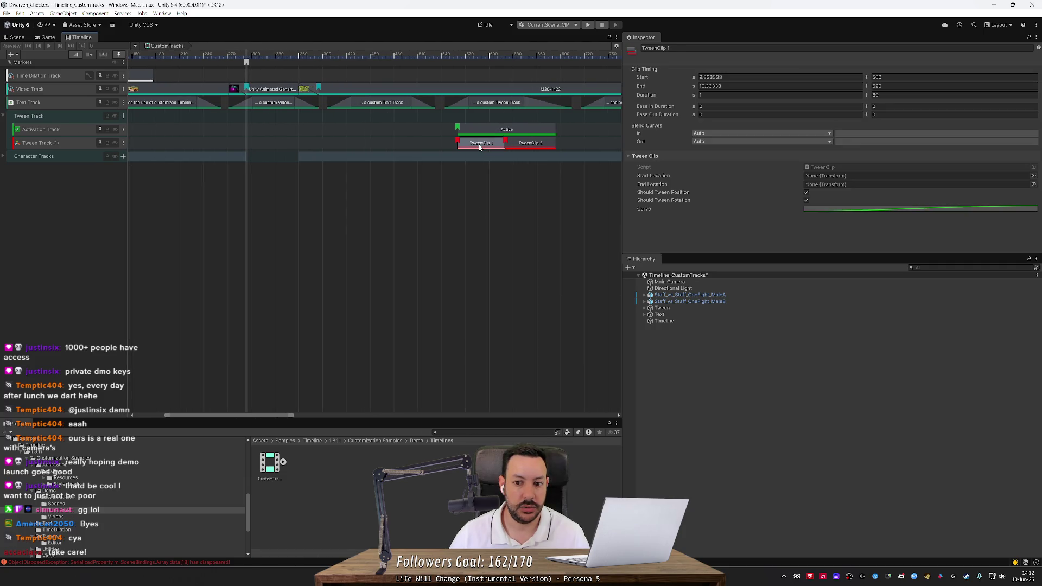
scroll(535, 193, up, 2)
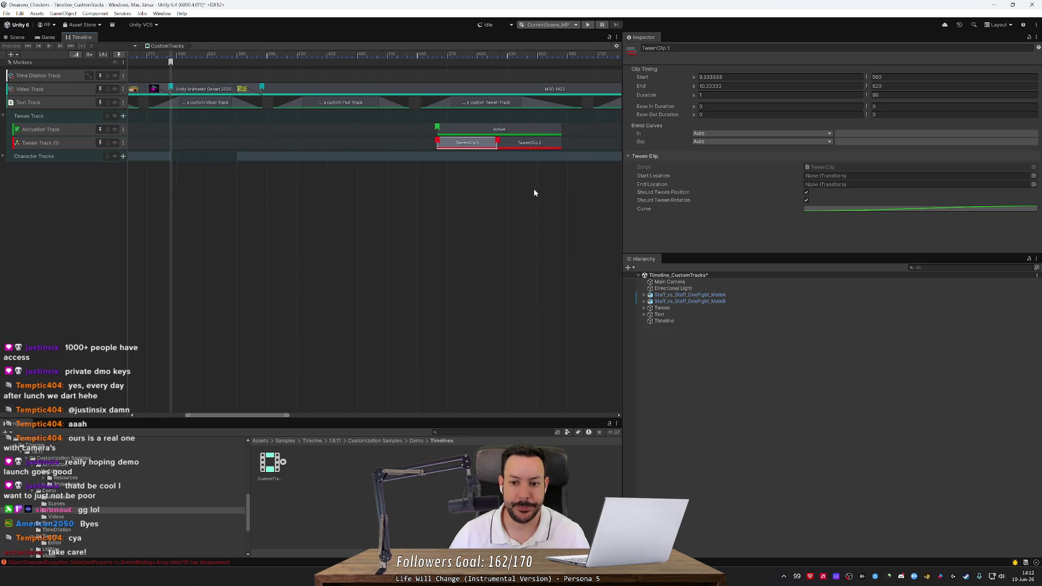
scroll(534, 193, up, 2)
click(506, 143)
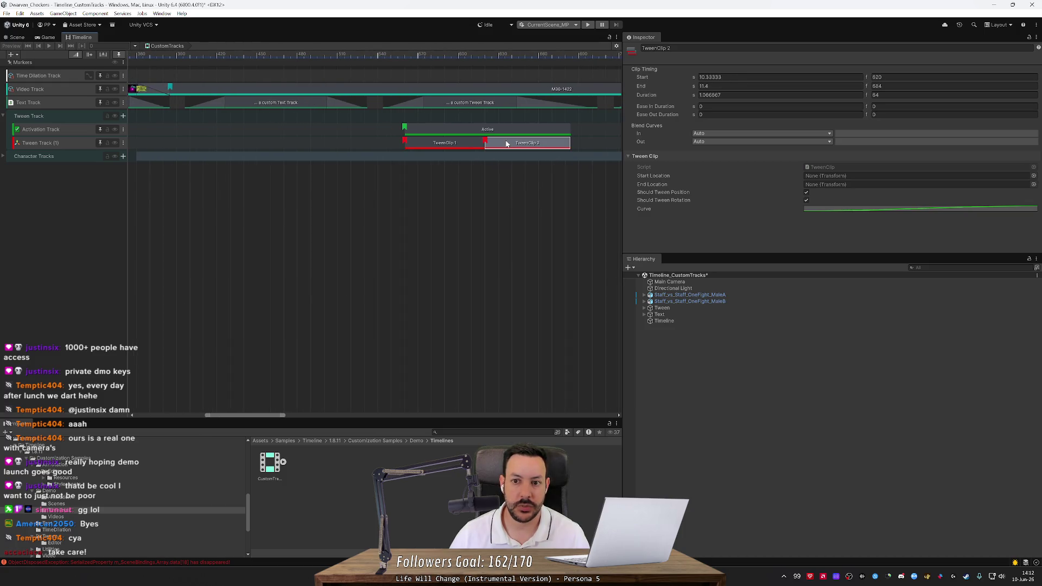
click(478, 146)
click(518, 144)
click(467, 144)
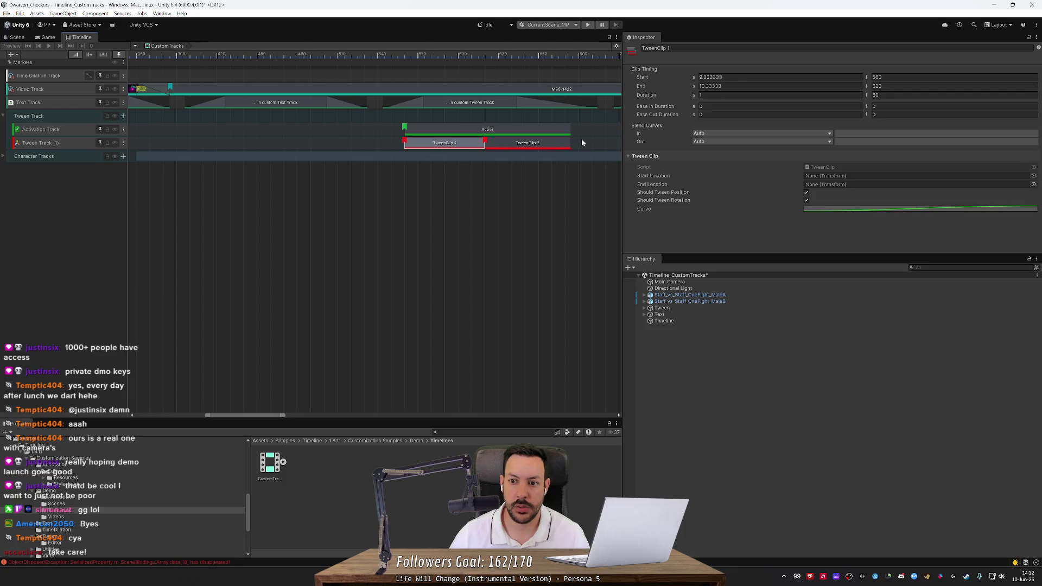
Step: Switch TweenClip 1's Blend Curves In to Manual and back to Auto, then view TweenClip 2
click(741, 133)
click(727, 148)
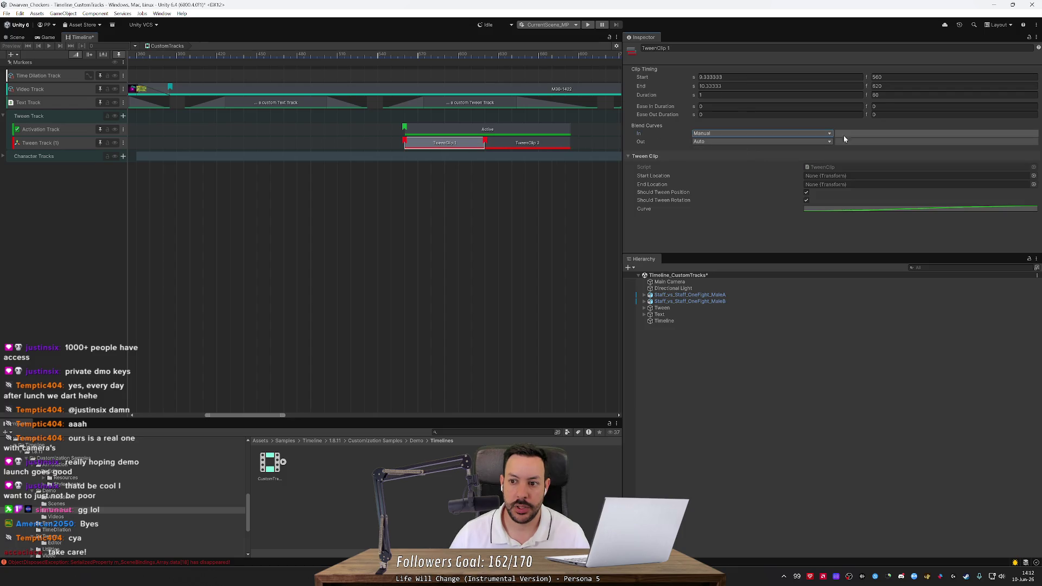
click(738, 133)
click(719, 140)
click(461, 144)
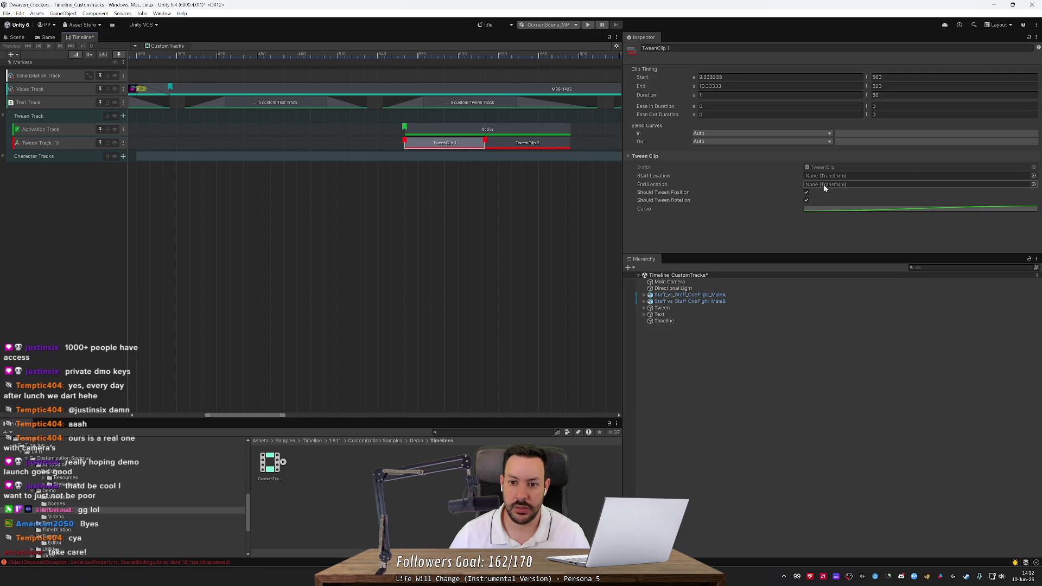
click(504, 144)
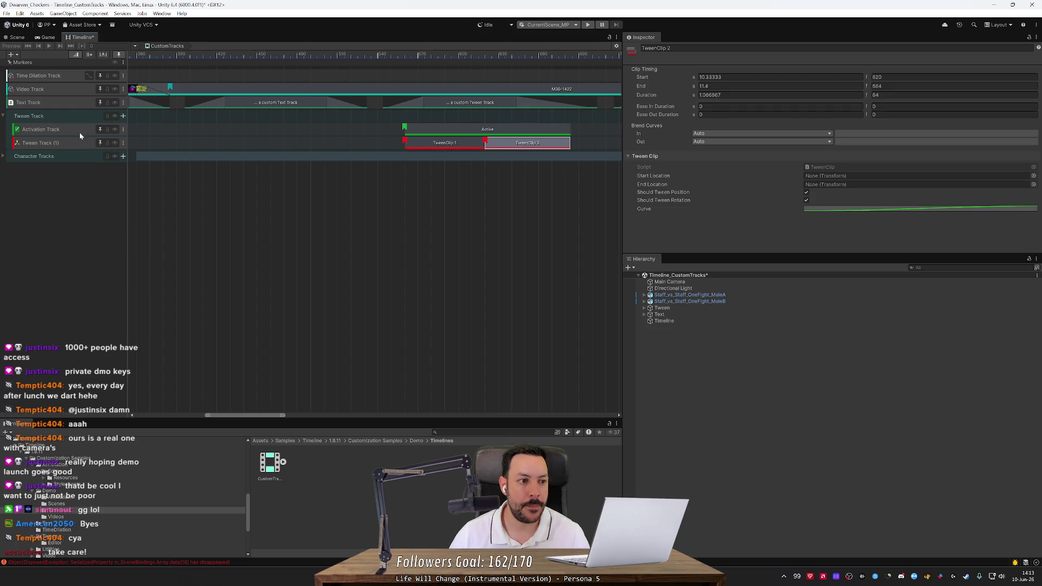
Step: Leave the Tween Track (1) name unchanged and inspect the Activation Track's Active clip timing
double_click(41, 143)
key(Return)
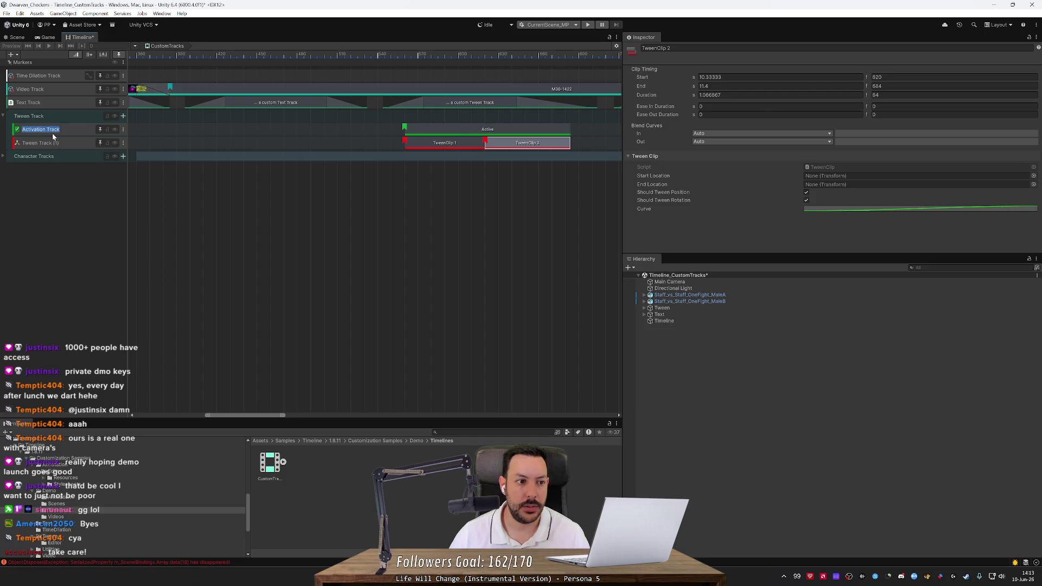
click(68, 144)
click(68, 133)
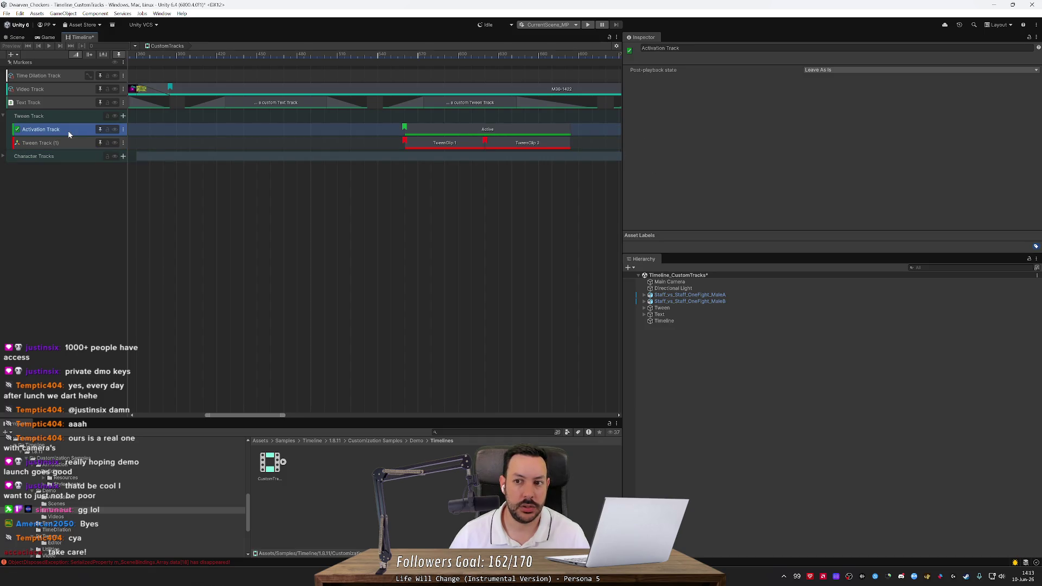
mouse_move(258, 415)
mouse_down()
mouse_move(115, 407)
mouse_move(279, 407)
mouse_up()
click(344, 129)
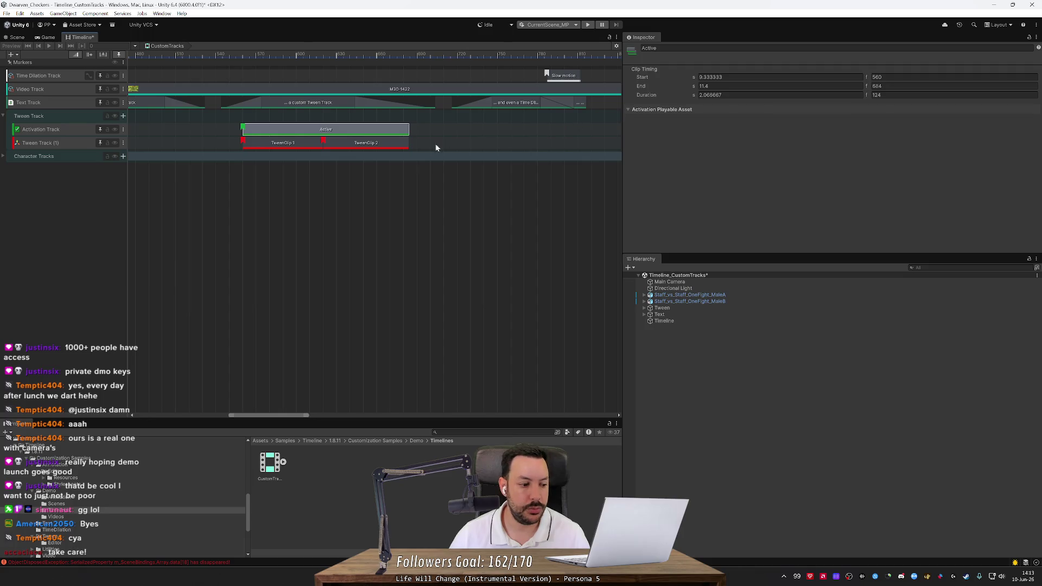
Step: Compare TweenClip 1 and TweenClip 2, ending on TweenClip 1 (9.33–10.33 s)
click(294, 144)
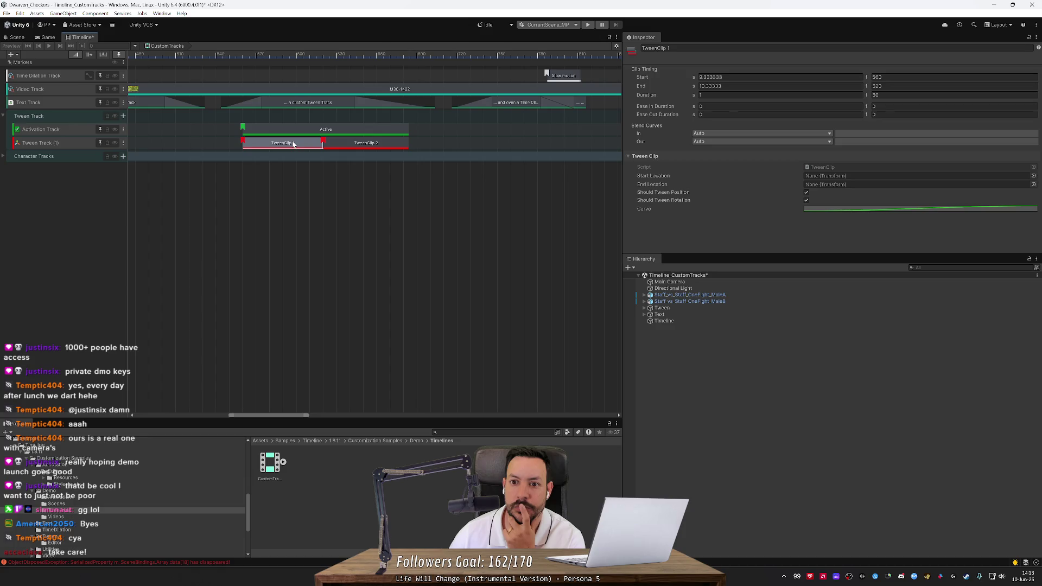
click(363, 145)
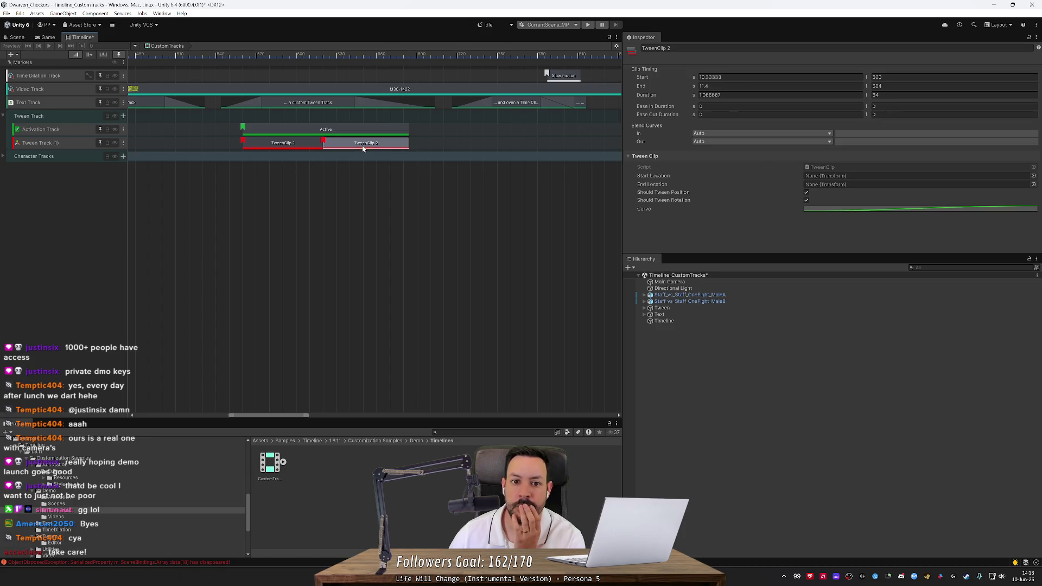
scroll(372, 202, down, 5)
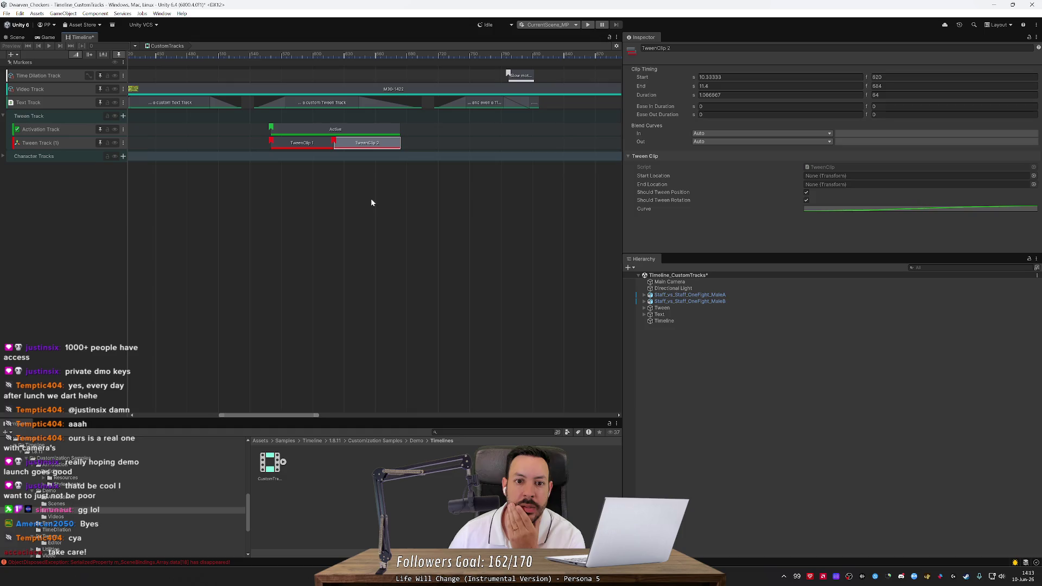
scroll(328, 147, up, 5)
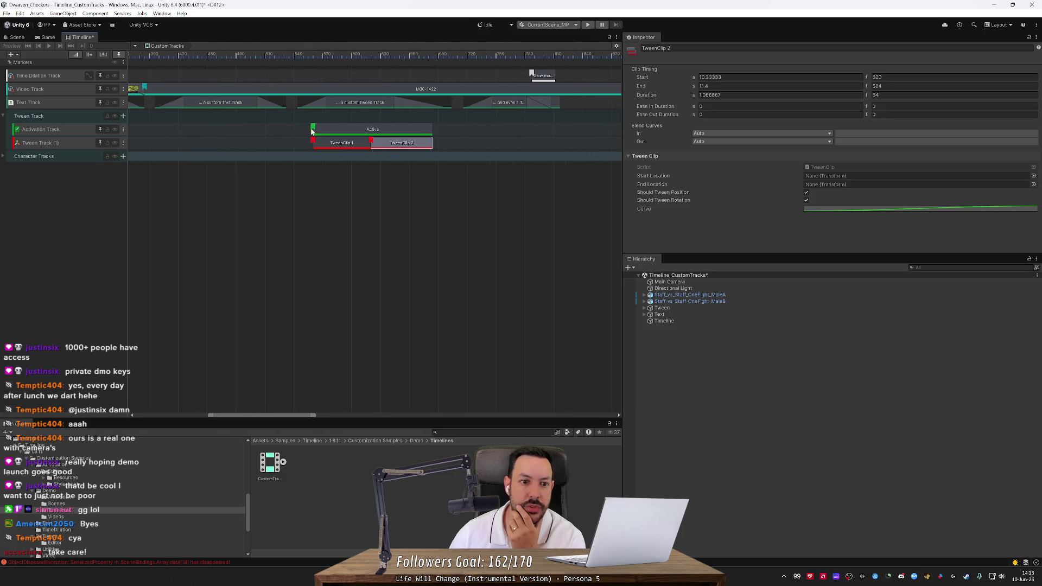
click(328, 148)
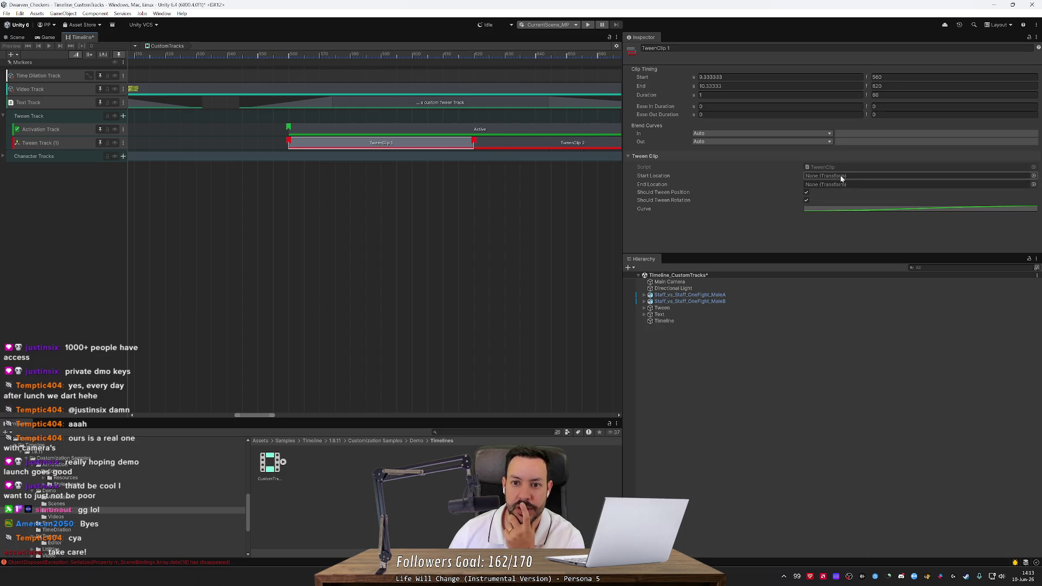
Step: Set the play mode scene setup to Default and run the sample in play mode
click(565, 26)
click(542, 39)
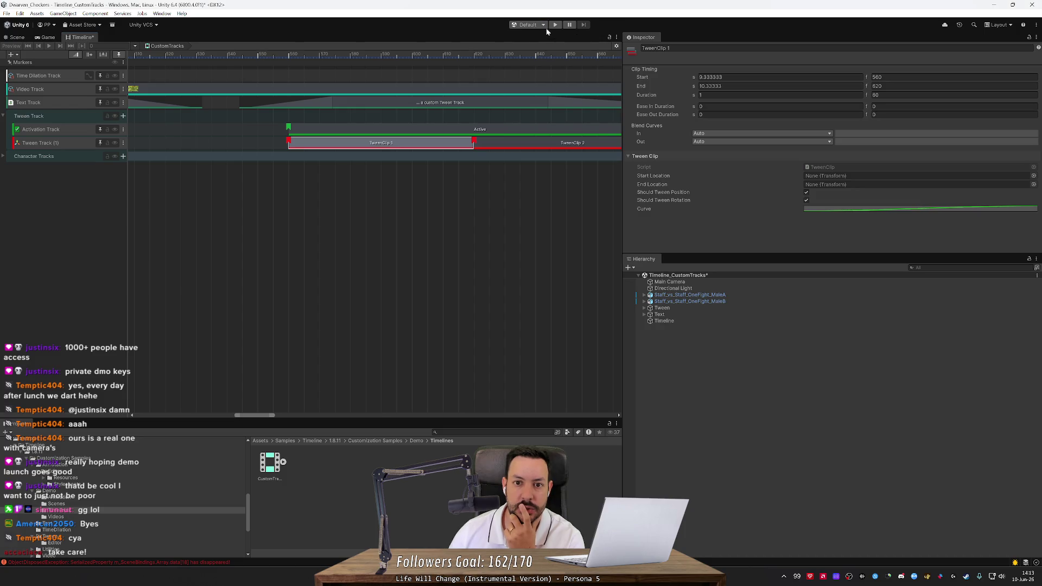
click(555, 25)
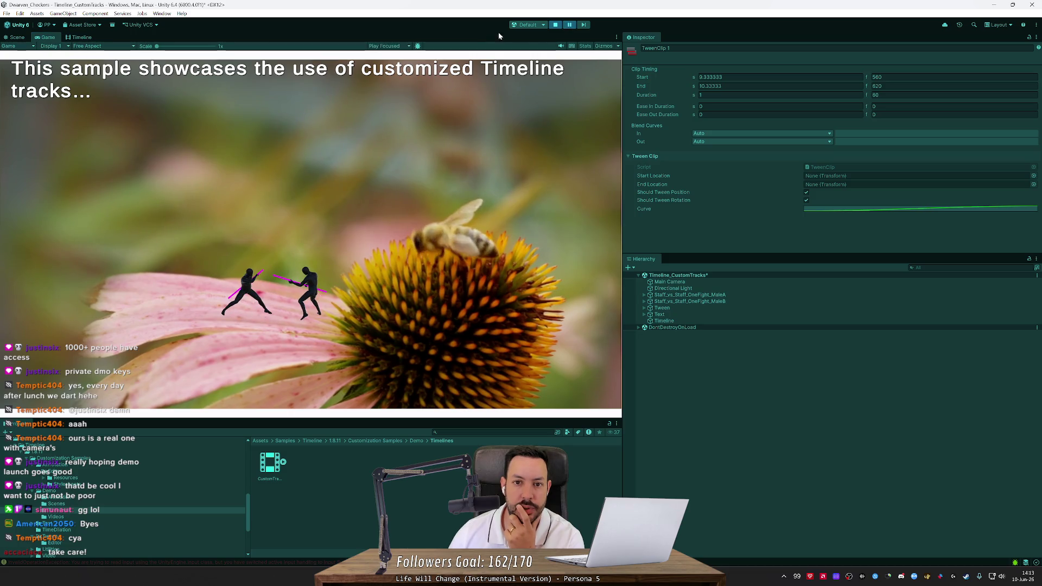
Step: Watch the timeline during playback, pause the sample, and bring the Timeline window back
click(81, 37)
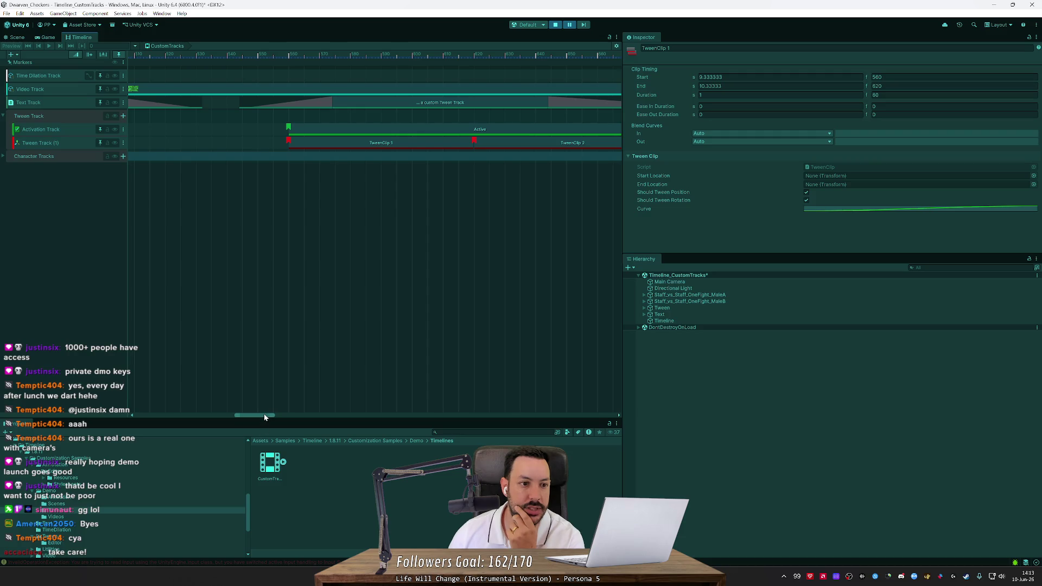
mouse_move(264, 415)
mouse_down()
mouse_move(198, 416)
mouse_move(222, 416)
mouse_up()
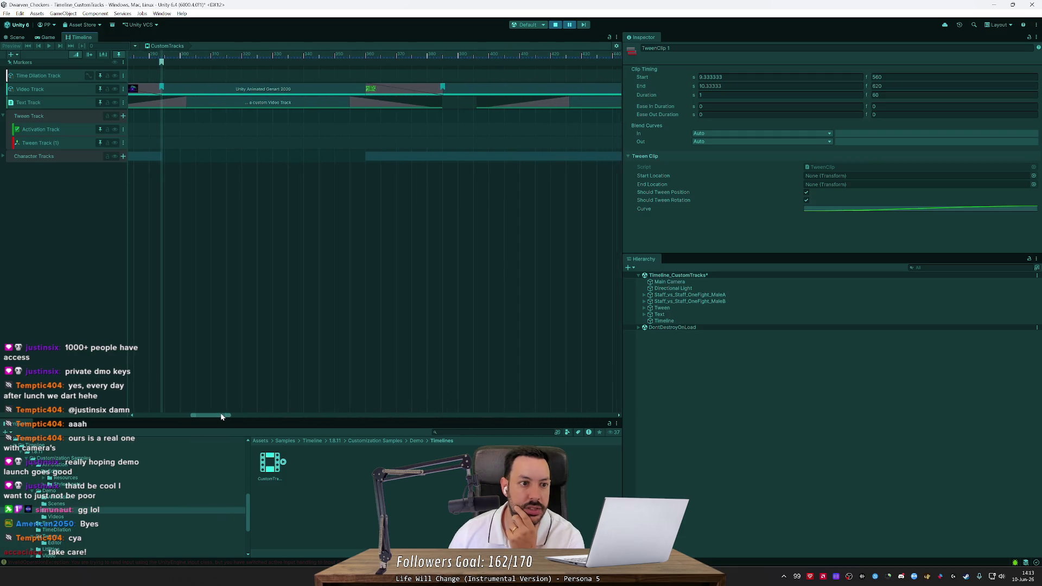
click(567, 27)
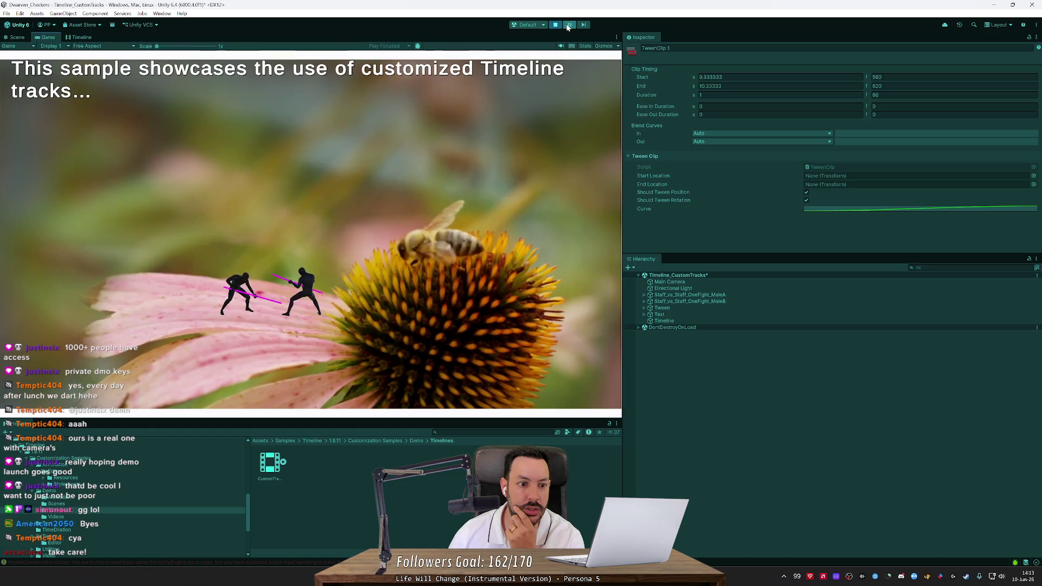
click(568, 25)
click(83, 38)
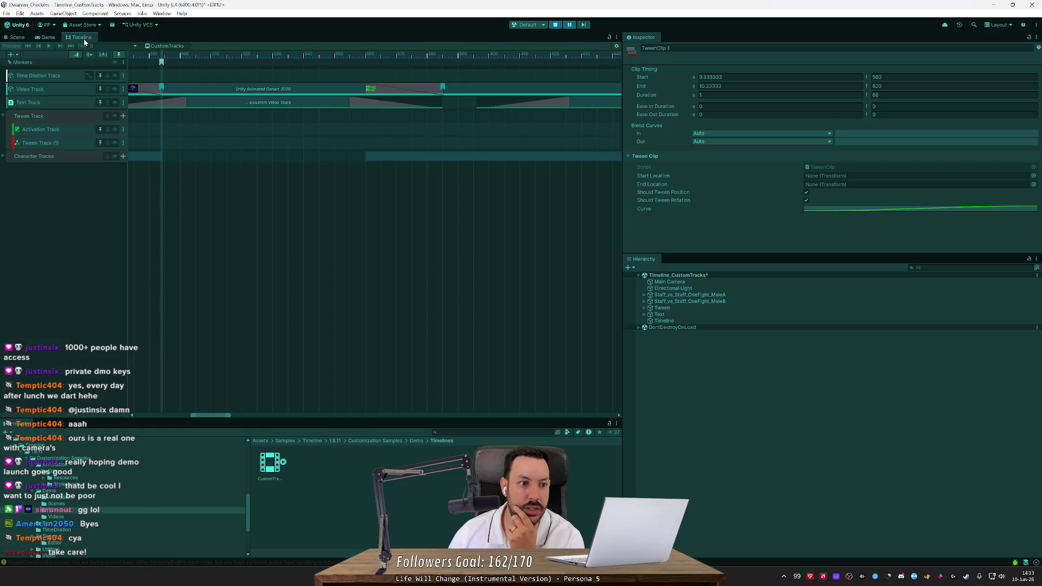
Step: Inspect the Markers track, Character Tracks group and Tween Track (1), then select TweenClip 1
click(210, 63)
click(420, 161)
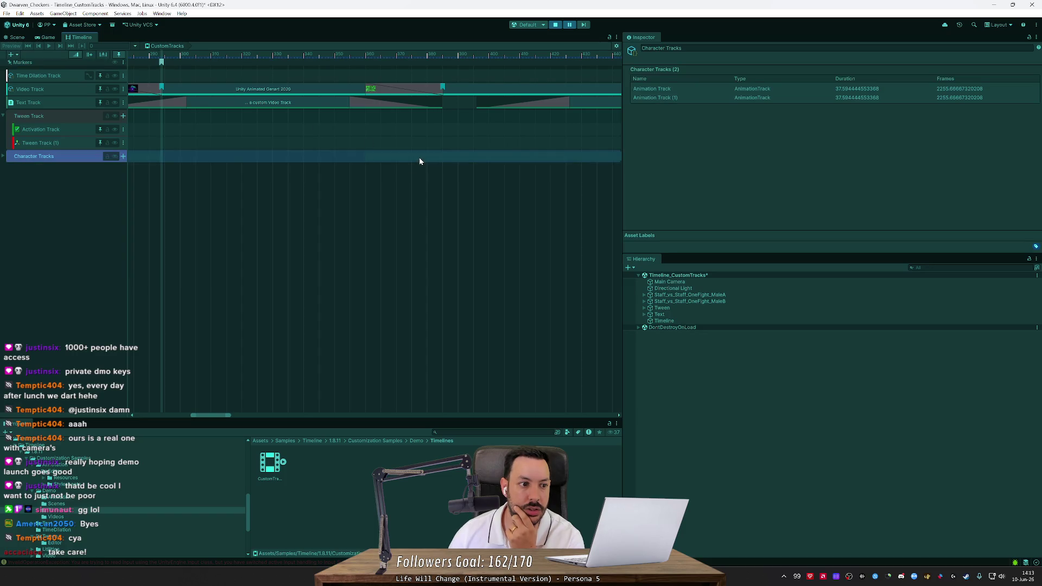
click(67, 144)
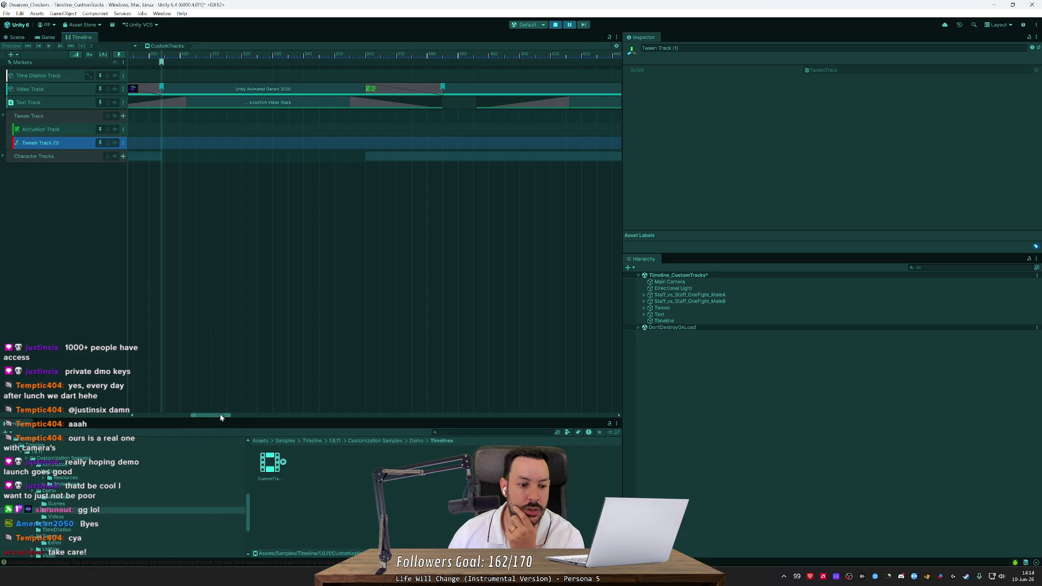
mouse_move(221, 417)
mouse_down()
mouse_move(272, 408)
mouse_move(277, 396)
mouse_up()
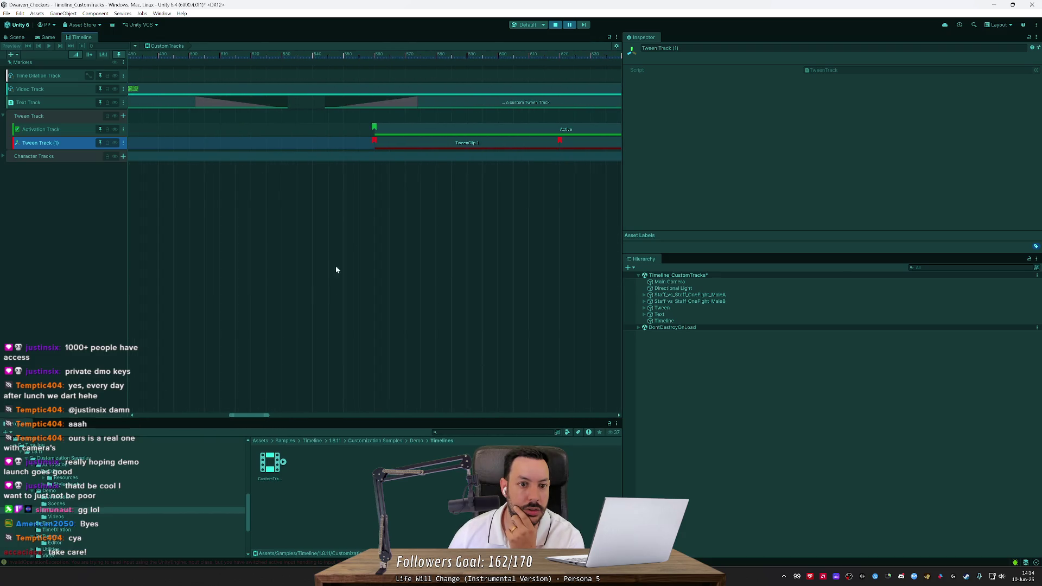
click(430, 142)
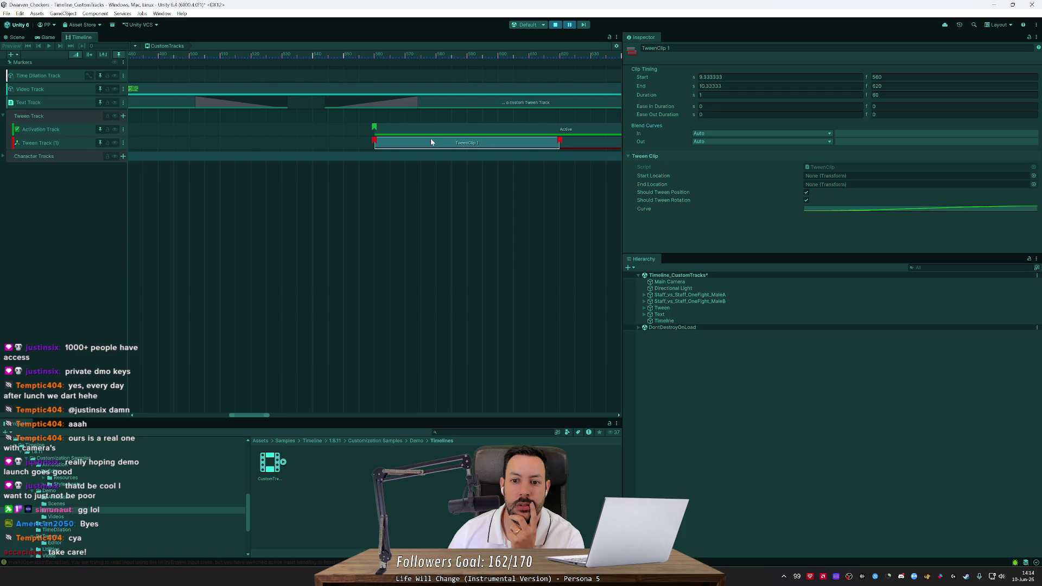
Step: Play the sample in the Game view until the '... a custom Tween Track' caption appears
click(570, 25)
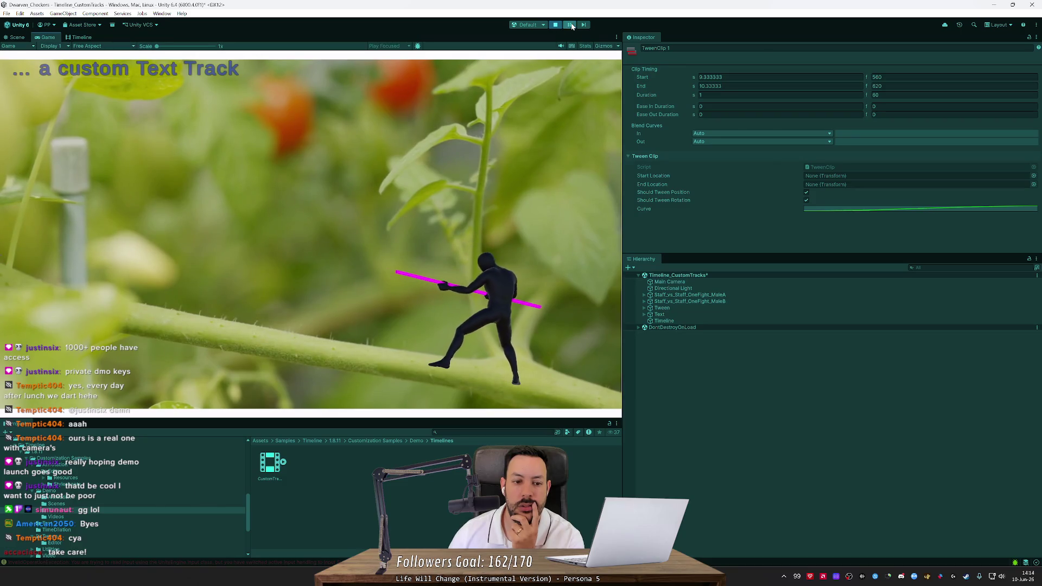
click(571, 25)
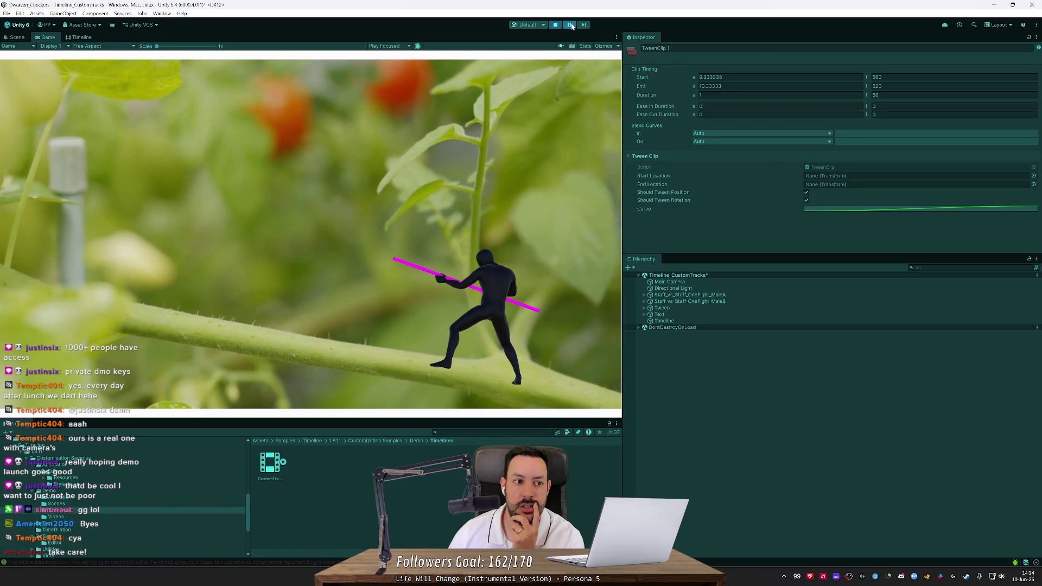
click(570, 24)
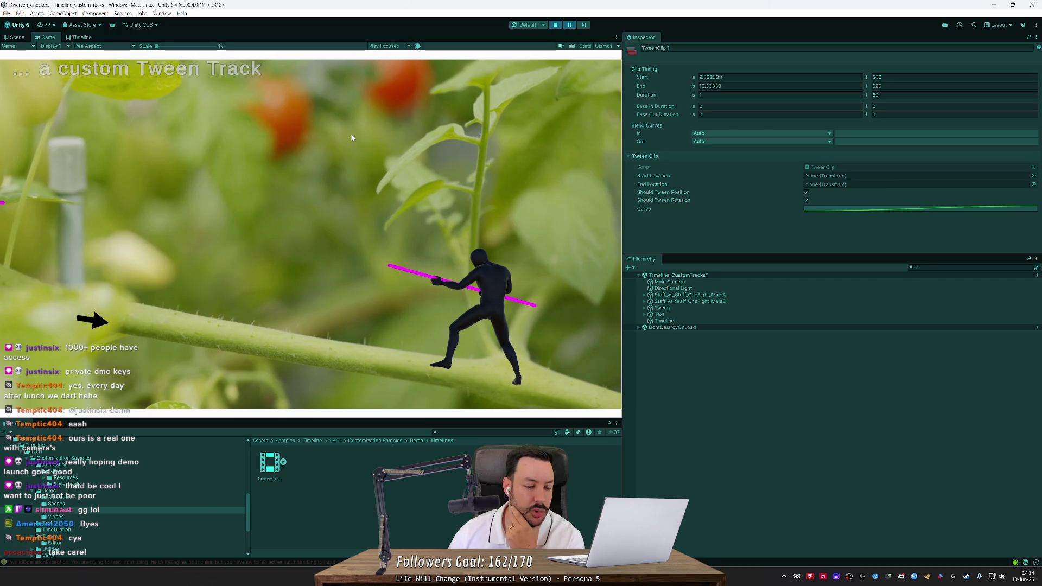
Step: Expand Tween in the Hierarchy and compare the arrow, start and end objects' positions
click(673, 308)
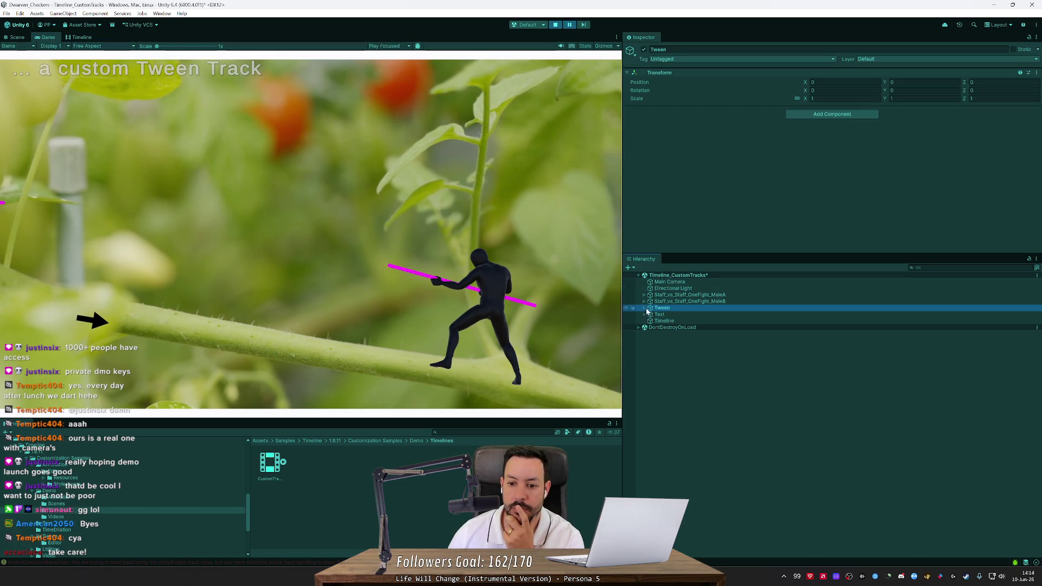
click(644, 308)
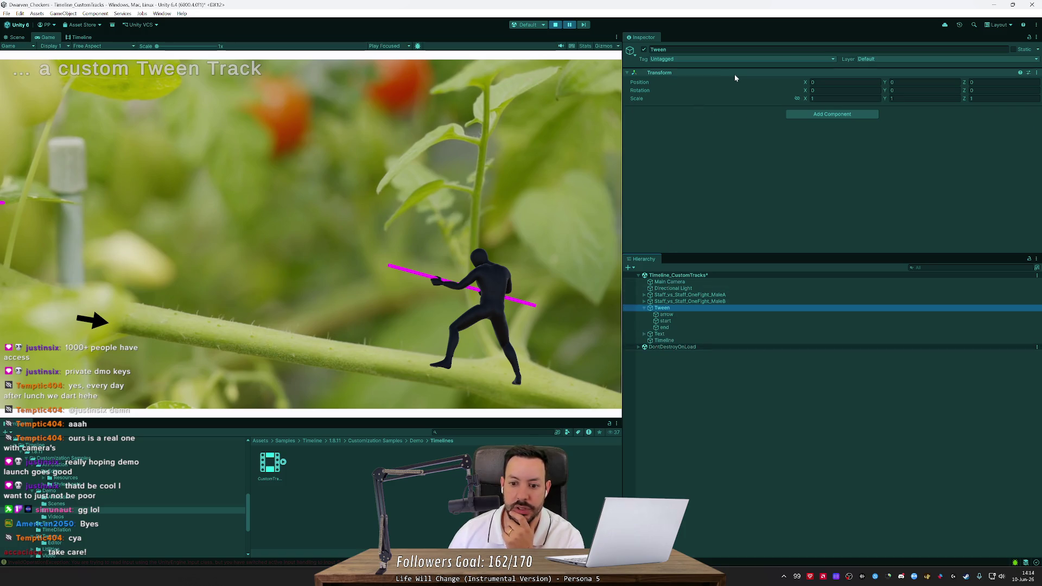
click(689, 316)
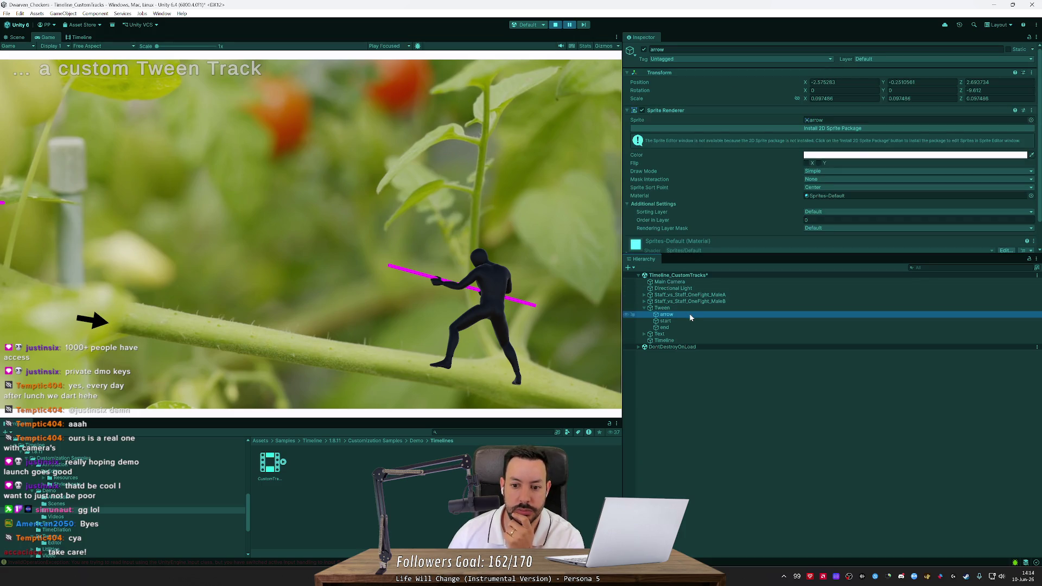
click(684, 321)
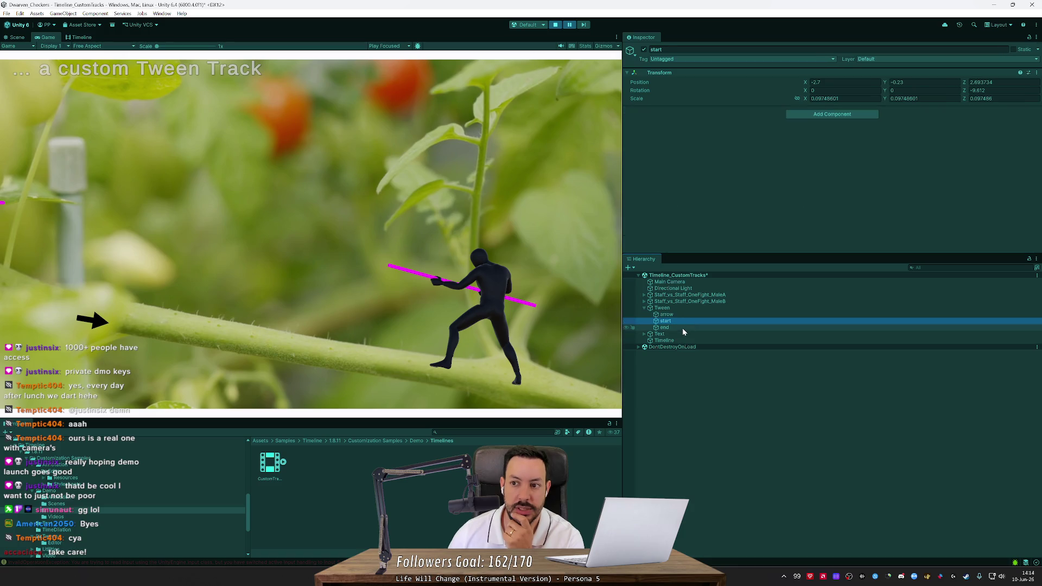
click(682, 328)
click(685, 320)
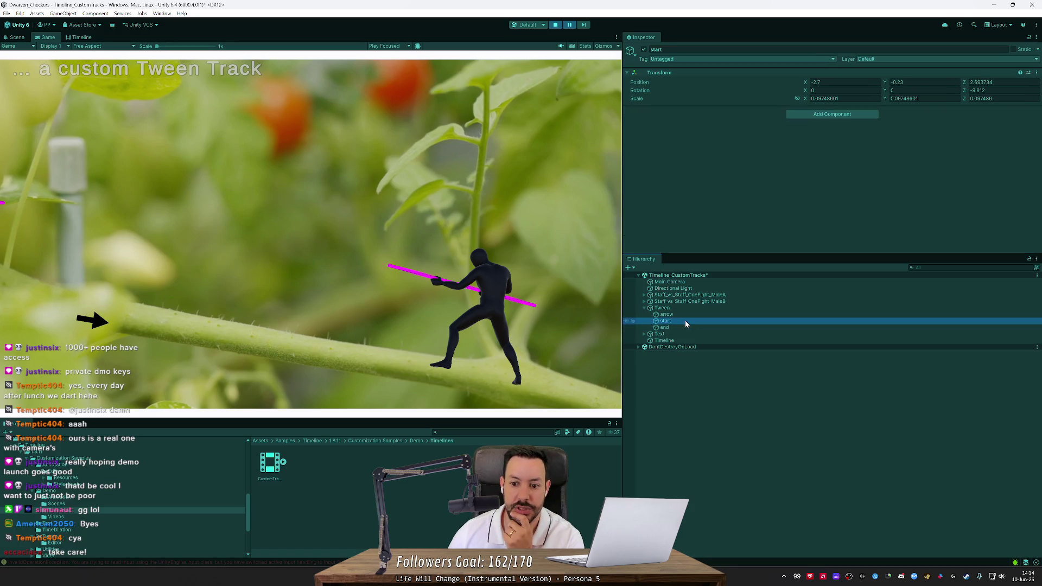
click(682, 327)
click(684, 322)
click(682, 329)
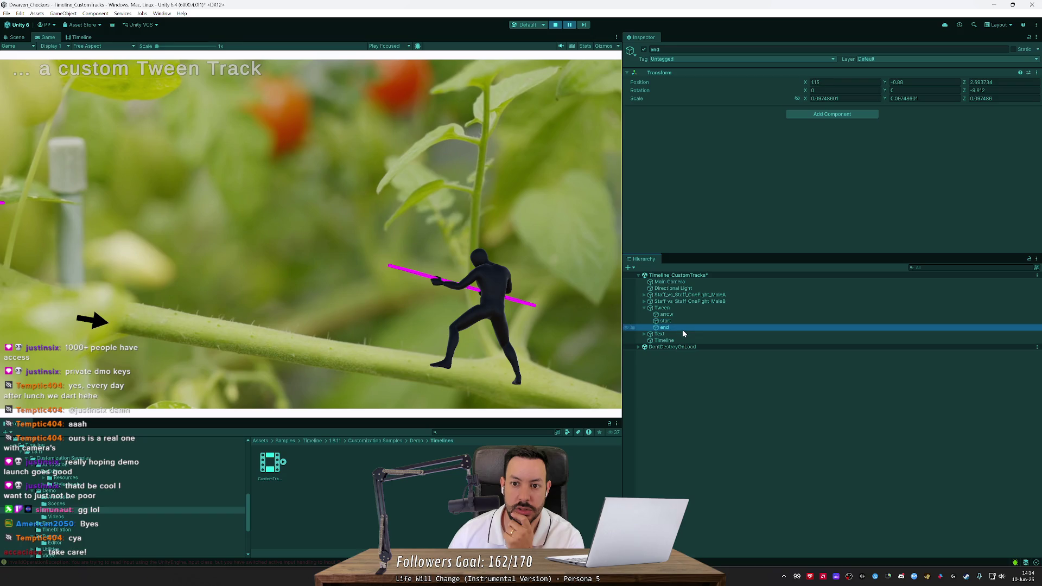
click(684, 322)
click(683, 328)
click(687, 318)
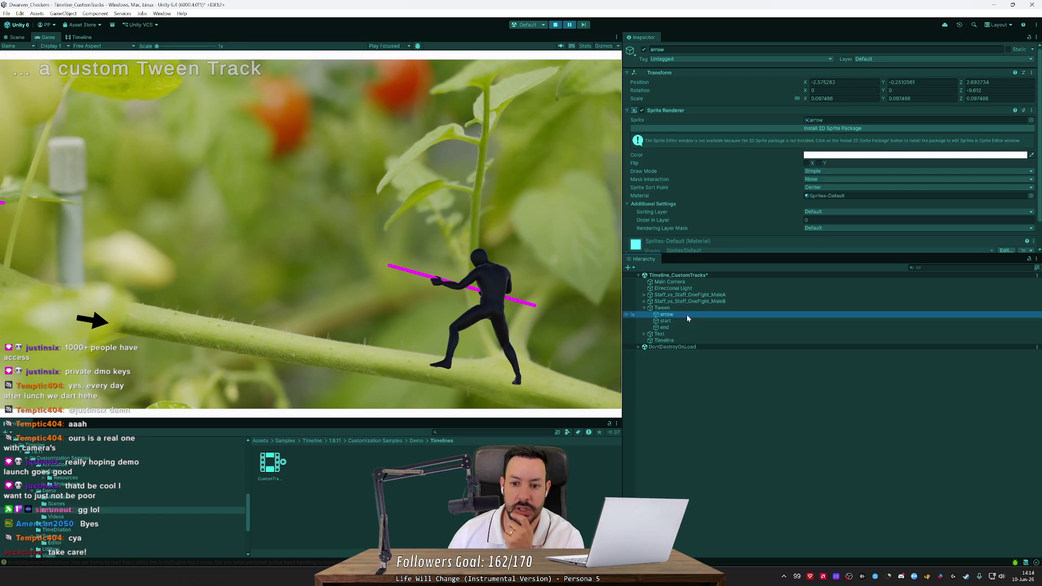
Step: Set the arrow's Position Y to 1 and briefly resume playback to watch it tween
click(896, 82)
text(1.34)
click(570, 25)
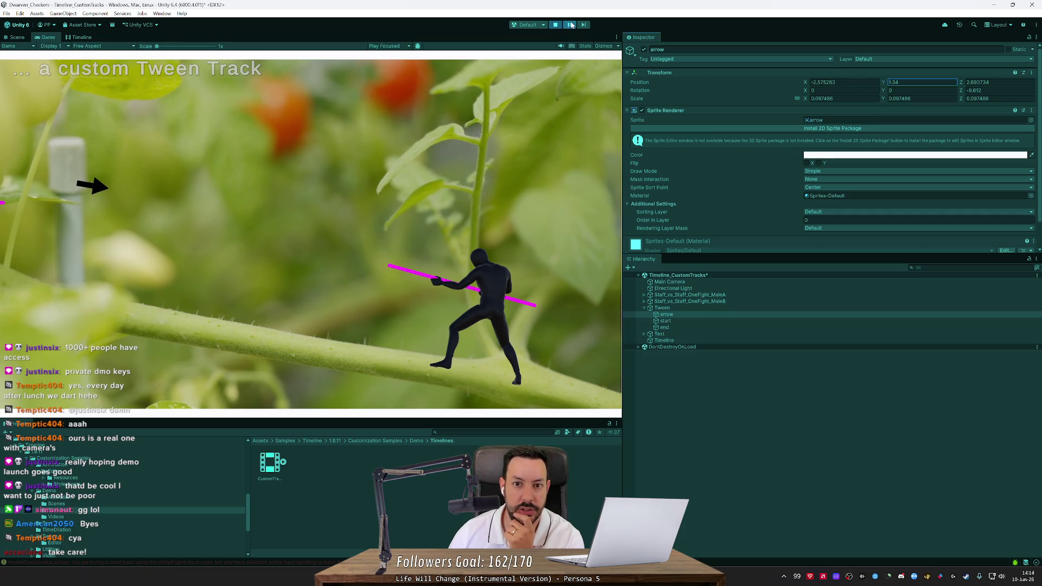
click(571, 25)
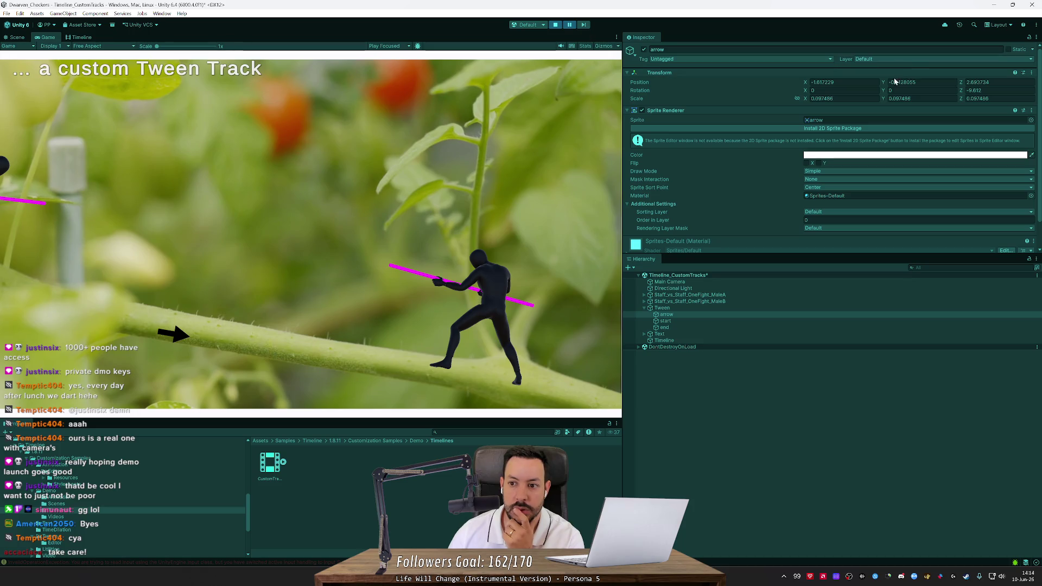
click(628, 111)
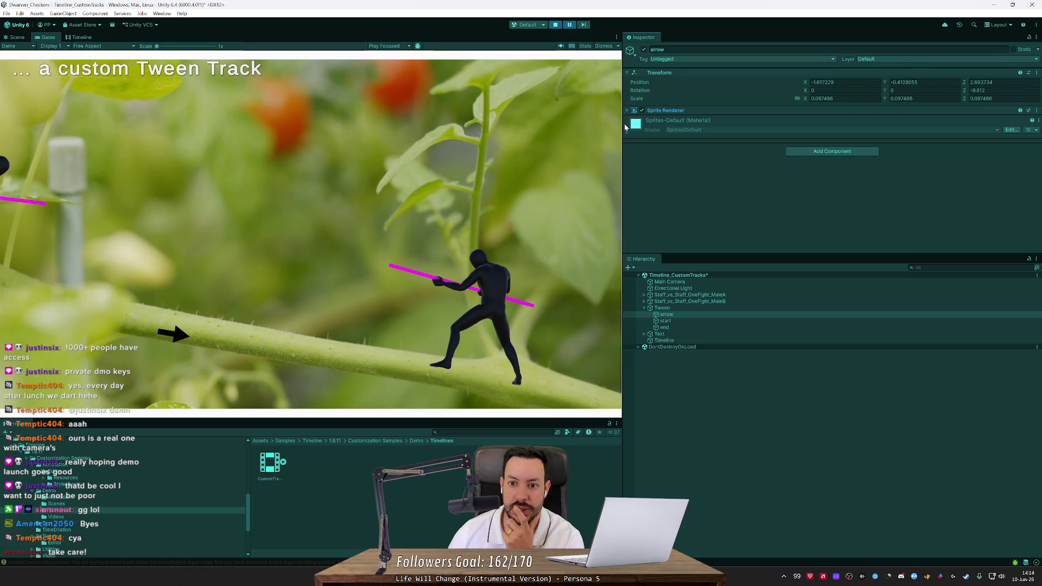
Step: Check the Timeline object's Playable Director bindings, with Tween Track (1) bound to the arrow
click(673, 321)
click(677, 328)
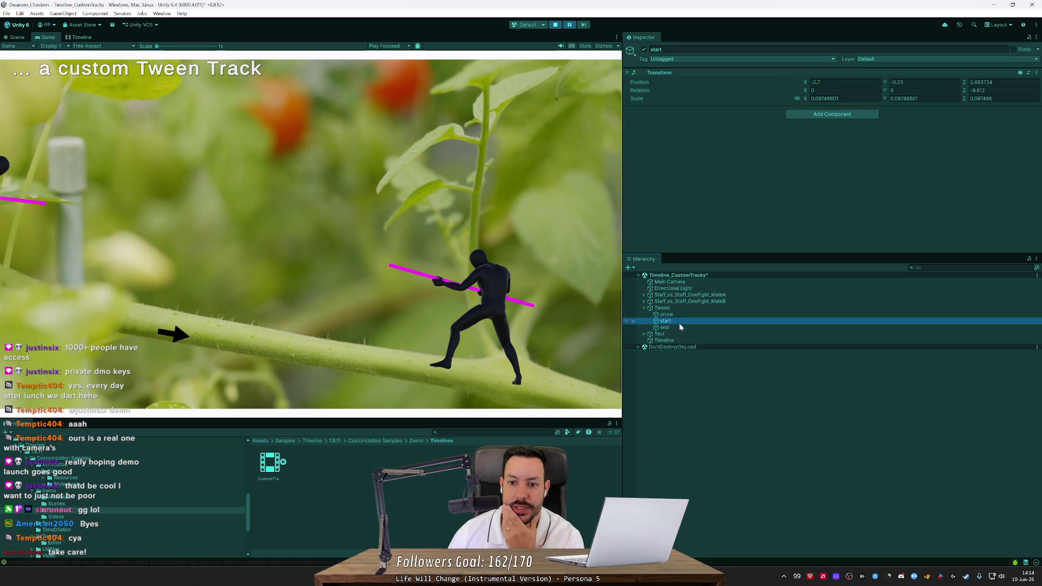
click(675, 341)
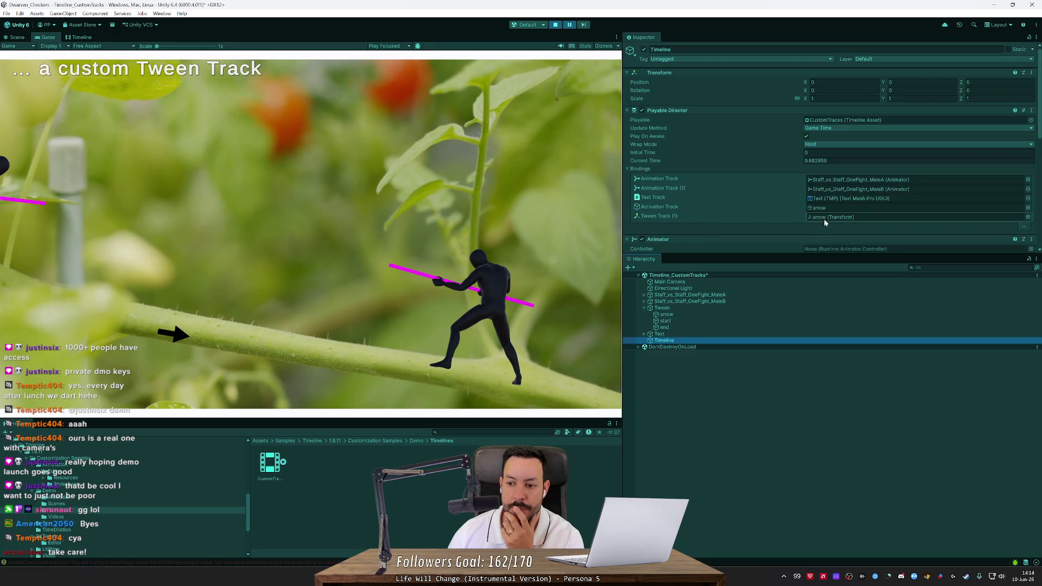
scroll(656, 172, down, 2)
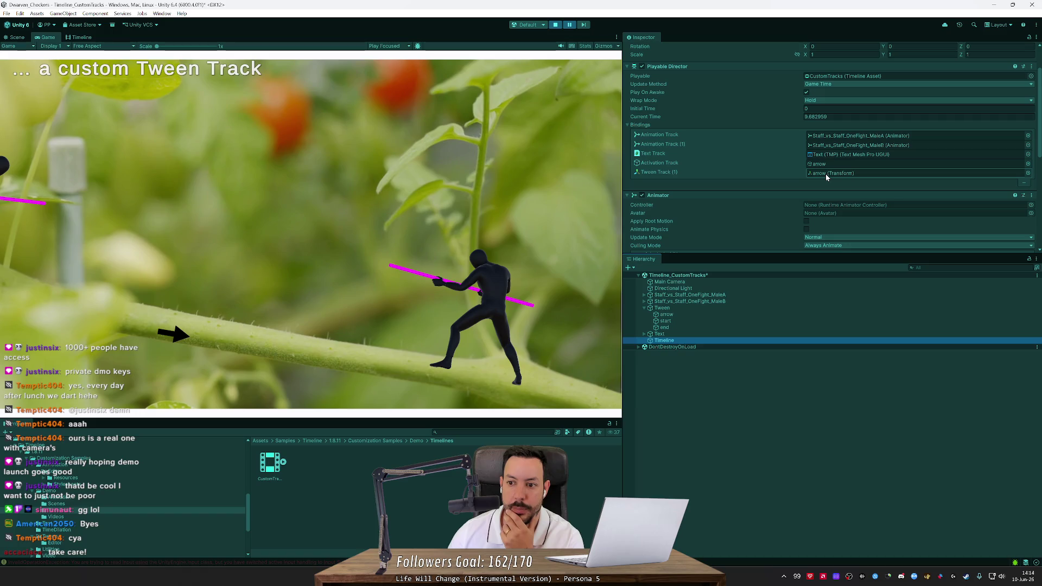
click(671, 318)
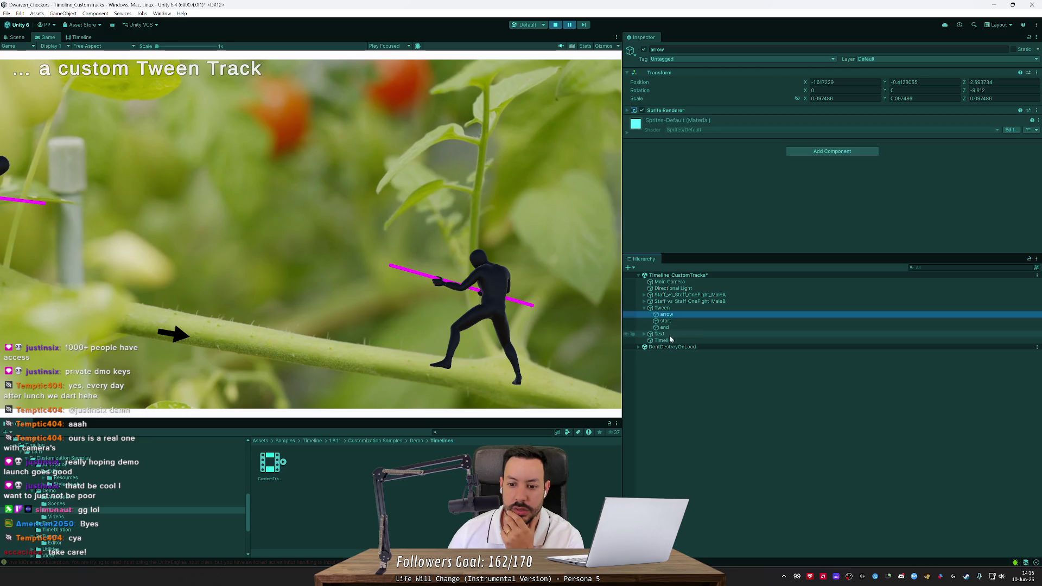
click(669, 340)
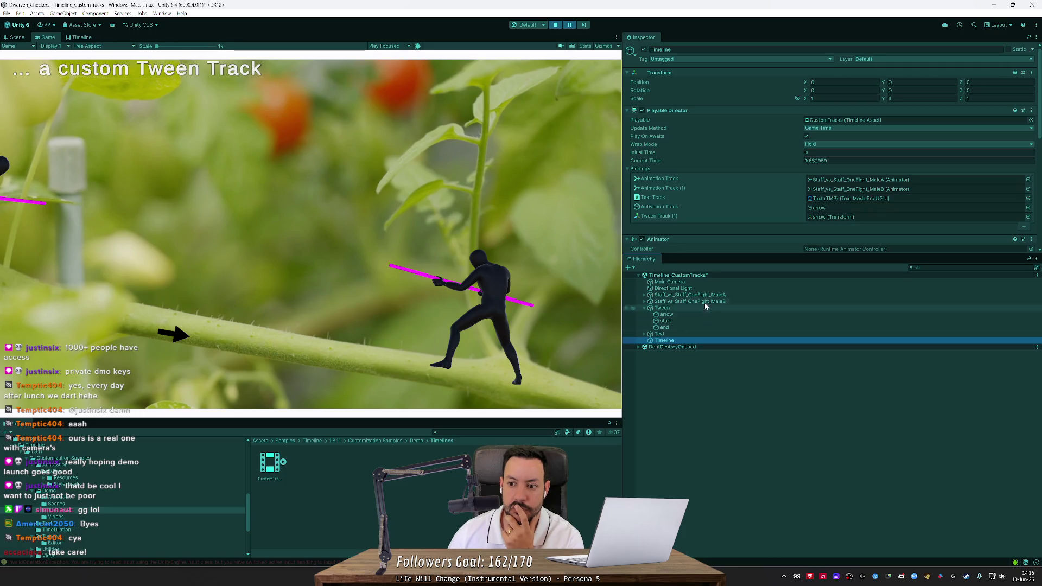
scroll(756, 216, down, 5)
scroll(756, 216, down, 3)
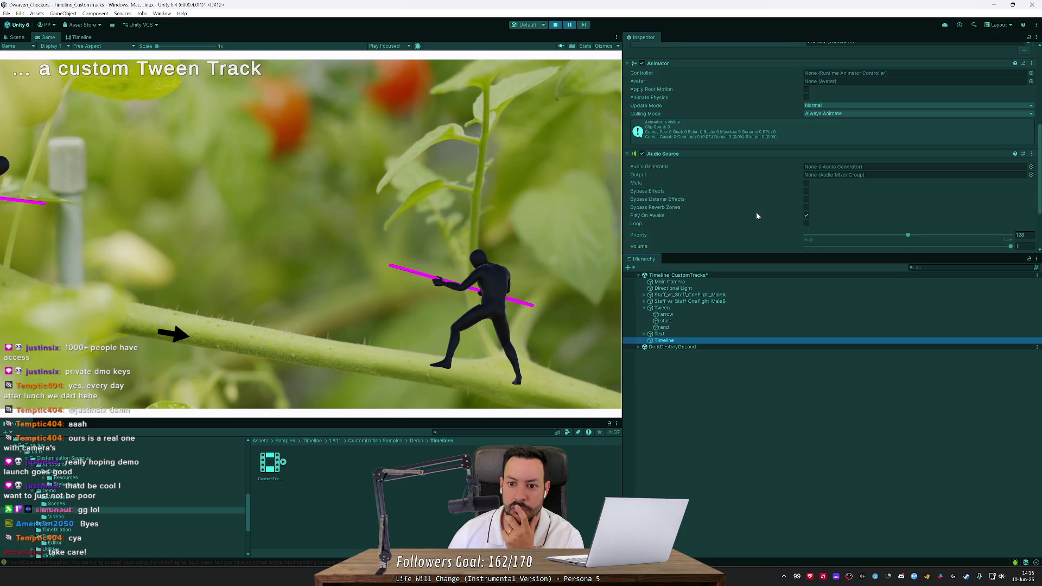
click(625, 113)
click(626, 111)
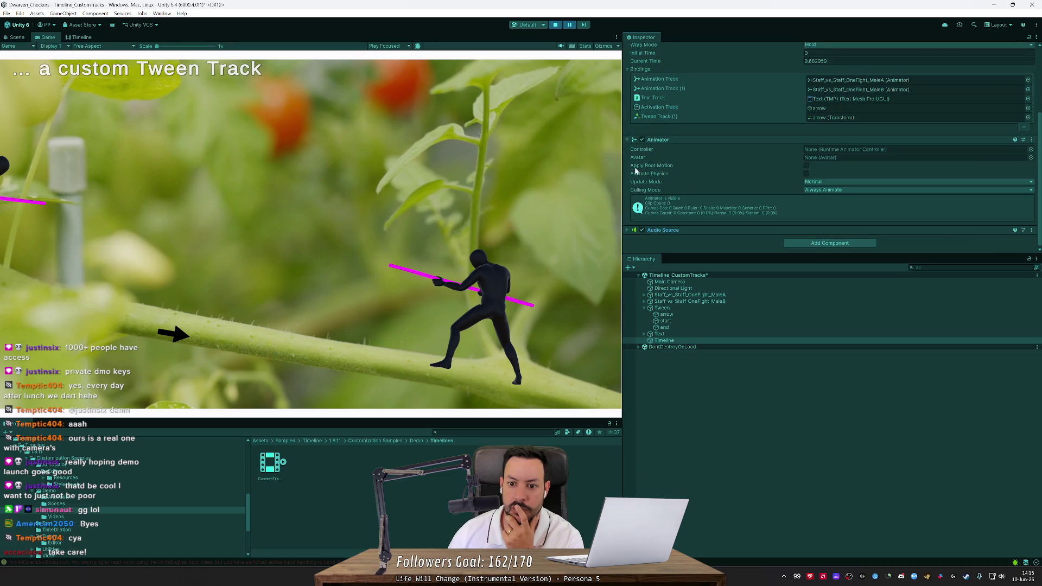
scroll(678, 187, up, 3)
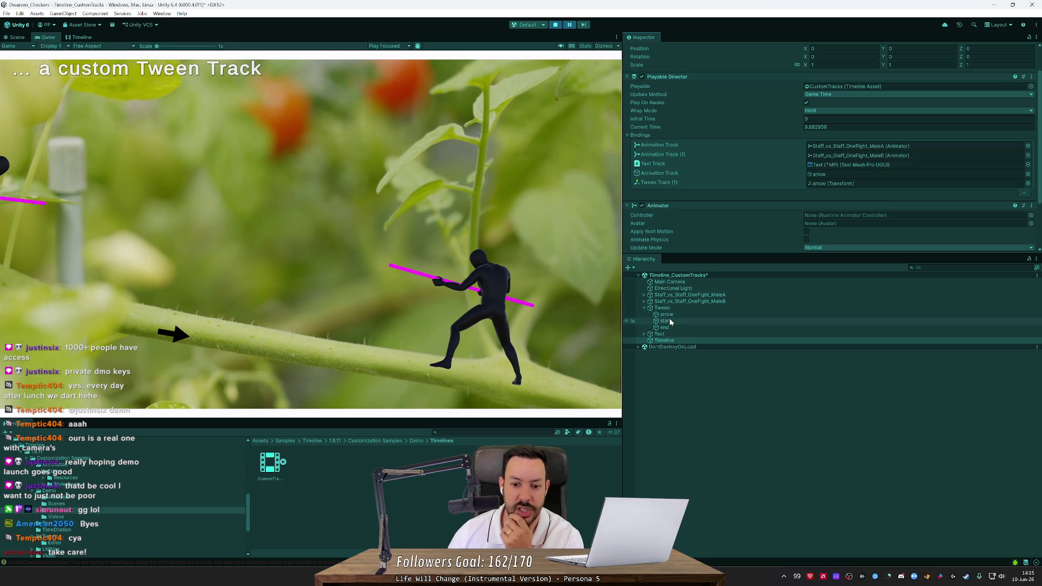
Step: Back in the Timeline, check TweenClip 1, move the playhead to frame 557, and exit play mode
click(84, 39)
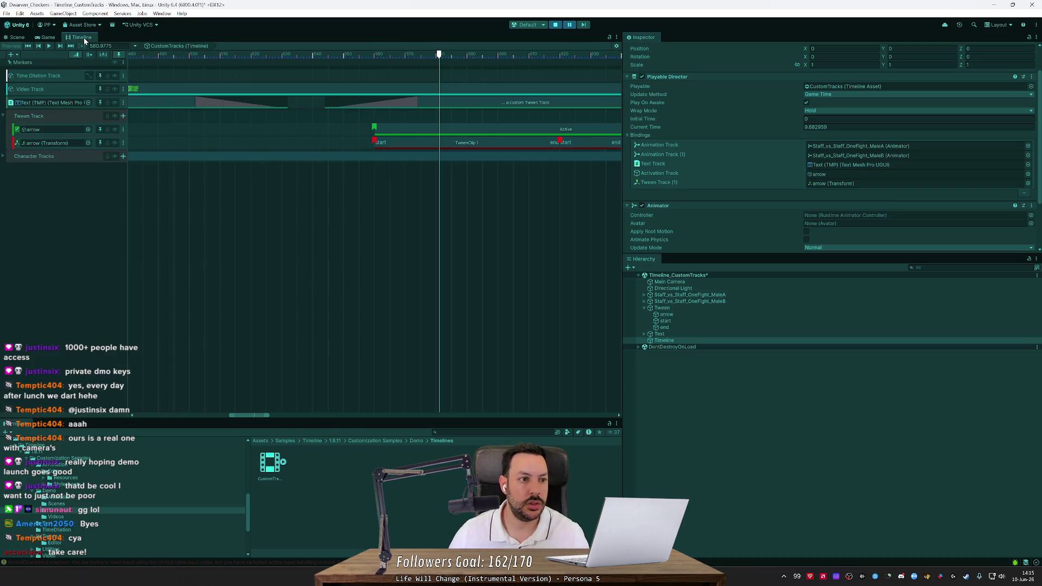
click(510, 144)
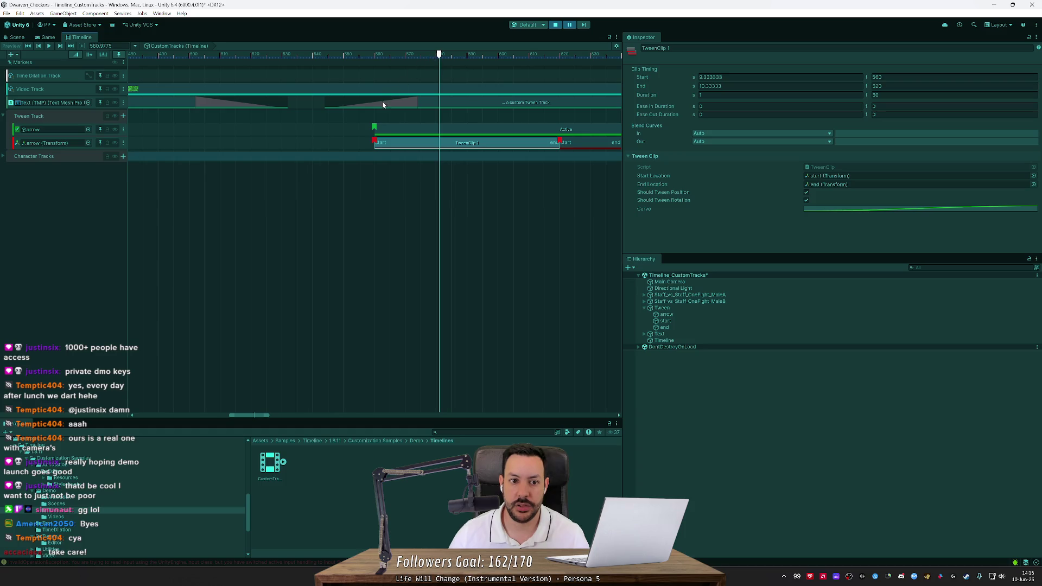
click(366, 128)
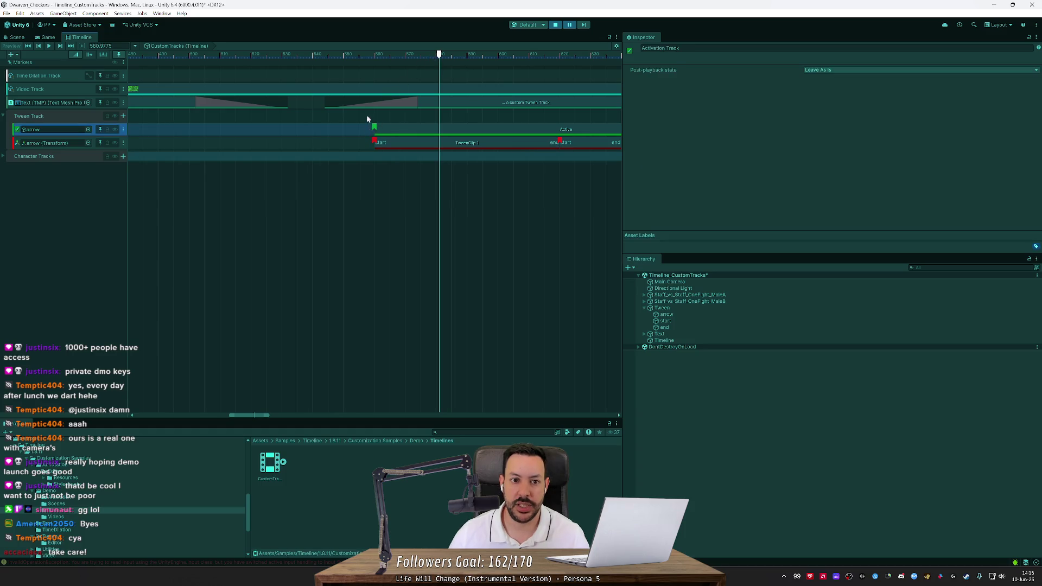
click(365, 55)
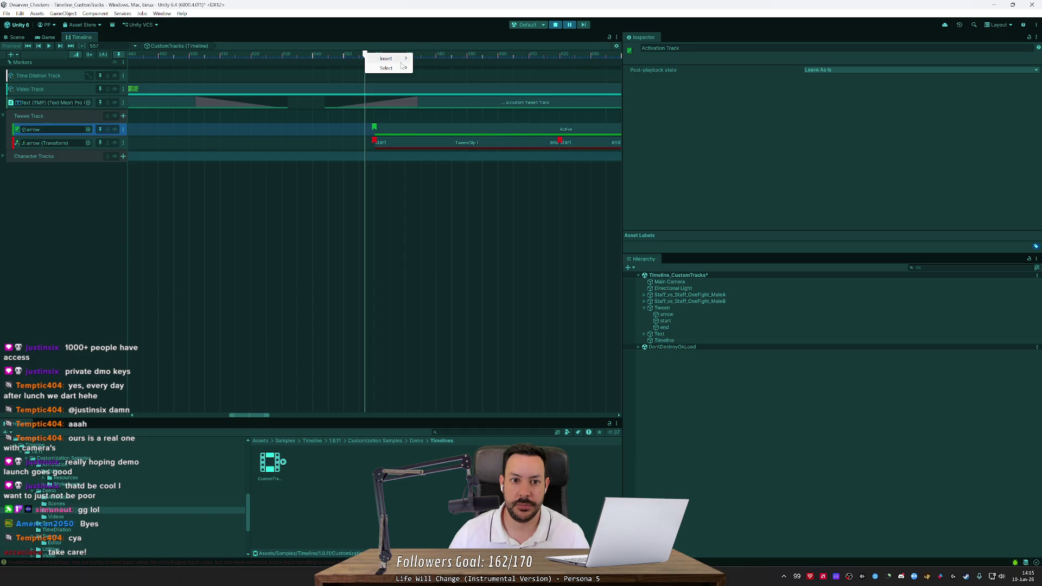
click(557, 25)
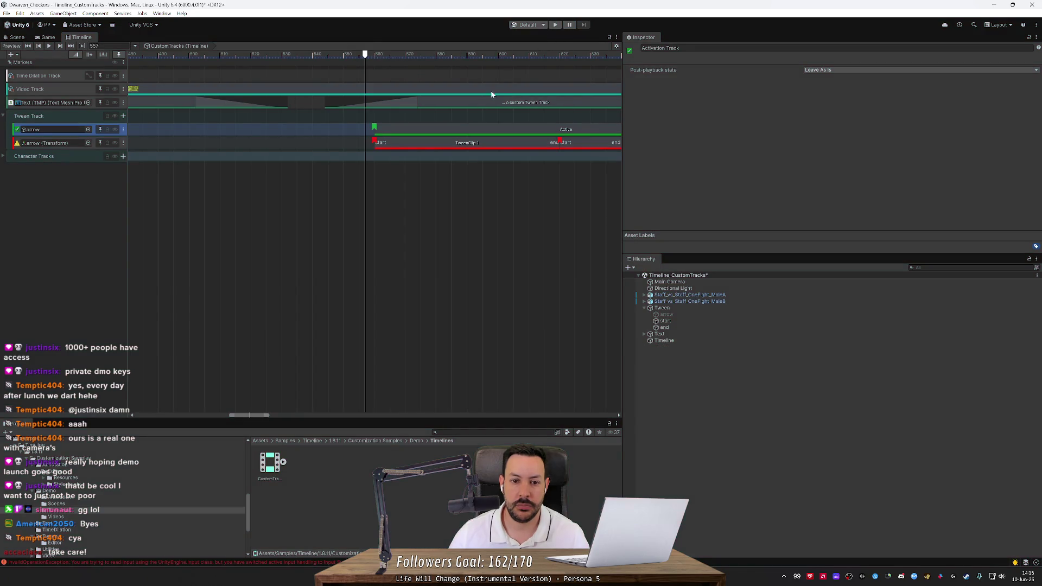
Step: Review TweenClip 1, TweenClip 2 and the arrow-bound Tween Track, then enter play mode
click(458, 142)
click(604, 145)
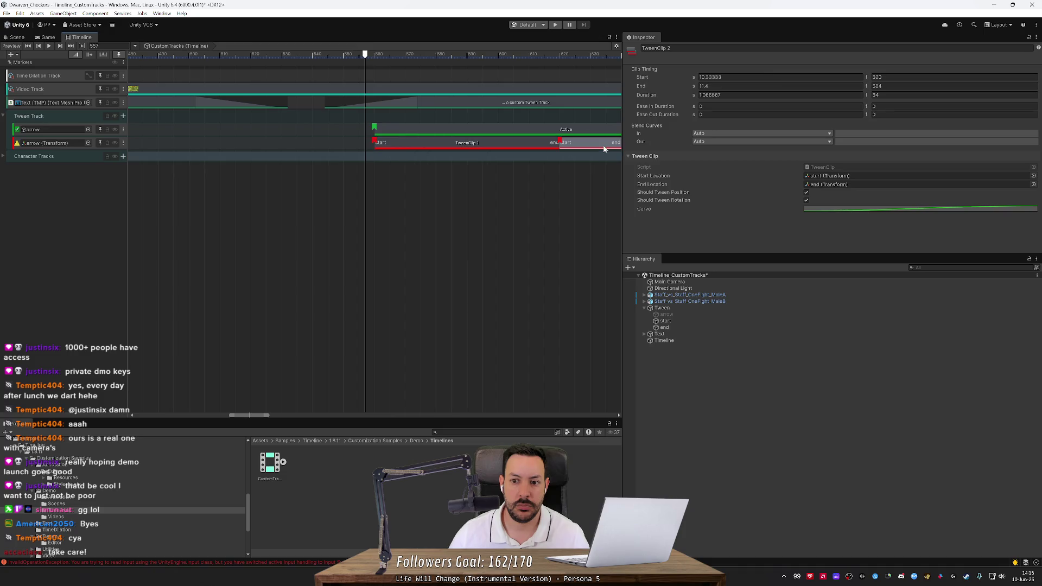
click(270, 156)
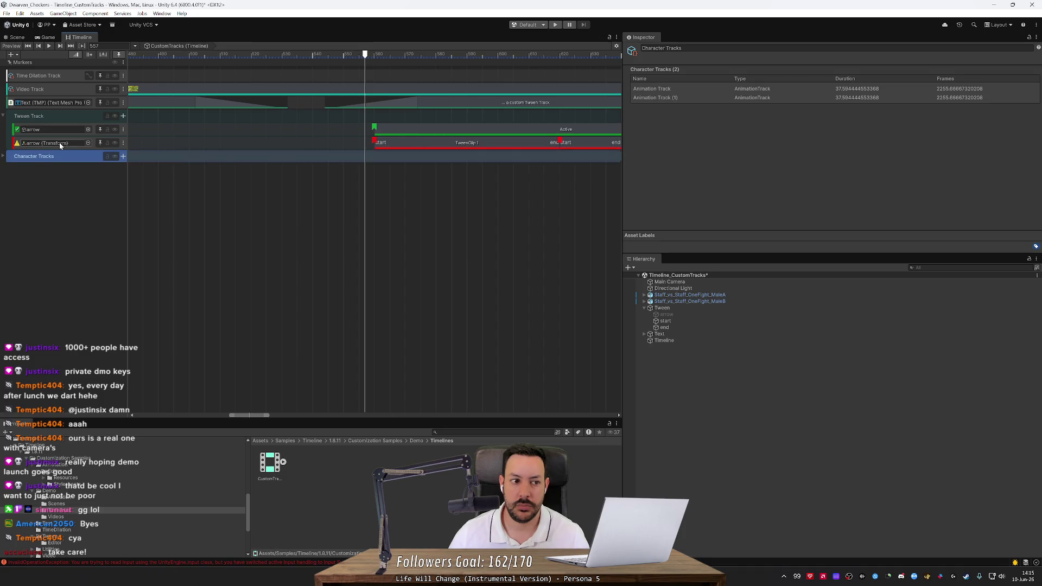
click(16, 144)
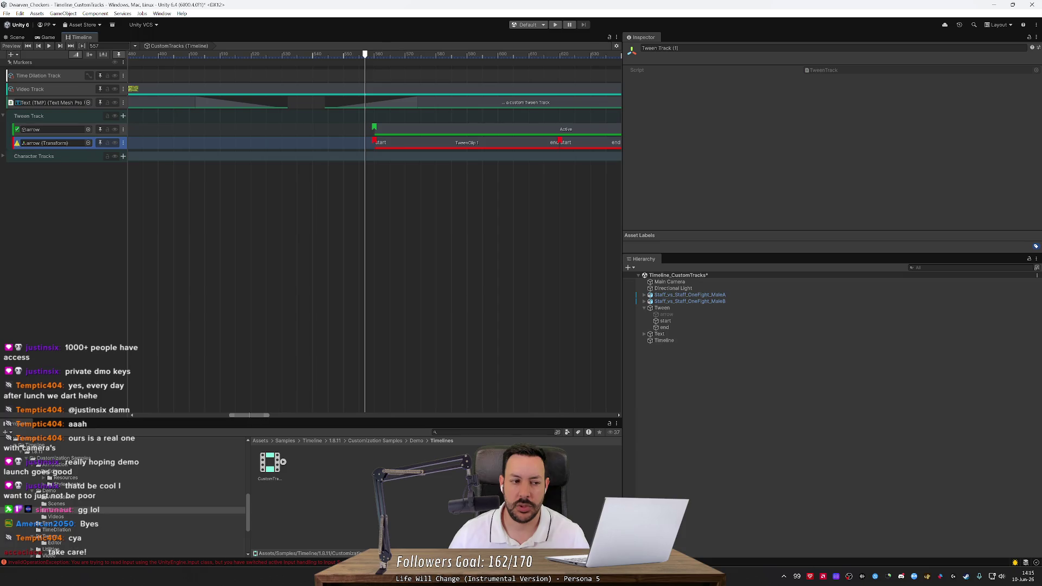
click(438, 142)
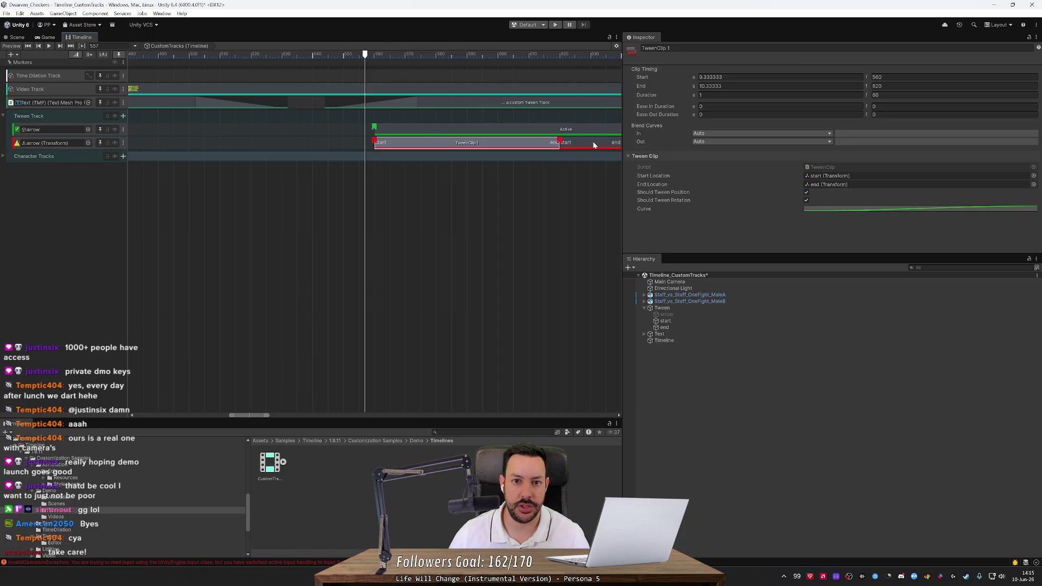
click(555, 24)
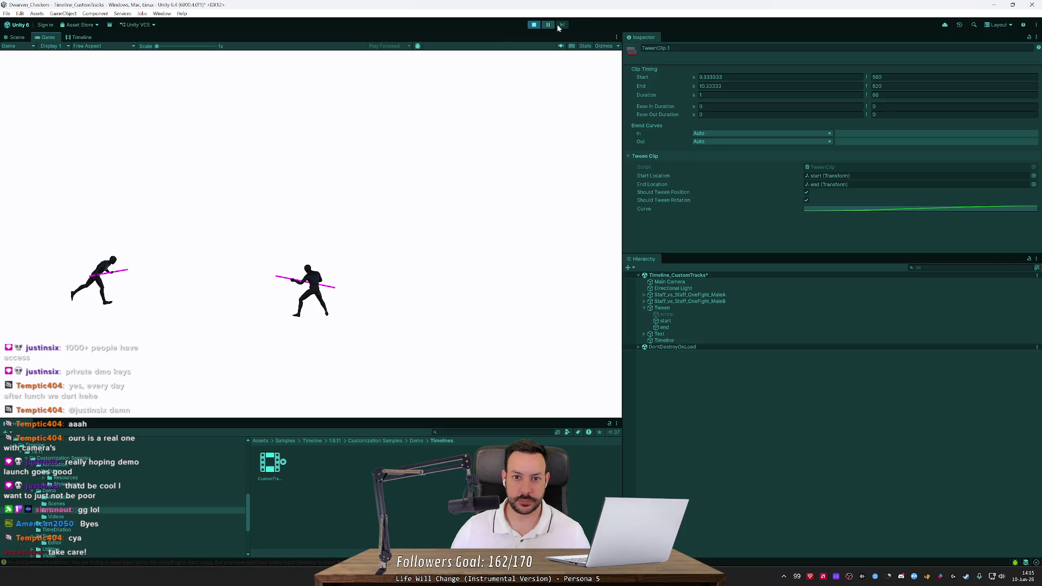
Step: Restart play mode with Ctrl+P, inspect the arrow object, and return to the Timeline window
key(ctrl+p)
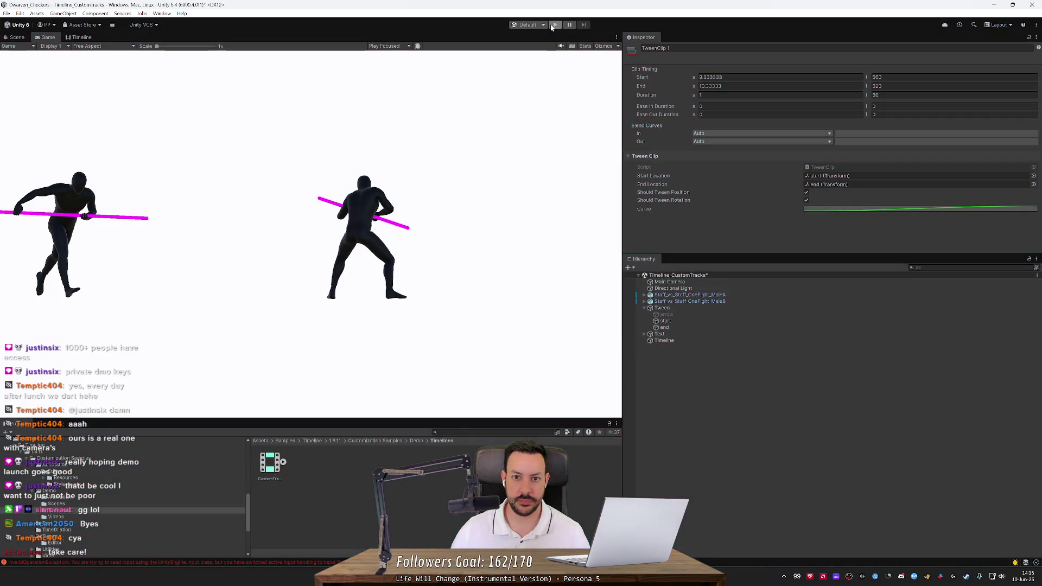
click(554, 25)
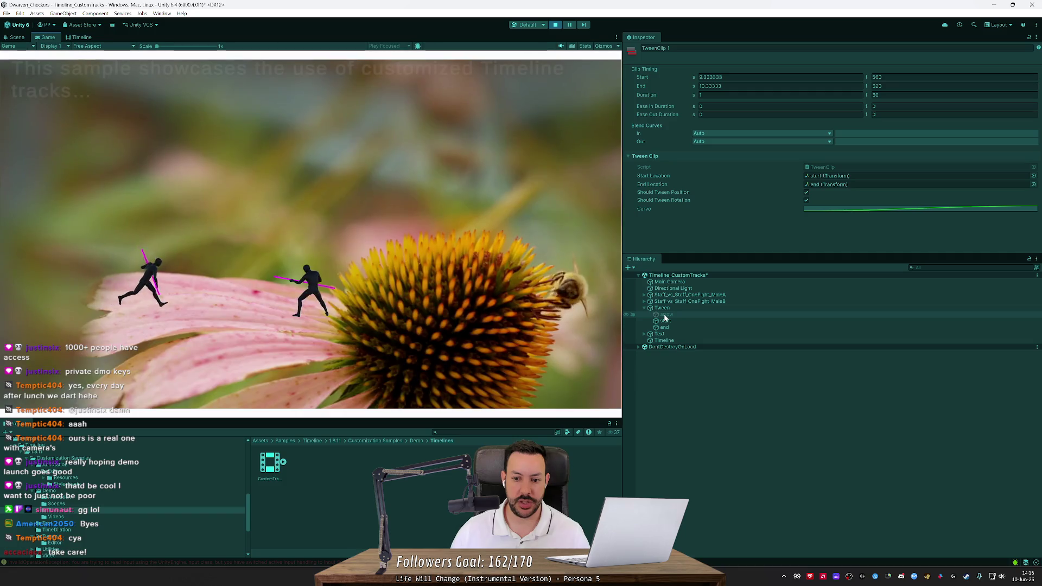
click(665, 315)
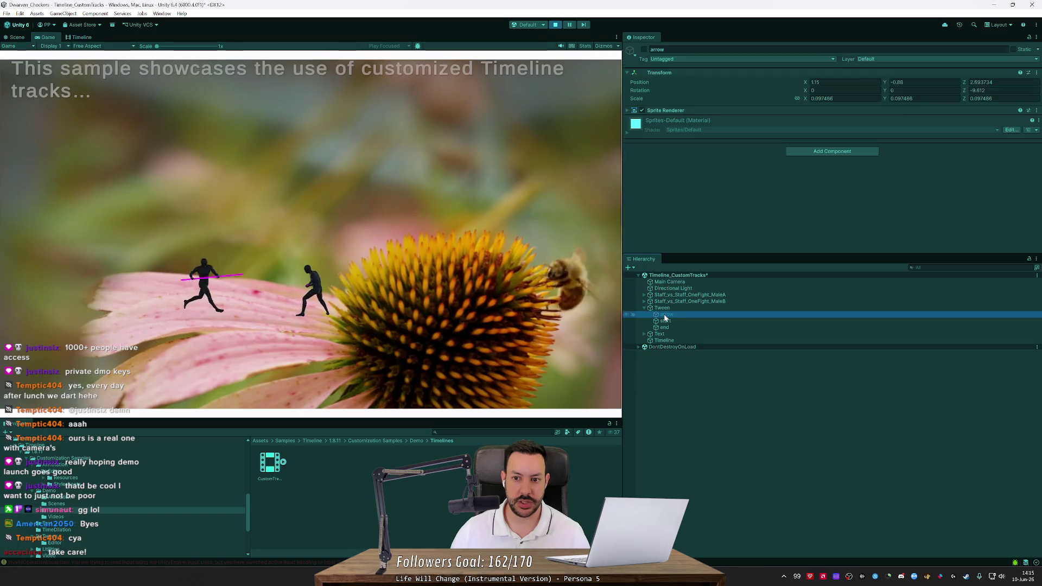
click(646, 47)
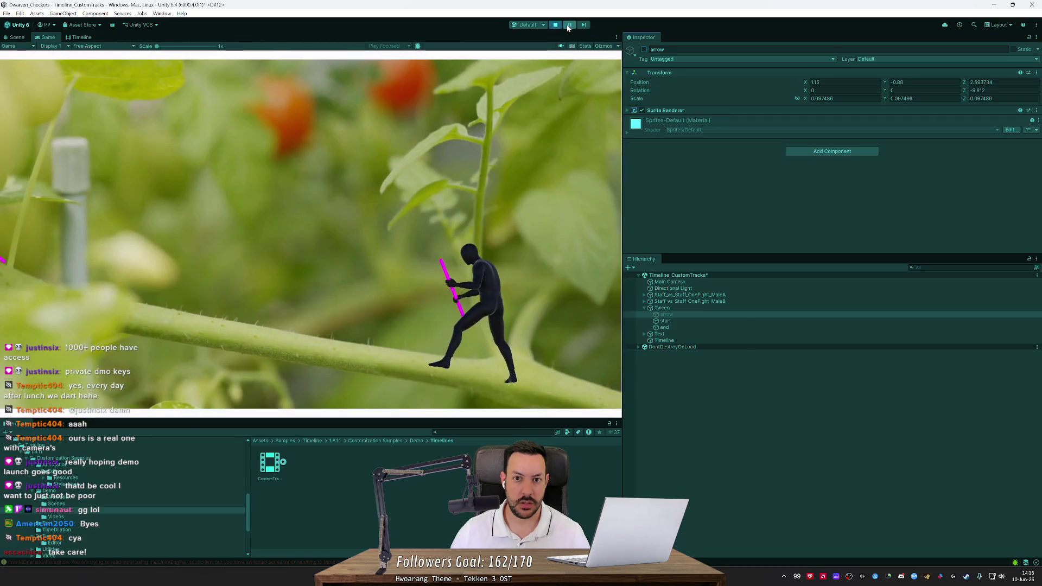
click(79, 36)
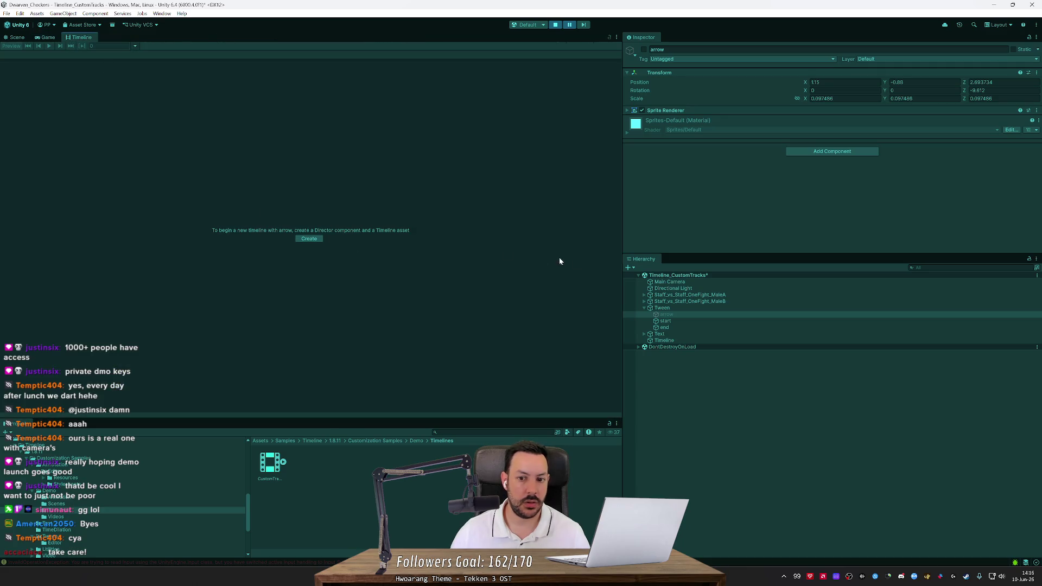
Step: Select the Timeline object, view TweenClip 1's start-to-end settings, and stop play mode
click(695, 295)
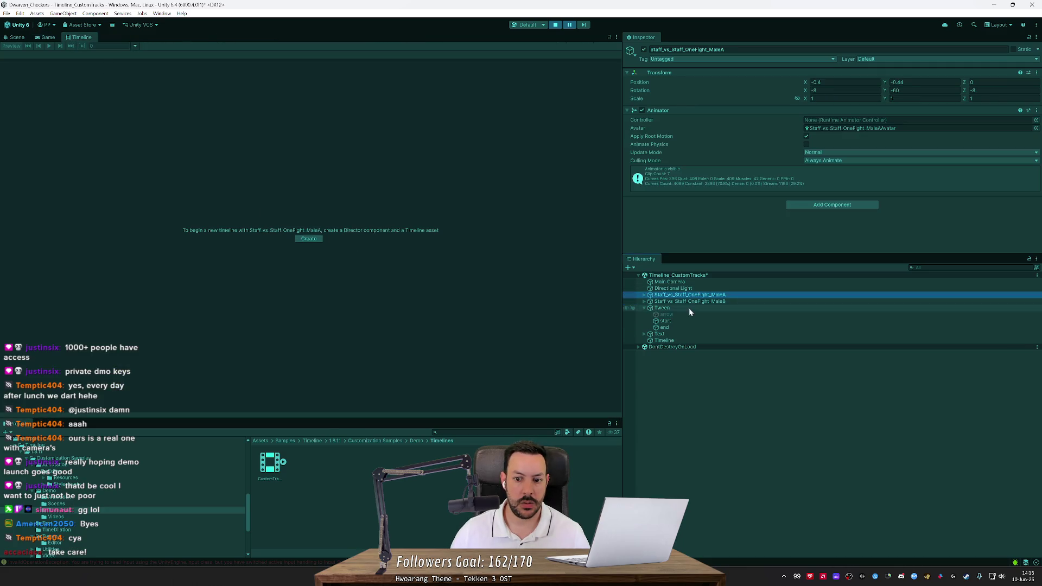
click(673, 340)
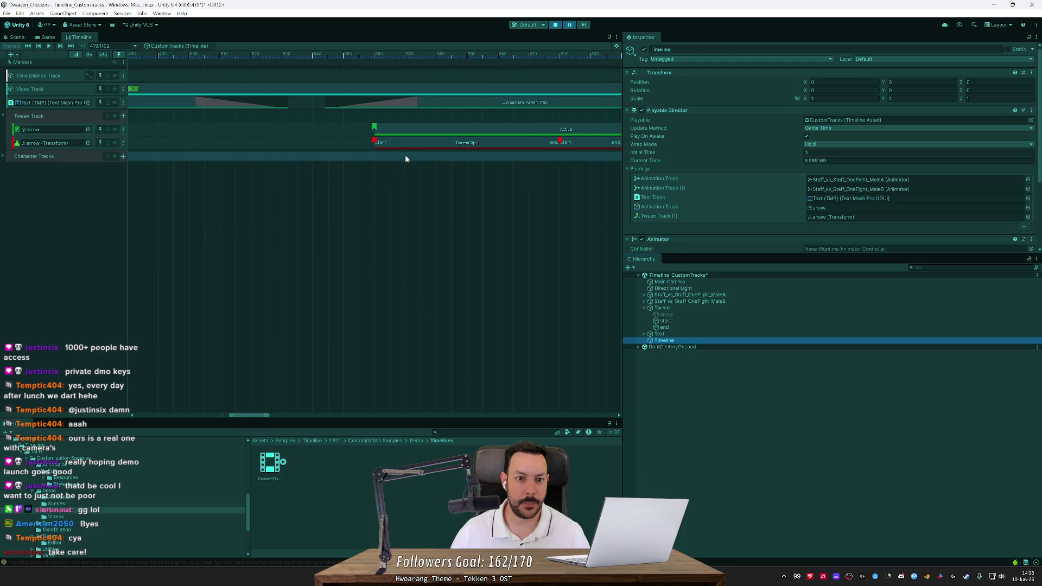
click(422, 146)
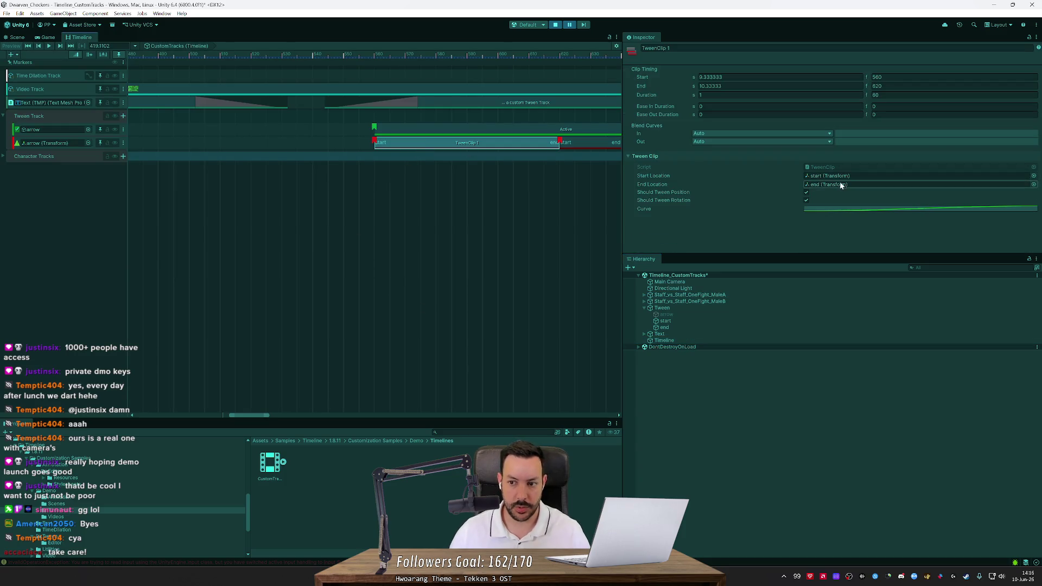
click(555, 26)
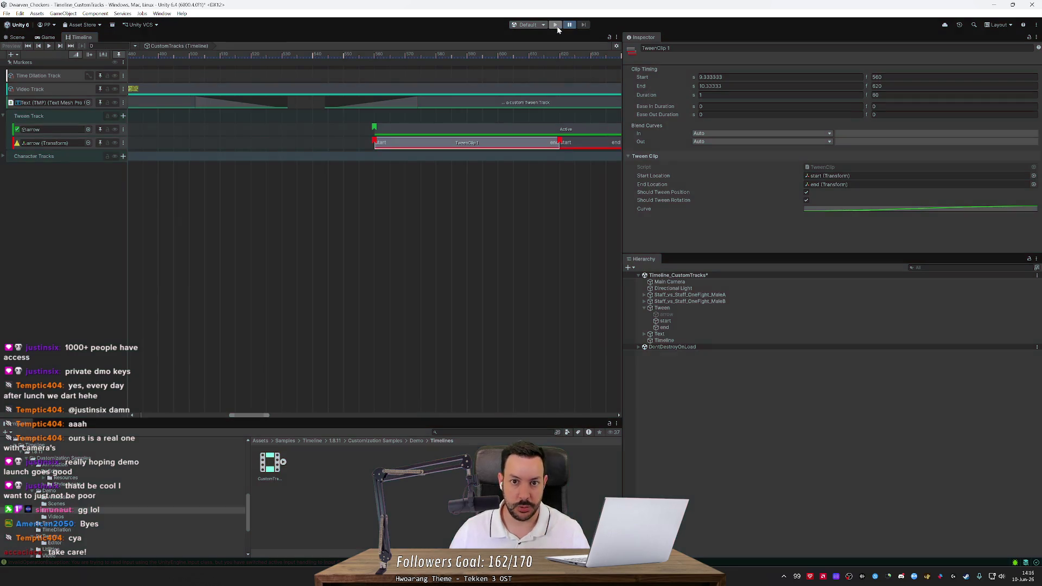
Step: Browse the sample's Animation, Scenes, Timelines, Videos and Tween script folders
click(67, 498)
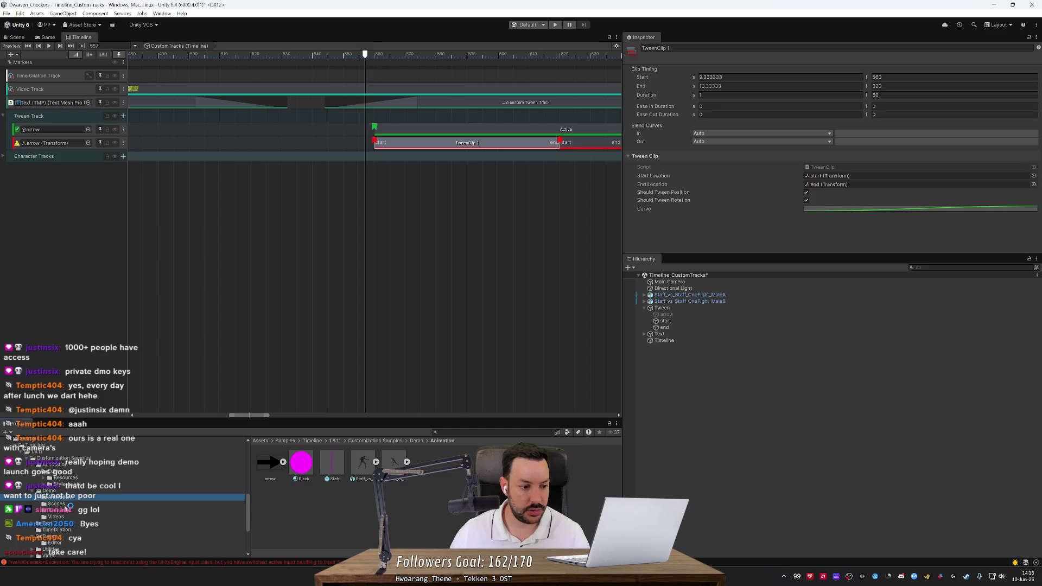
click(70, 504)
click(72, 510)
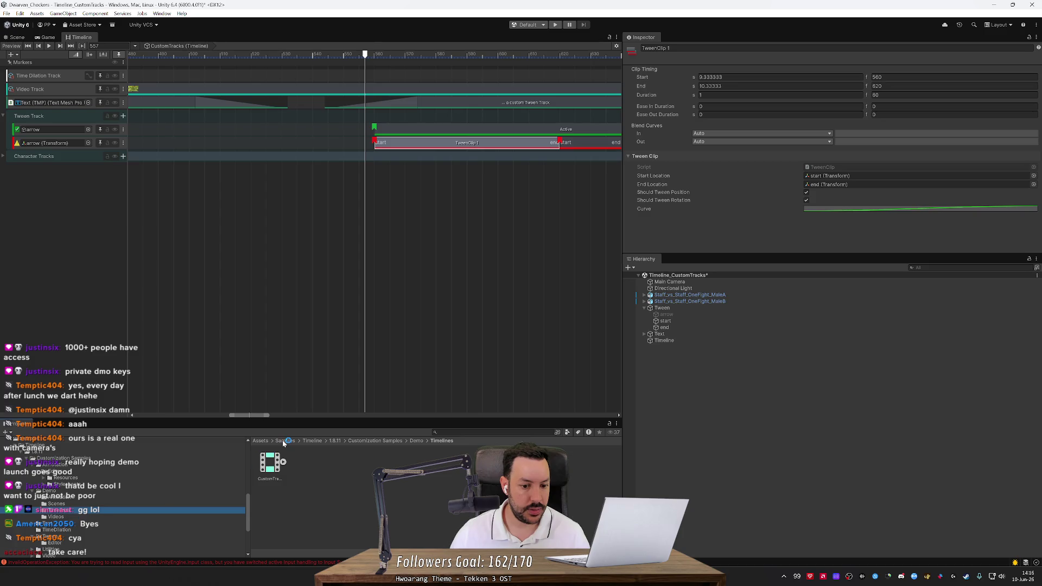
click(56, 516)
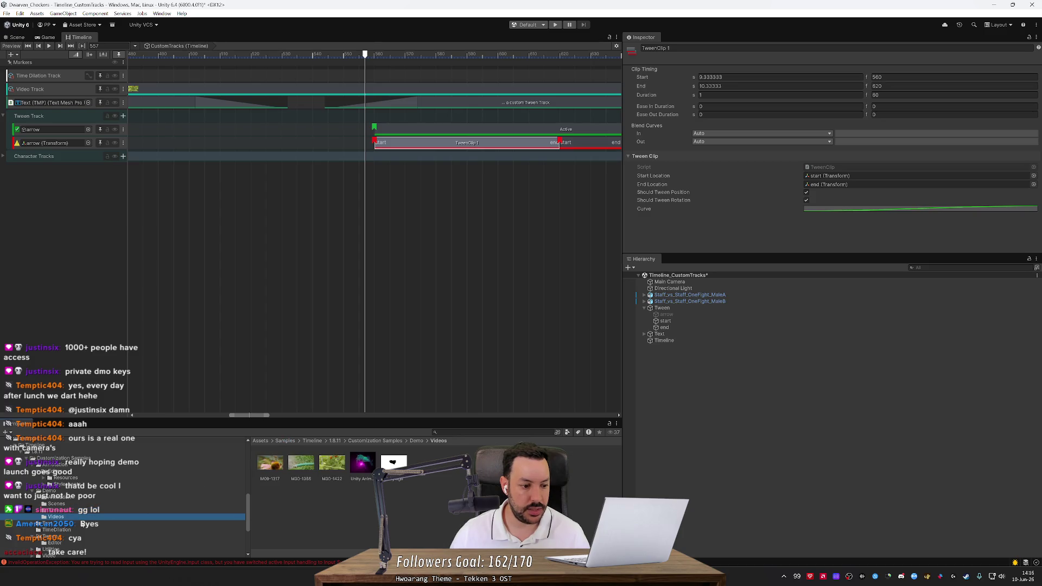
click(64, 537)
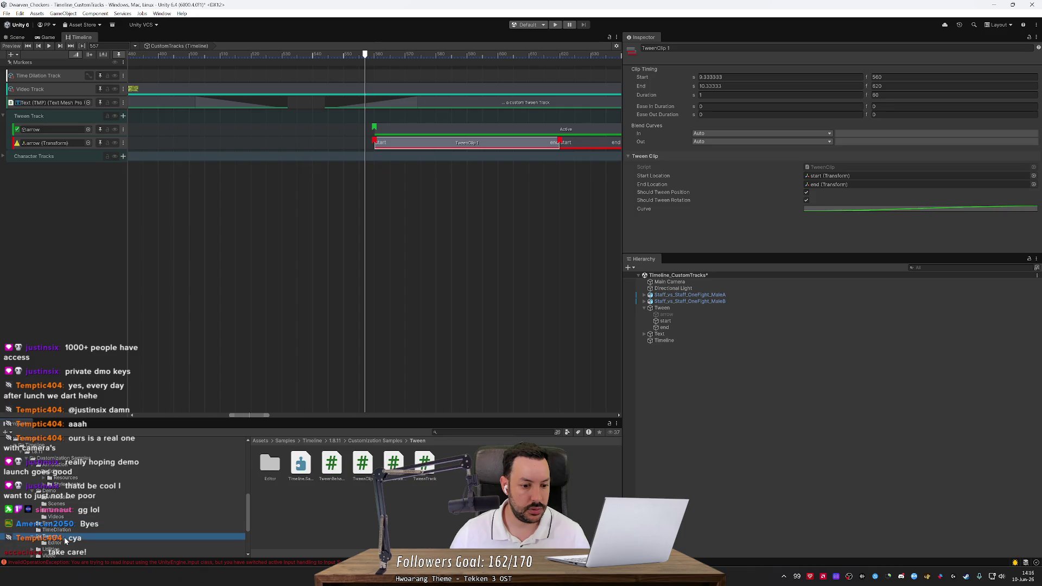
scroll(65, 539, down, 3)
click(65, 495)
click(66, 488)
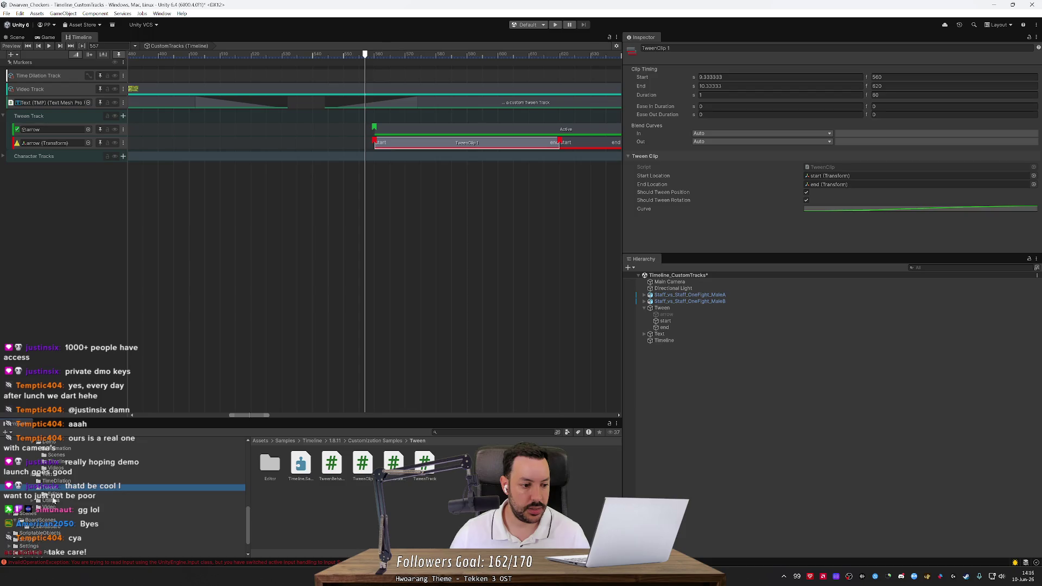
scroll(76, 492, up, 5)
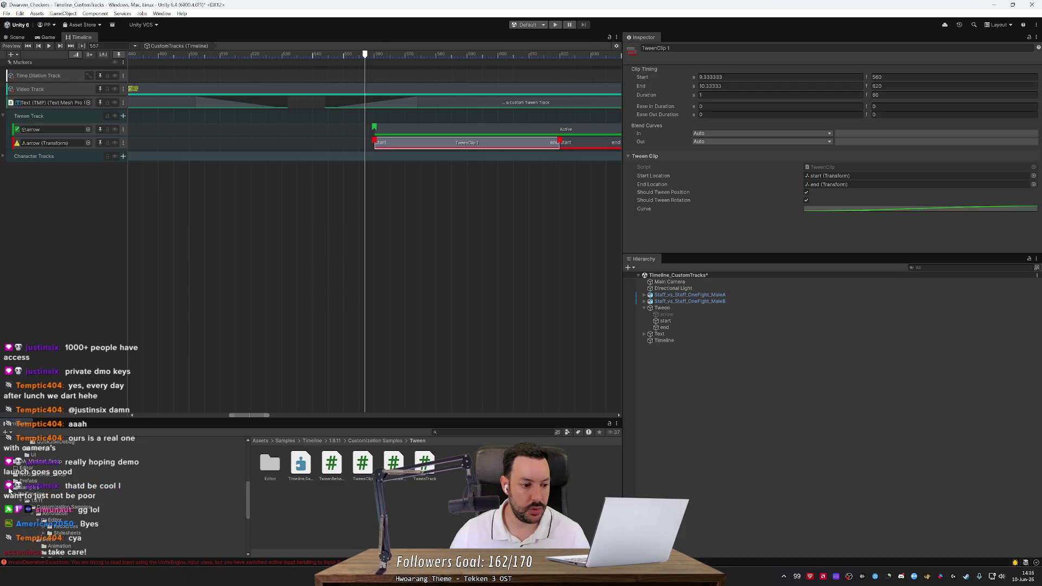
click(10, 488)
click(10, 488)
scroll(69, 504, down, 3)
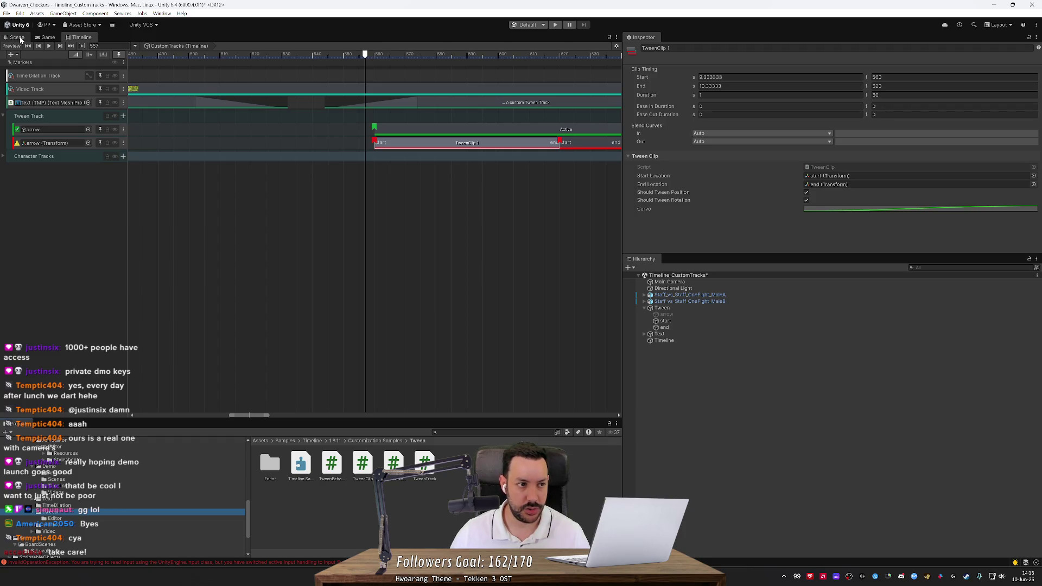
scroll(158, 488, up, 10)
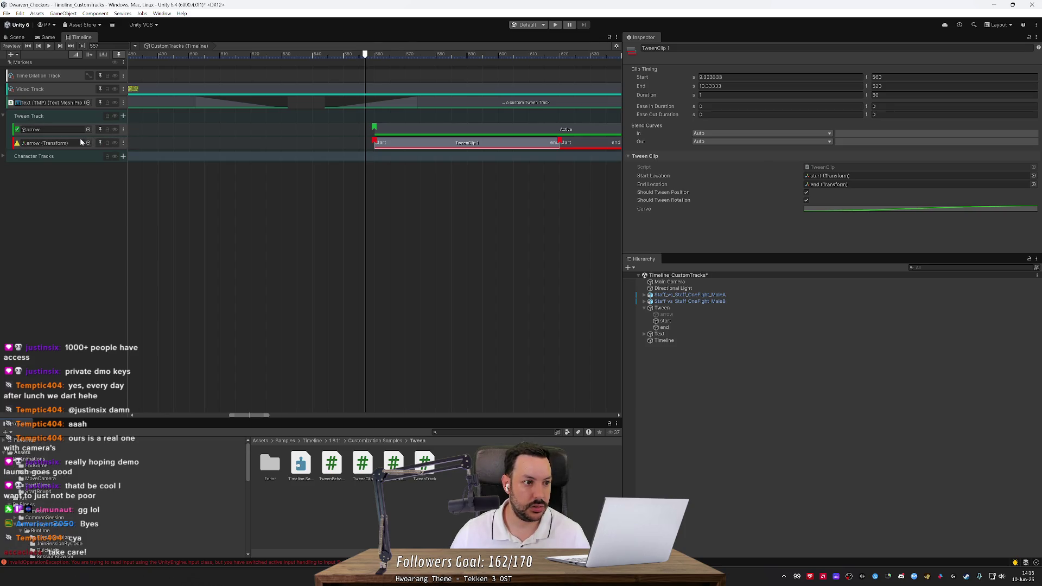
Step: Select the sample's arrow tween track and look through its settings
click(93, 146)
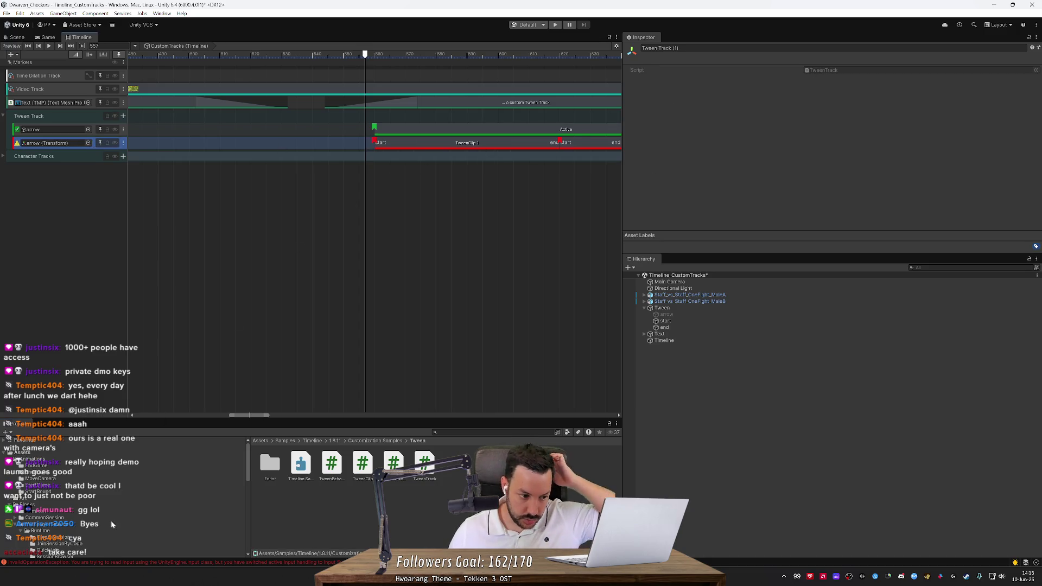
scroll(52, 490, down, 5)
scroll(66, 483, up, 5)
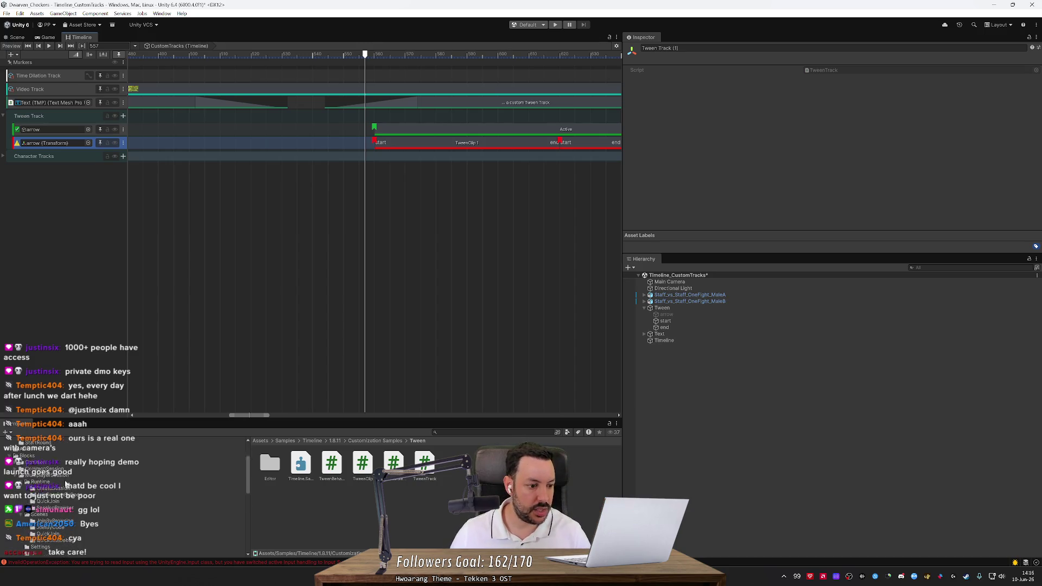
scroll(66, 484, down, 3)
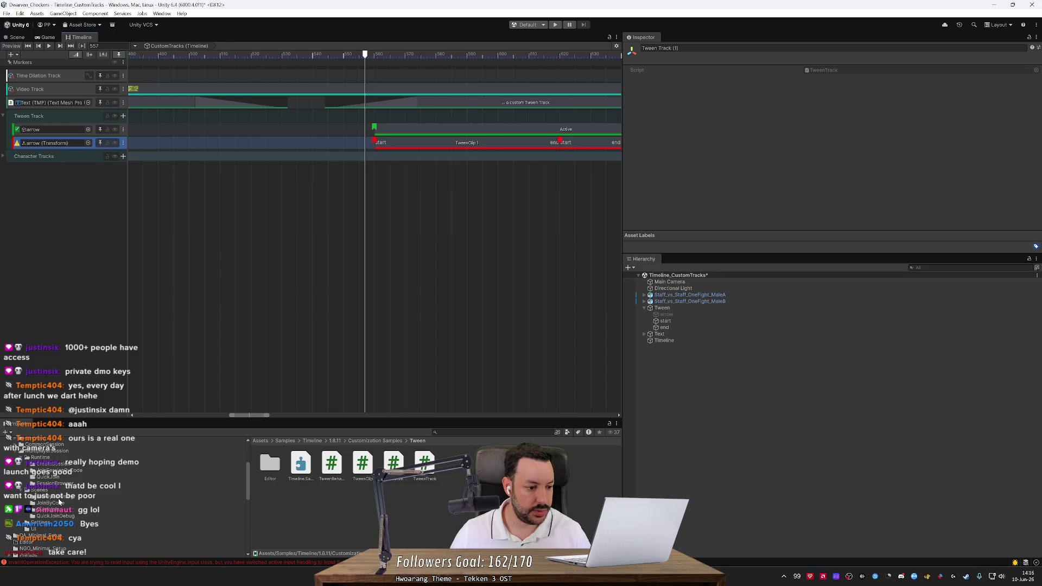
scroll(49, 504, down, 3)
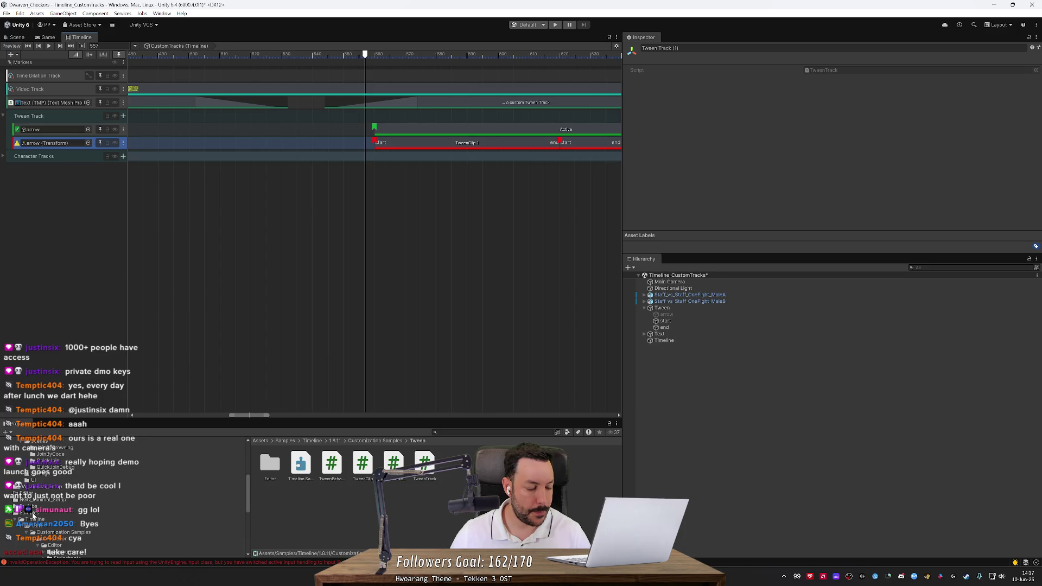
scroll(33, 513, down, 2)
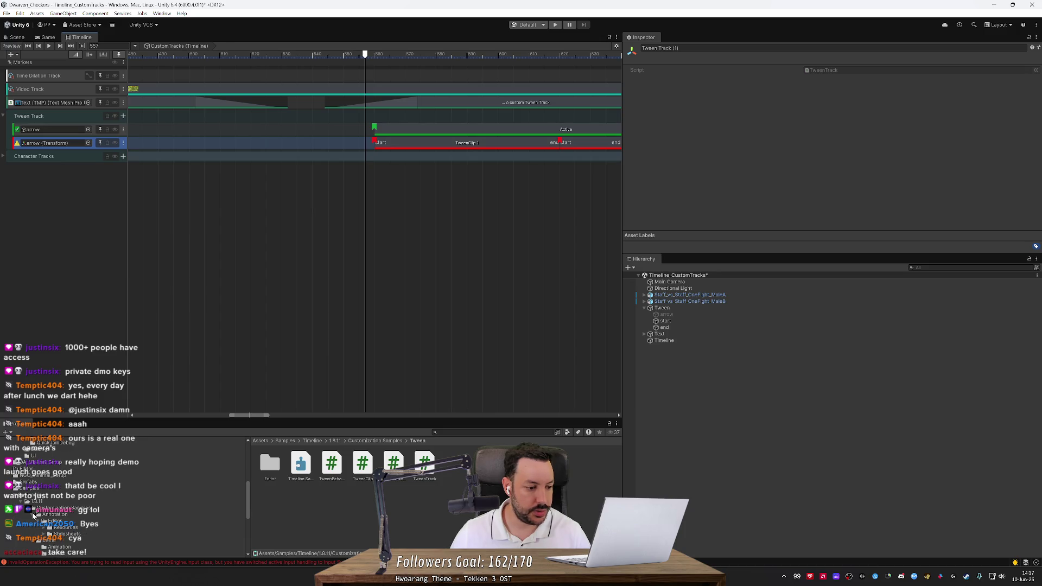
scroll(32, 490, up, 4)
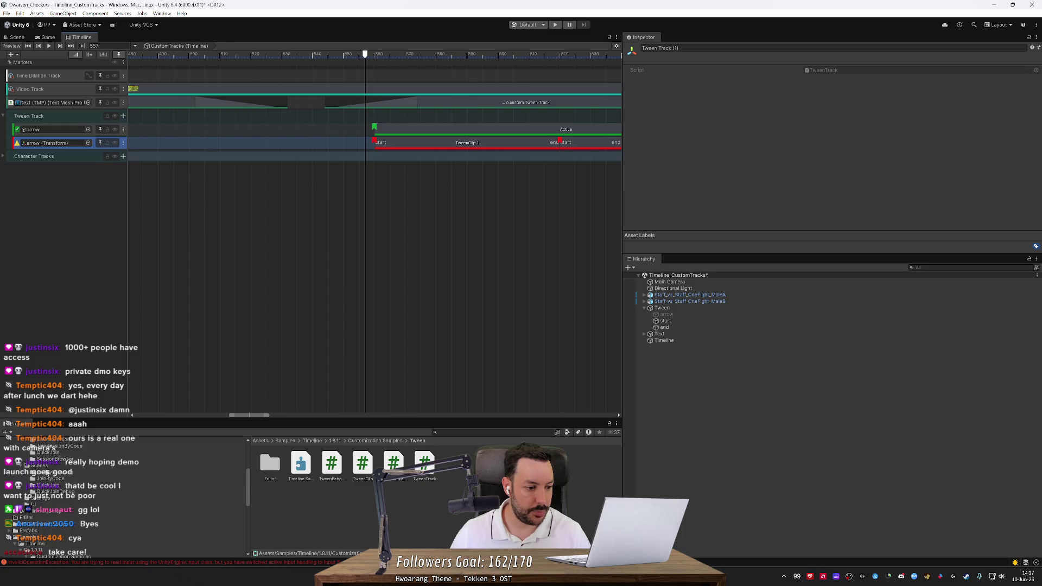
scroll(41, 501, up, 6)
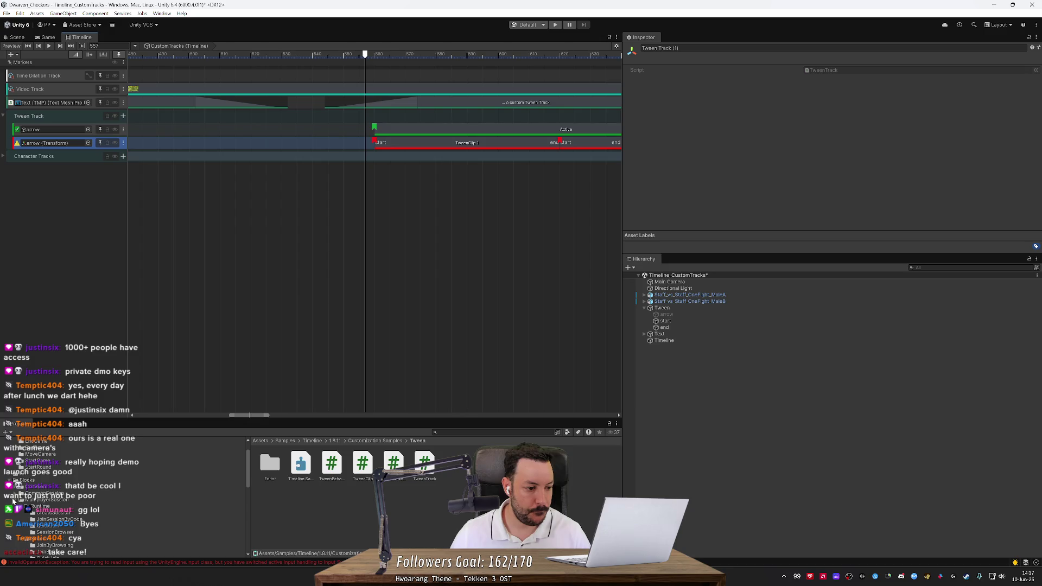
Step: Collapse Samples and open the S_LavaBoard scene from Assets/Scenes/BoardScenes
click(13, 485)
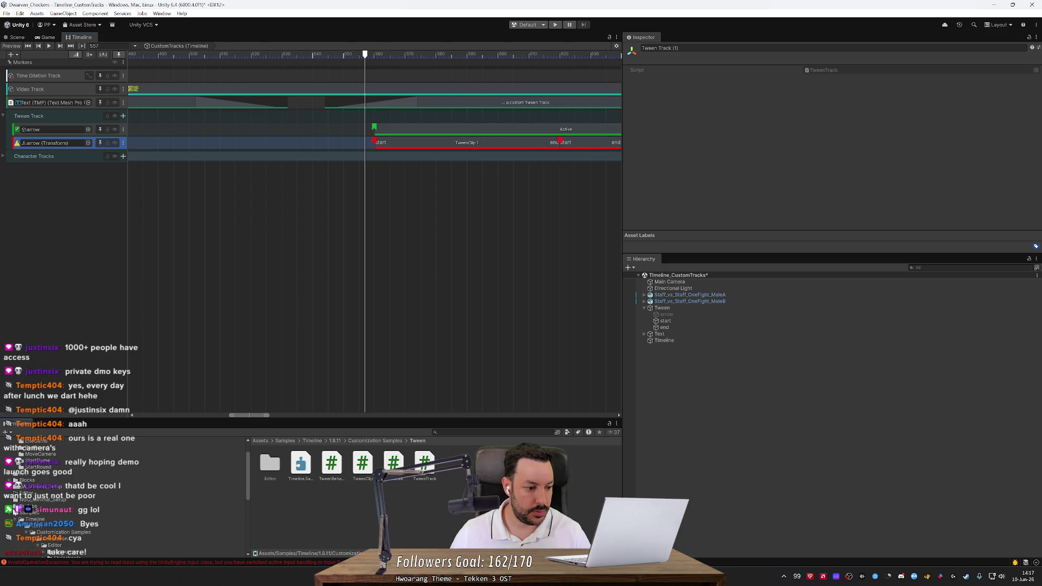
click(9, 515)
click(12, 512)
click(12, 519)
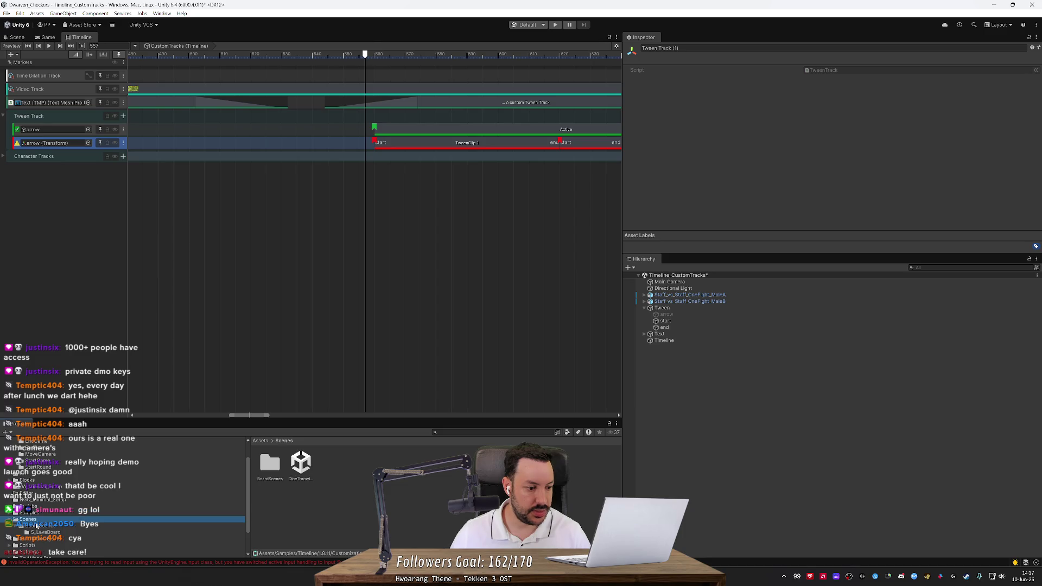
key(Down)
key(Down)
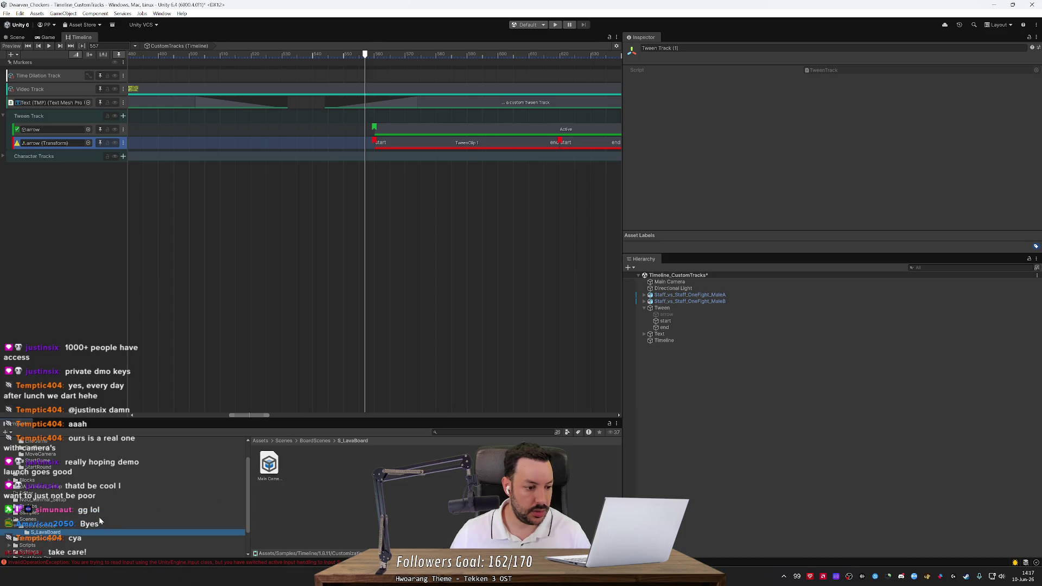
click(99, 520)
click(129, 525)
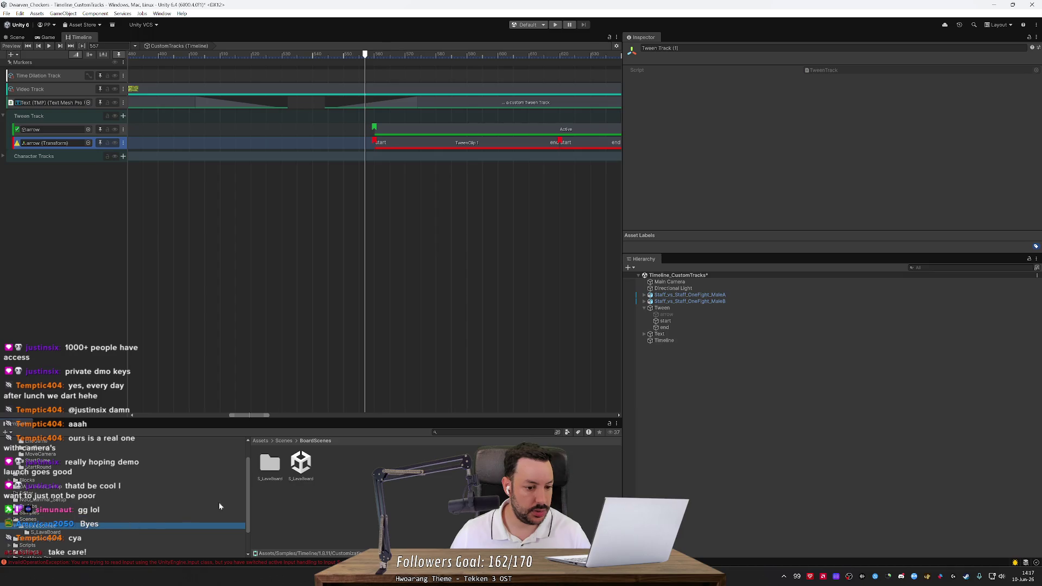
double_click(301, 463)
Step: Discard the sample's changes, load DiceThrowingScene additively, and return to the Scene view
click(543, 303)
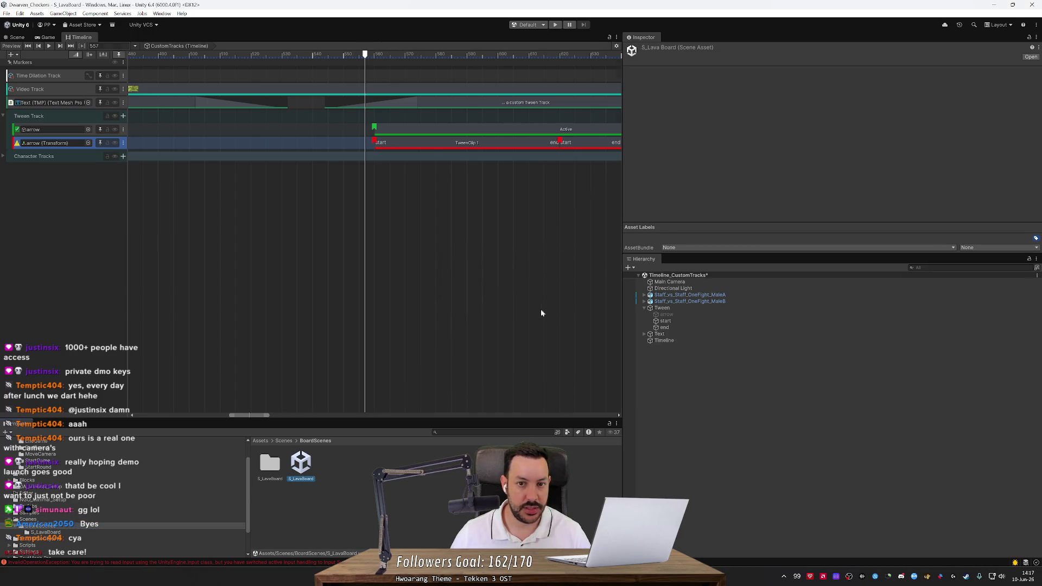
click(48, 37)
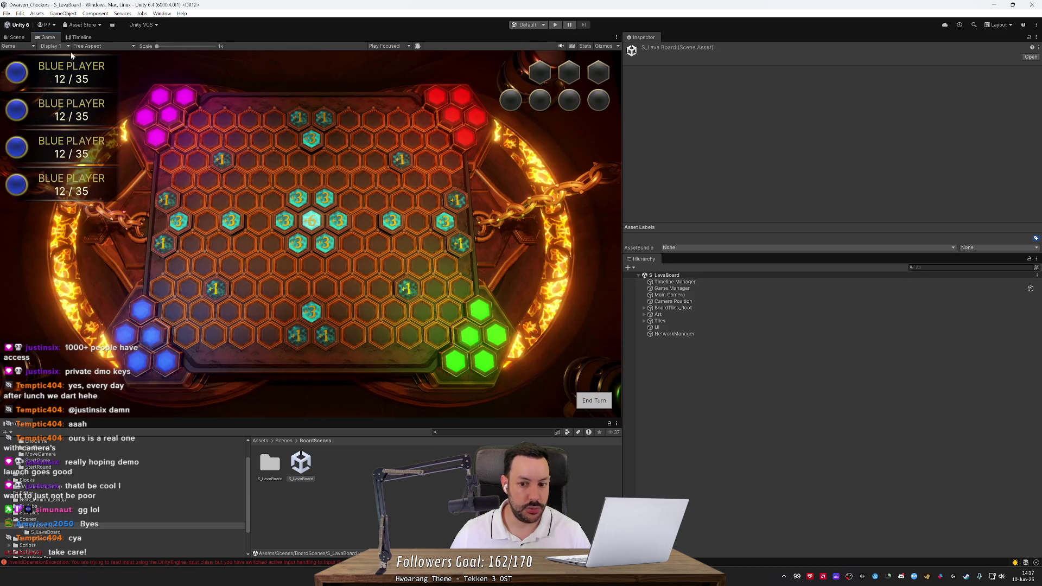
click(42, 521)
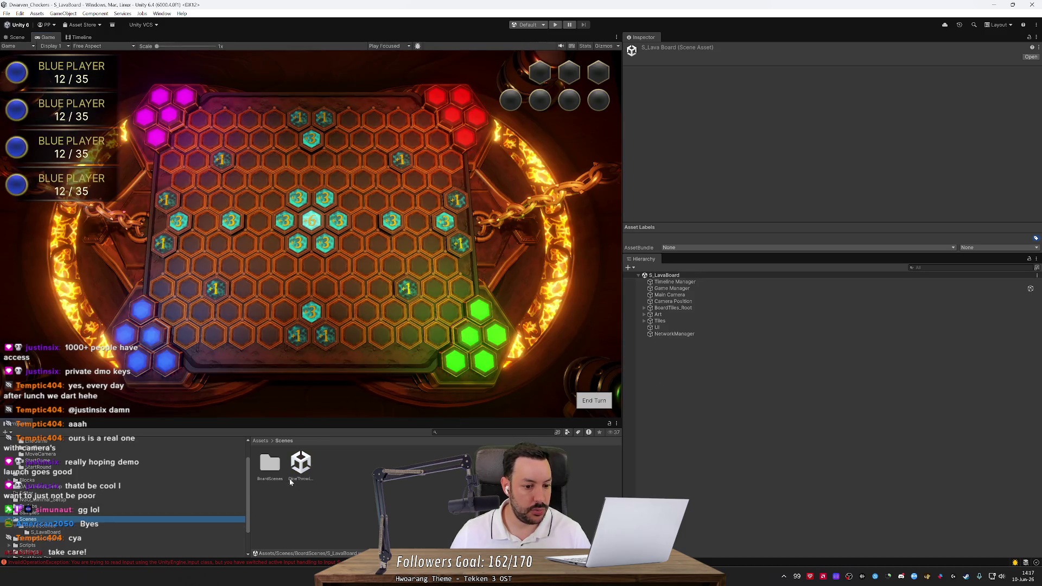
drag(300, 462, 718, 454)
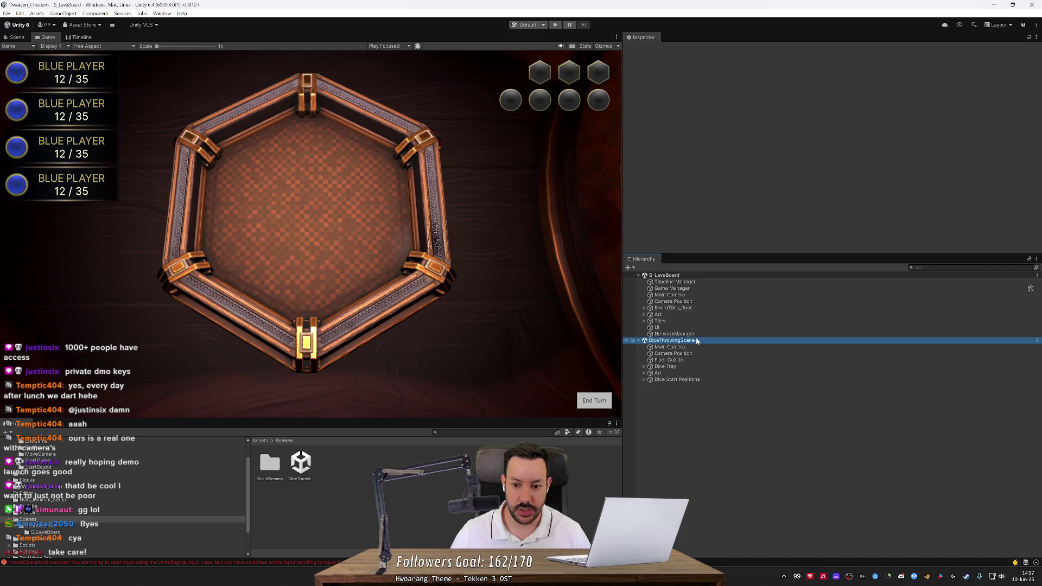
click(477, 317)
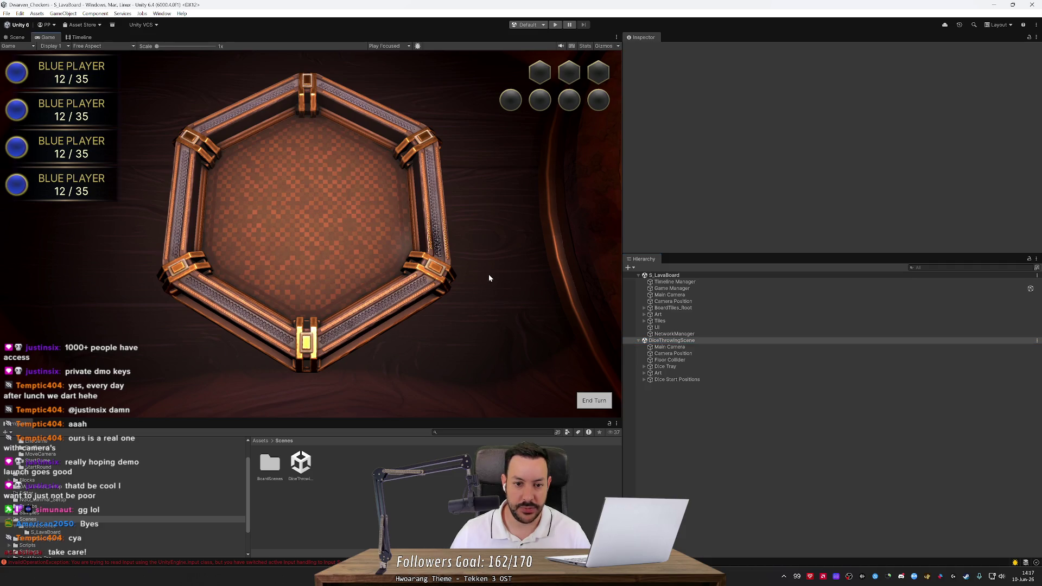
click(16, 37)
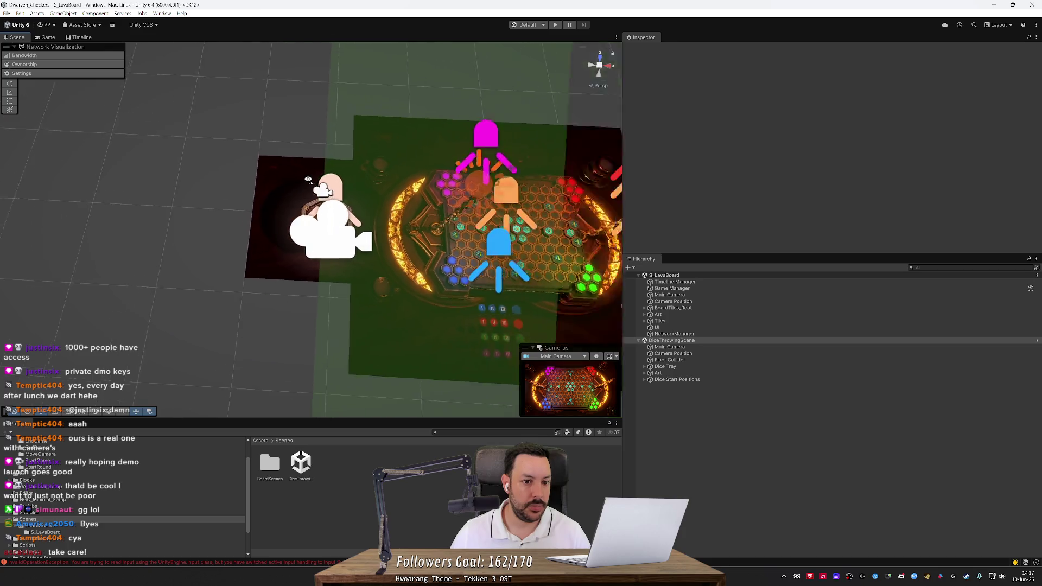
scroll(307, 179, up, 5)
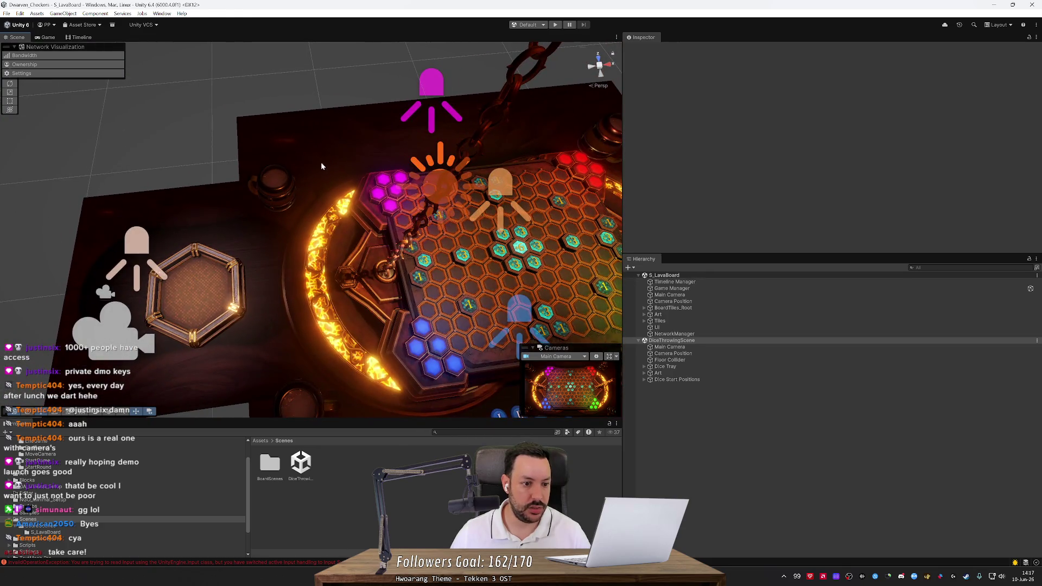
Step: Remove the Animator and Playable Director components from Main Camera
click(708, 302)
click(711, 295)
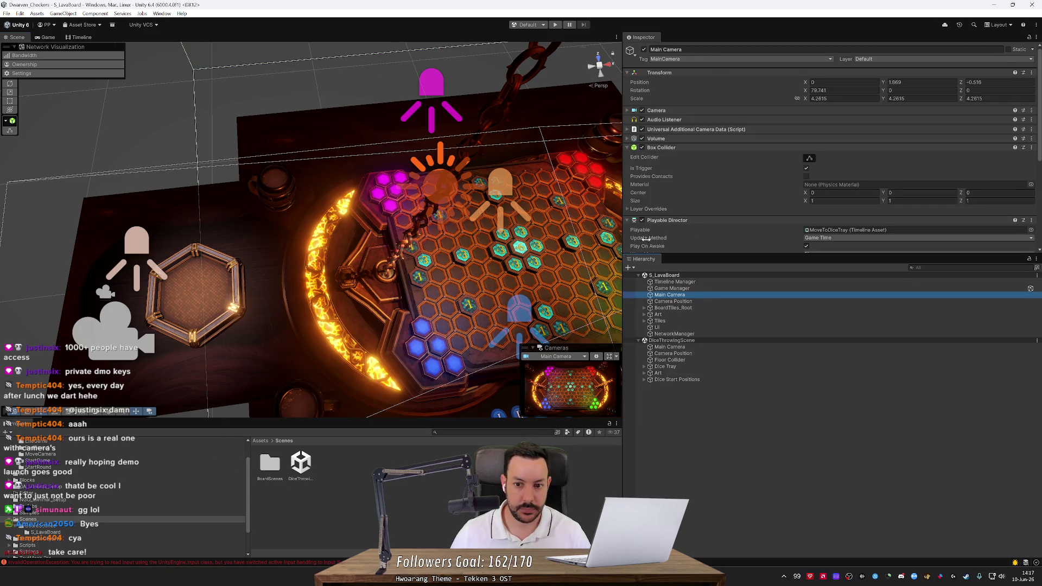
scroll(1003, 166, down, 6)
click(1031, 159)
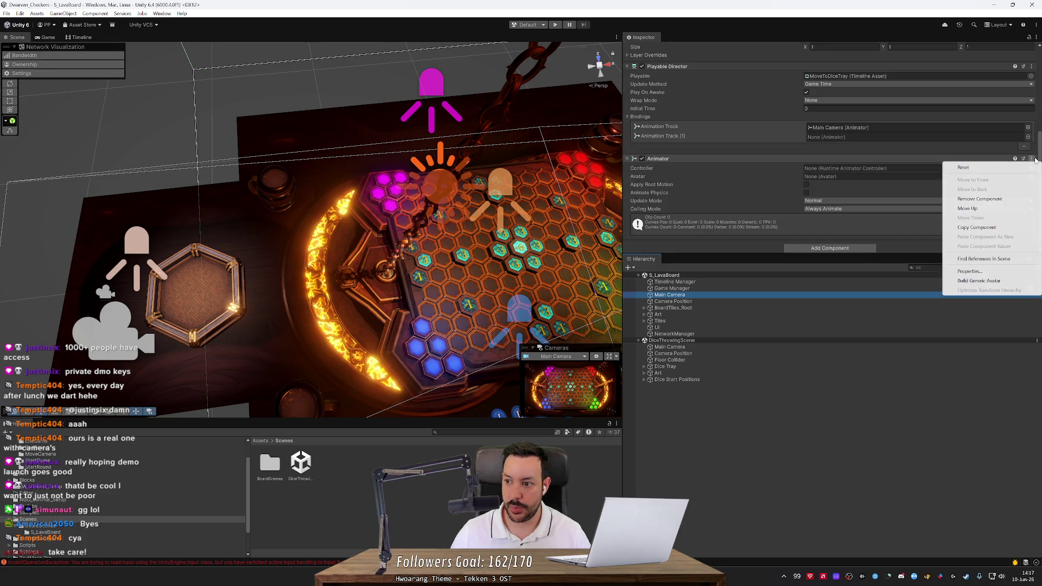
click(996, 200)
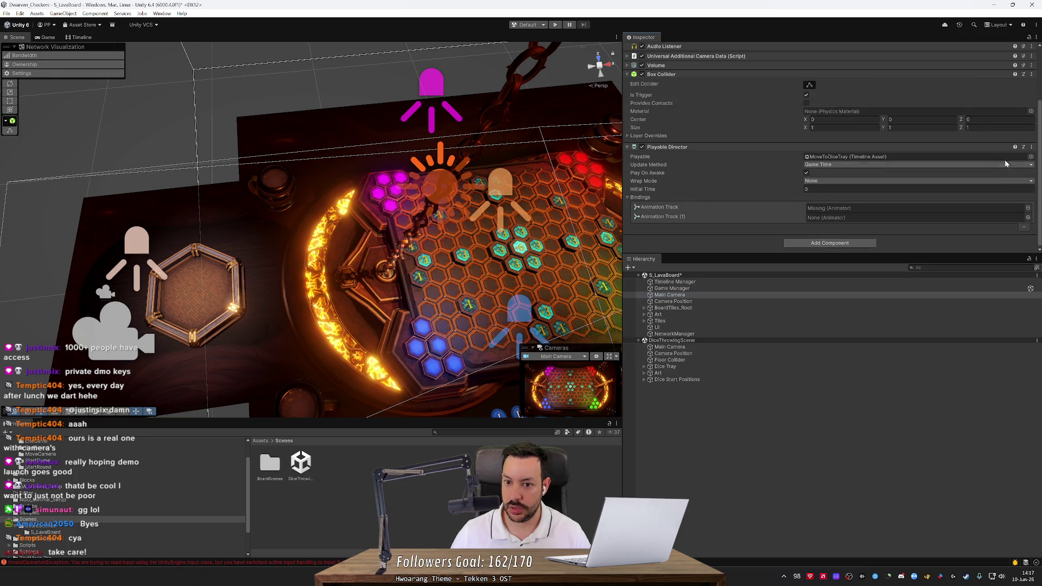
click(1032, 148)
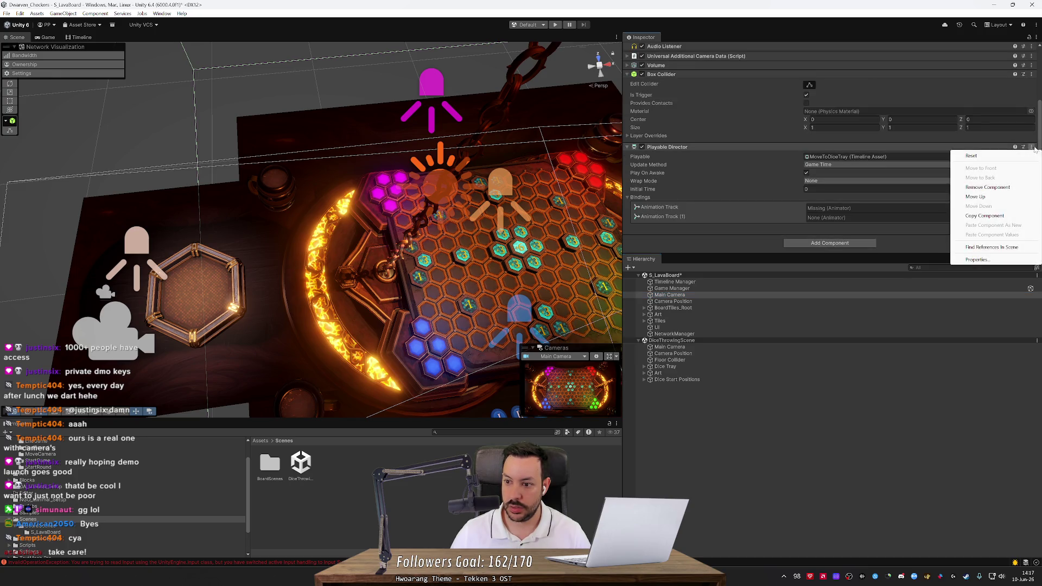
click(999, 188)
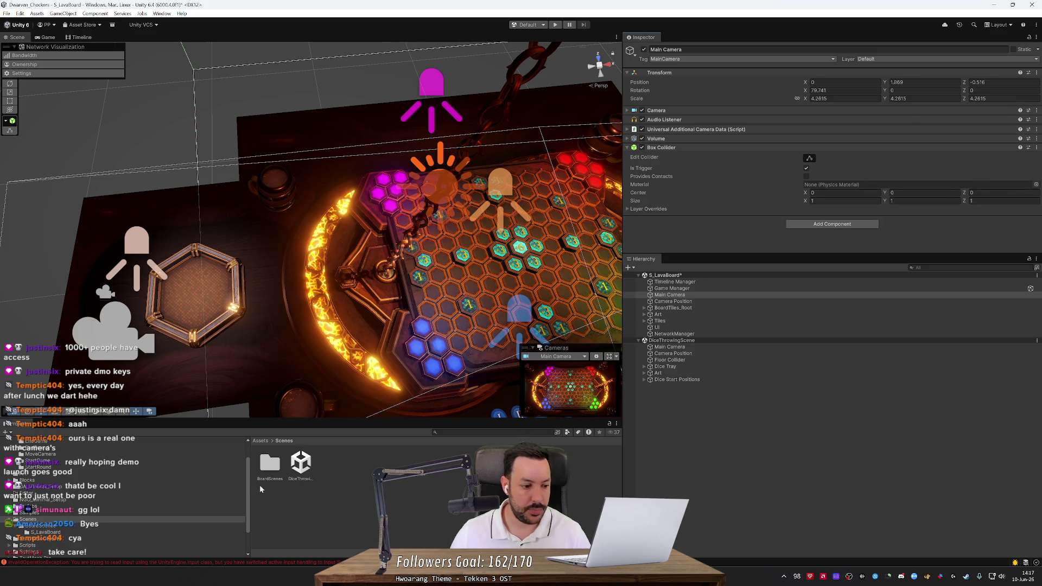
scroll(40, 513, up, 2)
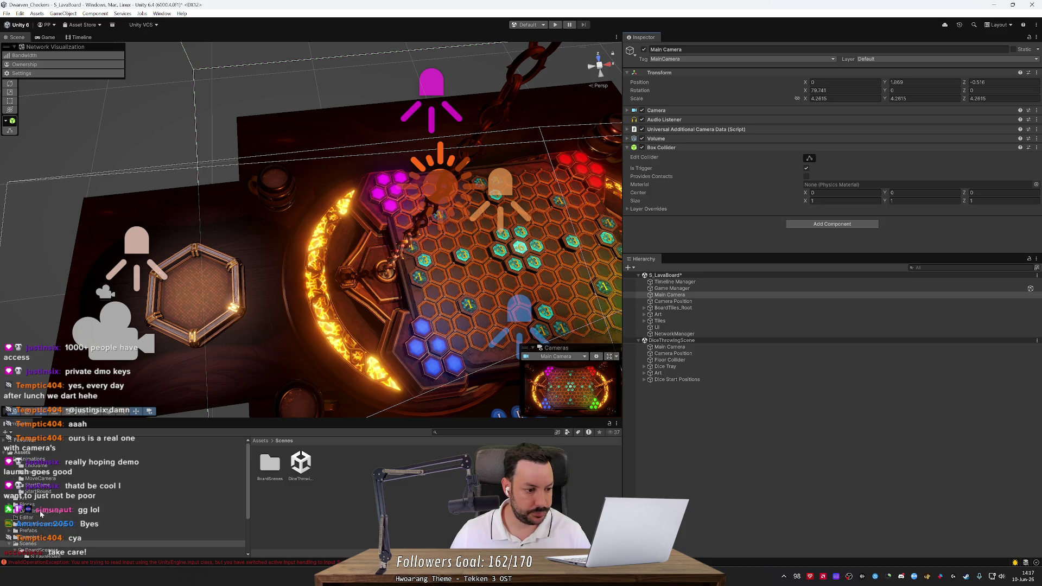
click(46, 481)
Step: In MoveToDiceTray, delete Animation Track and Animation Track (1), leaving the timeline empty
double_click(273, 475)
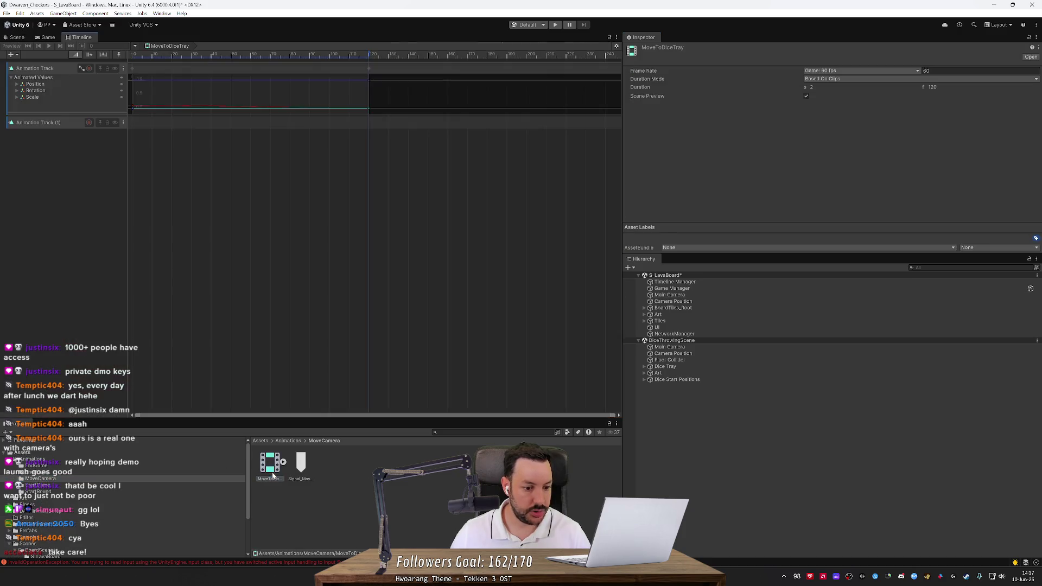
right_click(71, 70)
click(89, 102)
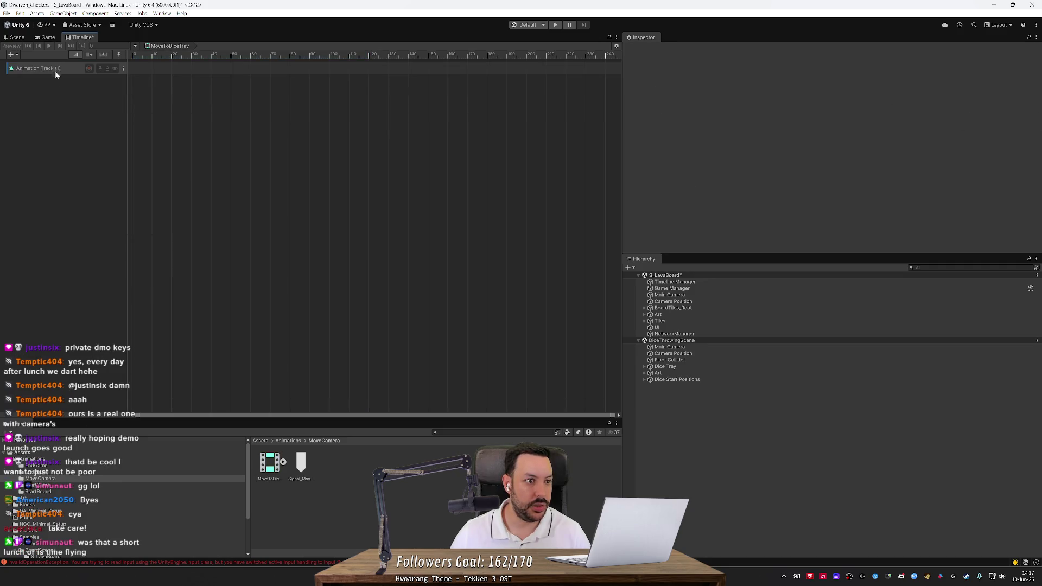
click(56, 74)
click(79, 79)
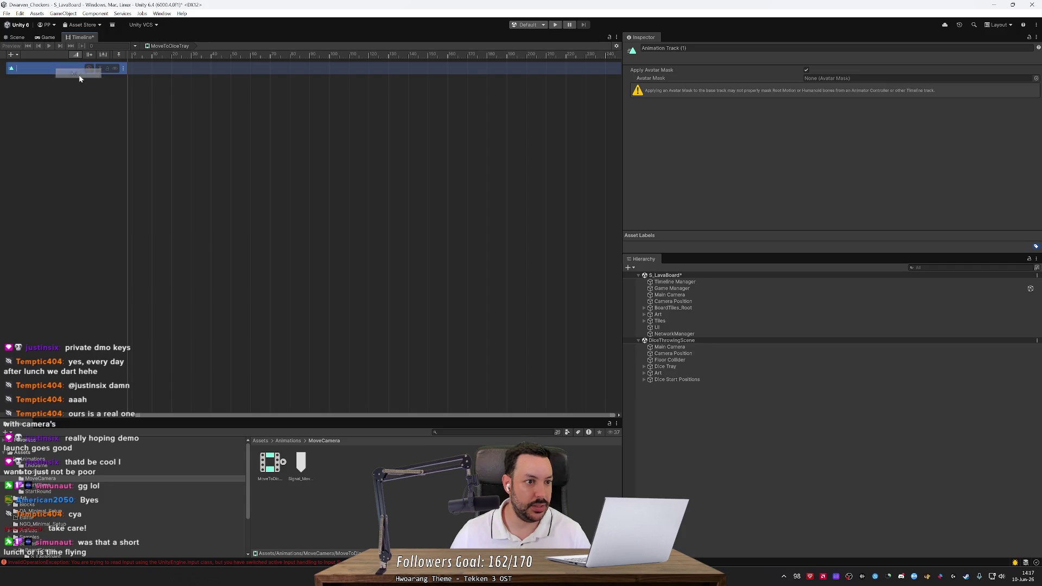
right_click(118, 68)
click(149, 104)
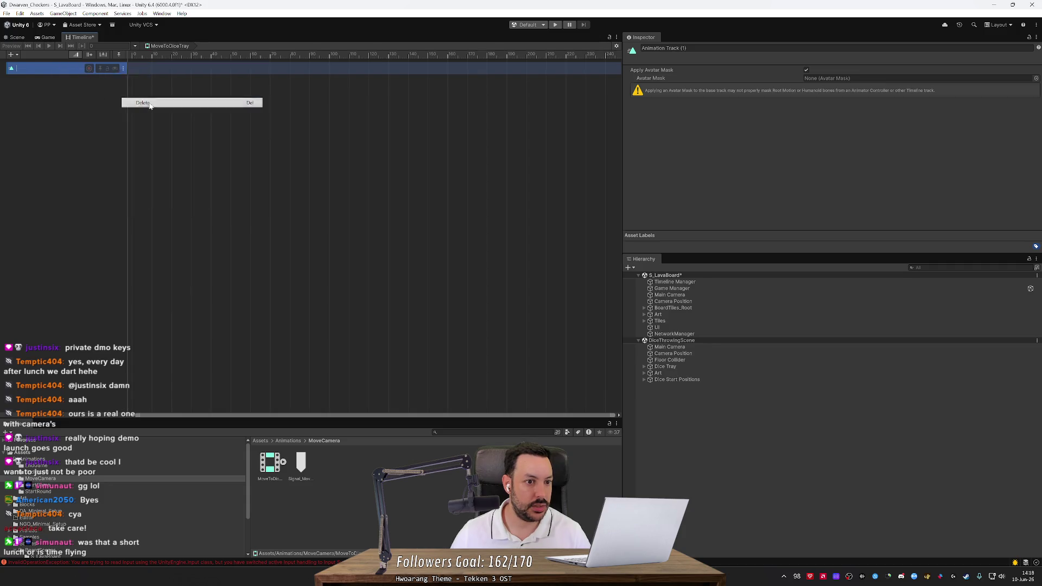
click(680, 296)
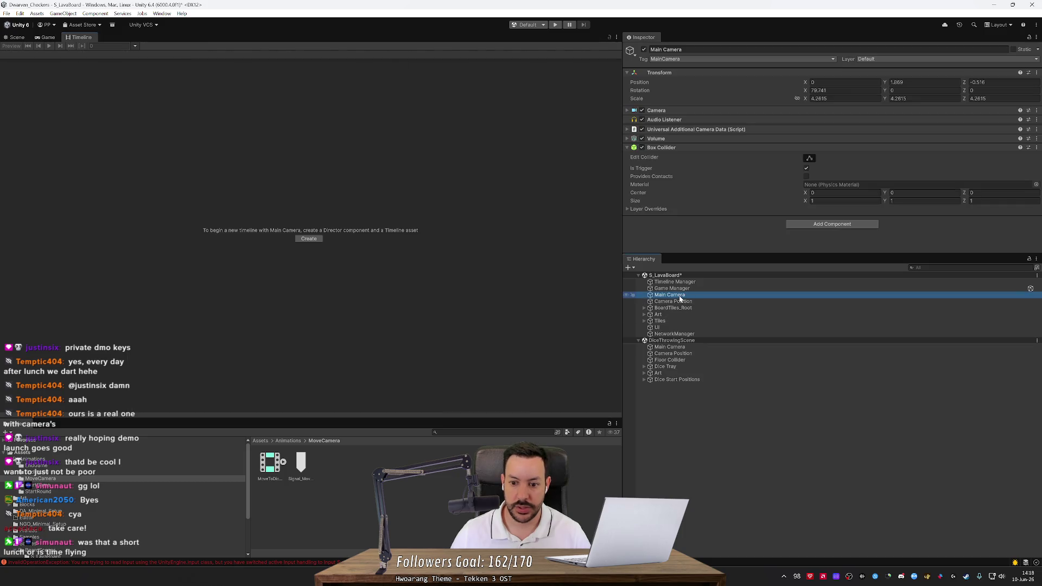
click(271, 467)
Step: Add a Timeline.Samples Tween Track and give it a 5-second TweenClip
right_click(72, 110)
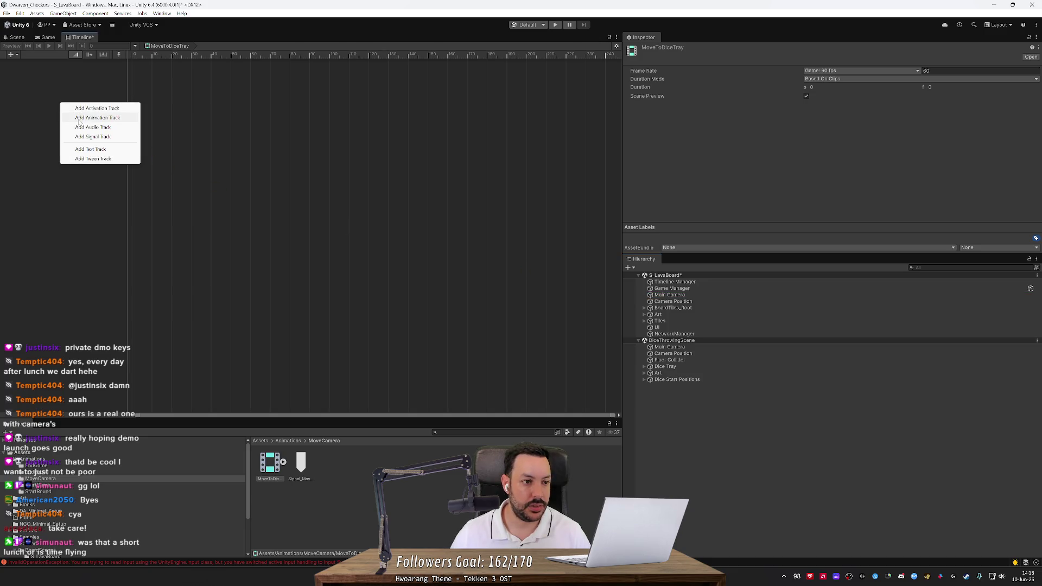
click(62, 183)
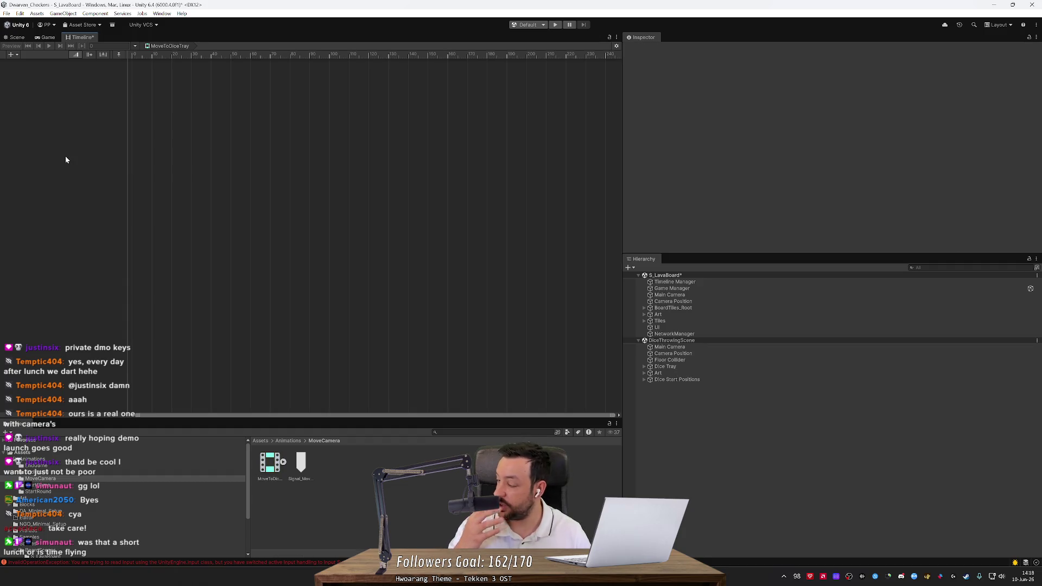
right_click(68, 114)
mouse_move(103, 193)
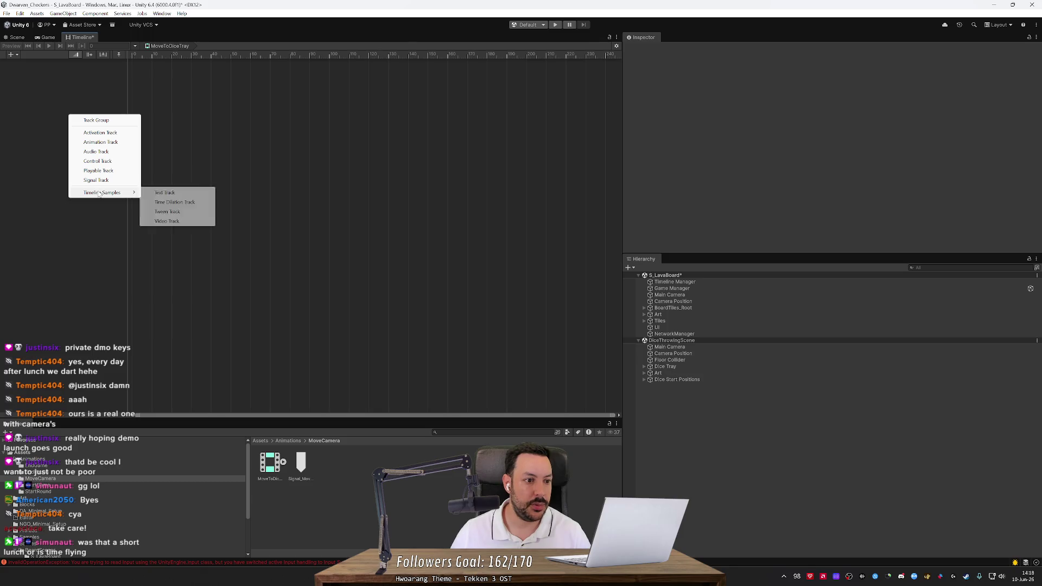
click(165, 212)
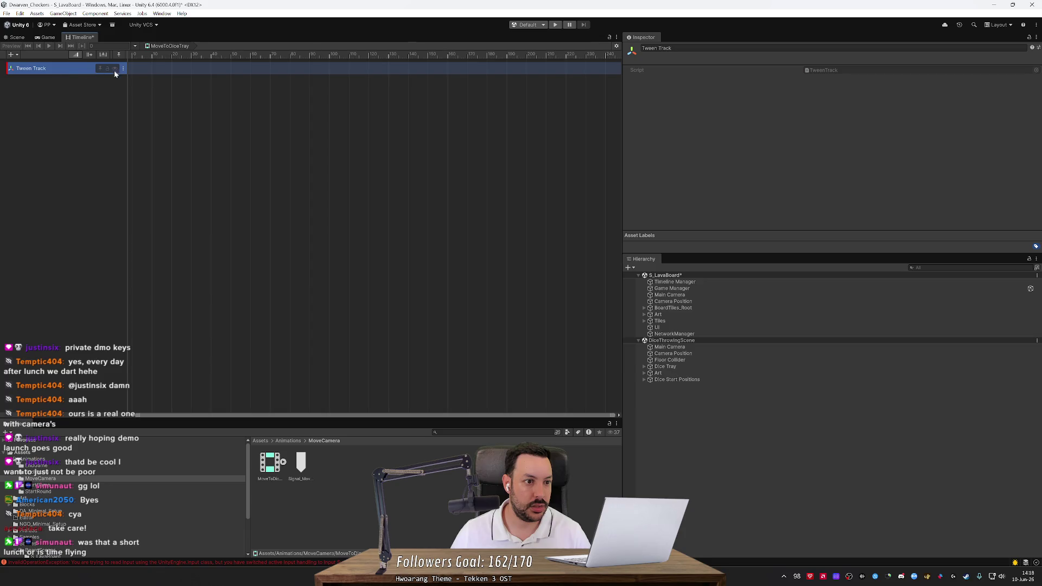
right_click(233, 70)
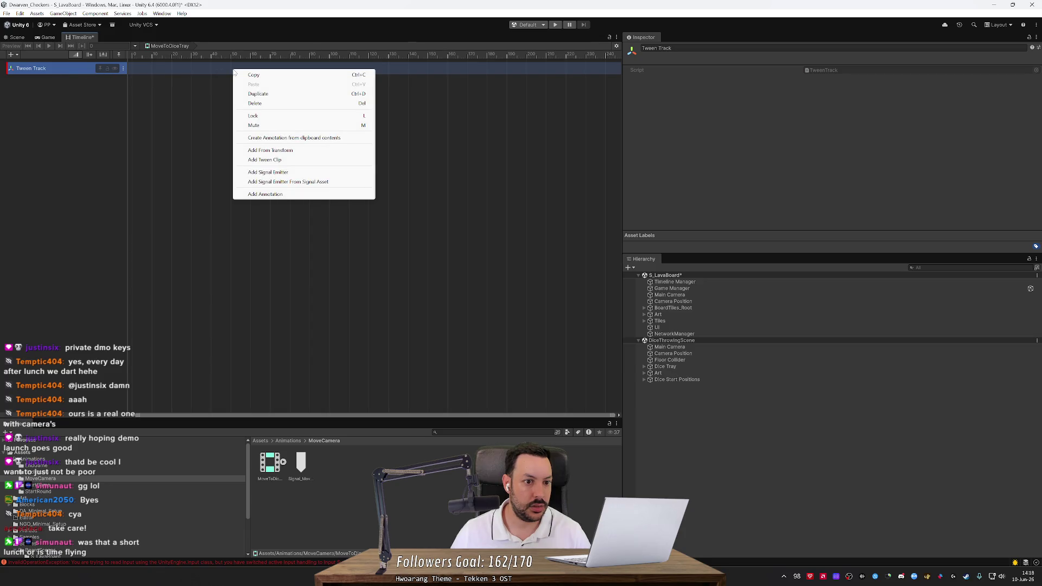
click(274, 160)
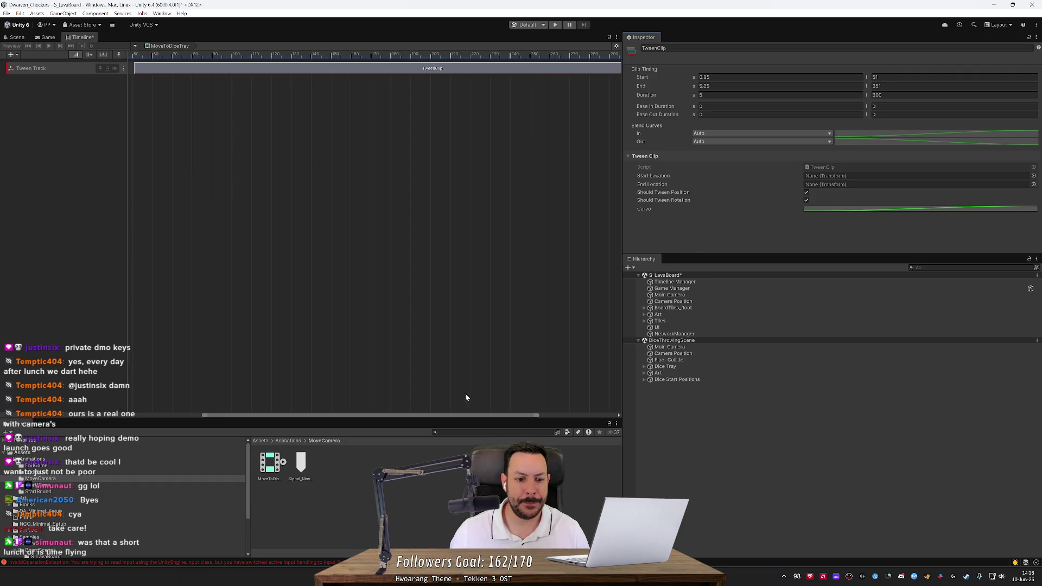
Step: Trim the TweenClip to end at frame 149, making it 1.63 s long (0.85–2.48 s)
mouse_move(444, 419)
mouse_down()
mouse_move(271, 399)
mouse_move(570, 400)
mouse_up()
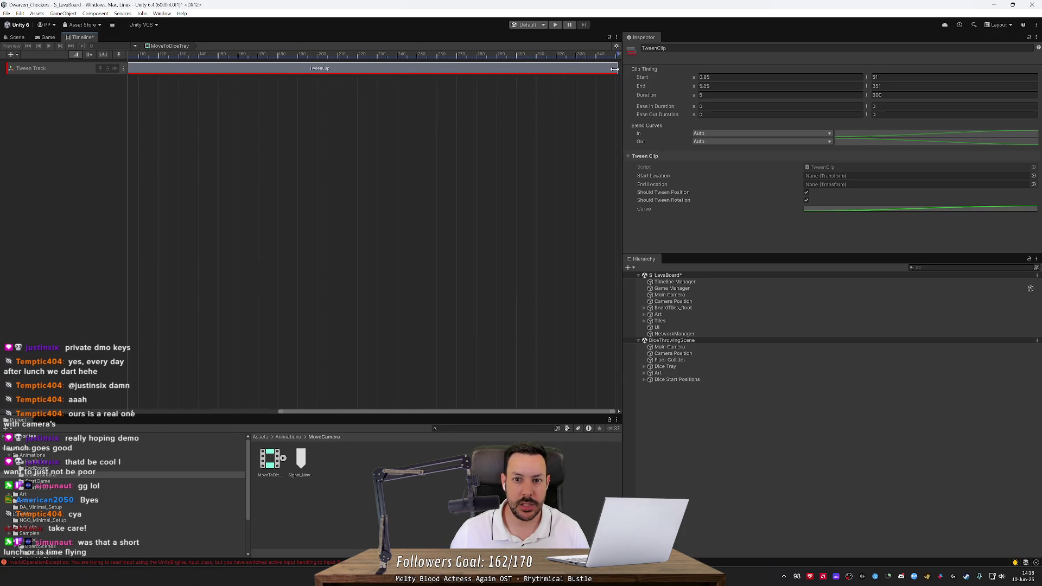
drag(617, 69, 215, 69)
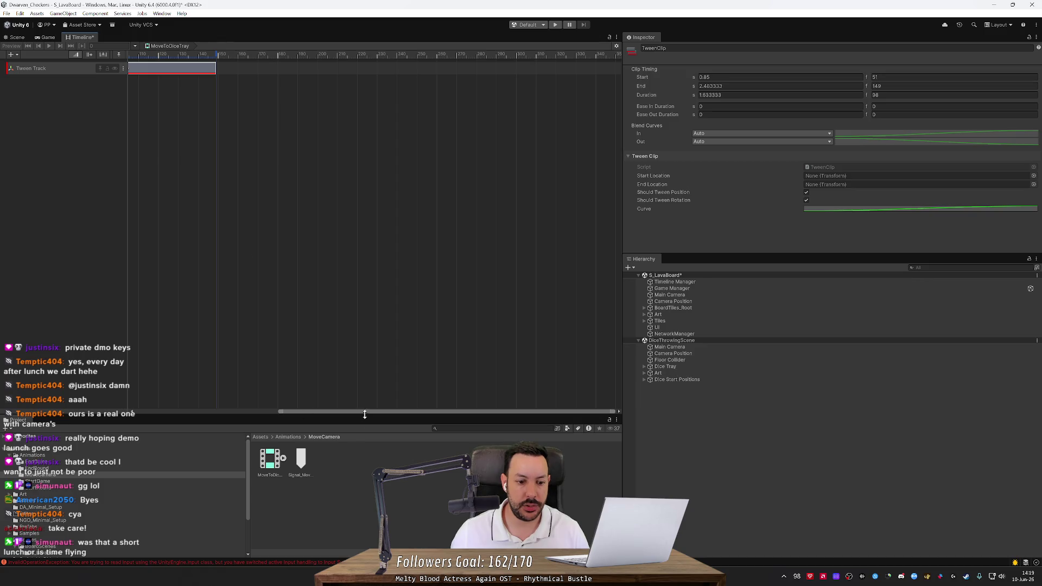
drag(365, 412, 225, 402)
click(315, 161)
click(320, 68)
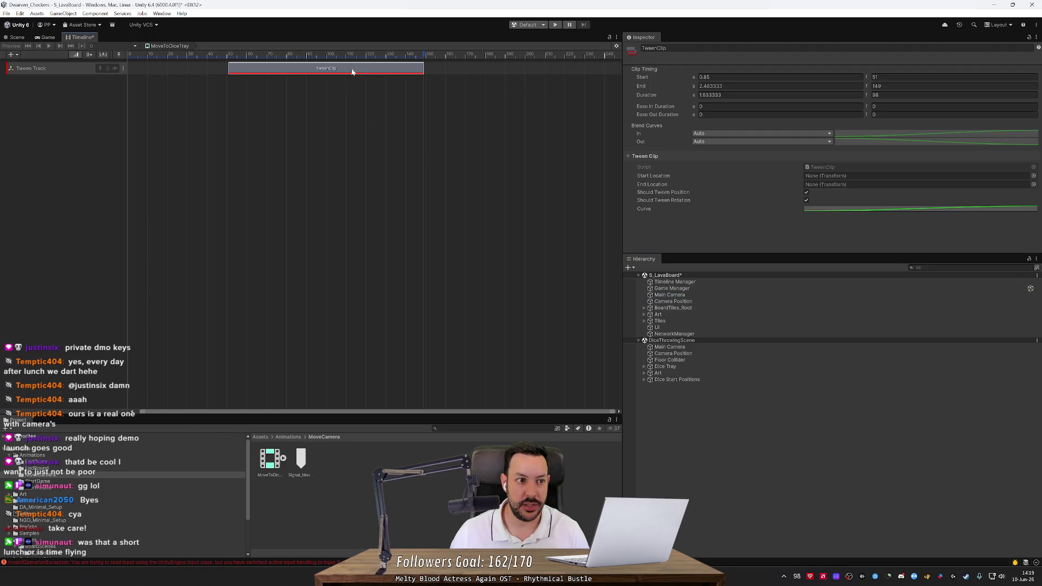
click(124, 71)
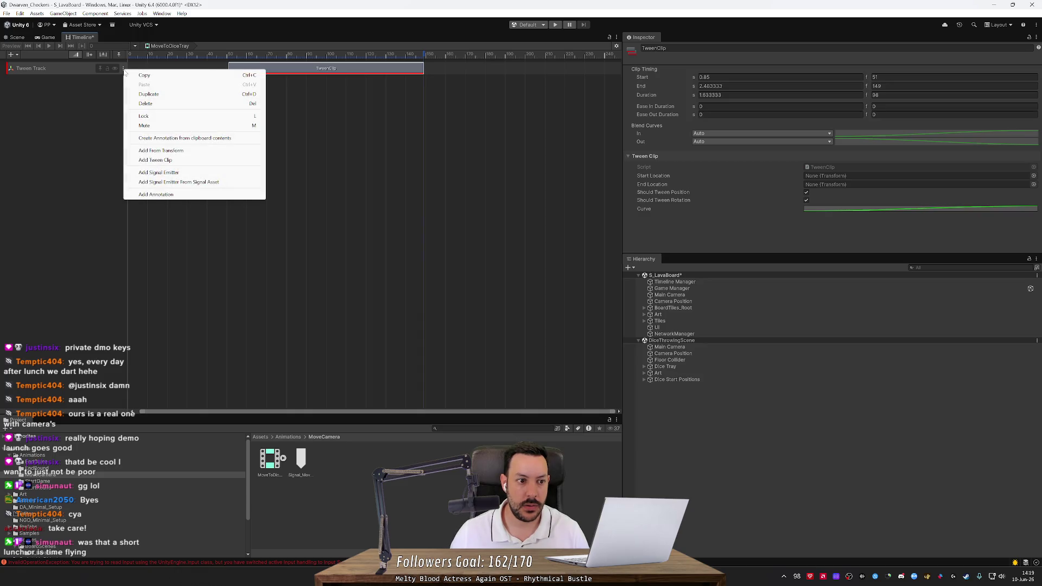
Step: Add a tween clip from the Main Camera transform via the Tween Track's options
click(125, 72)
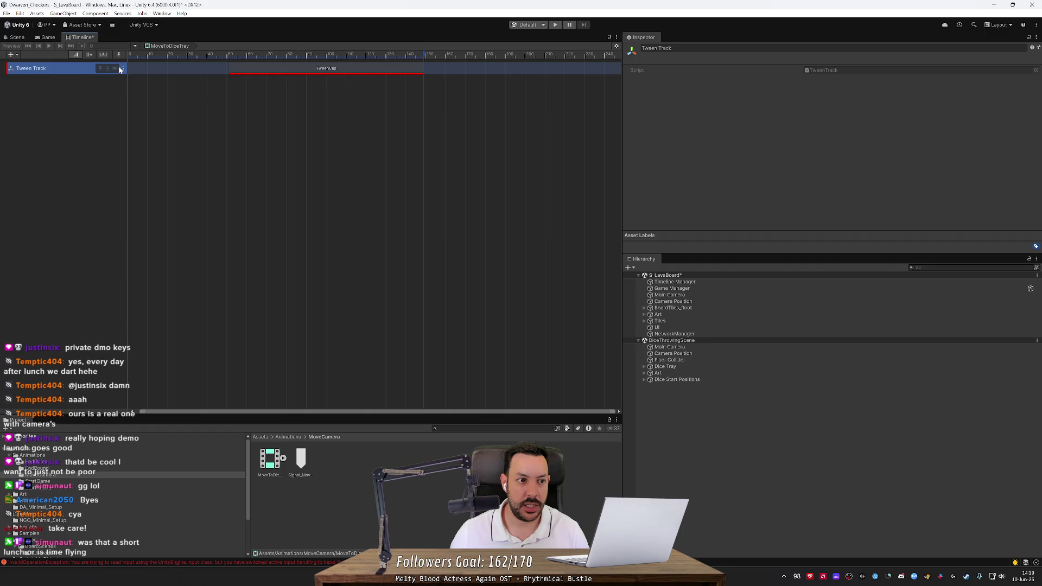
click(124, 69)
click(150, 151)
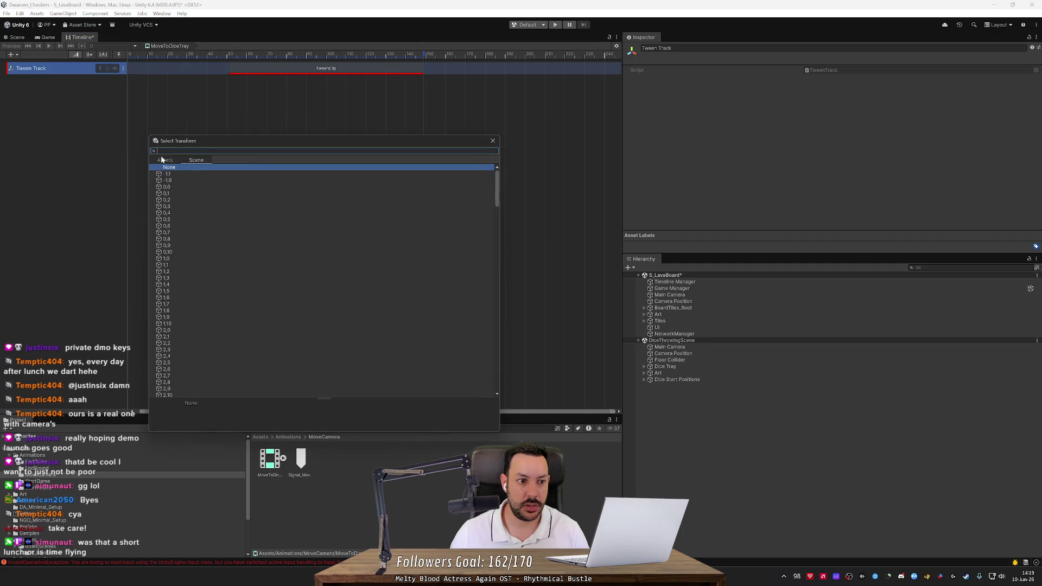
scroll(396, 220, down, 5)
drag(497, 194, 497, 366)
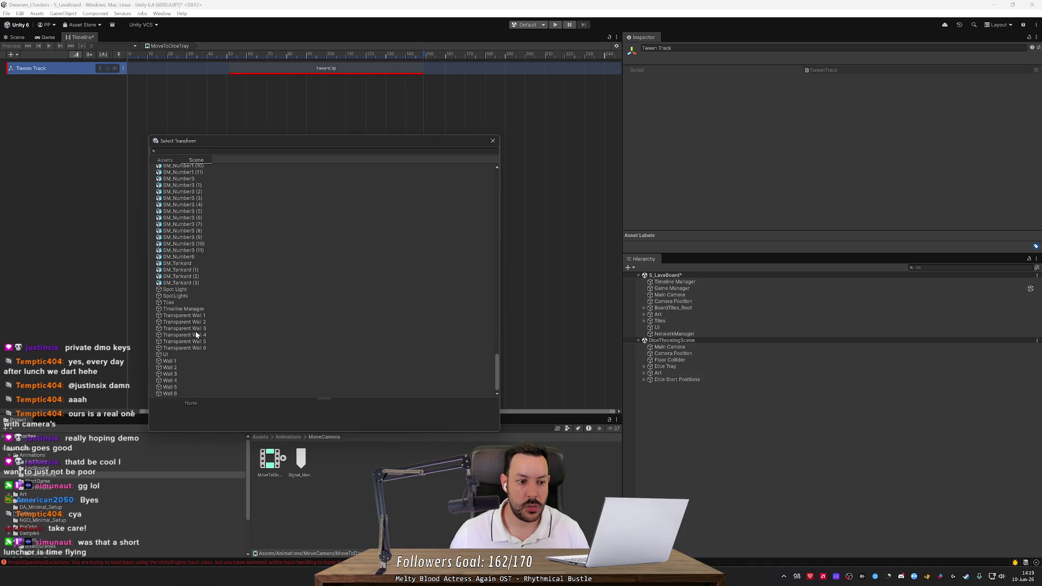
scroll(200, 320, up, 15)
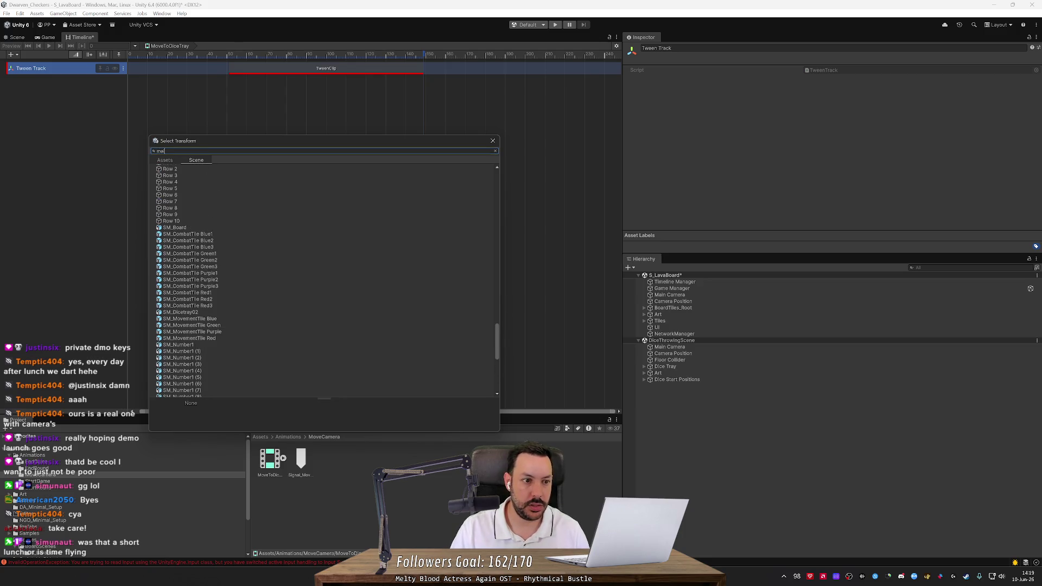
text(main)
click(209, 180)
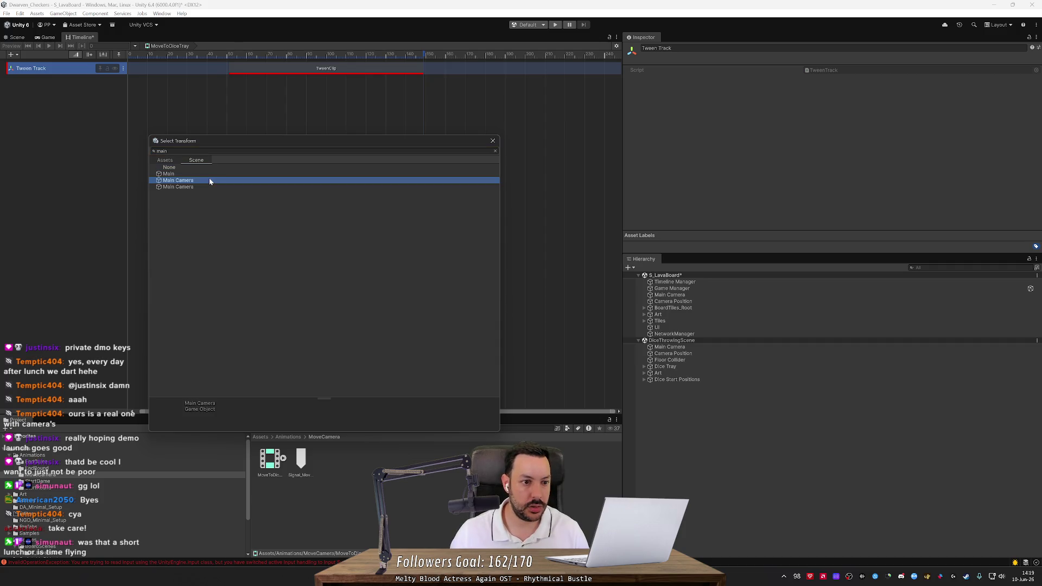
click(208, 186)
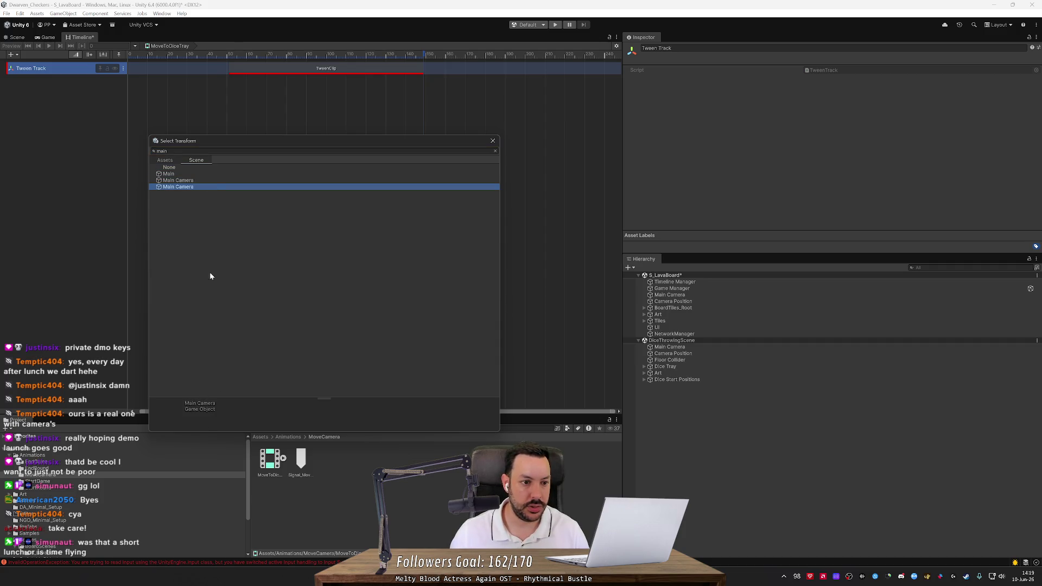
double_click(190, 186)
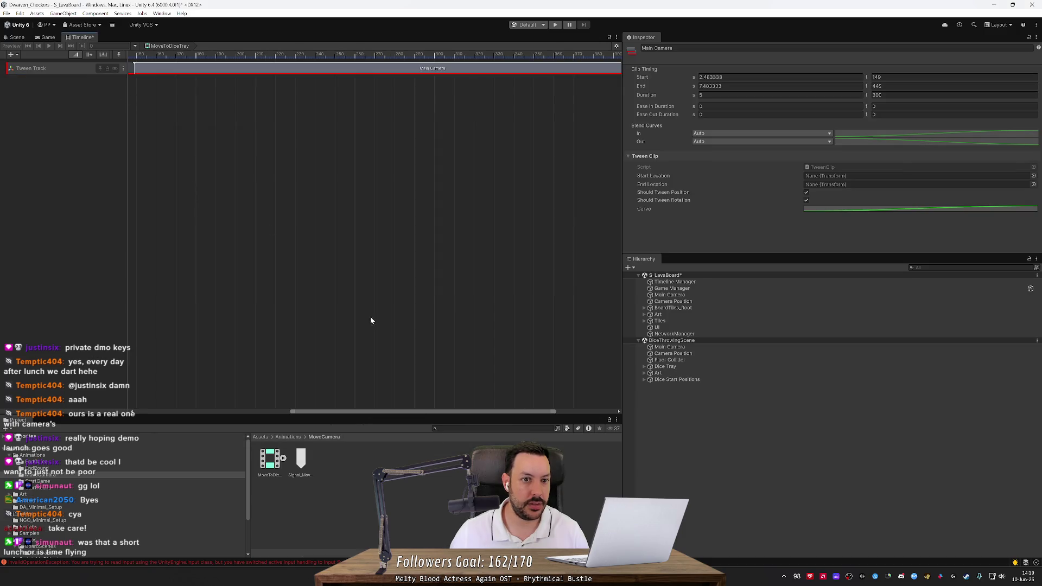
Step: Delete the old TweenClip and move the Main Camera clip to start at frame 27
drag(352, 412, 197, 412)
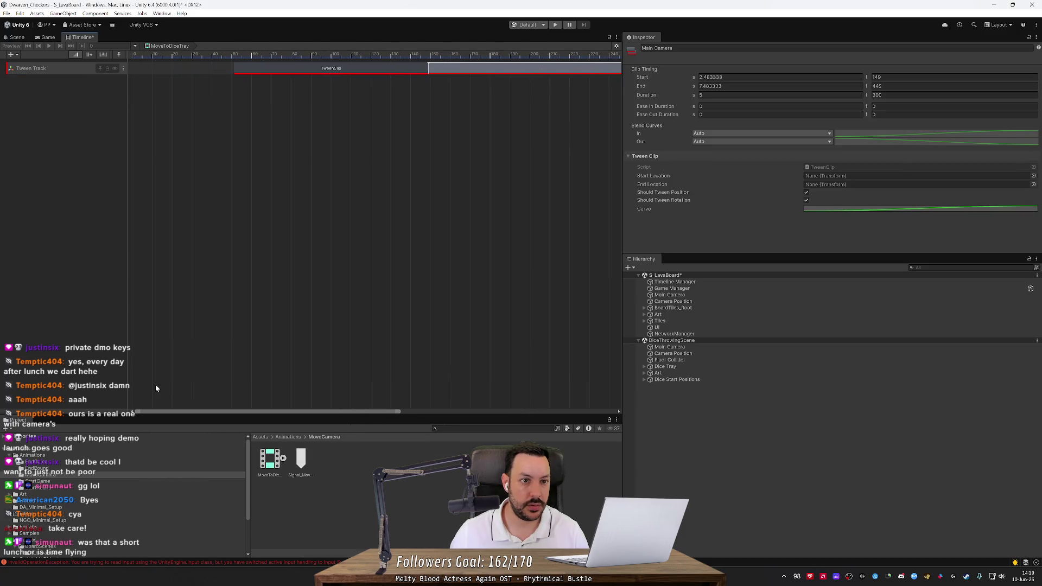
click(340, 69)
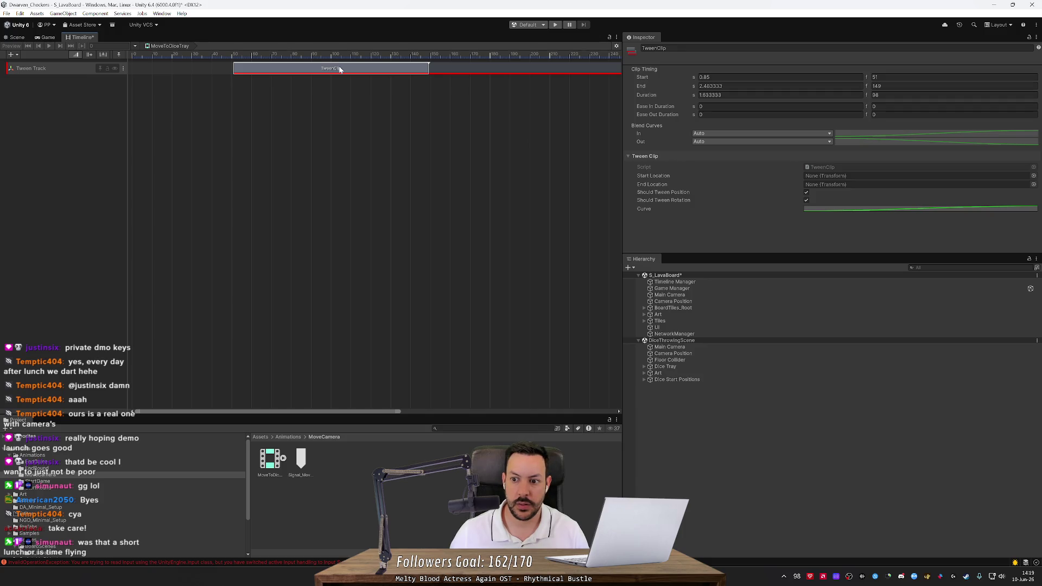
key(Delete)
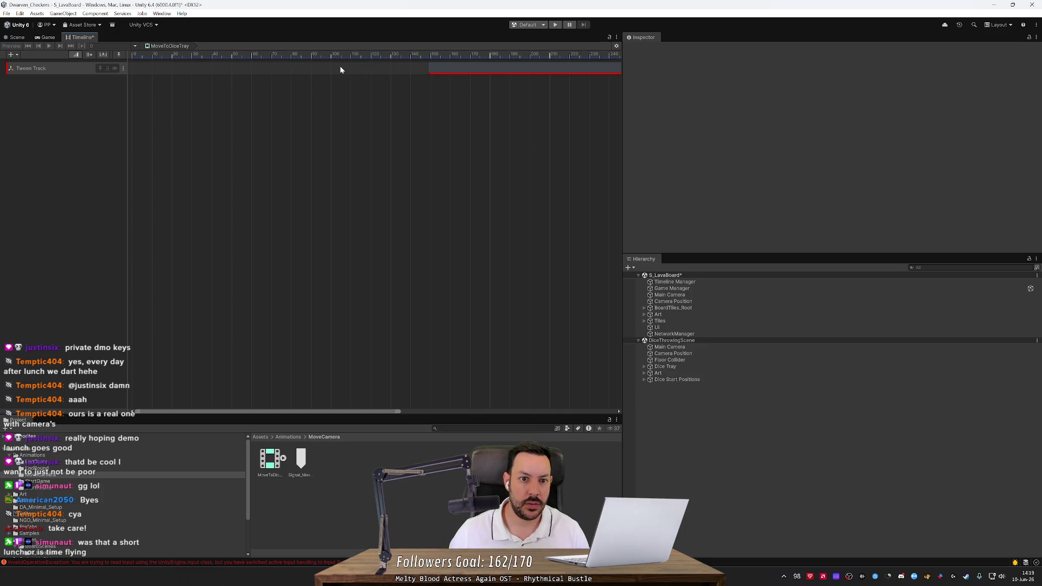
click(457, 72)
drag(457, 71, 217, 77)
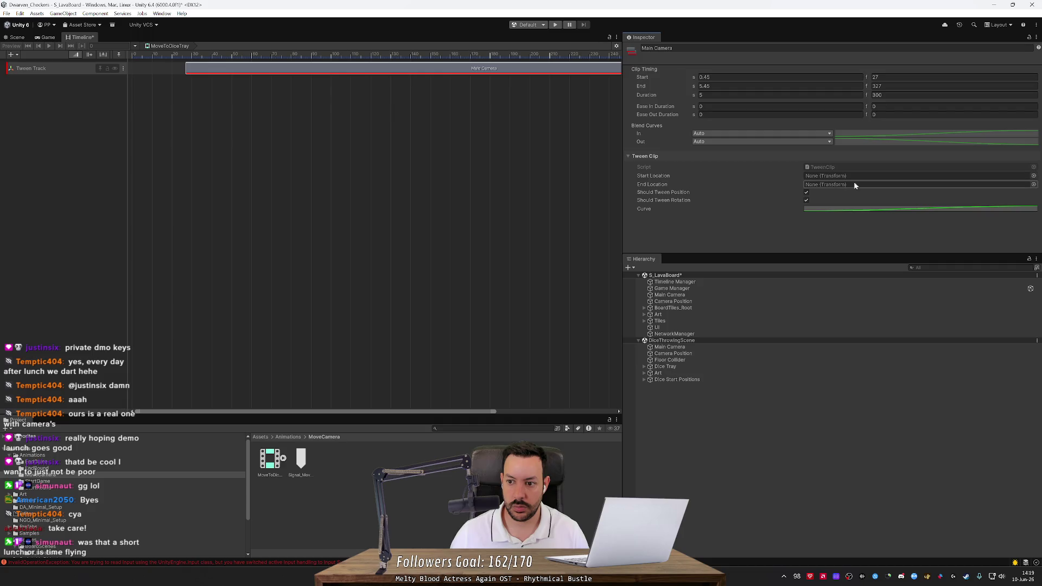
Step: Widen the Inspector beside the timeline and try dropping Camera Position on End Location
click(1034, 176)
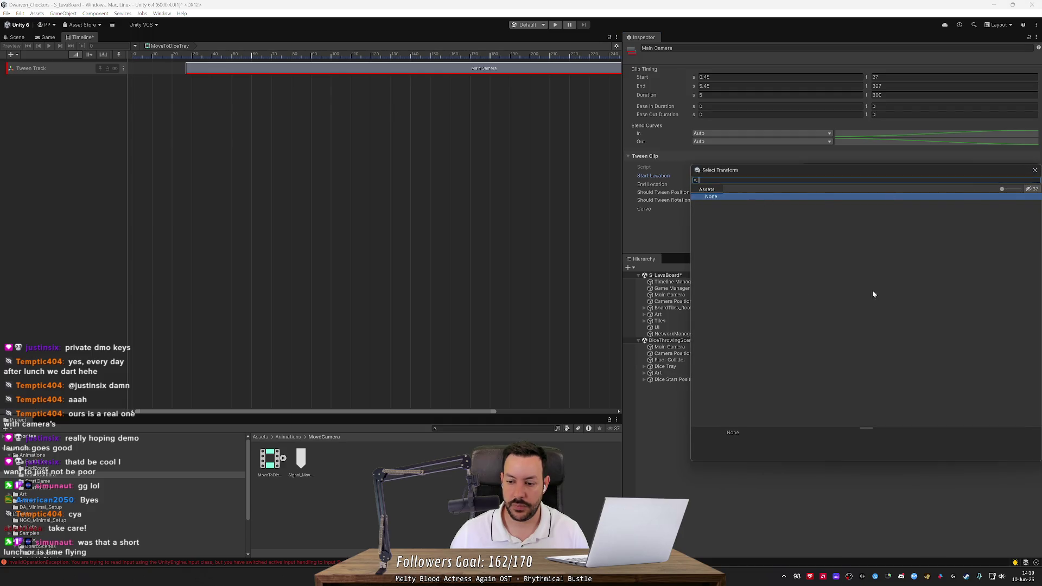
click(1035, 170)
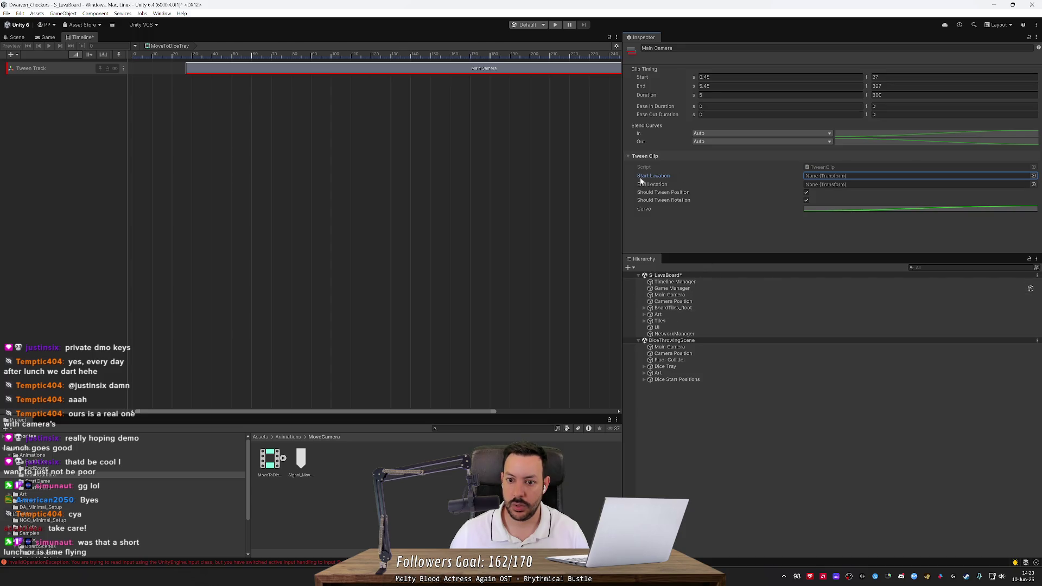
drag(623, 184, 520, 189)
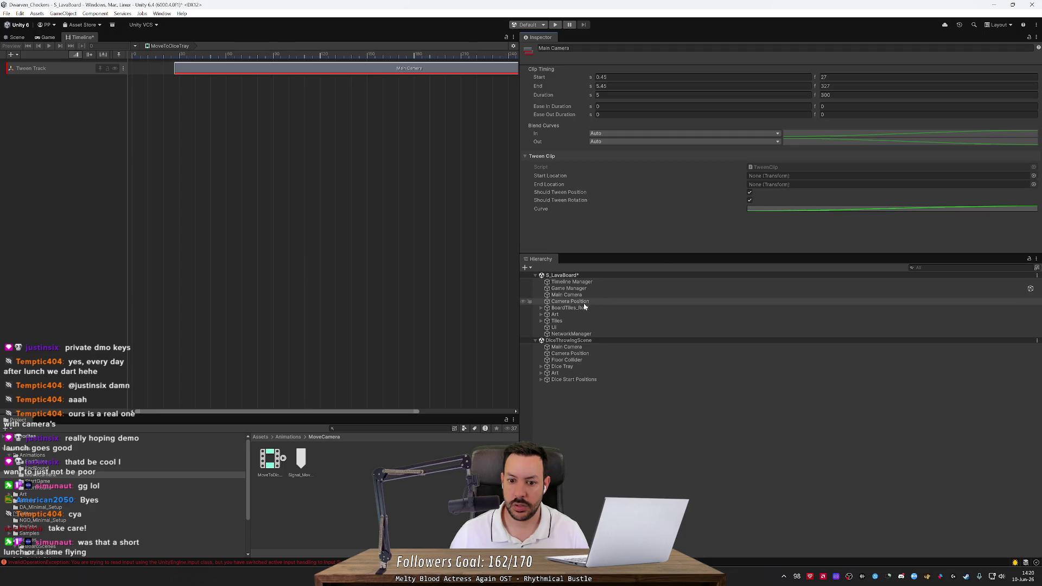
mouse_move(579, 302)
mouse_down()
mouse_move(790, 174)
mouse_move(955, 179)
mouse_up()
Step: Browse the Start Location transform list, then close it without choosing anything
click(1031, 176)
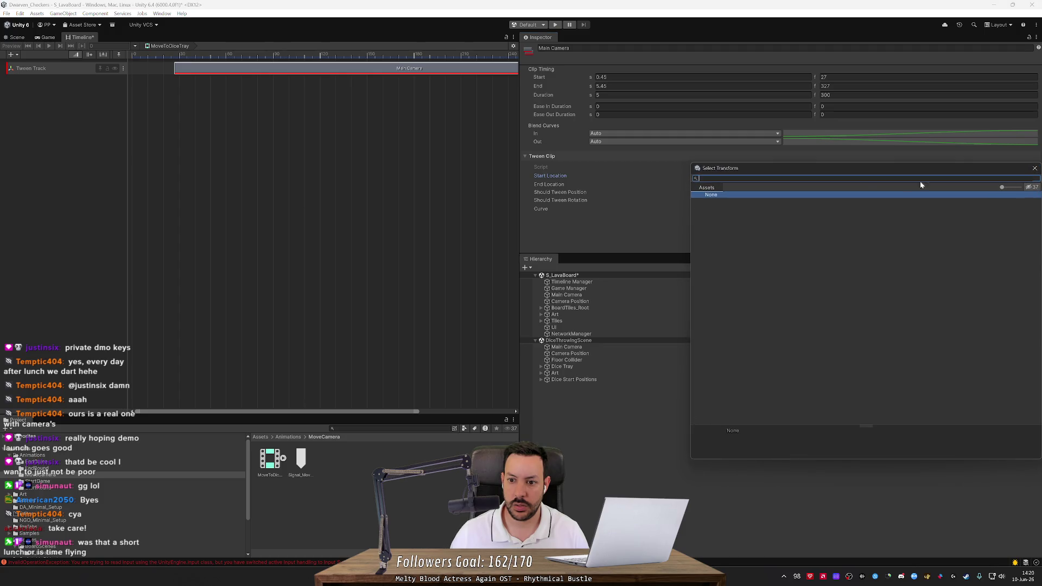
drag(807, 171, 610, 168)
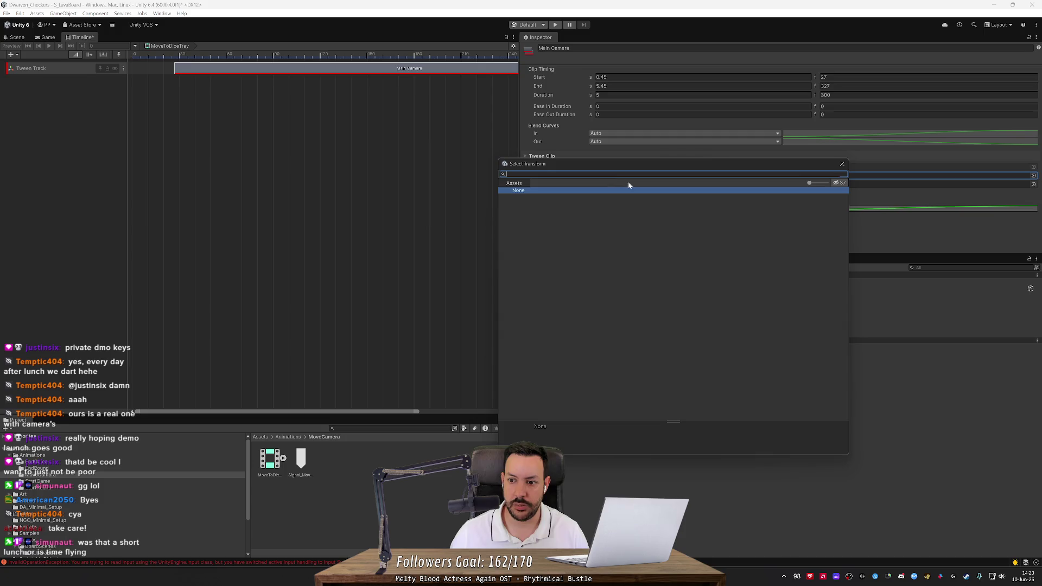
click(844, 184)
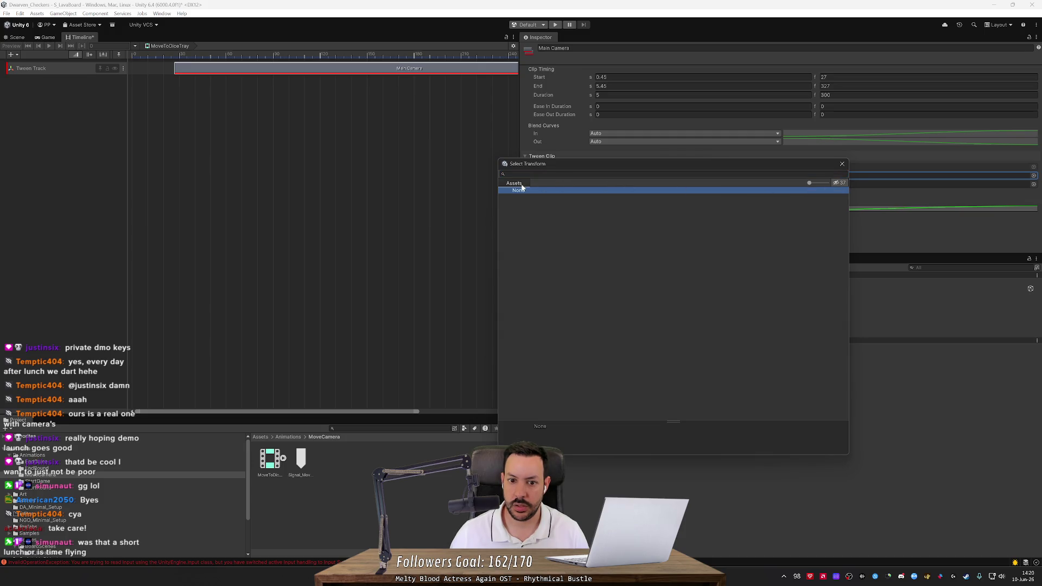
click(842, 163)
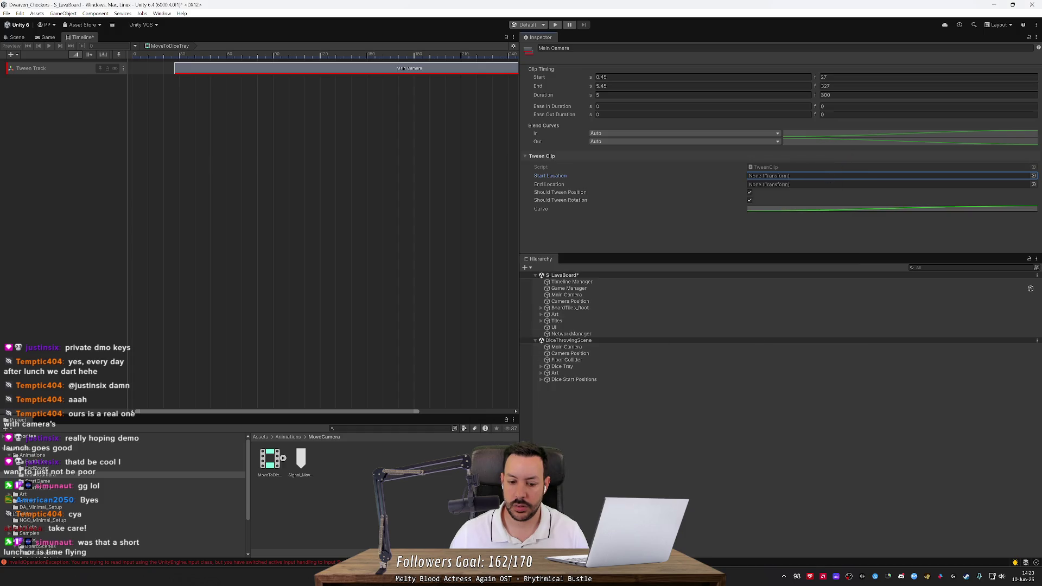
key(super+e)
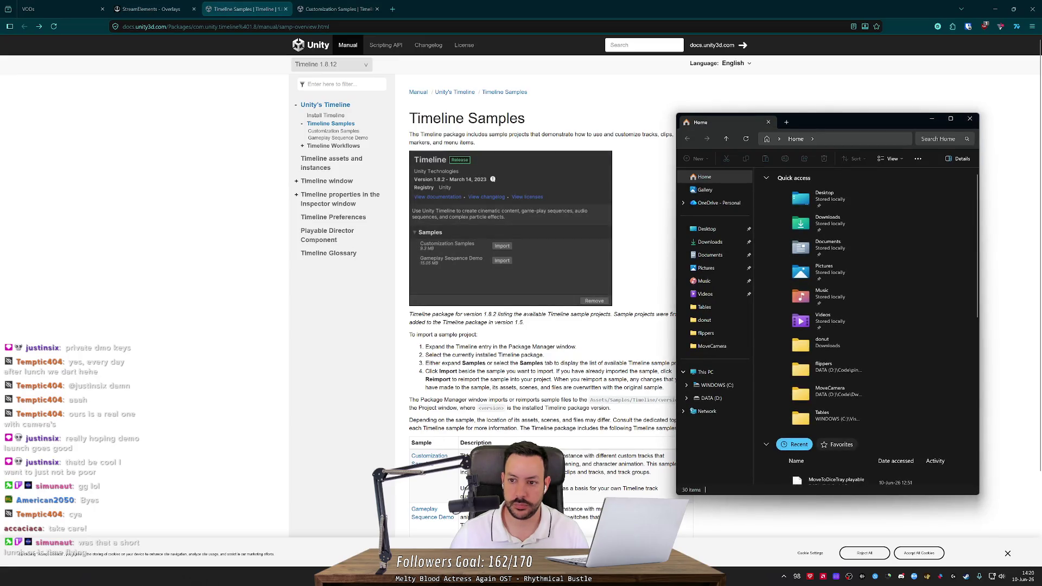
Step: Open the Customization Samples docs page and jump to its Transform Tween track section
click(767, 126)
middle_click(706, 195)
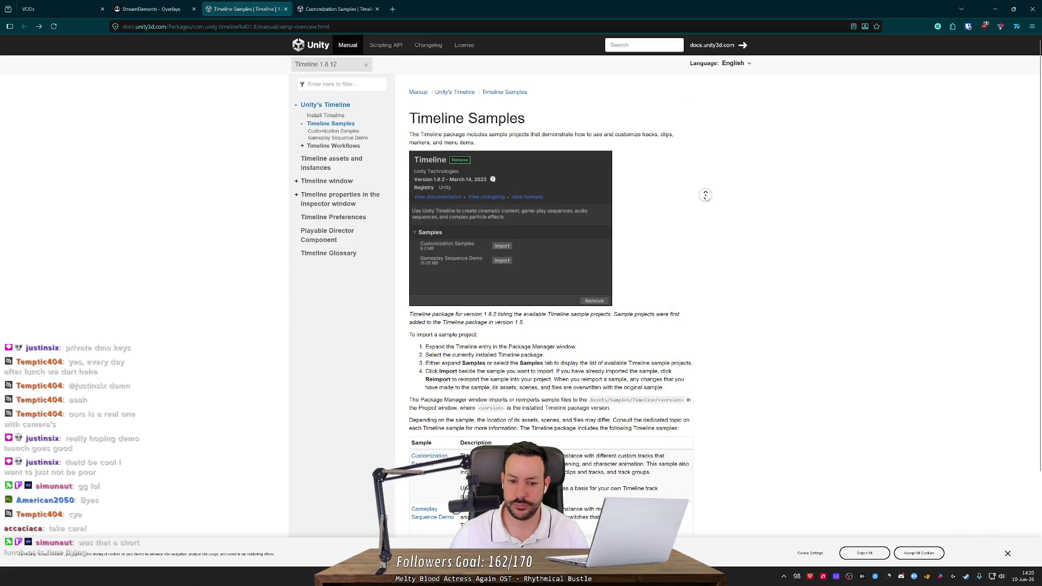
click(428, 383)
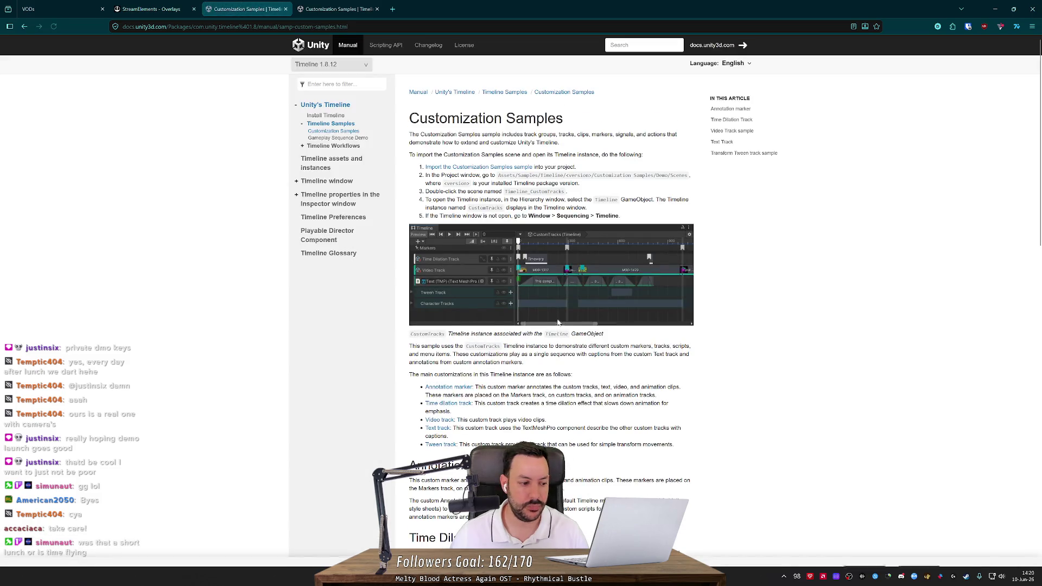
scroll(452, 442, down, 3)
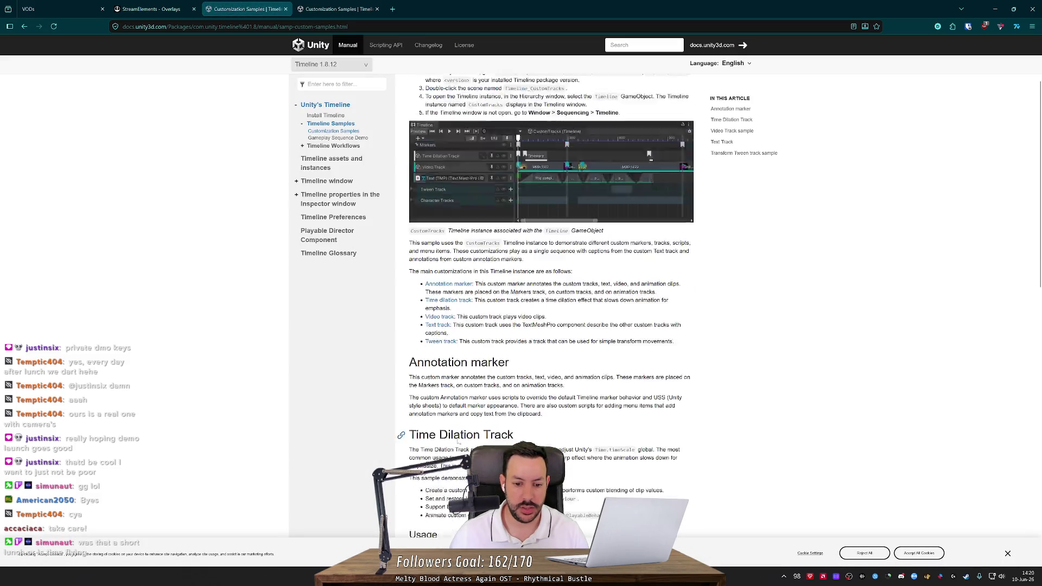
scroll(448, 353, up, 1)
click(442, 318)
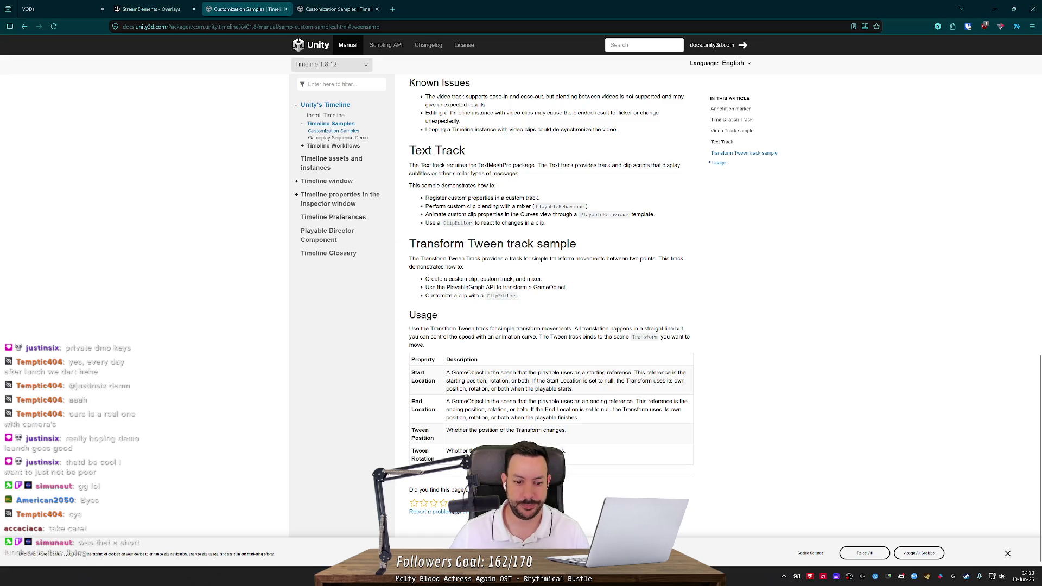
drag(413, 329, 480, 329)
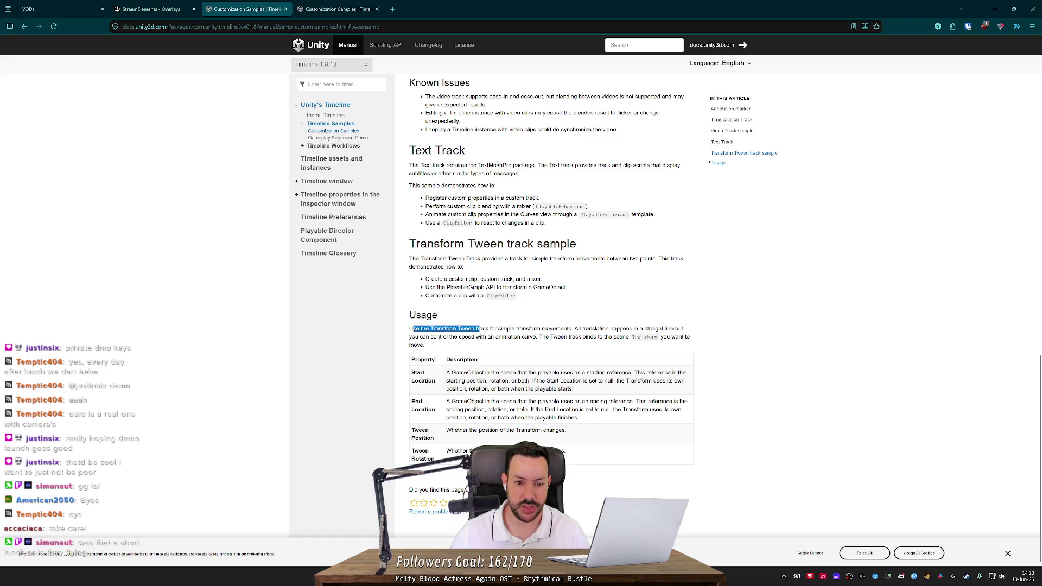
click(491, 331)
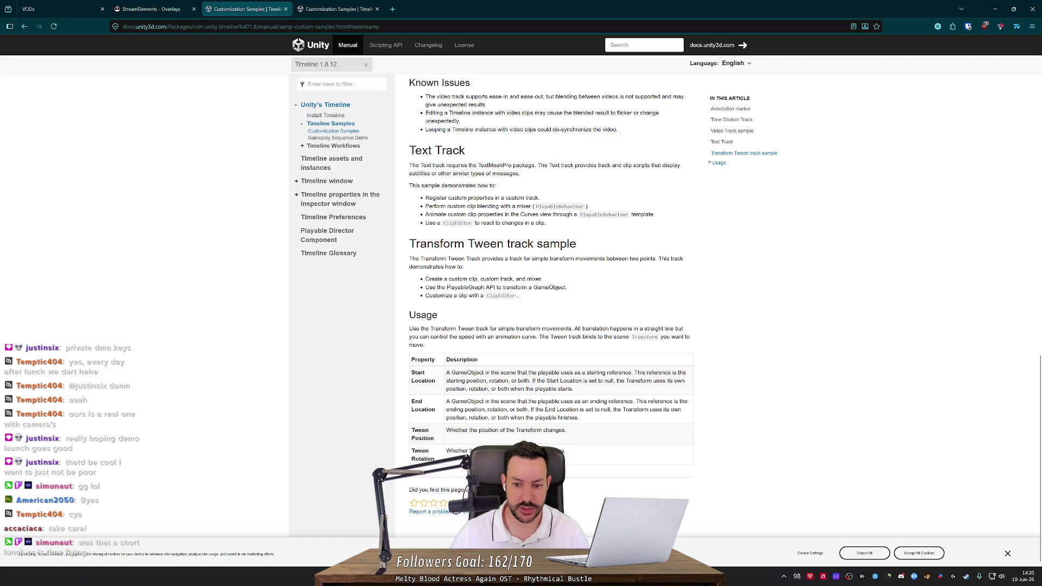
mouse_move(574, 329)
mouse_down()
mouse_move(647, 329)
mouse_move(610, 329)
mouse_up()
click(610, 329)
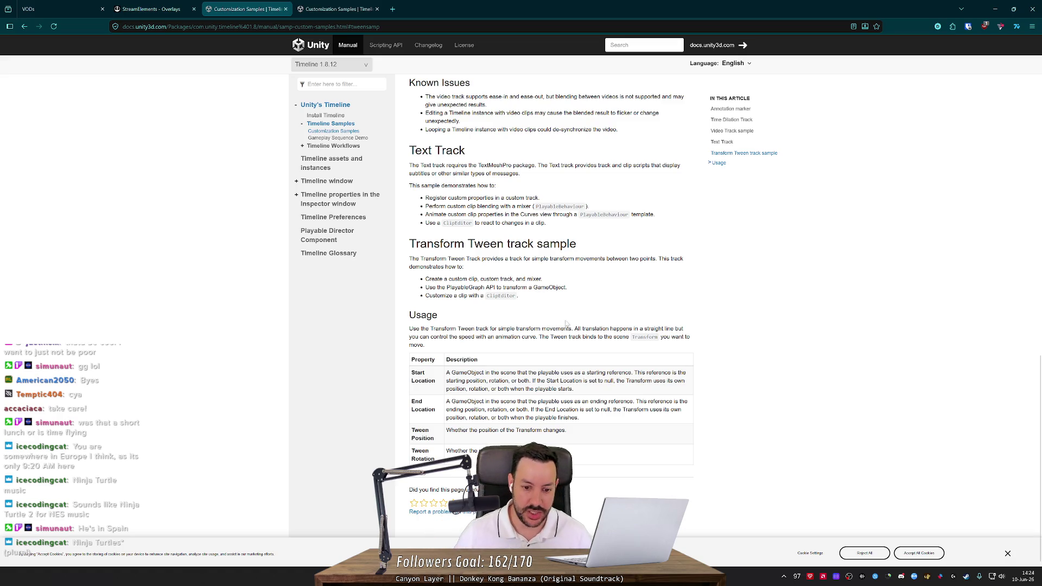
drag(479, 373, 631, 373)
click(638, 382)
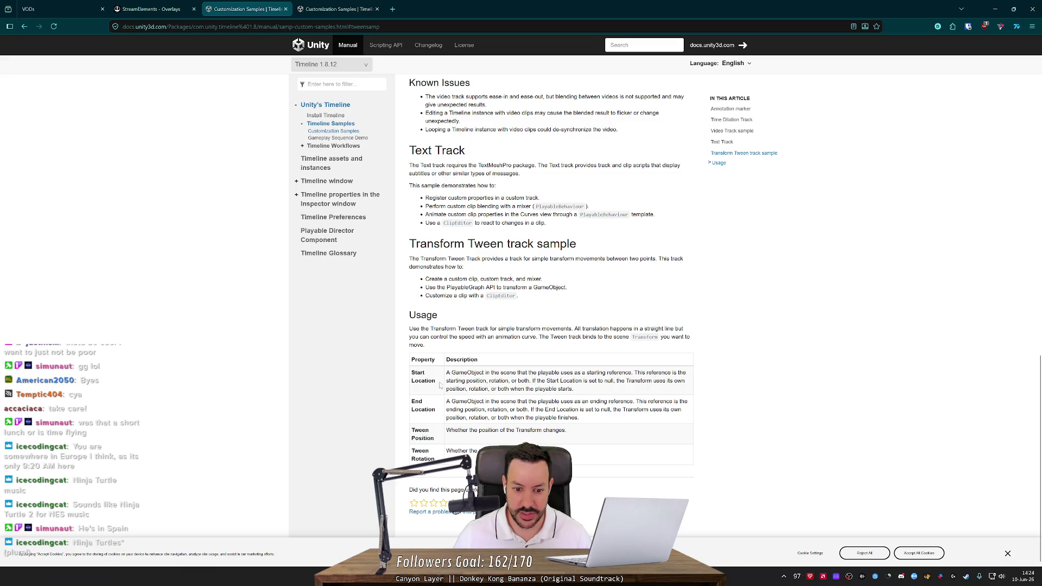
drag(448, 382, 606, 392)
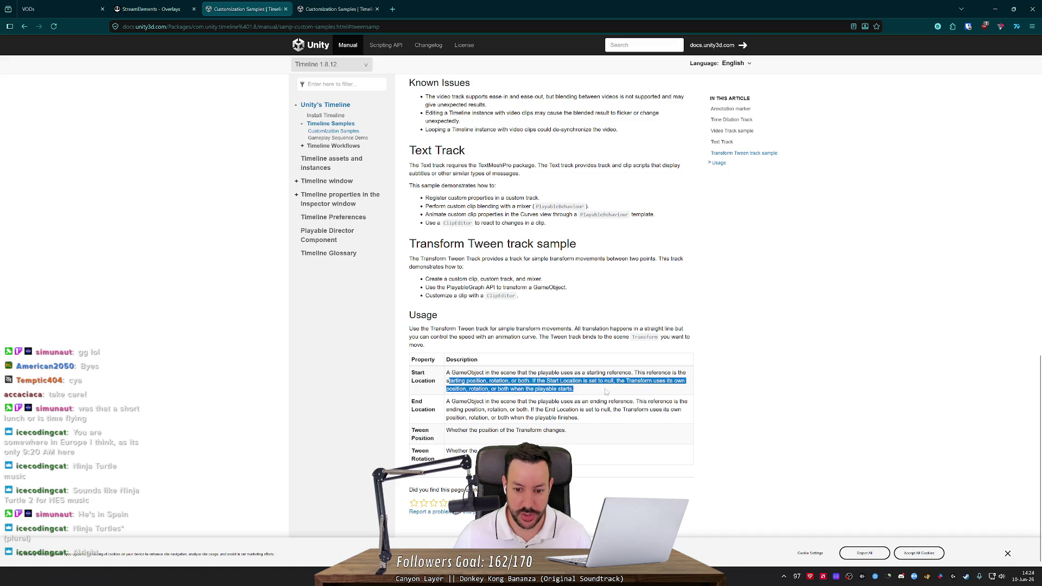
click(607, 391)
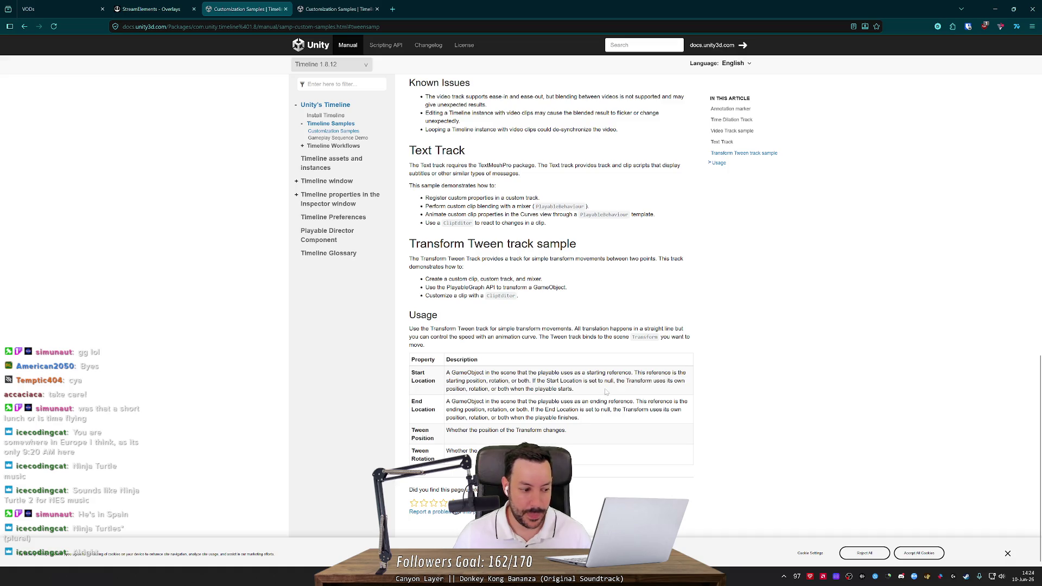
drag(606, 391, 640, 381)
click(575, 390)
drag(575, 389, 533, 381)
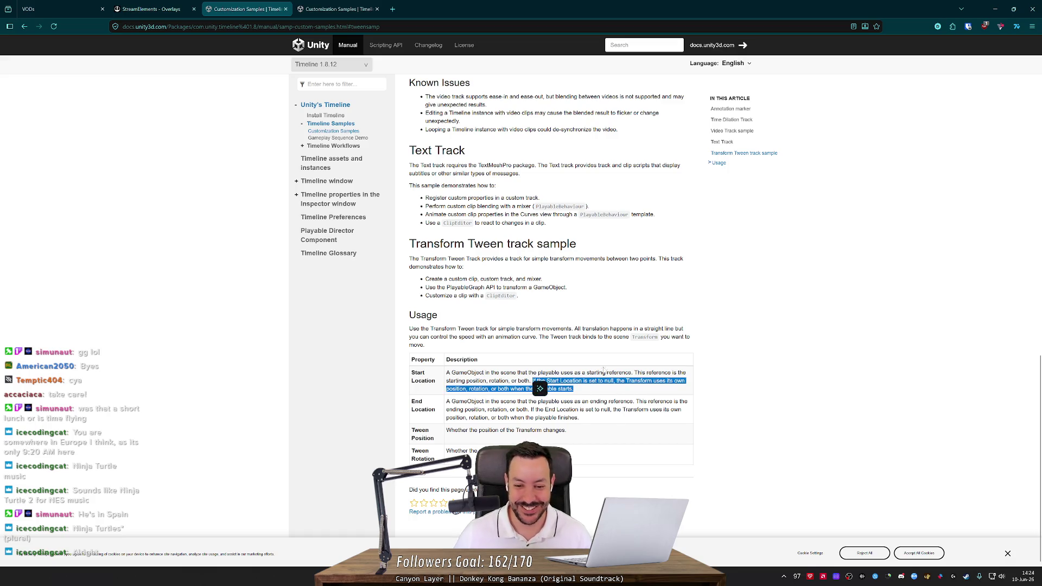
click(612, 414)
mouse_move(592, 421)
mouse_down()
mouse_move(448, 403)
mouse_move(454, 414)
mouse_up()
click(618, 419)
drag(604, 422, 538, 410)
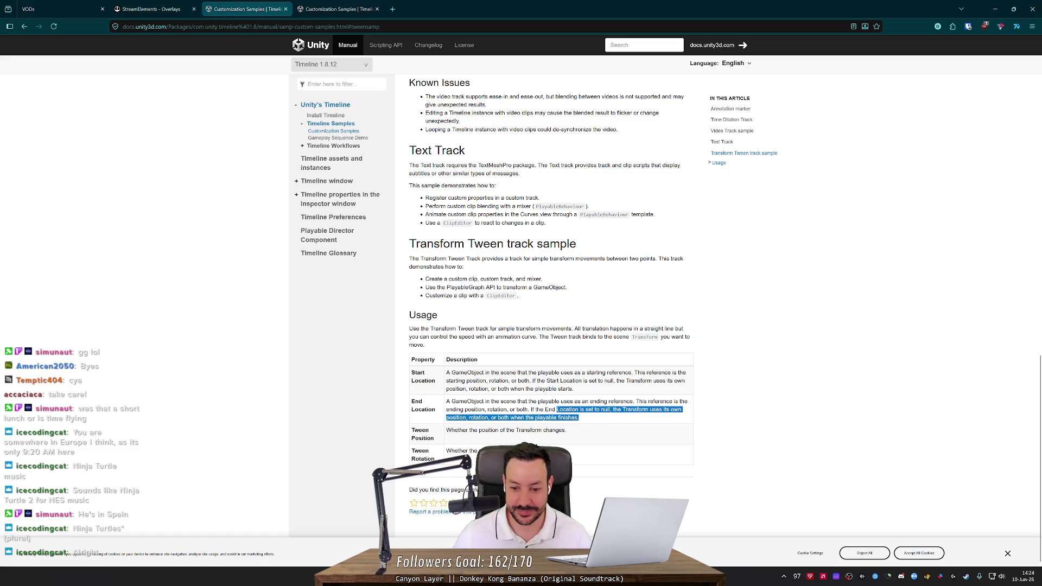
click(537, 410)
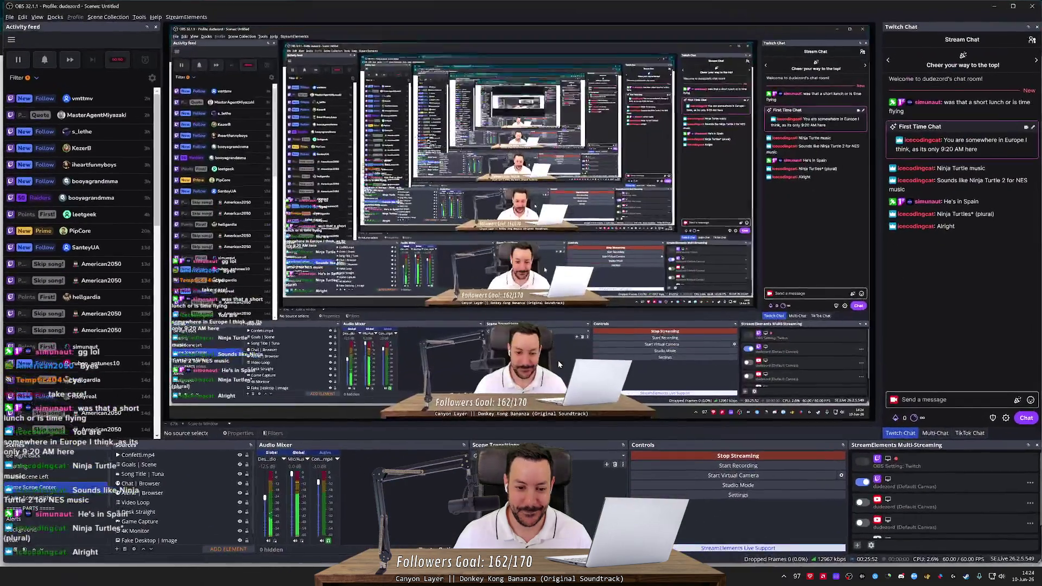
Step: Give the Inspector more height and select Main Camera, briefly rechecking the Timeline docs
key(alt+Tab)
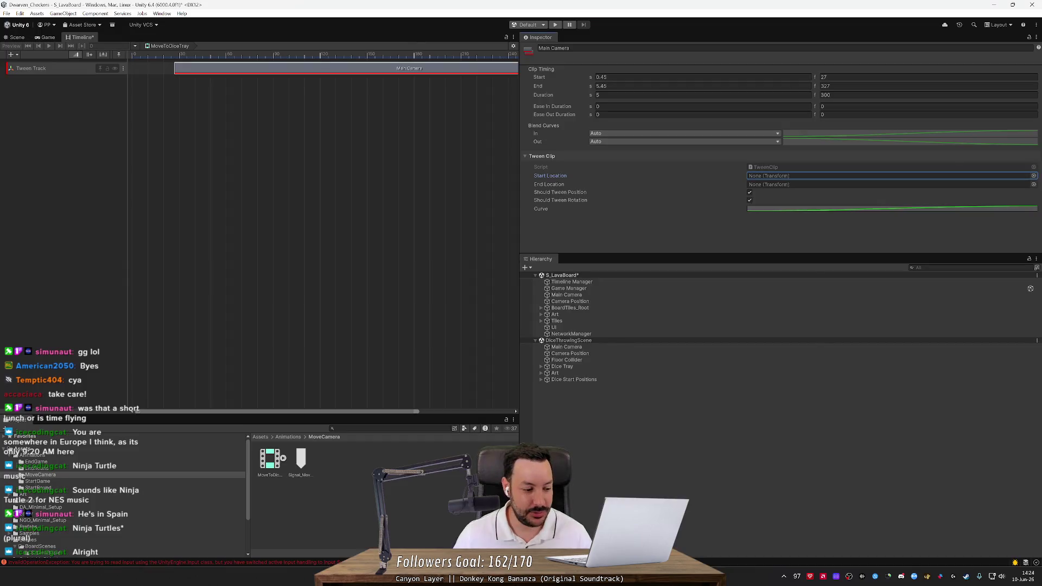
mouse_move(636, 253)
mouse_down()
mouse_move(639, 380)
mouse_move(640, 298)
mouse_move(640, 308)
mouse_up()
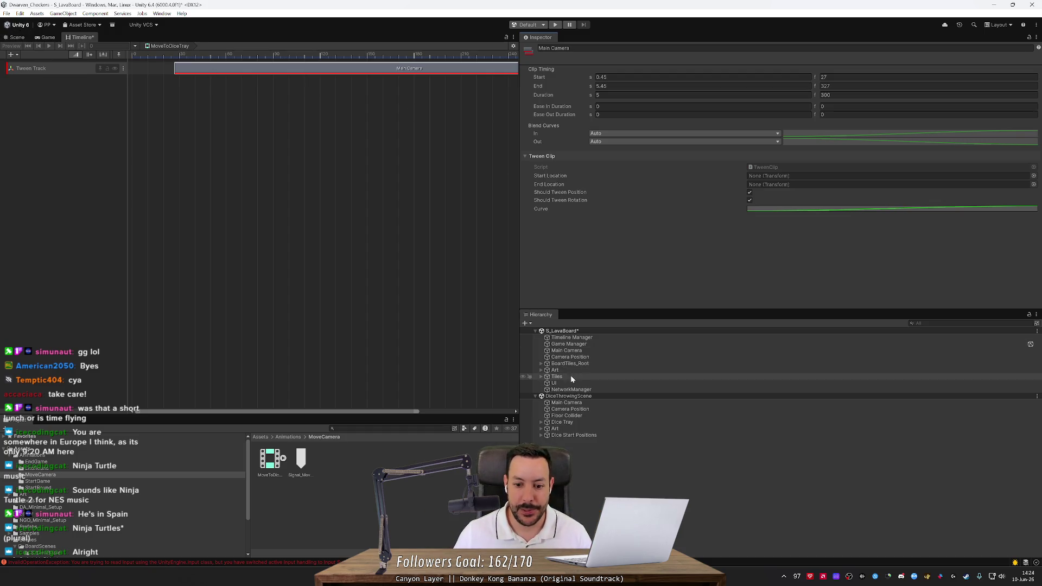
click(581, 351)
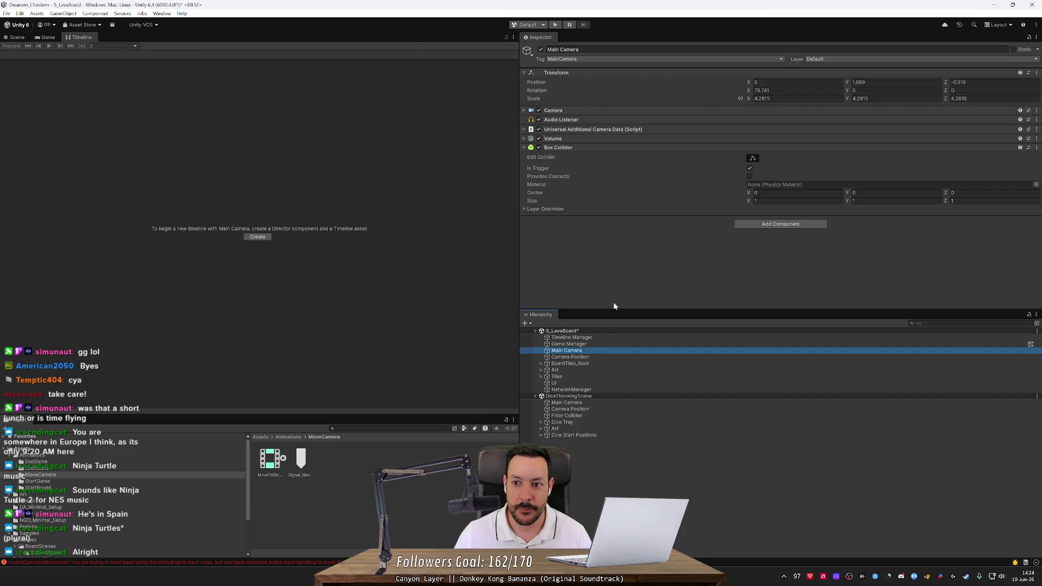
key(alt+Tab)
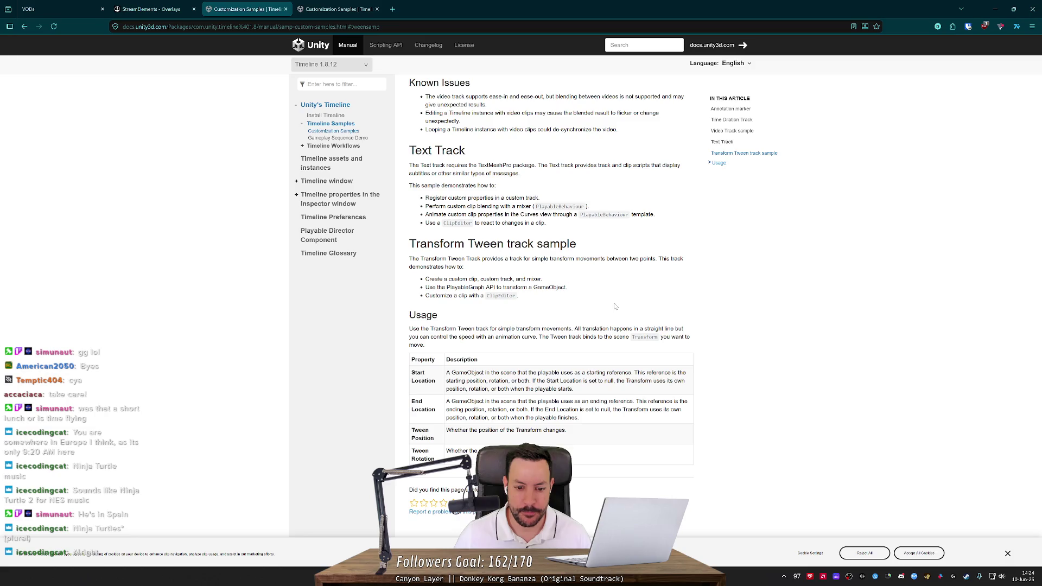
key(alt+Tab)
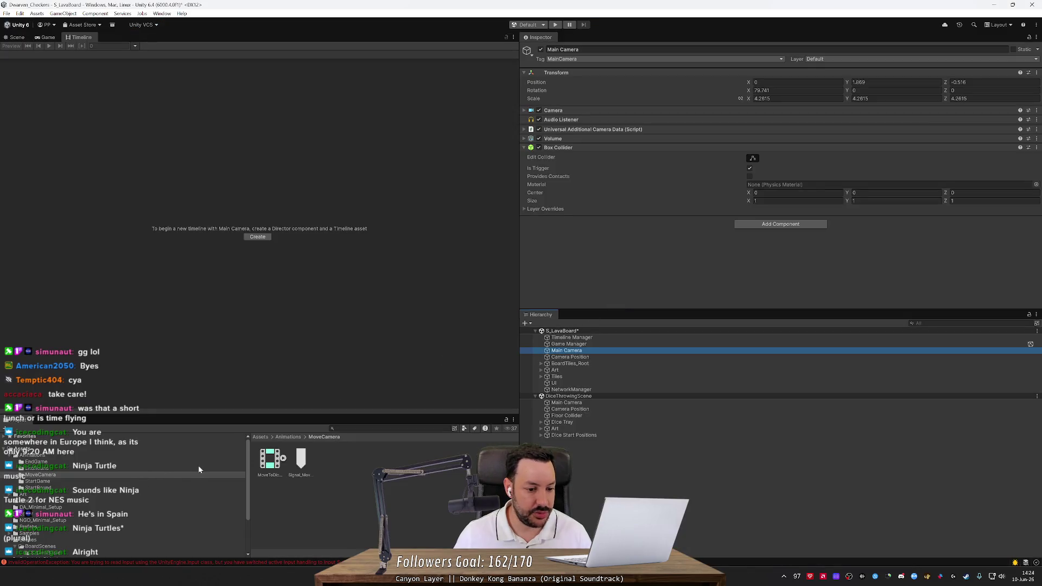
Step: Open the Timeline_CustomTracks scene from Samples > Customization Samples > Demo > Scenes
scroll(143, 508, down, 3)
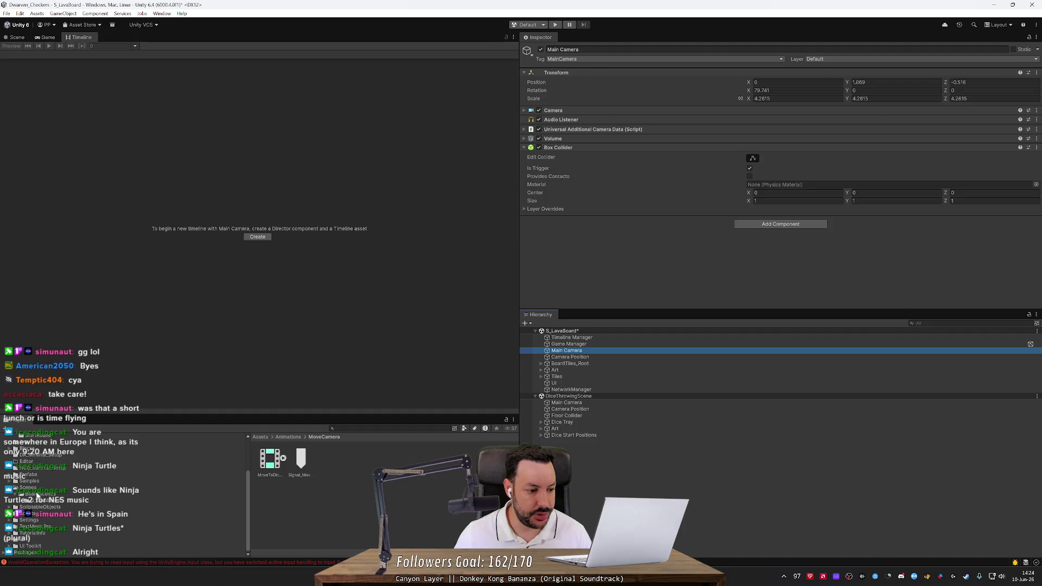
alt+click(15, 481)
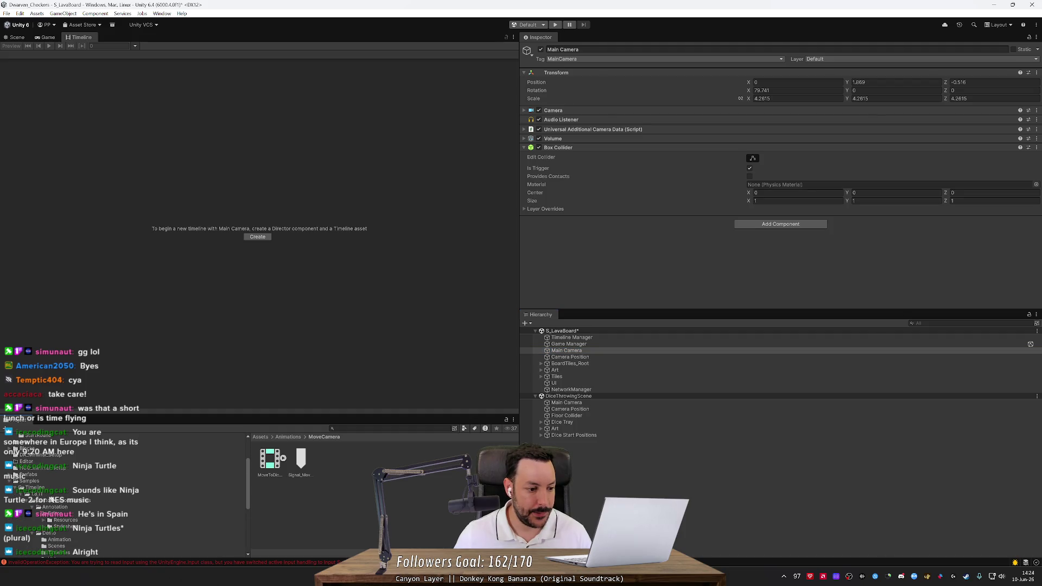
scroll(70, 522, down, 2)
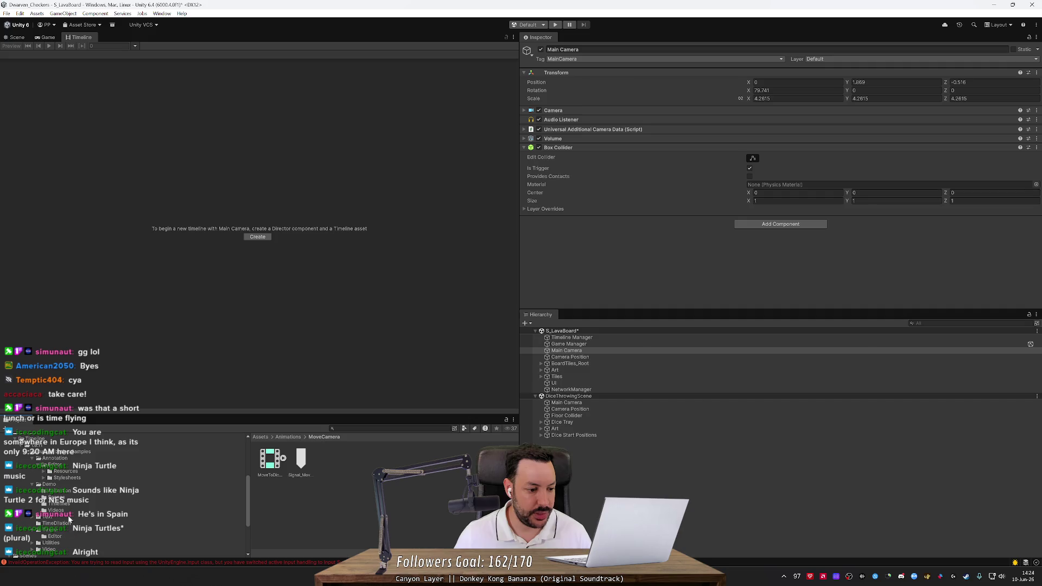
click(56, 497)
double_click(272, 461)
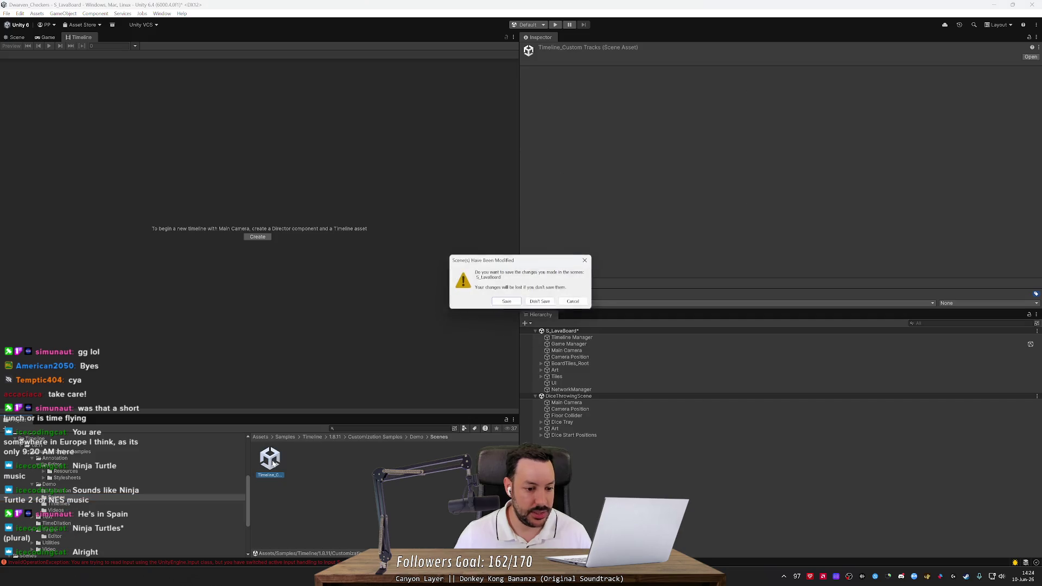
Step: Load the Timeline_CustomTracks sample without saving the current scene and show the Game view
click(539, 302)
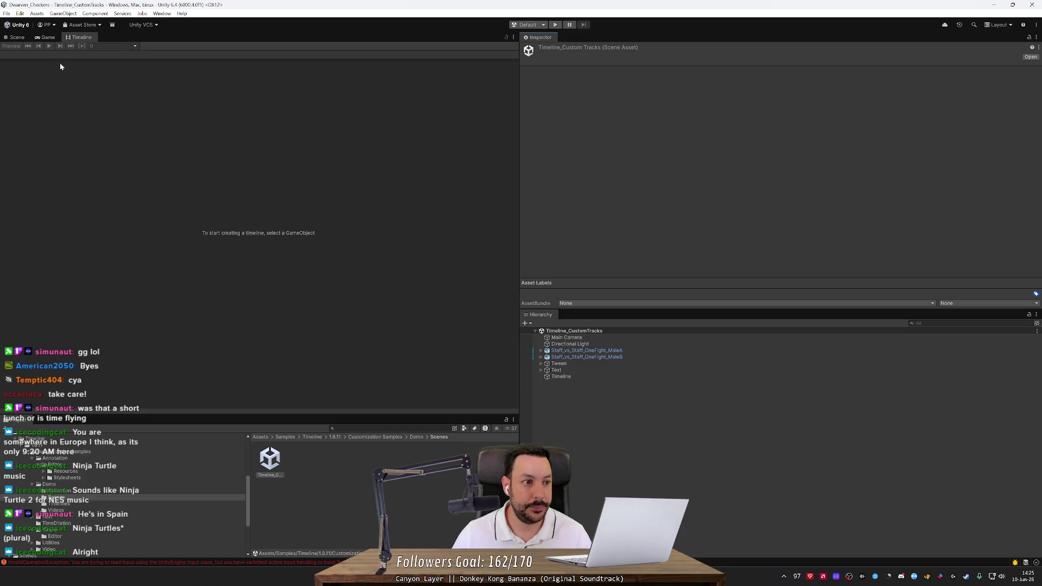
click(47, 37)
click(16, 37)
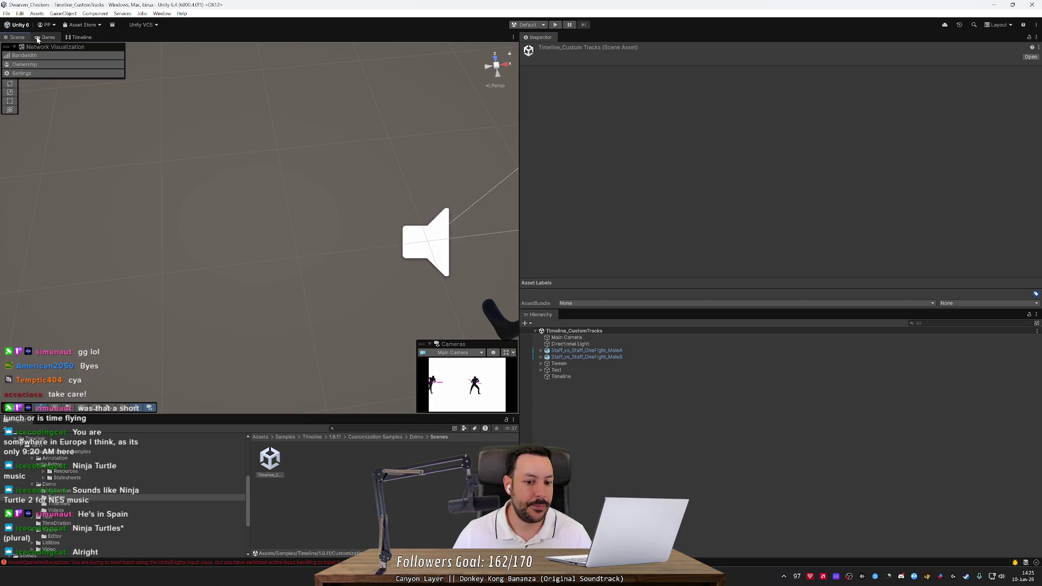
click(37, 38)
Step: Step through Main Camera, Directional Light, and Text with its Canvas and EventSystem children
click(576, 339)
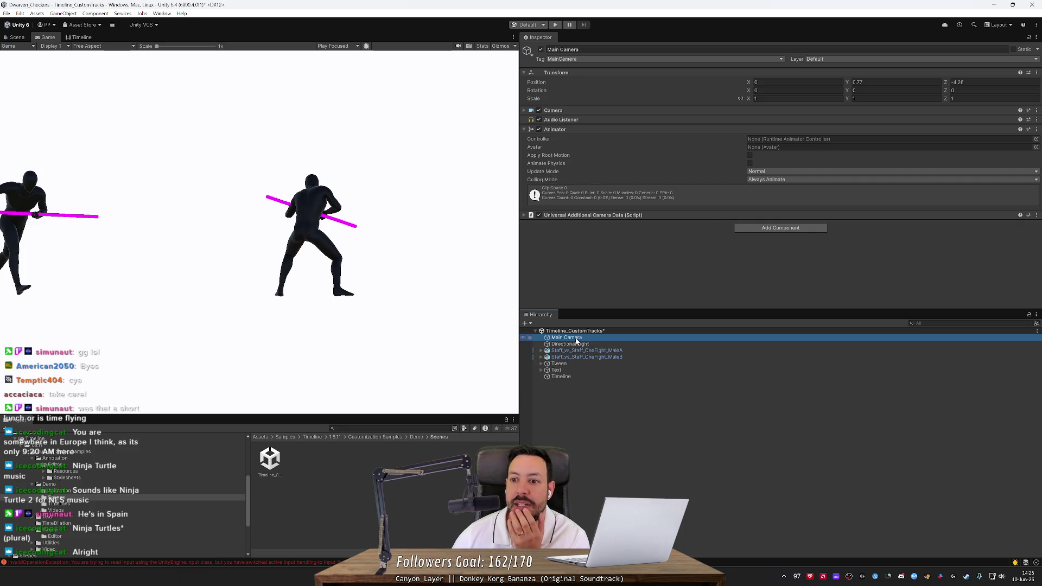
key(Down)
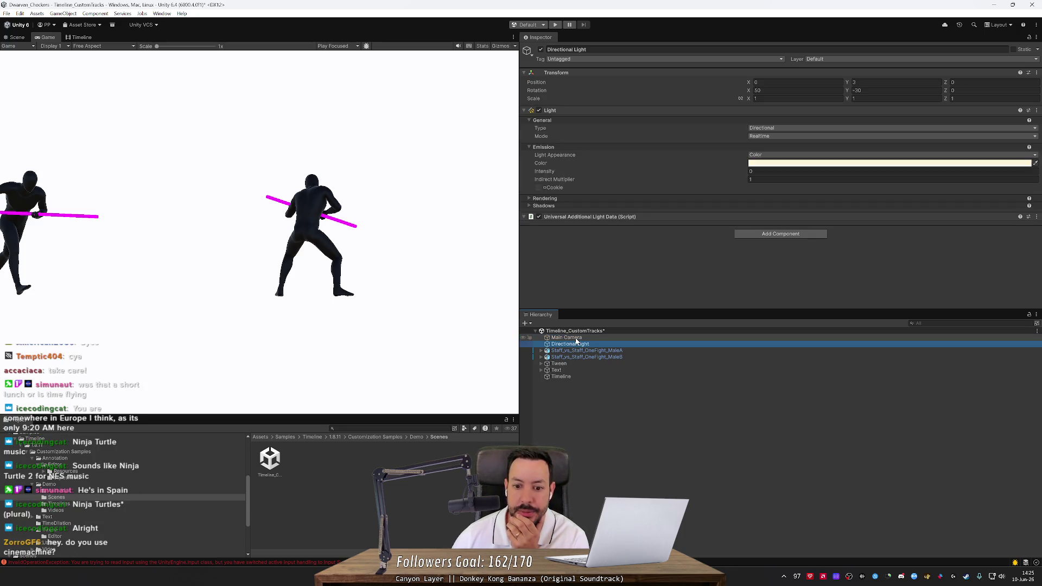
key(Down)
key(Down)
key(Down)
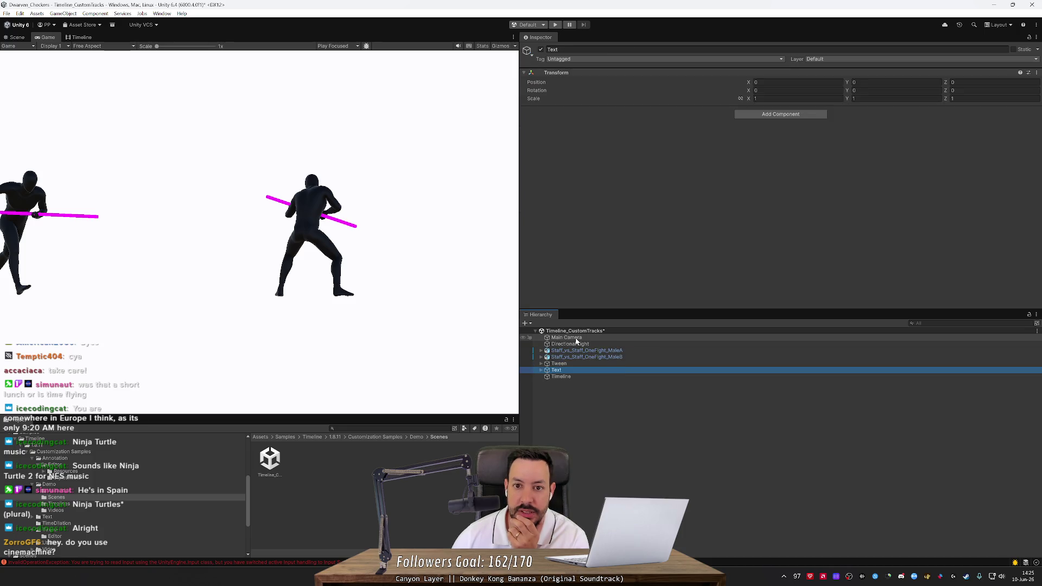
key(Right)
key(Down)
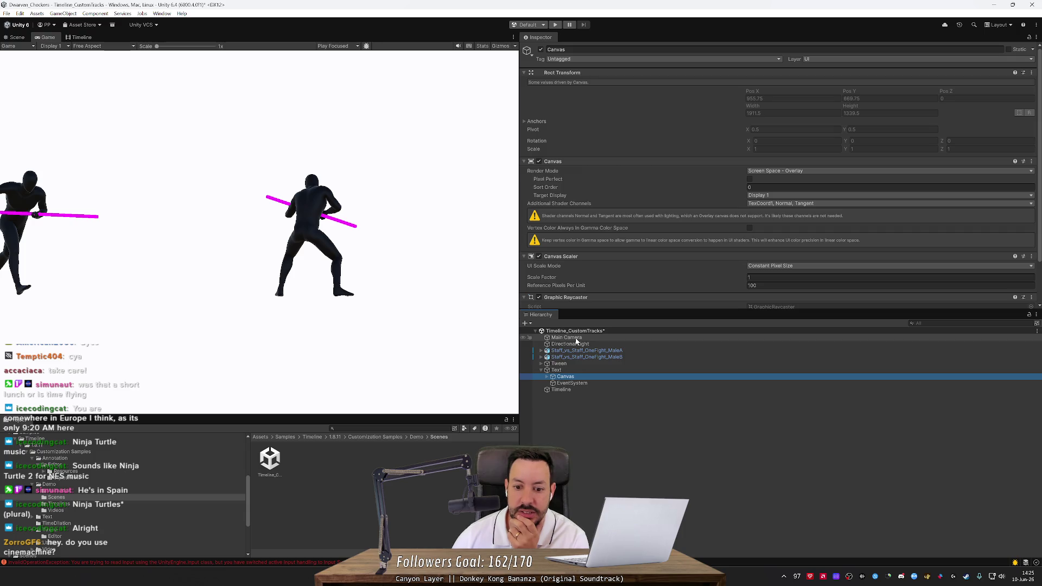
key(Up)
key(Down)
key(Down)
key(Up)
scroll(594, 182, down, 2)
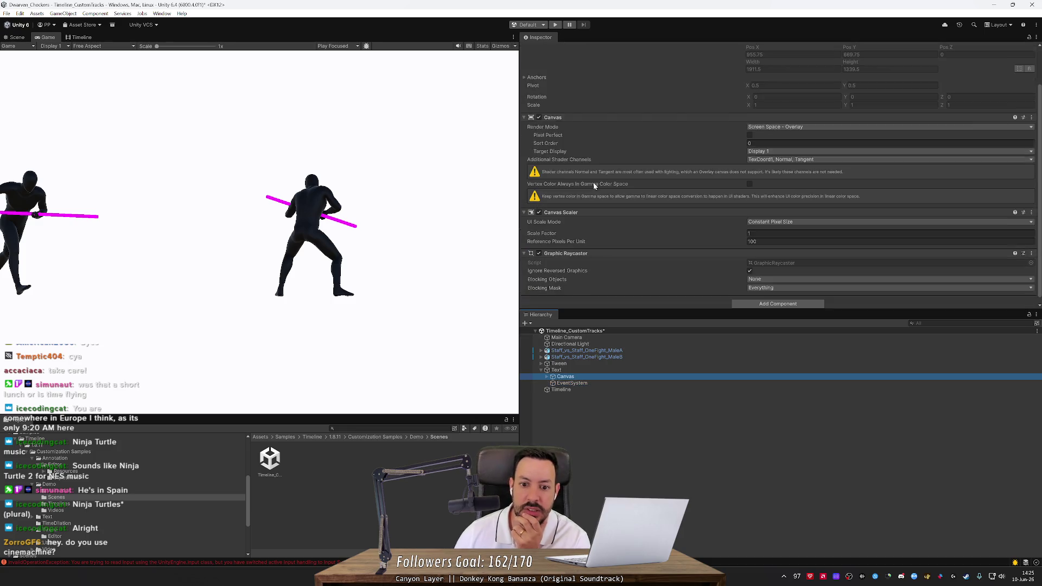
scroll(584, 217, up, 2)
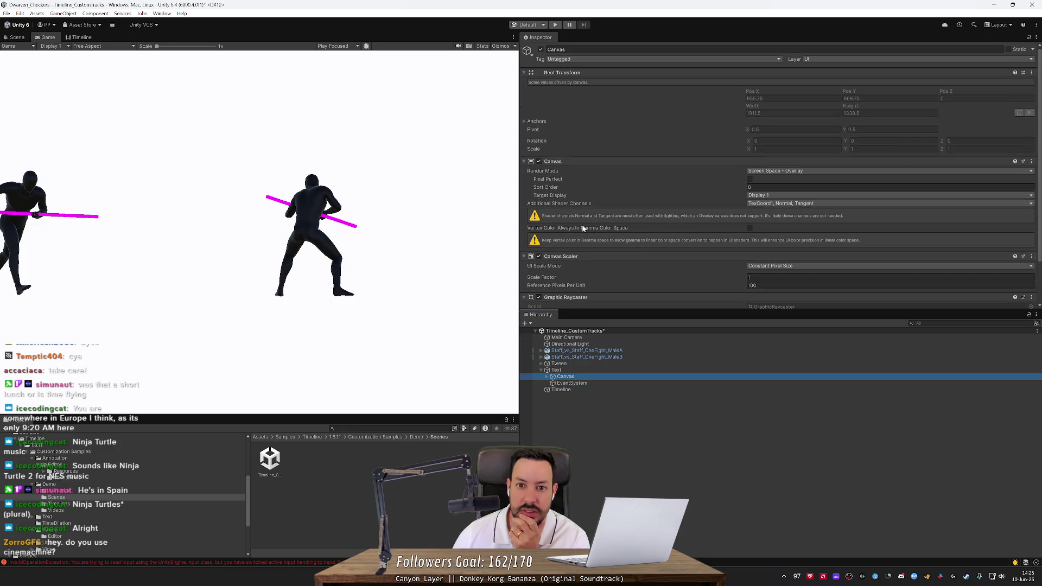
Step: Expand Tween to inspect arrow, end and start, then view the Timeline object's track bindings
click(540, 369)
click(540, 364)
click(545, 370)
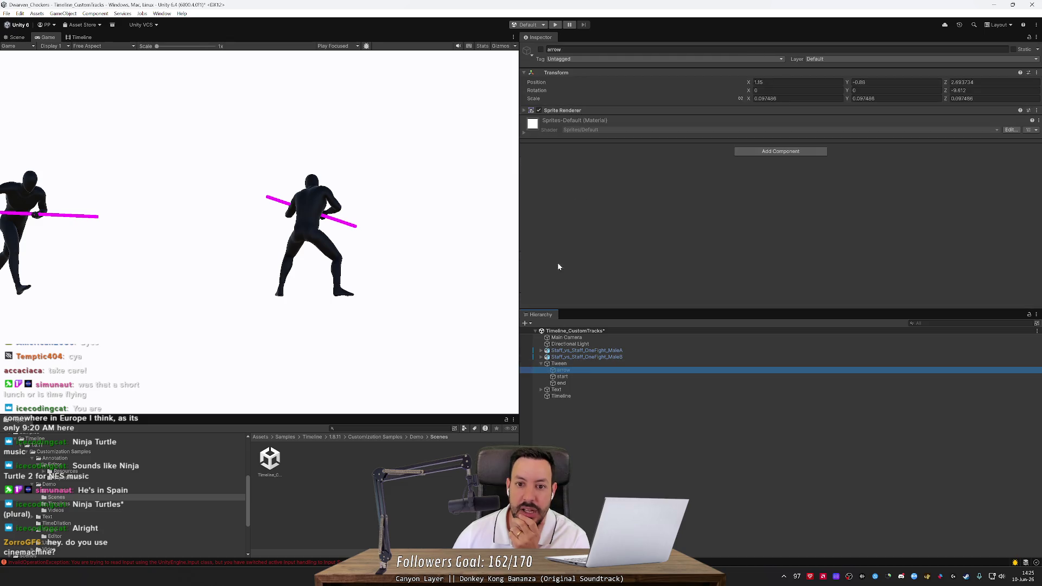
click(573, 382)
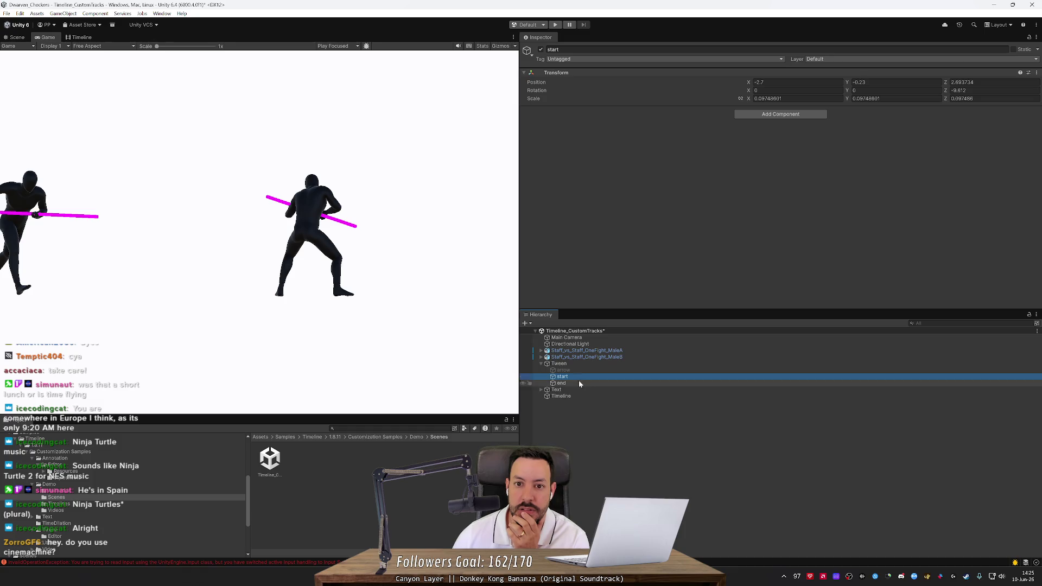
click(581, 374)
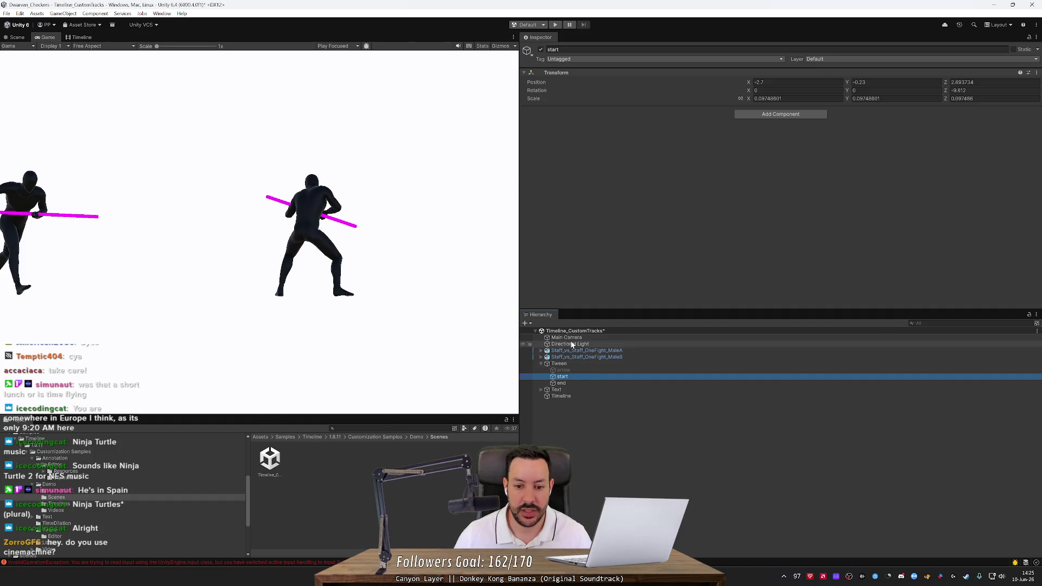
click(568, 395)
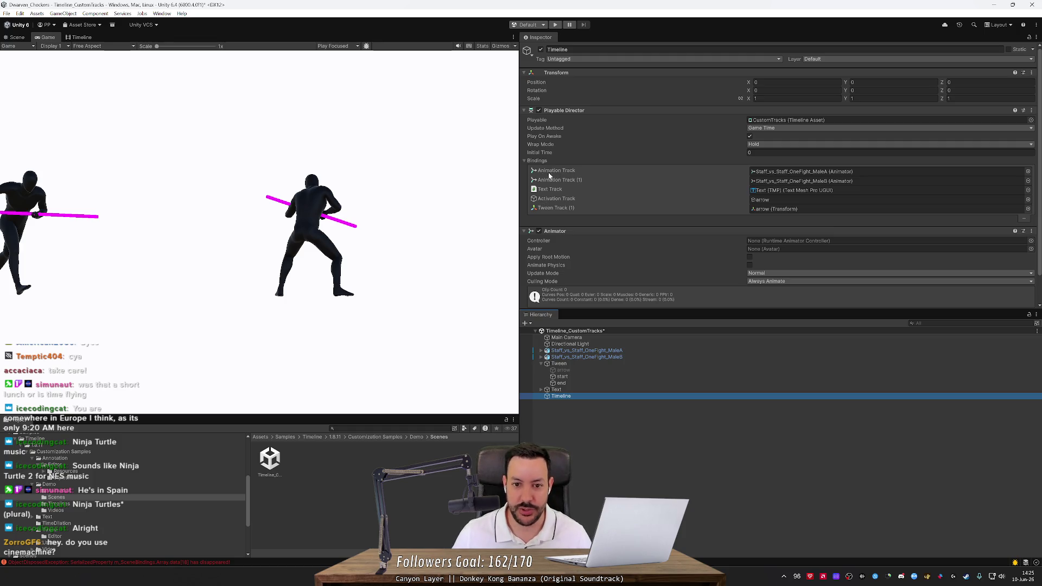
Step: Widen the Game view and collapse the Samples folder in the Project tree
mouse_move(519, 174)
mouse_down()
mouse_move(640, 177)
mouse_move(576, 177)
mouse_up()
scroll(665, 219, down, 2)
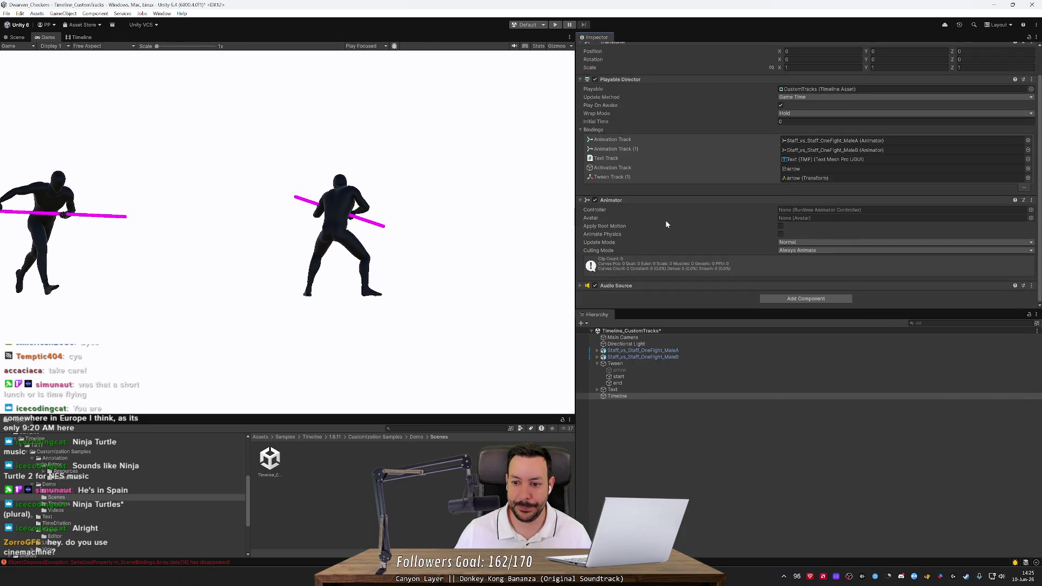
scroll(667, 223, up, 2)
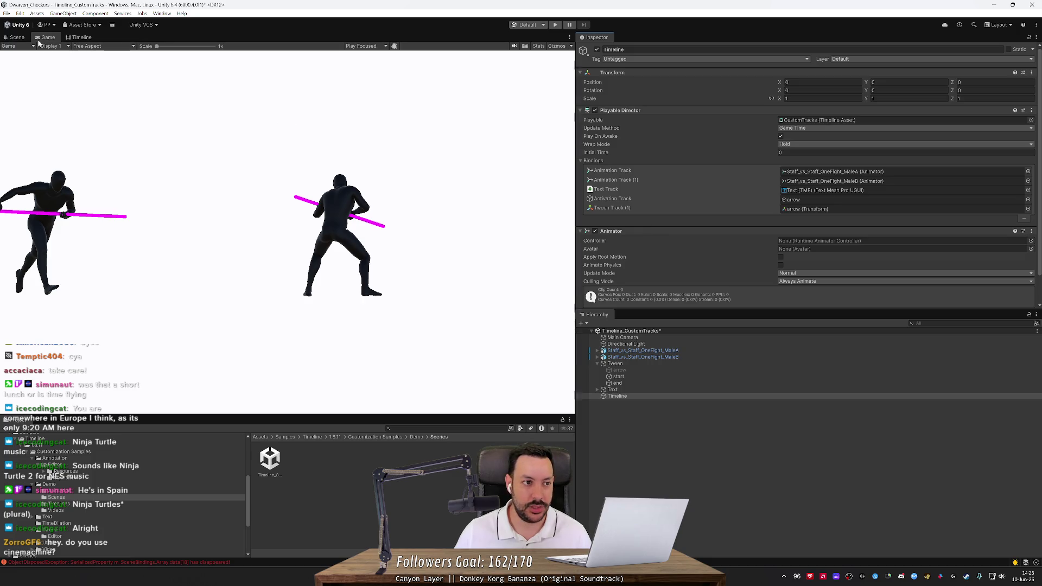
scroll(53, 508, up, 5)
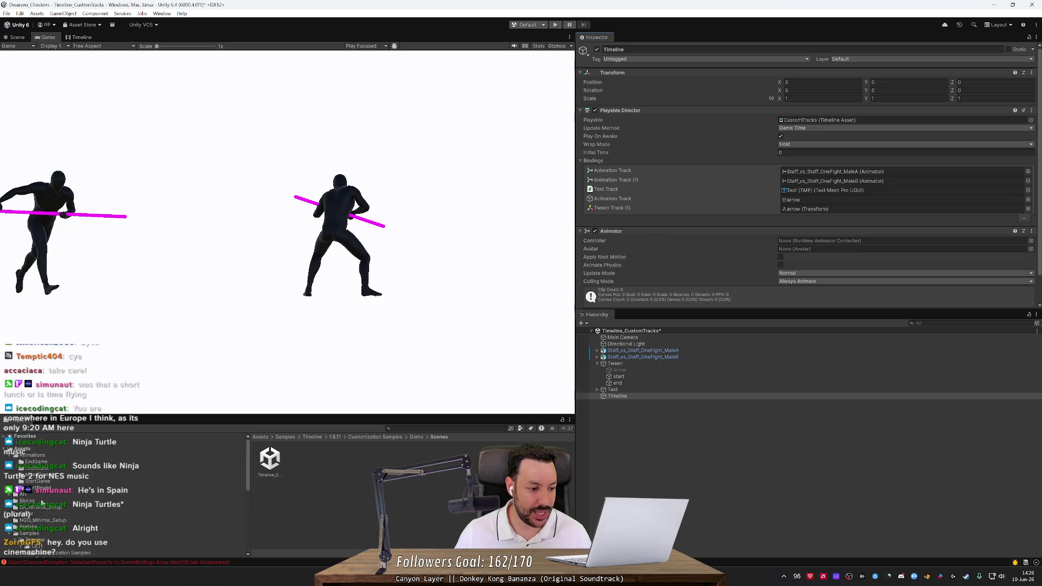
scroll(39, 494, down, 3)
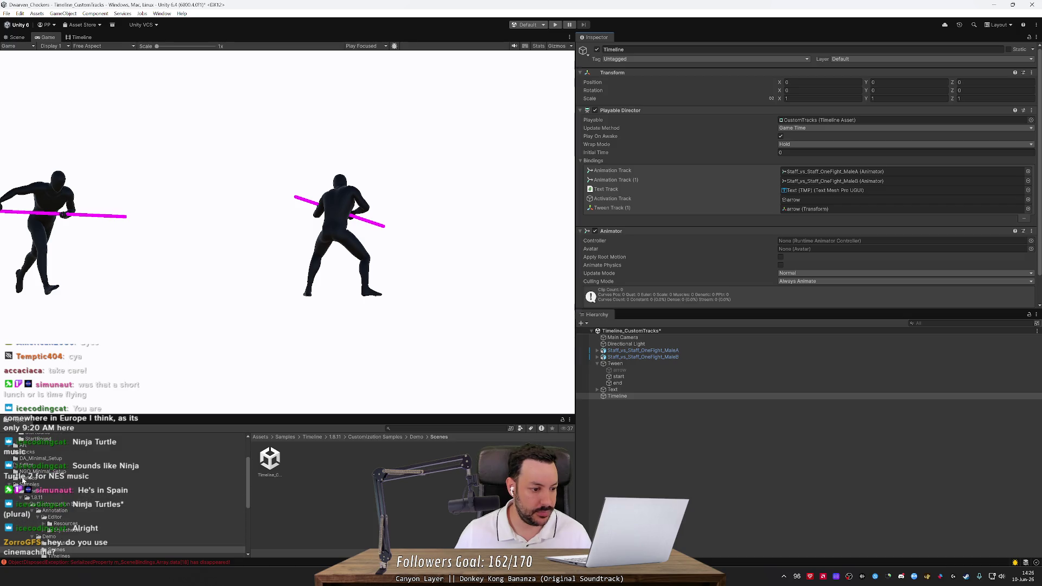
scroll(22, 480, up, 2)
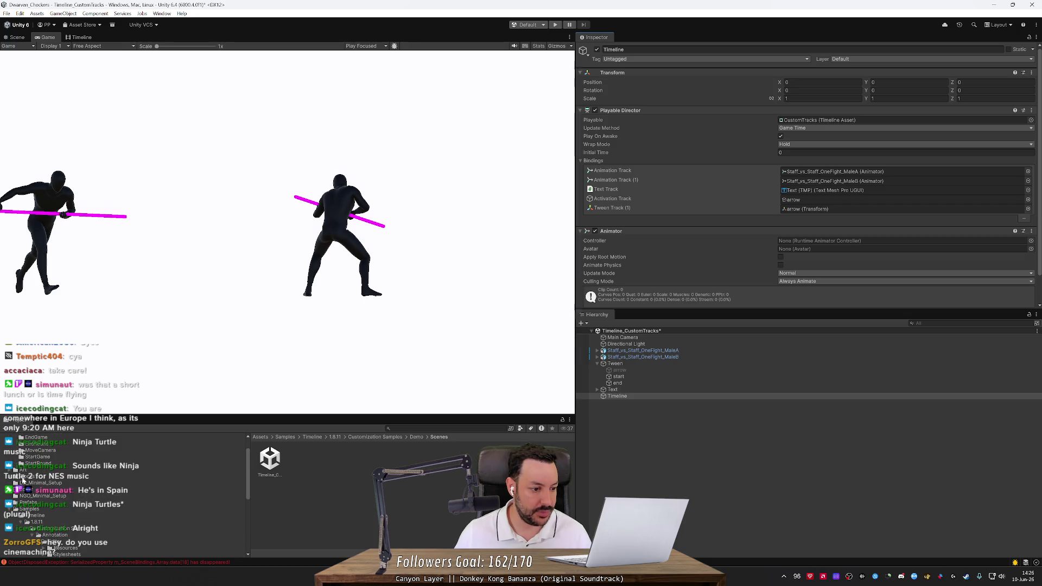
click(15, 509)
Step: Reopen S_LavaBoard, discarding sample changes, and add DiceThrowingScene alongside it
click(41, 522)
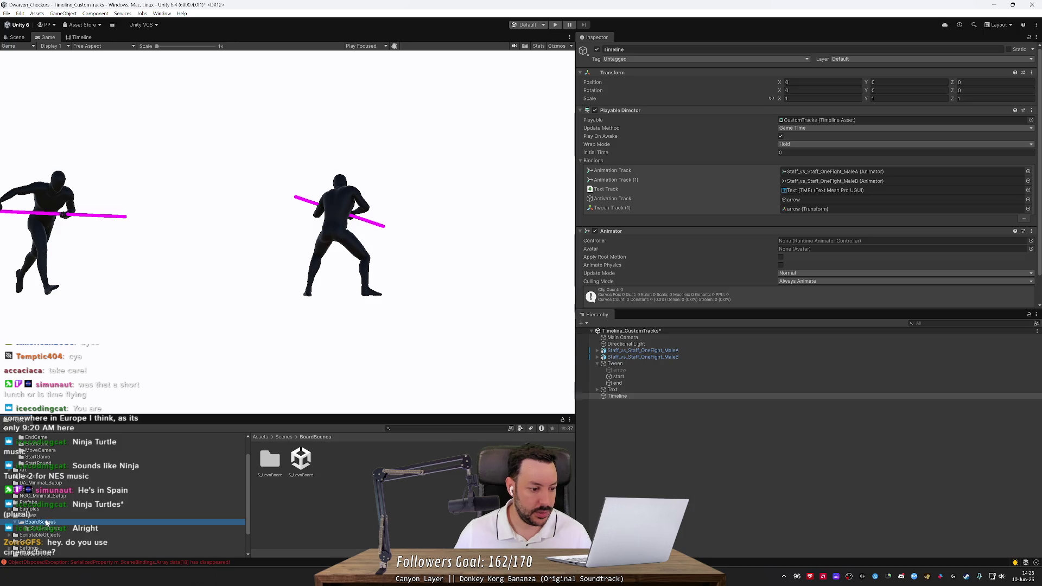
double_click(300, 461)
click(540, 302)
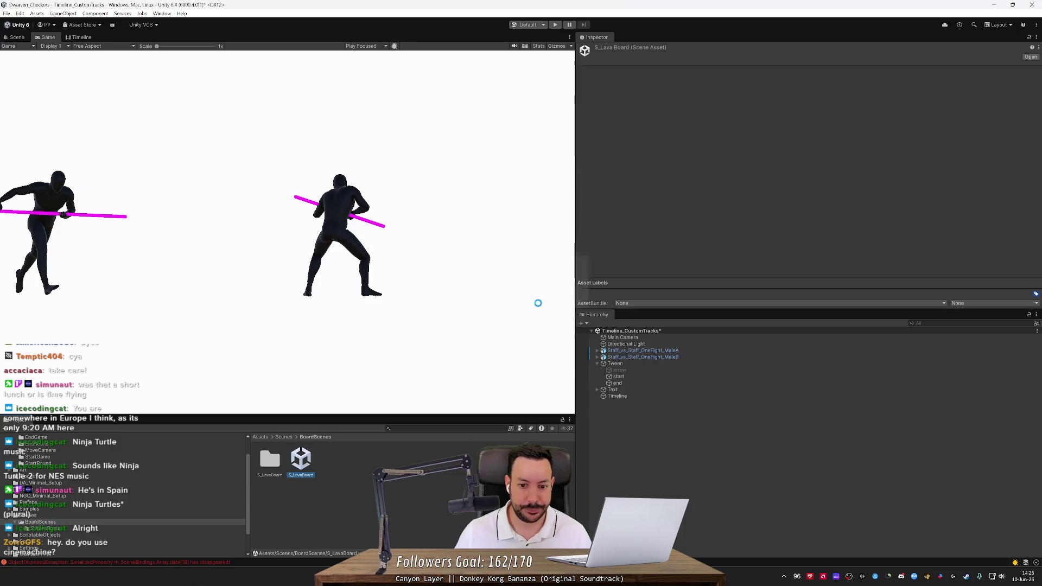
click(97, 515)
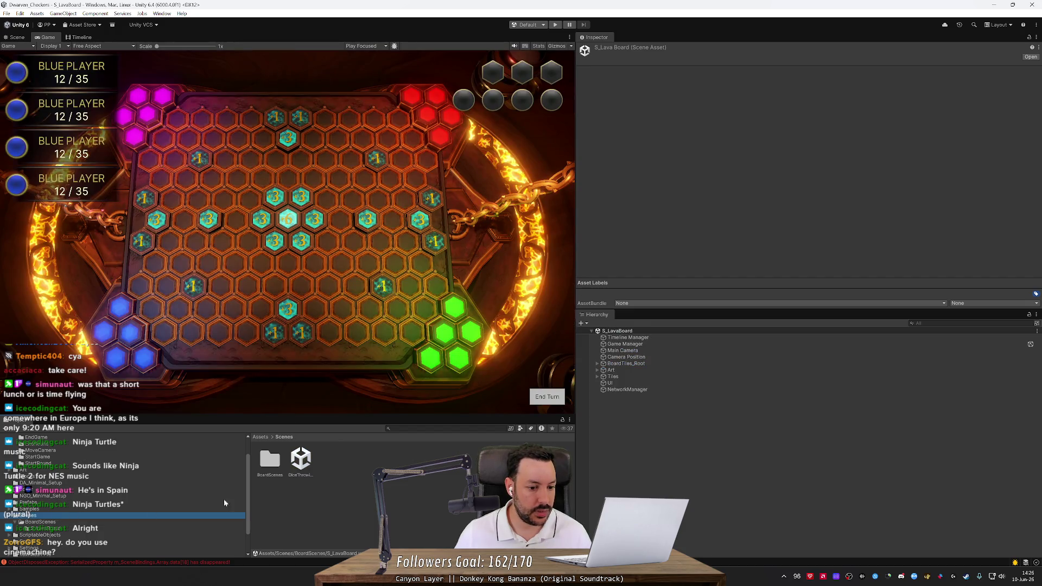
drag(302, 462, 619, 401)
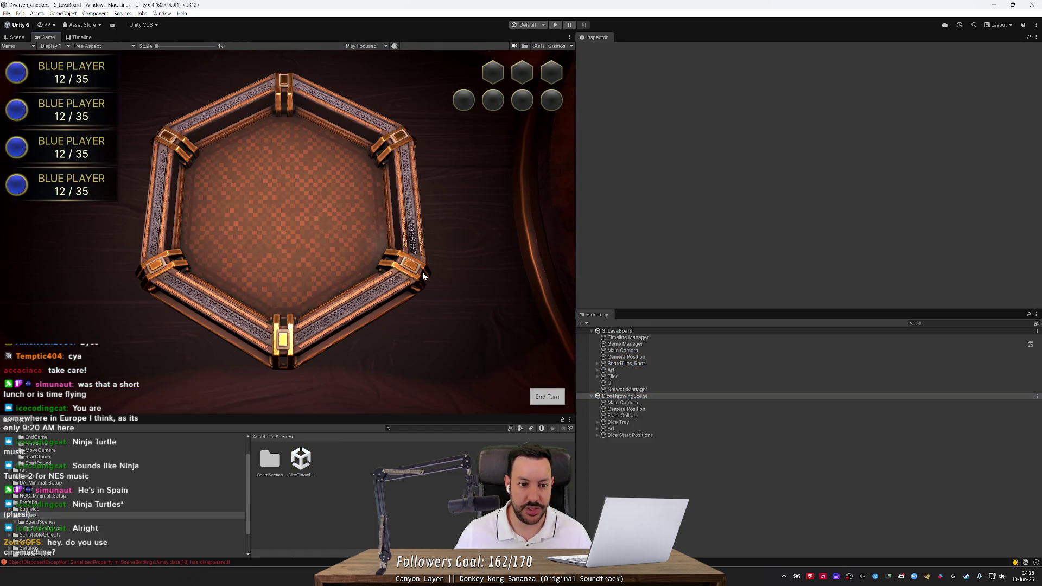
Step: Frame the board's Main Camera in the Scene view and tilt to look down on the board
click(14, 37)
scroll(187, 144, down, 5)
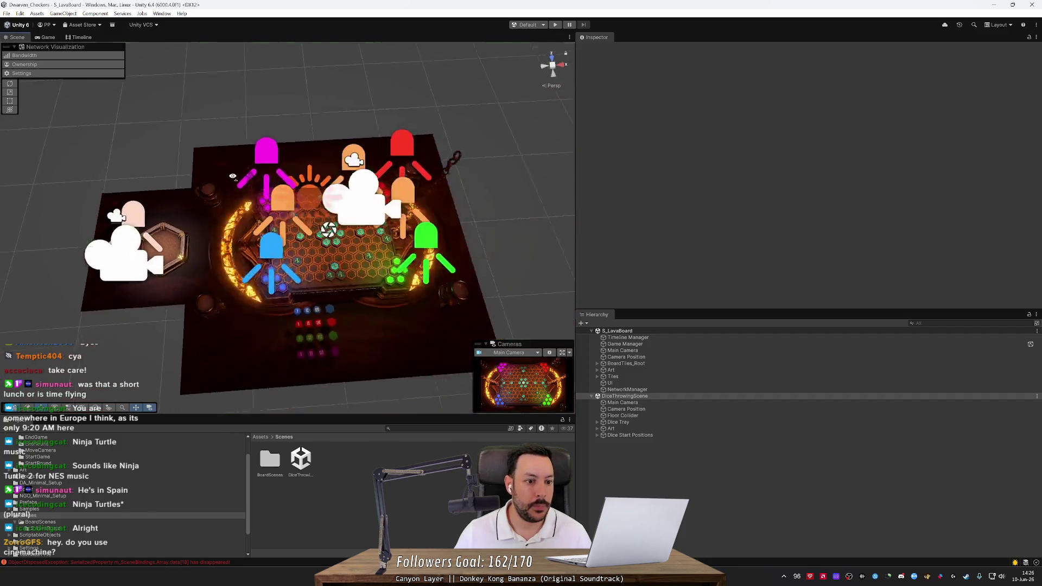
scroll(287, 228, up, 5)
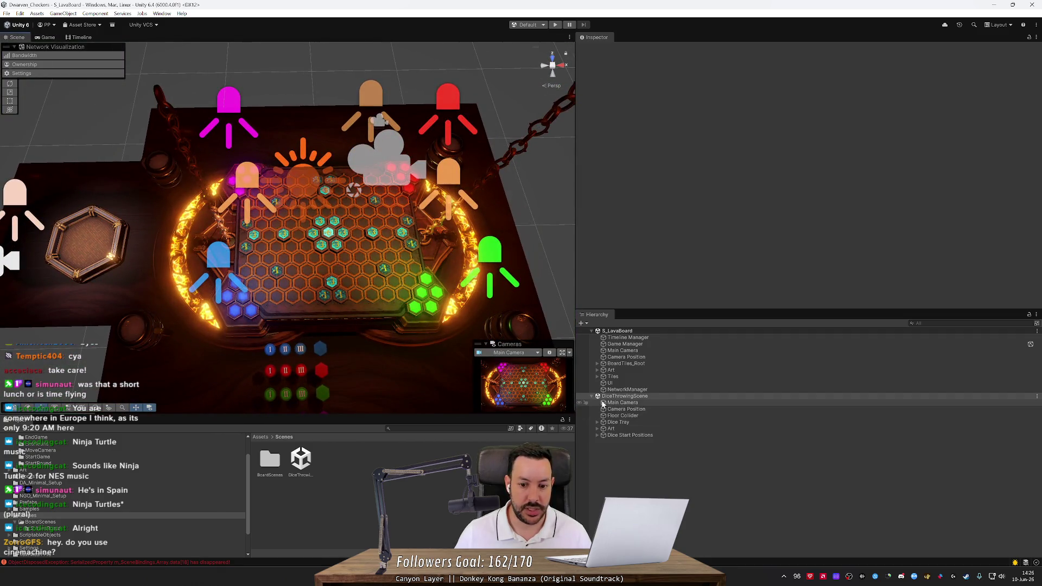
click(624, 396)
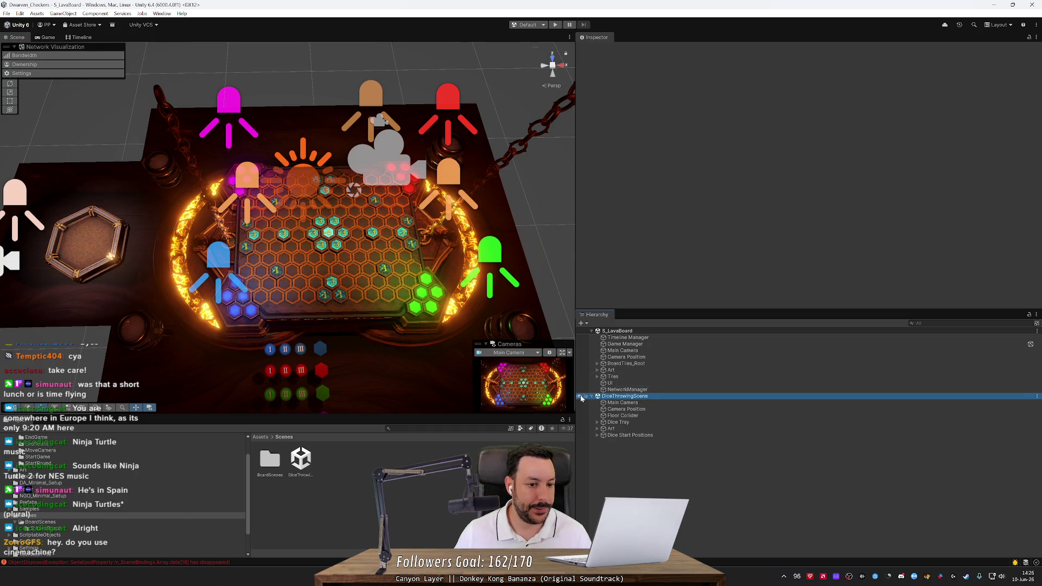
double_click(622, 350)
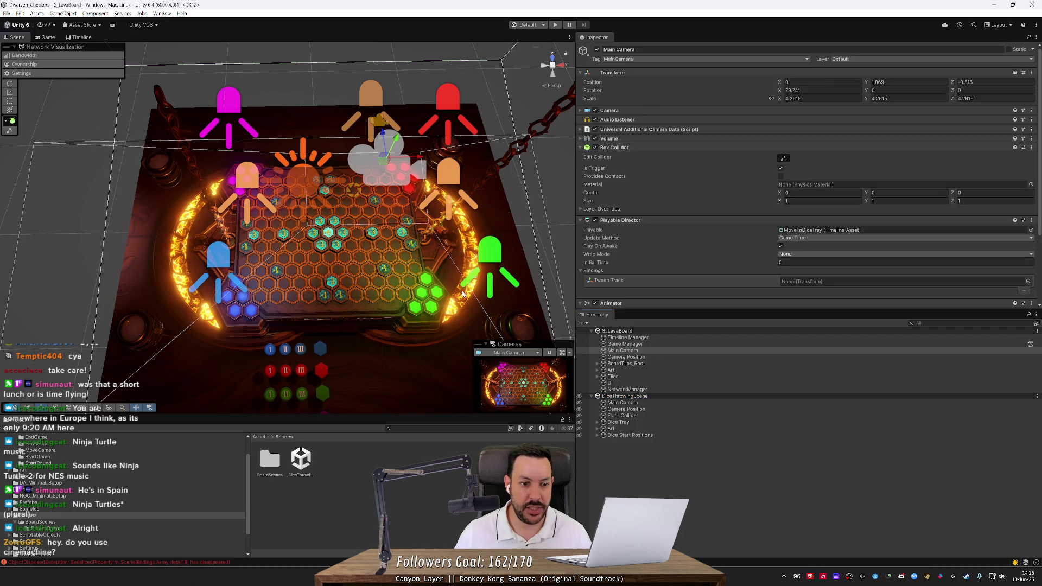
mouse_move(454, 289)
mouse_down()
mouse_move(462, 316)
mouse_move(411, 266)
mouse_up()
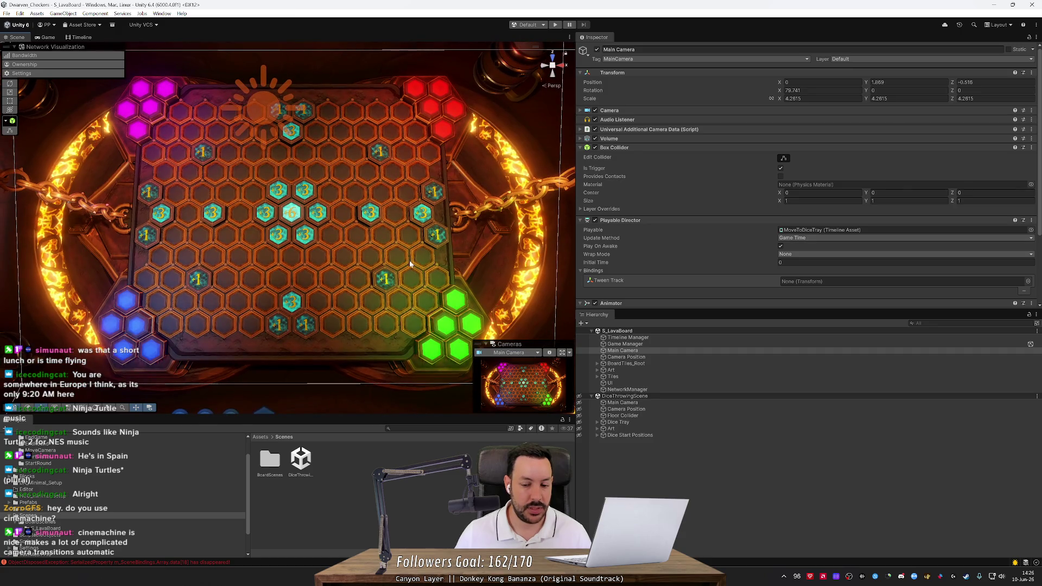
Step: Frame the dice-throwing scene's Main Camera and fly between the dice tray and the whole board
double_click(622, 402)
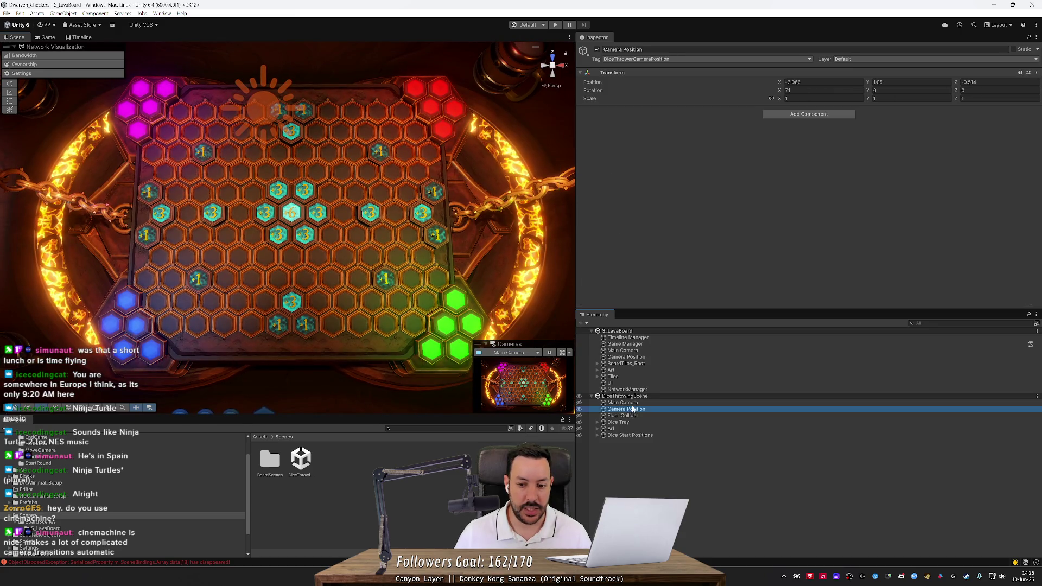
scroll(313, 280, up, 3)
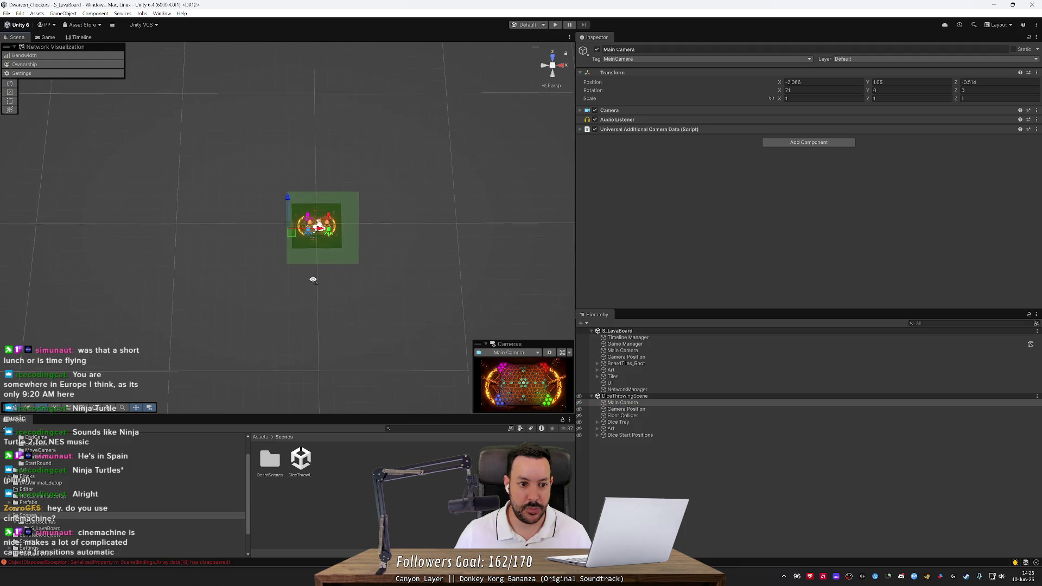
scroll(313, 280, up, 3)
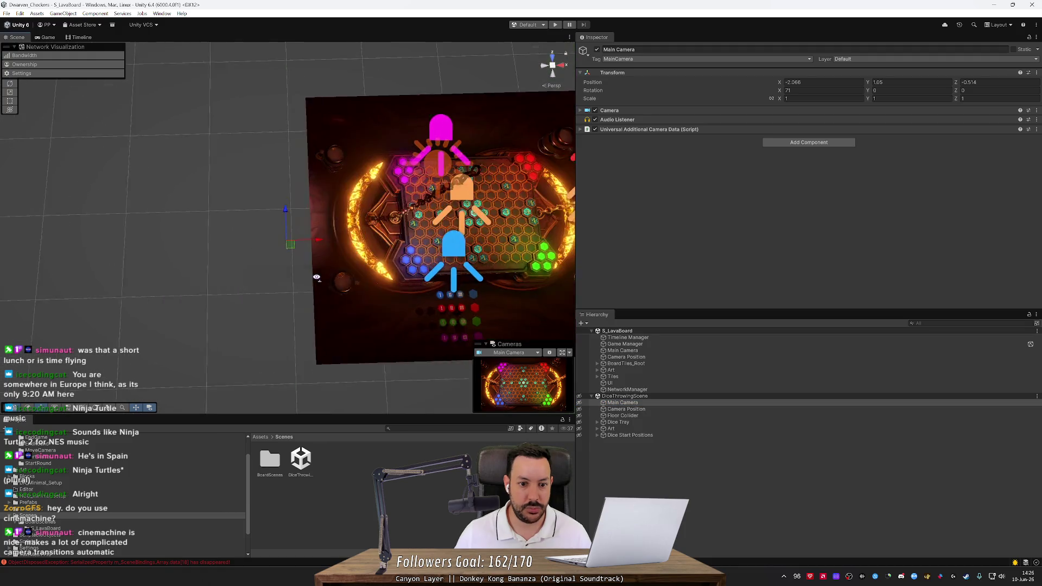
scroll(385, 243, up, 5)
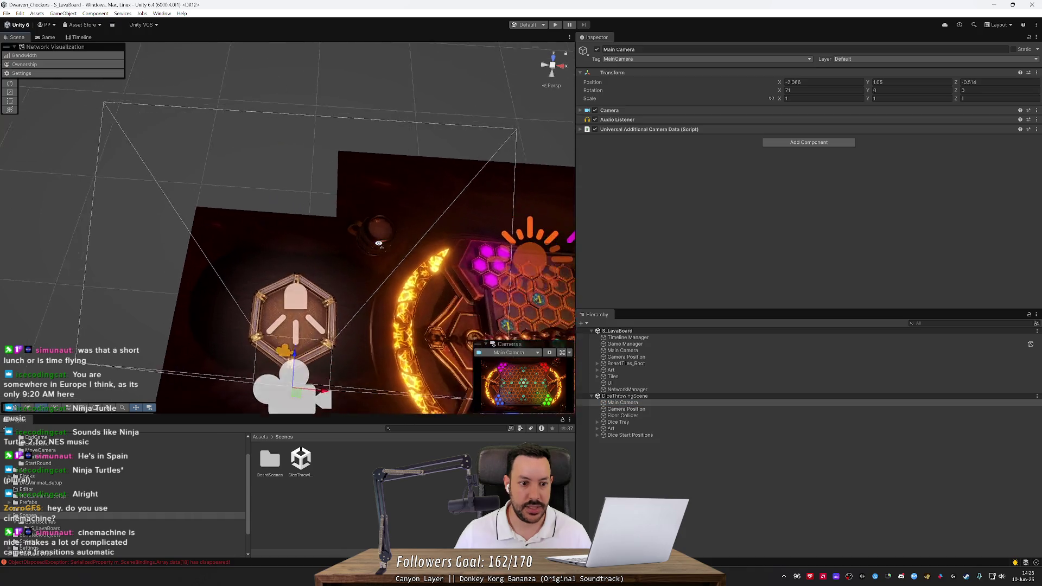
scroll(384, 244, down, 3)
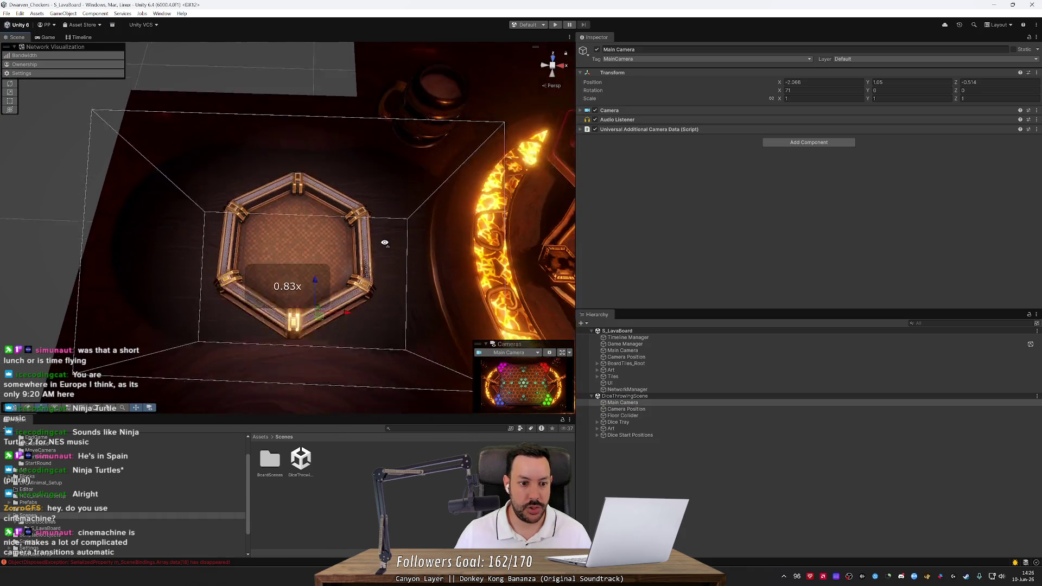
key(w)
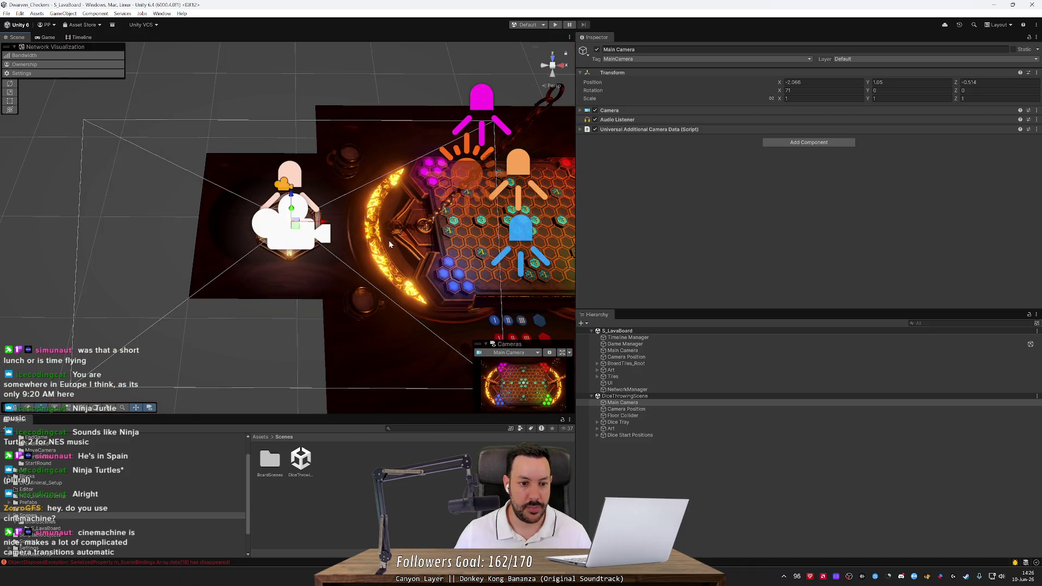
scroll(388, 244, up, 1)
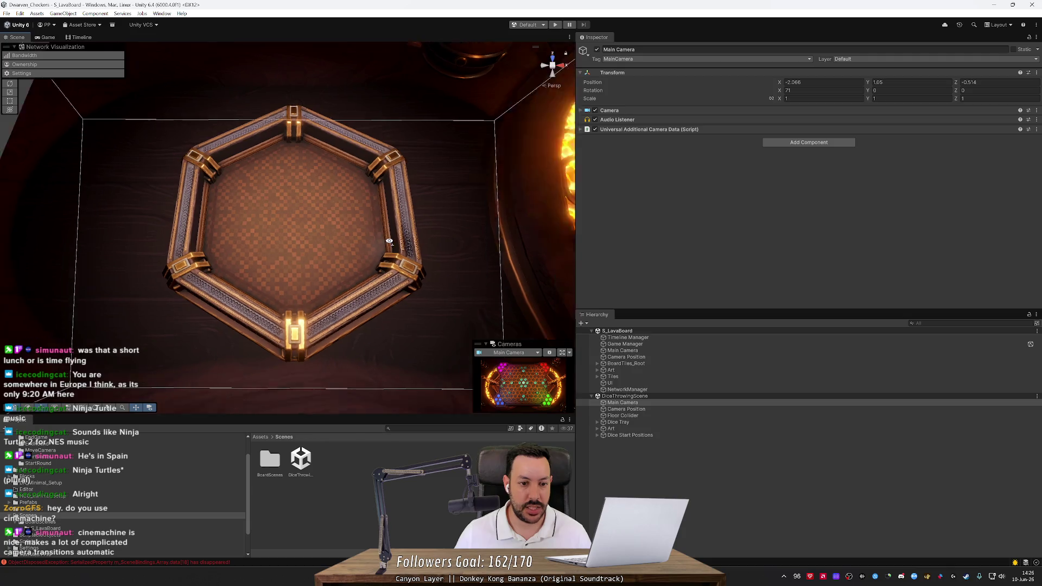
key(s)
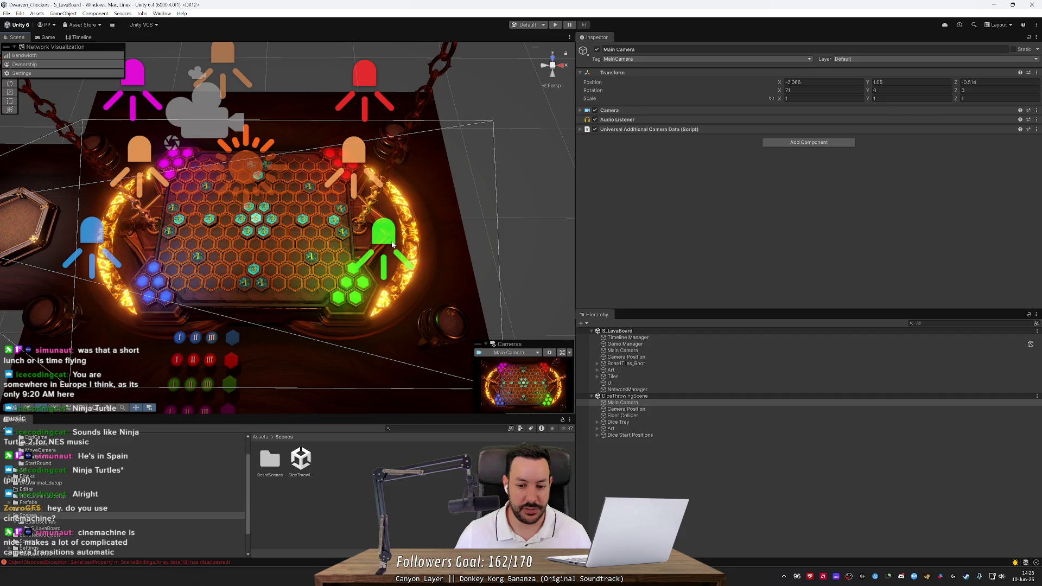
scroll(322, 224, up, 5)
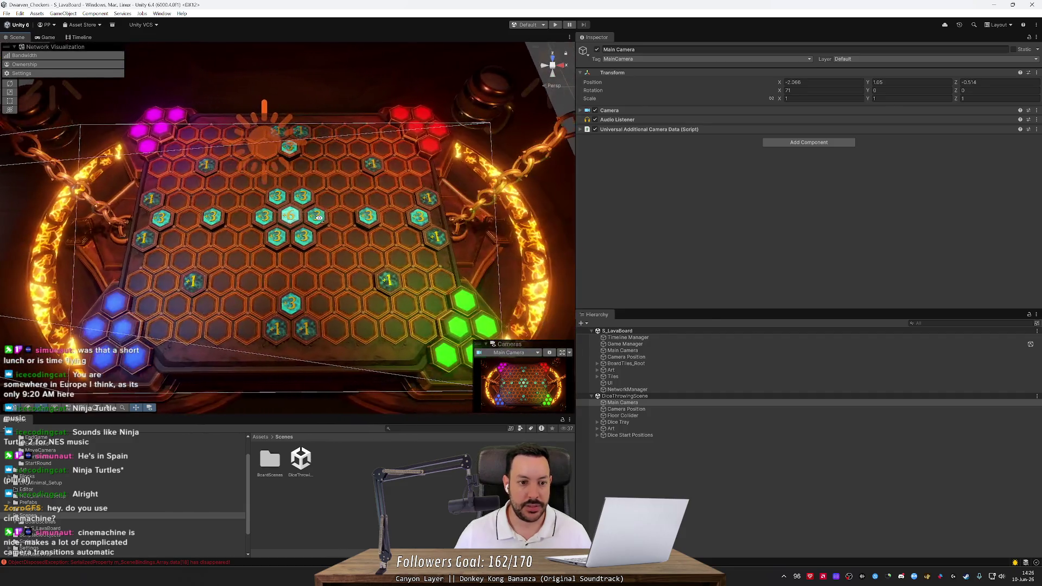
Step: Select and frame the board and dice-throwing Camera Position objects in the Scene view
click(633, 410)
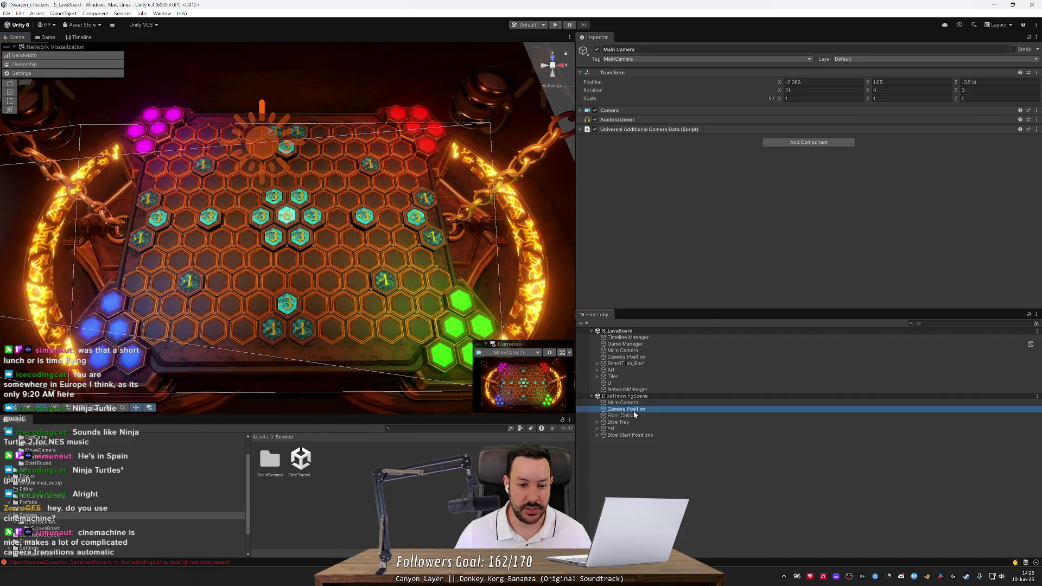
scroll(418, 272, down, 5)
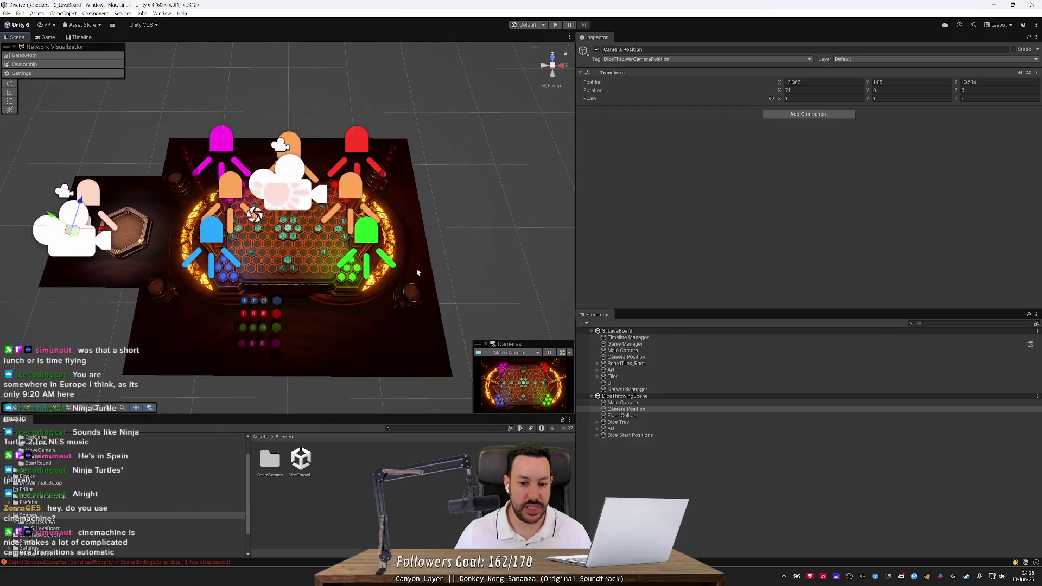
click(628, 357)
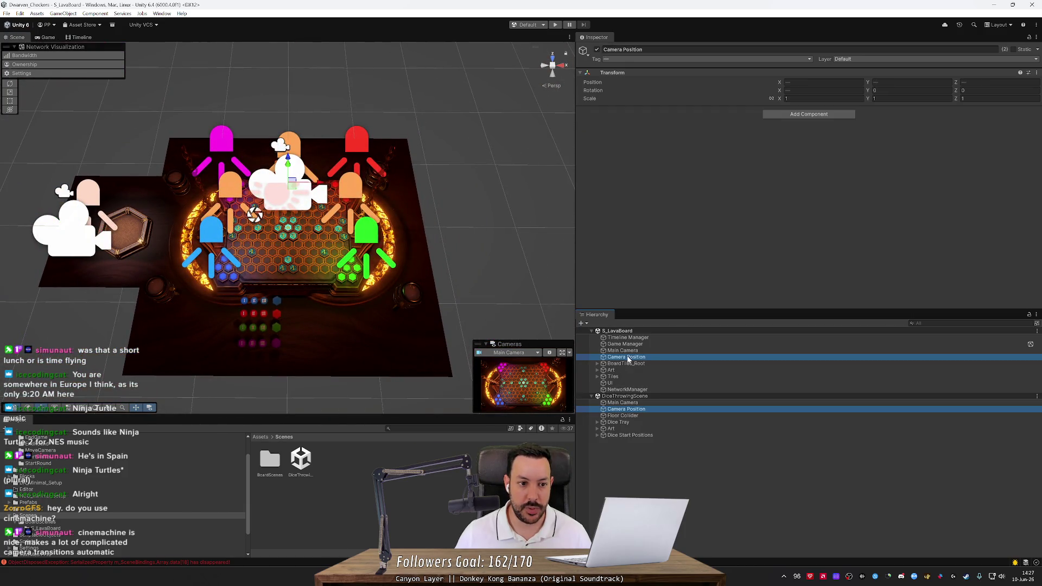
click(627, 364)
click(633, 358)
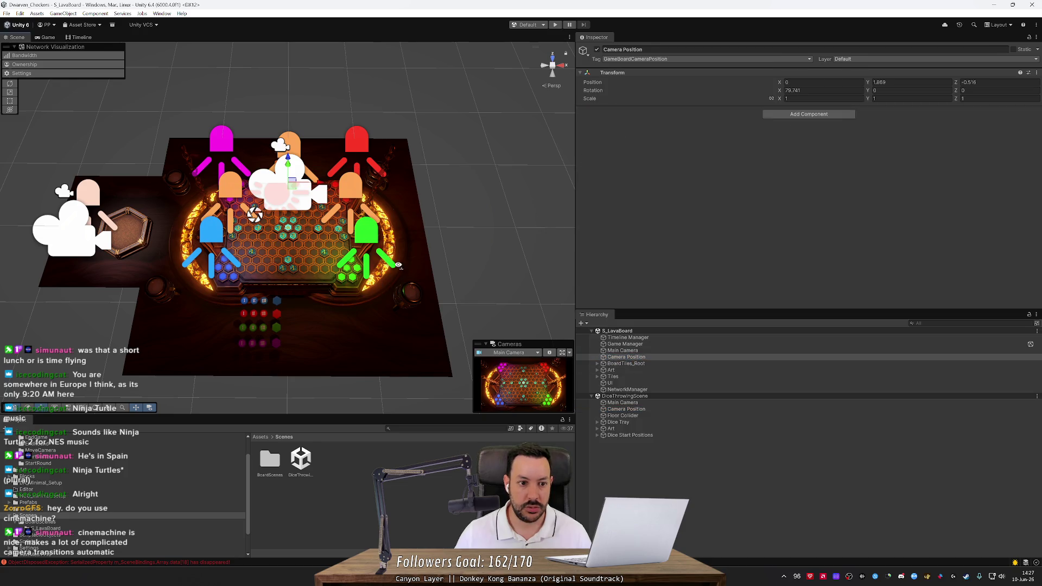
double_click(634, 357)
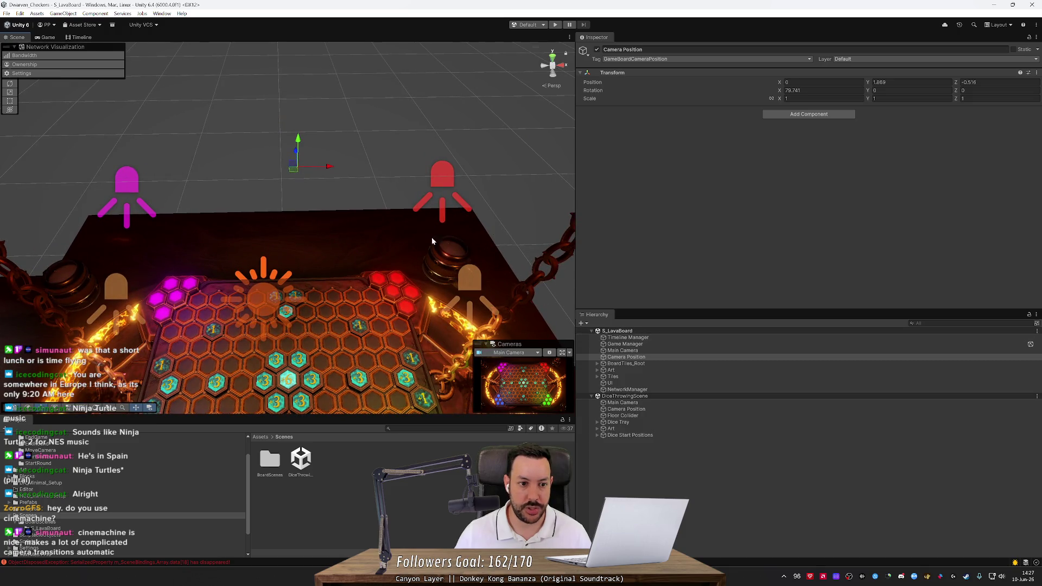
drag(356, 202, 351, 273)
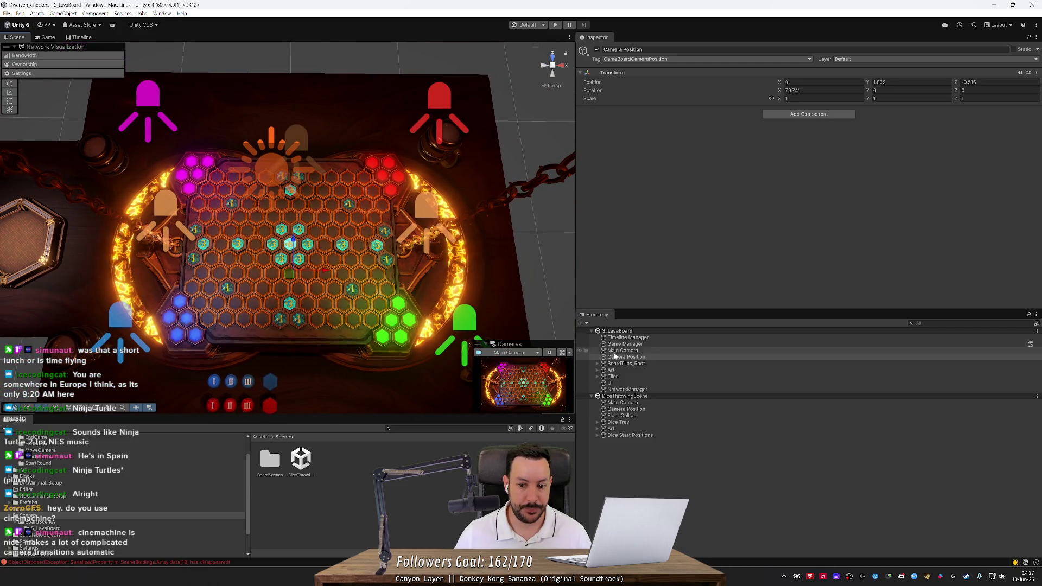
click(644, 410)
key(f)
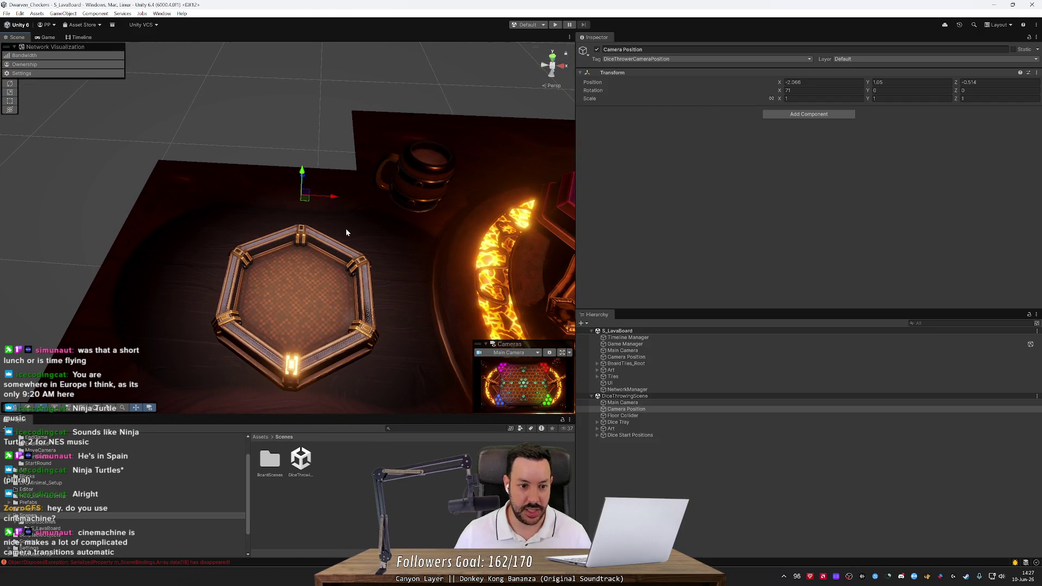
drag(346, 232, 364, 224)
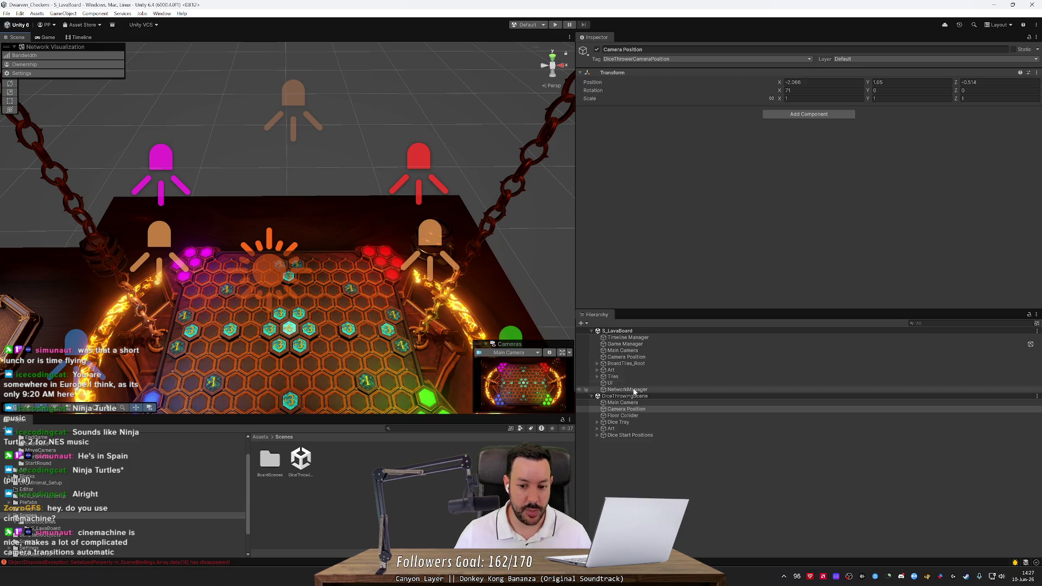
Step: Compare both Camera Positions, undoing an accidental move to keep -2.066, 1.05, -0.514, rotation 71
click(634, 358)
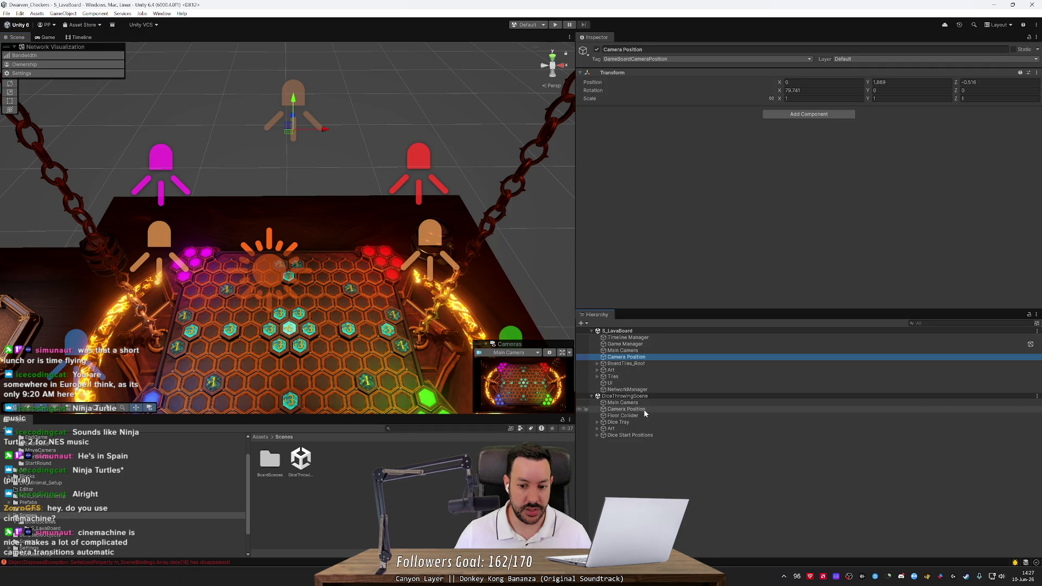
click(627, 409)
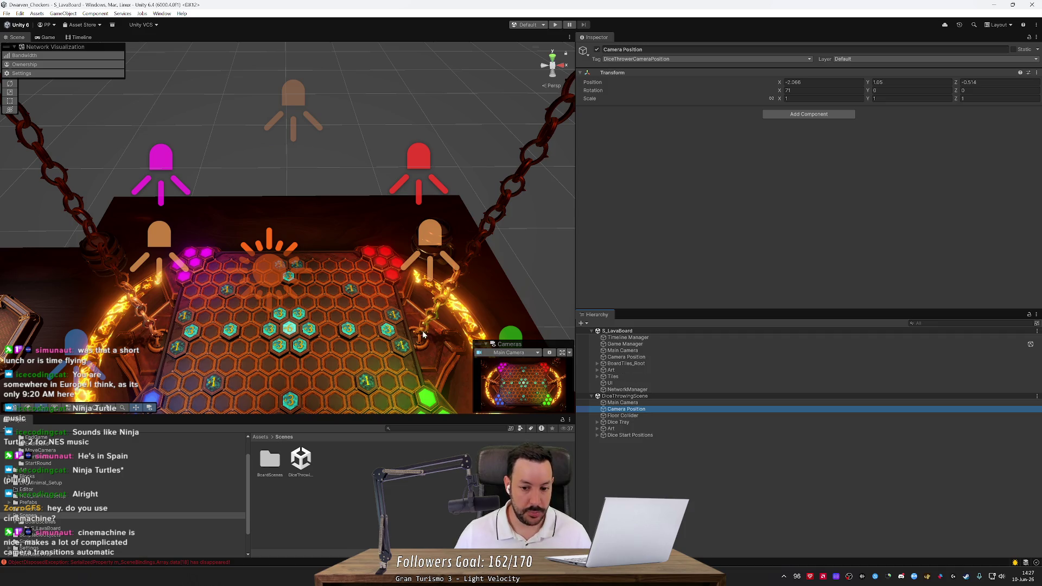
mouse_move(423, 335)
mouse_down()
mouse_move(417, 286)
mouse_move(214, 175)
mouse_move(244, 176)
mouse_move(142, 238)
mouse_up()
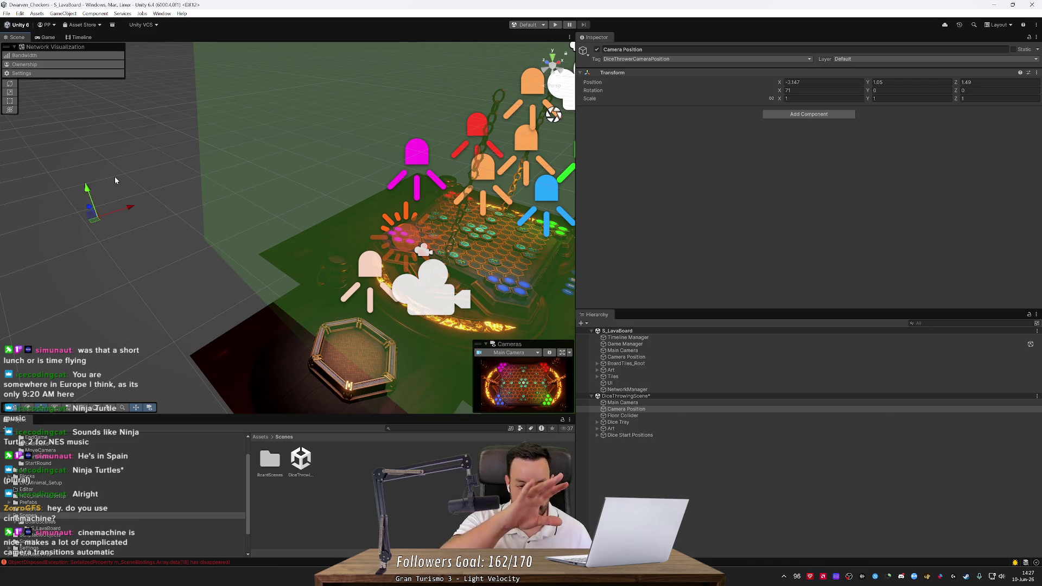
key(ctrl+z)
key(ctrl+z)
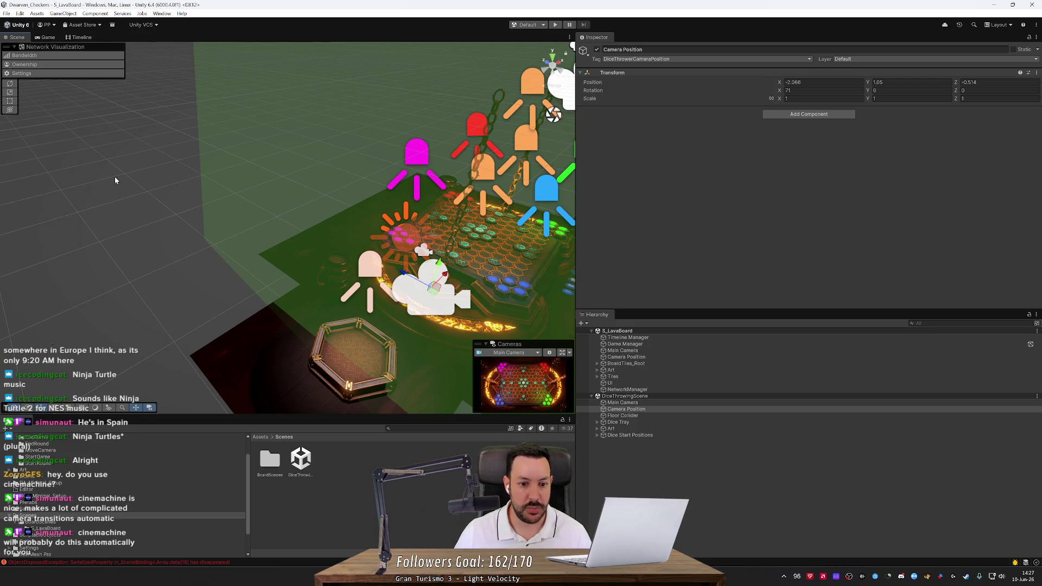
mouse_move(115, 177)
mouse_down()
mouse_move(276, 233)
mouse_move(239, 241)
mouse_up()
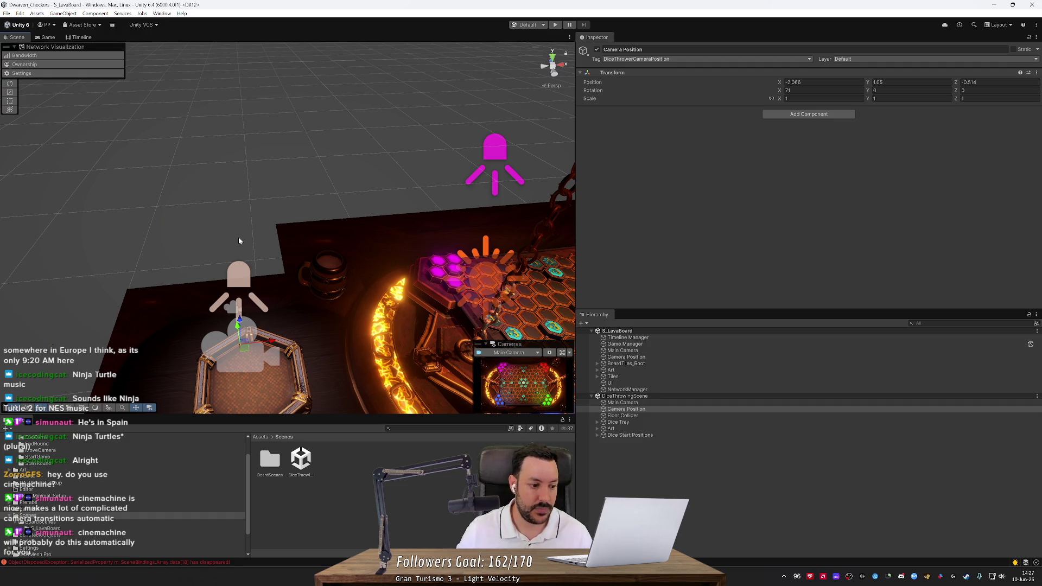
scroll(163, 472, down, 2)
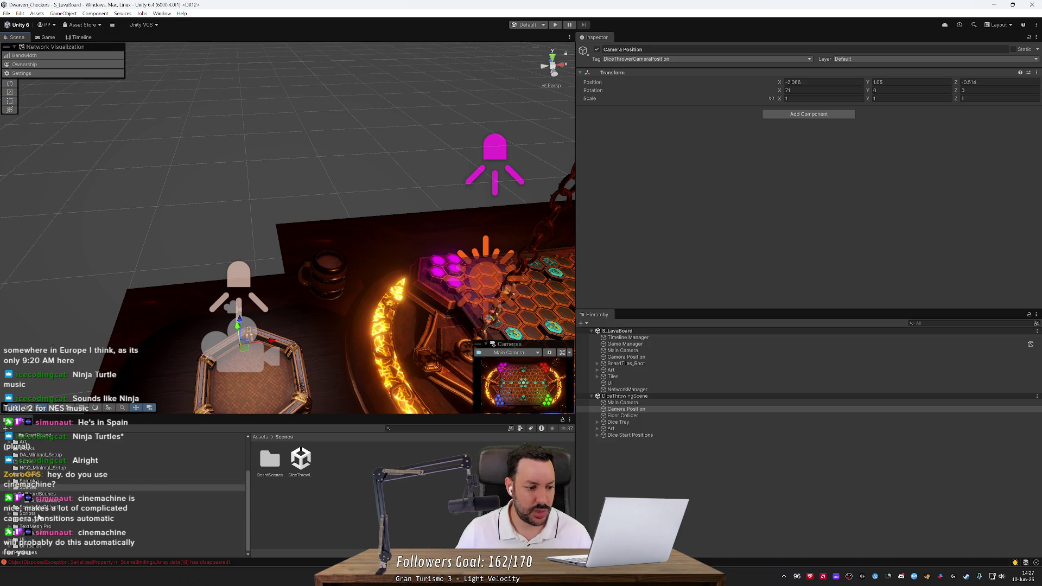
Step: Browse Samples > Timeline > 1.8.11 > Customization Samples > Demo > Scenes and open Timeline_CustomTracks
click(23, 482)
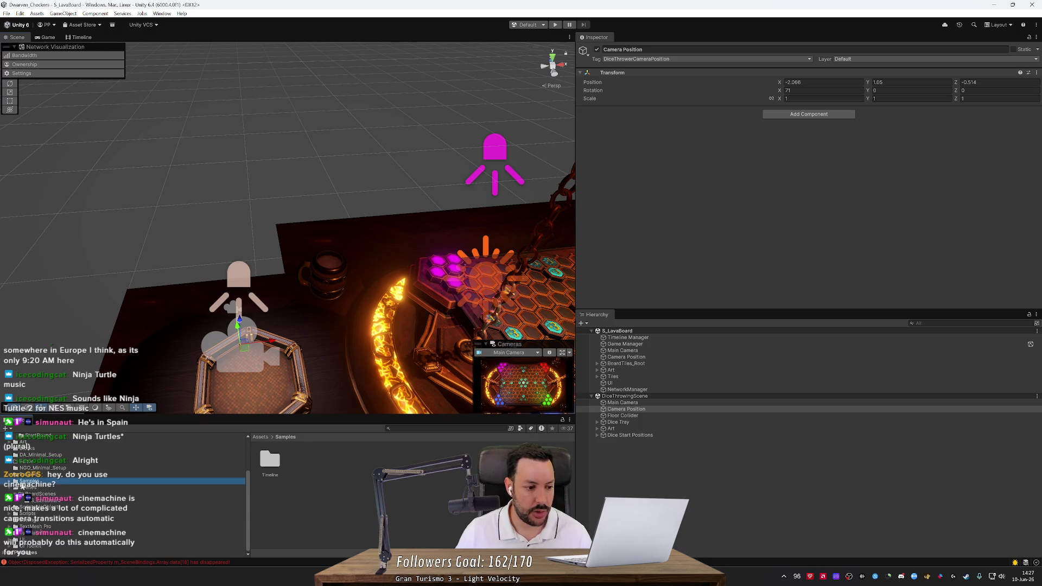
alt+click(15, 482)
scroll(53, 507, down, 3)
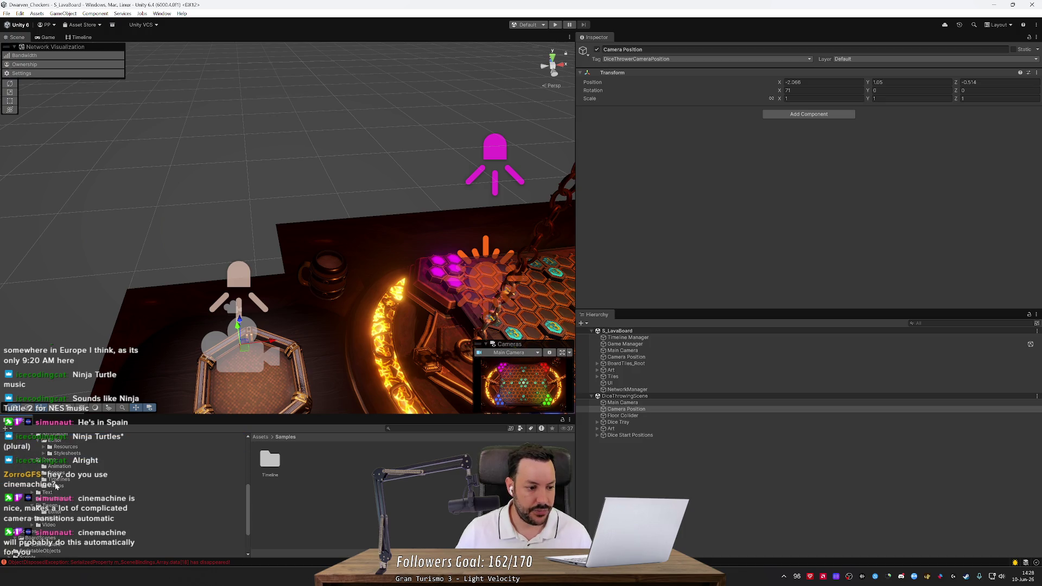
click(59, 475)
click(268, 468)
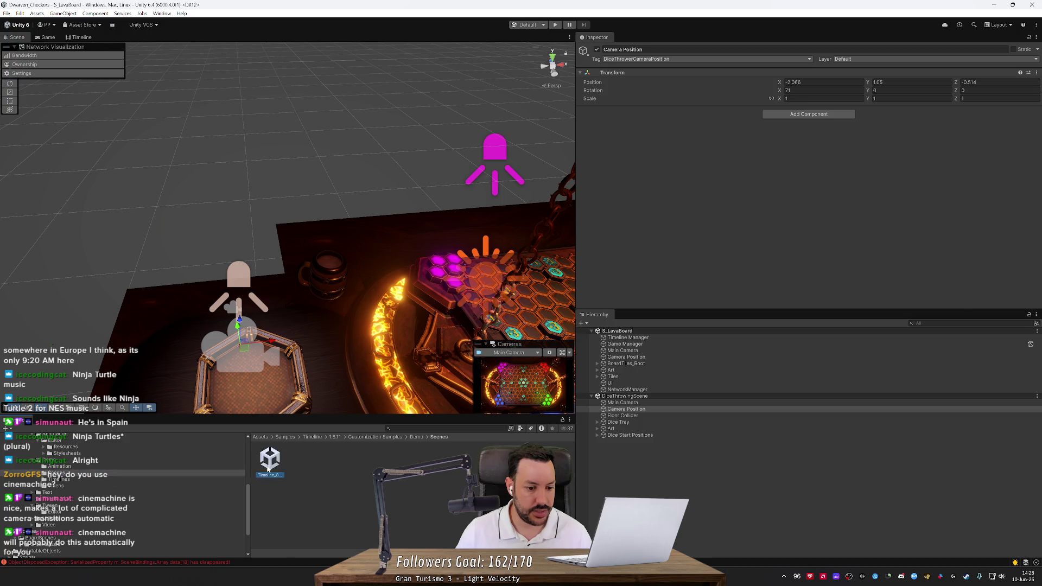
double_click(269, 468)
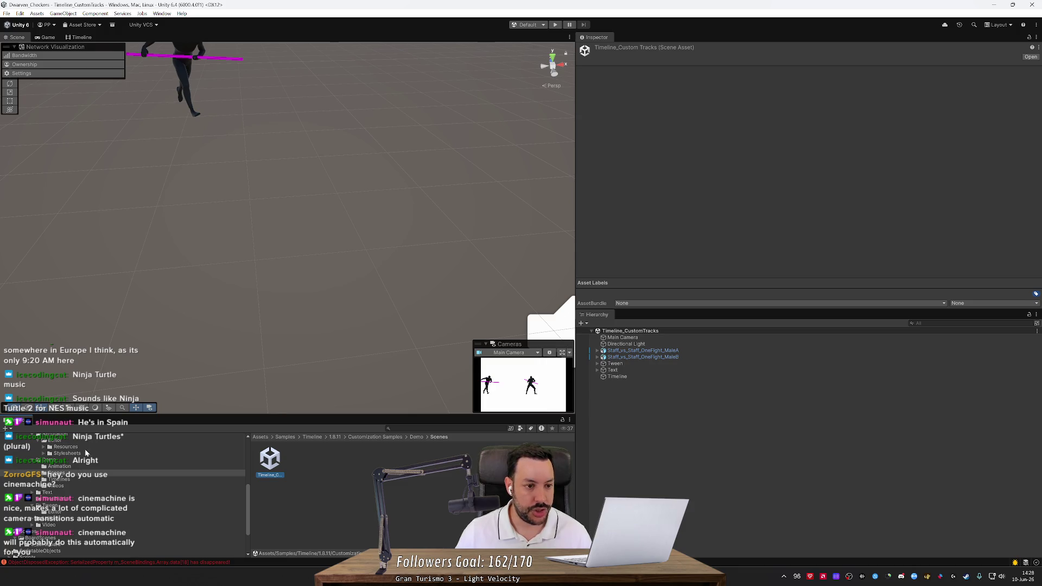
Step: Run the sample in Play mode, inspect Tween's arrow, start and end Transforms, then stop
click(555, 25)
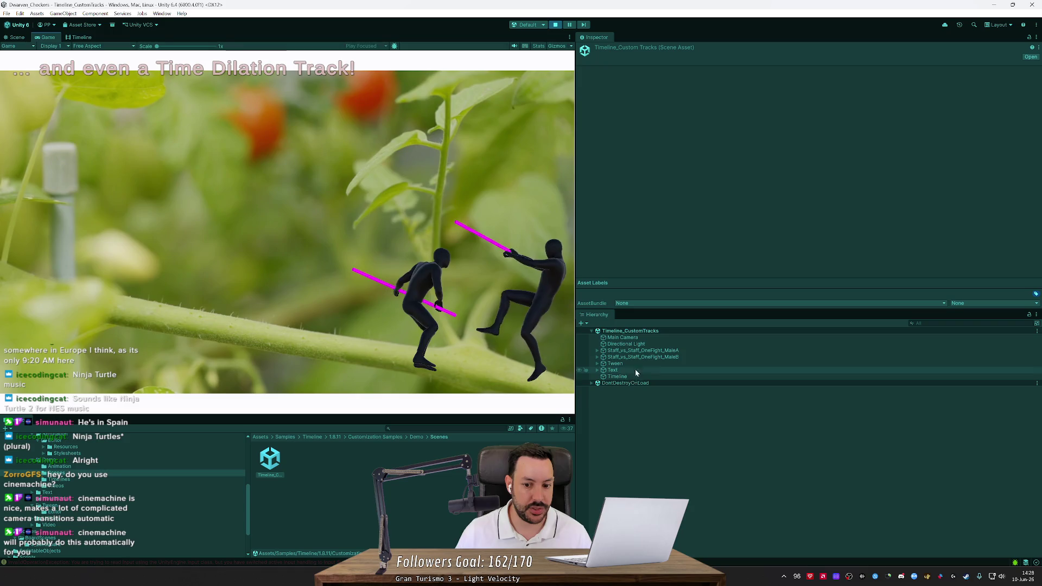
click(613, 363)
click(598, 363)
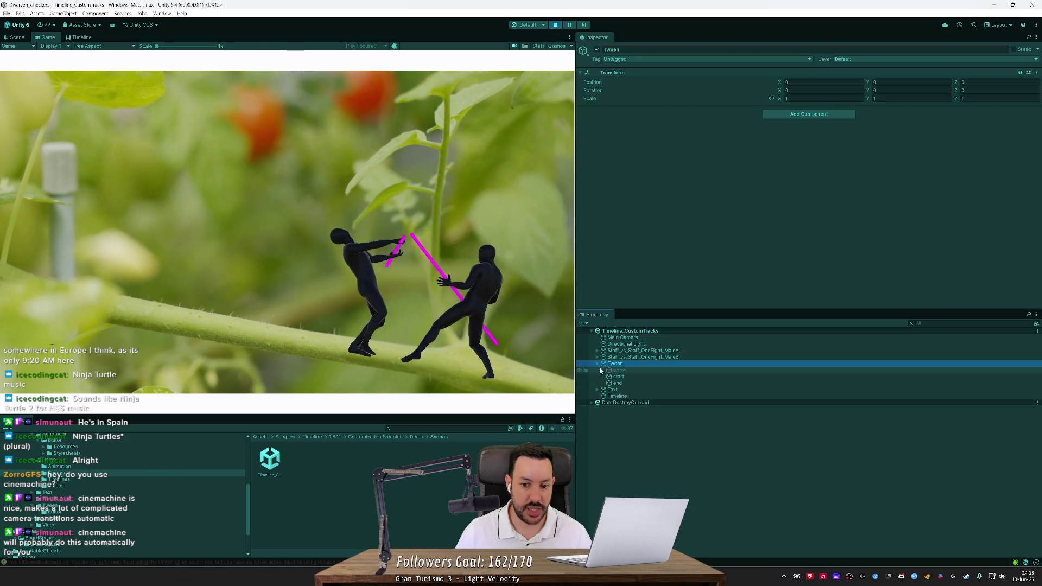
click(601, 370)
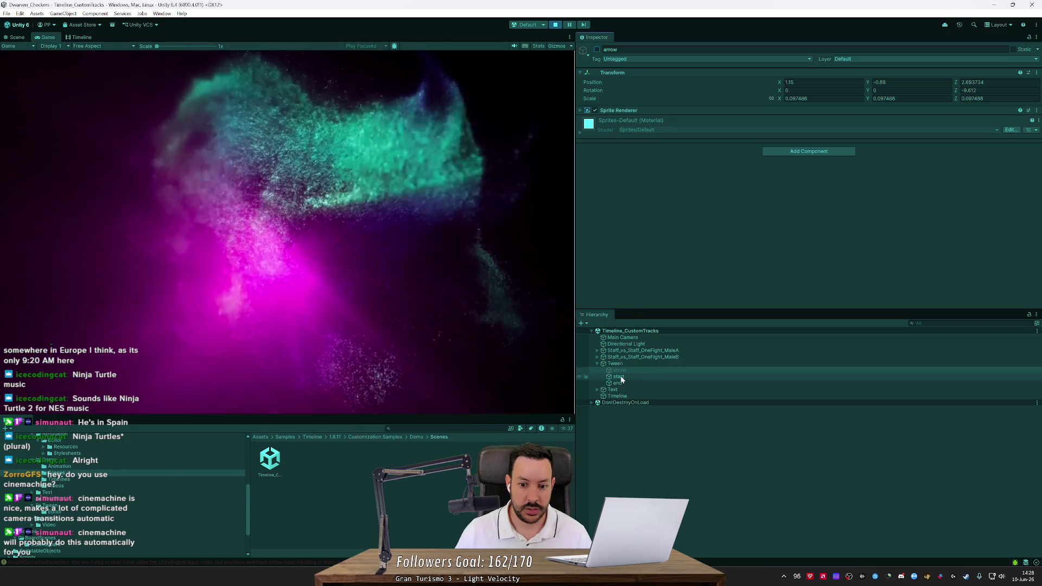
click(621, 376)
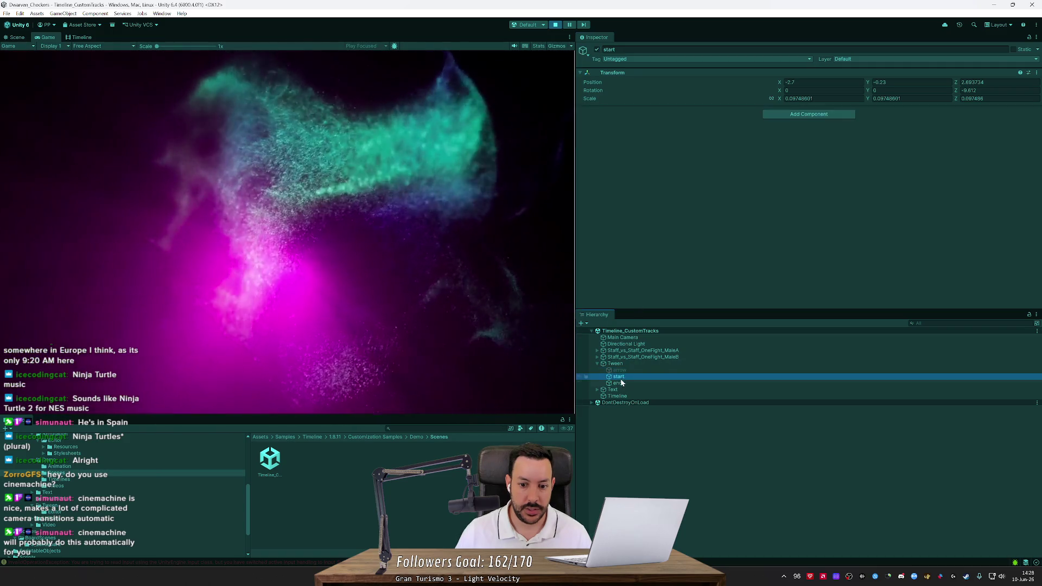
click(622, 383)
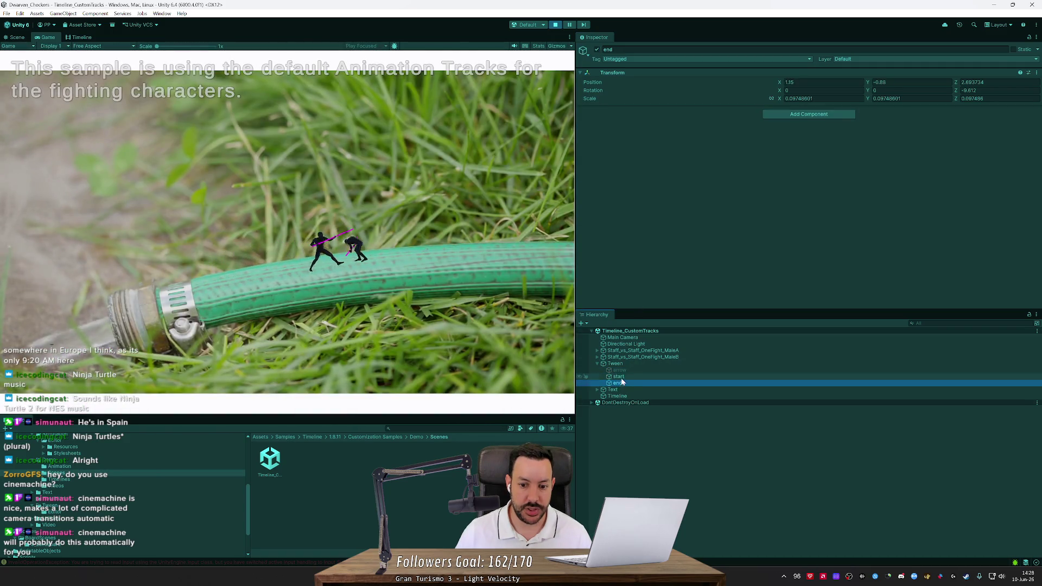
click(618, 376)
click(556, 25)
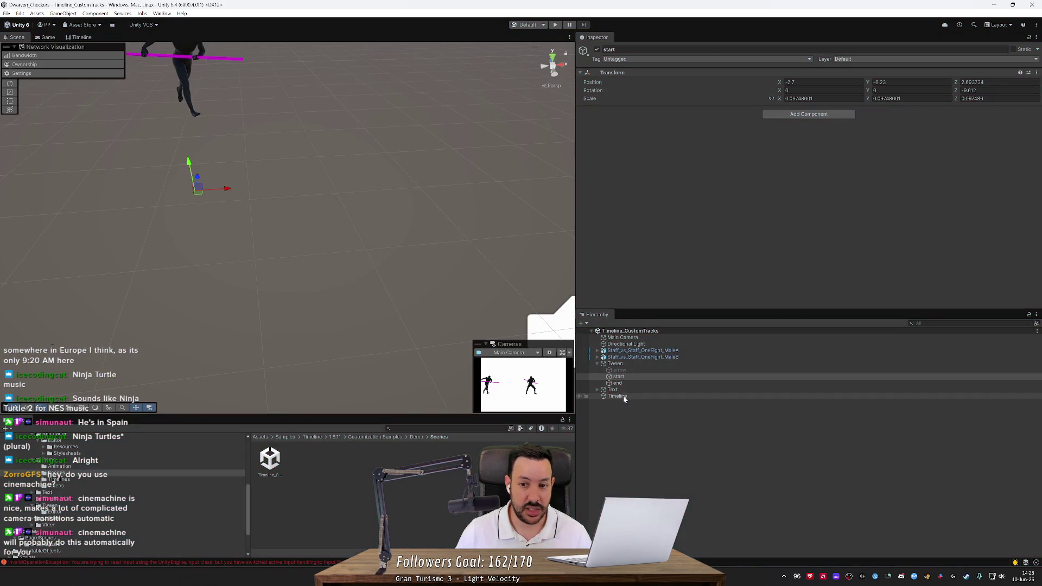
Step: View the Timeline object's Playable Director track bindings
click(626, 364)
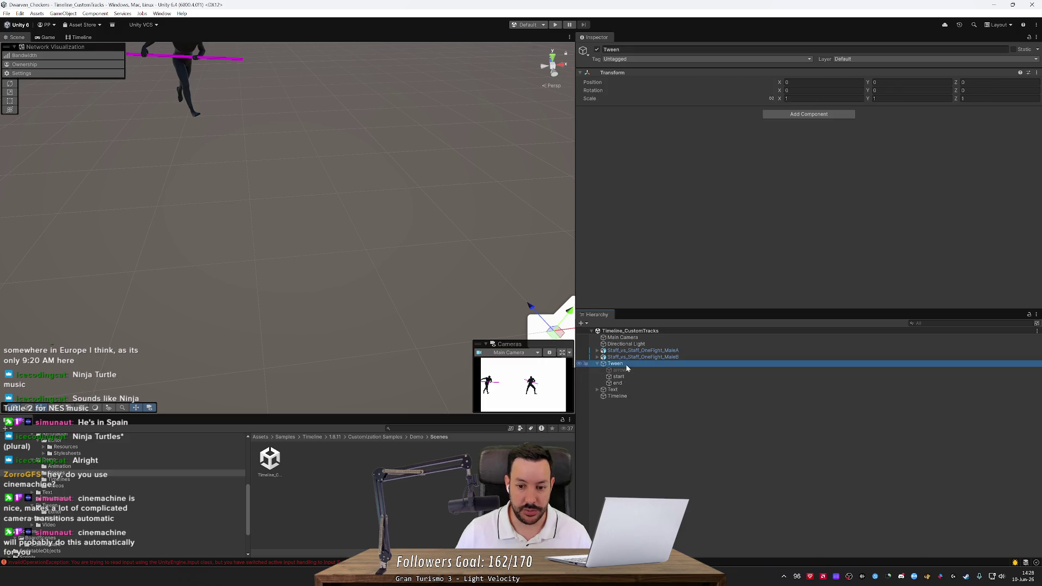
click(626, 396)
click(626, 395)
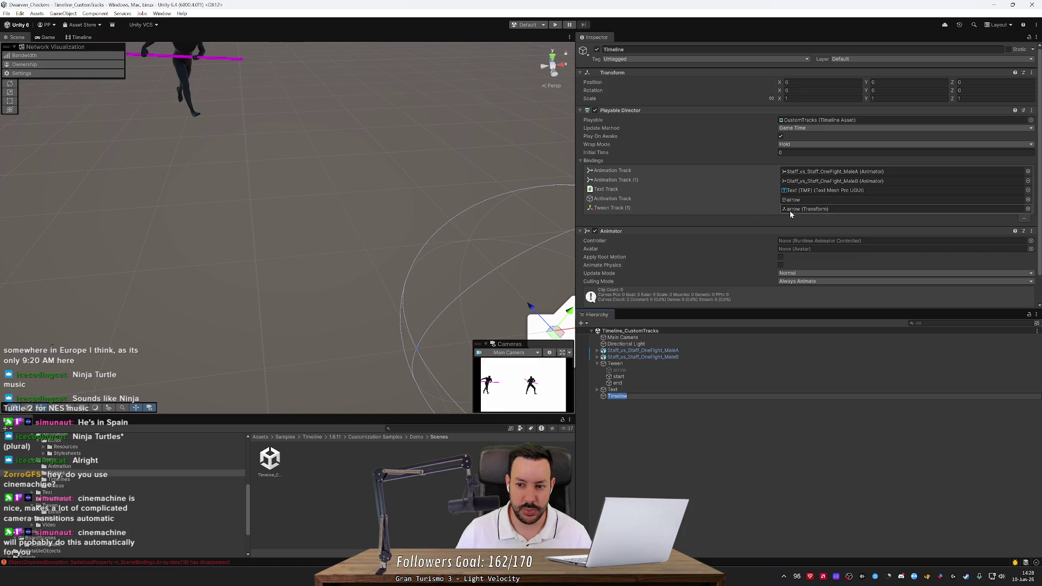
Step: Step between the start and end points, then locate the CustomTracks asset from the Playable field
click(619, 389)
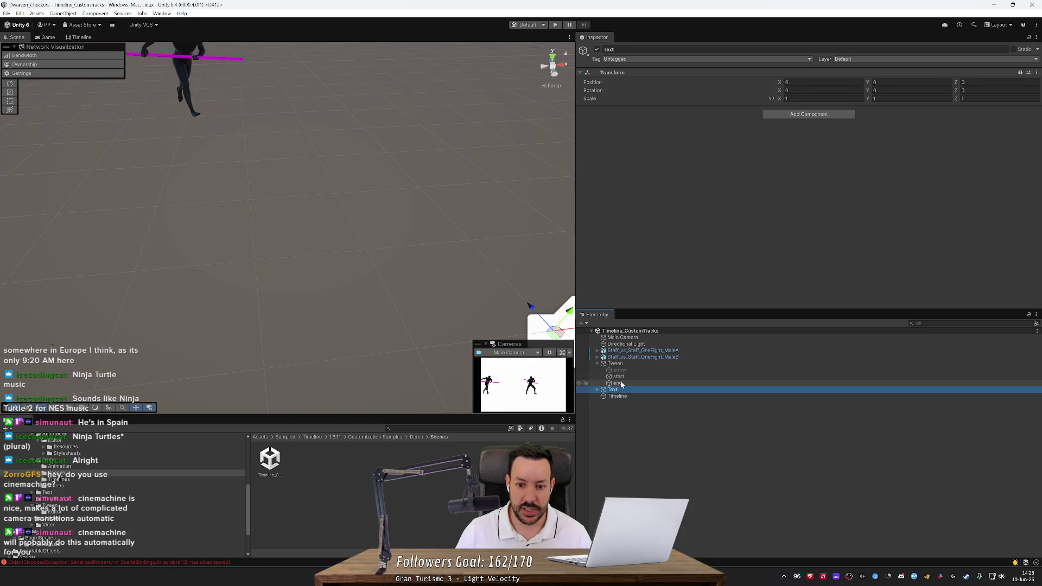
key(Up)
key(Up)
key(Down)
key(Up)
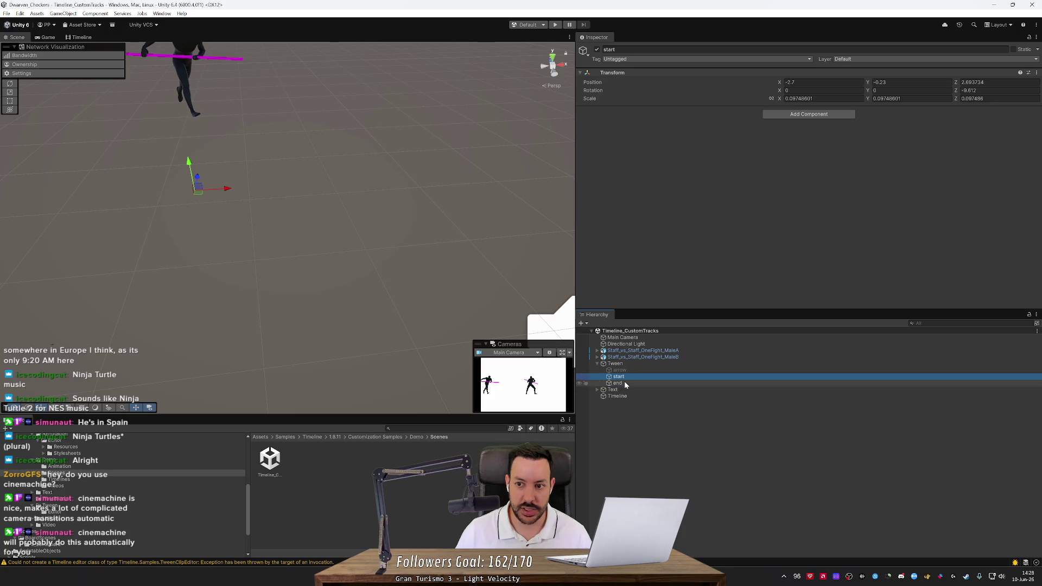
key(Down)
key(Up)
key(Down)
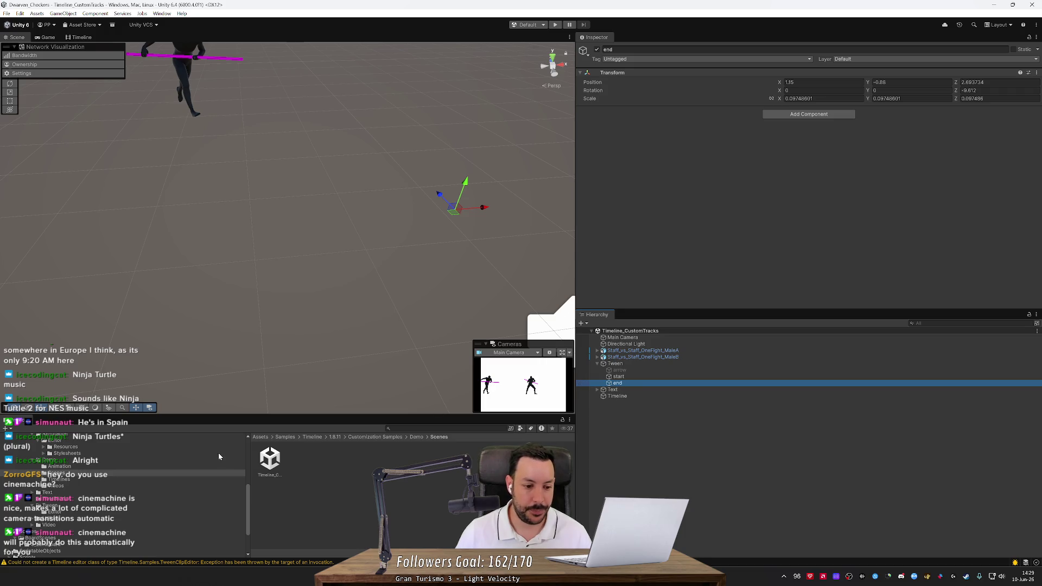
click(632, 395)
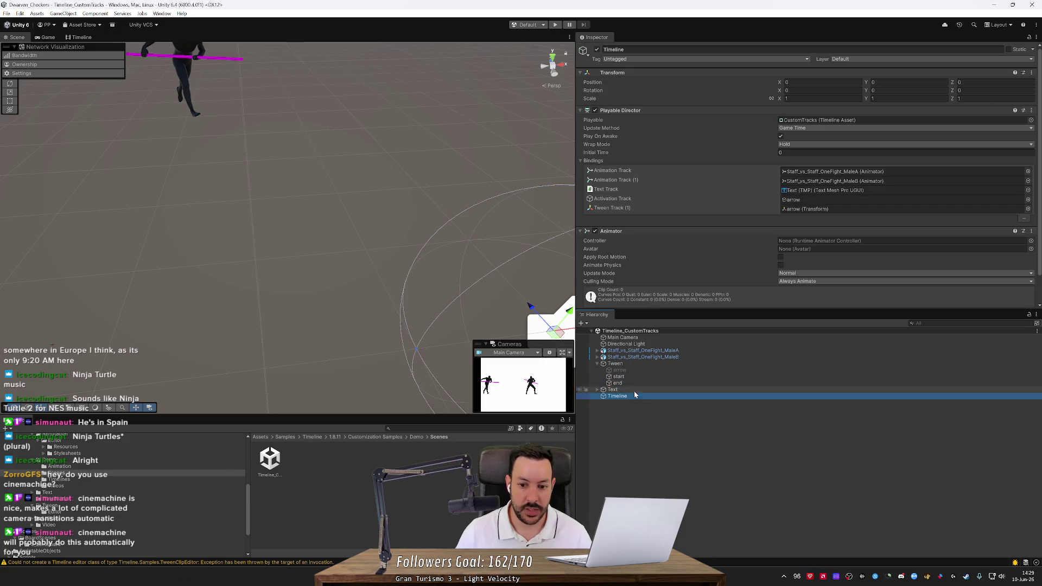
double_click(811, 121)
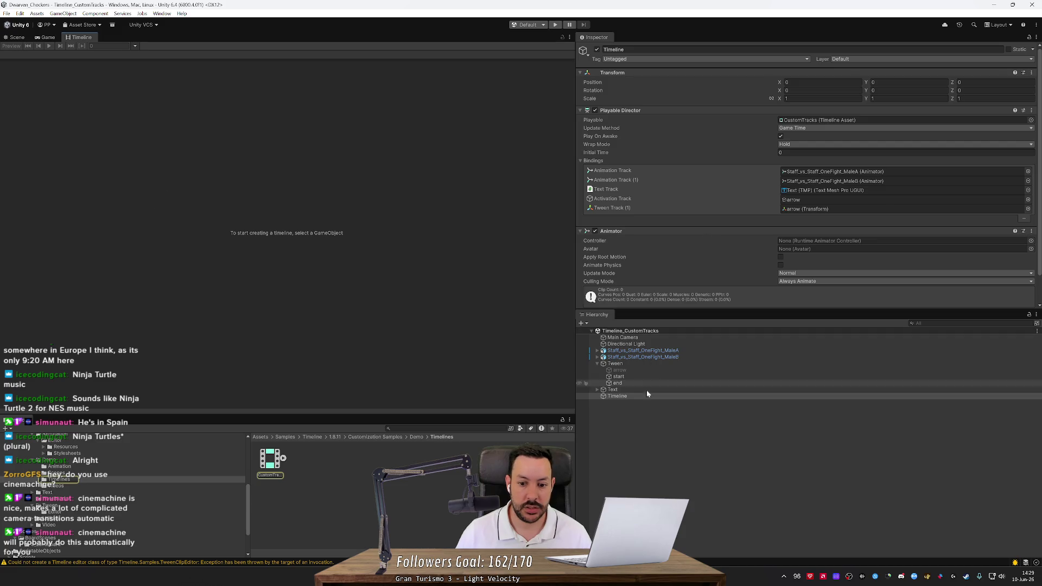
Step: Load the CustomTracks timeline and select TweenClip 1 on Tween Track (1)
click(270, 458)
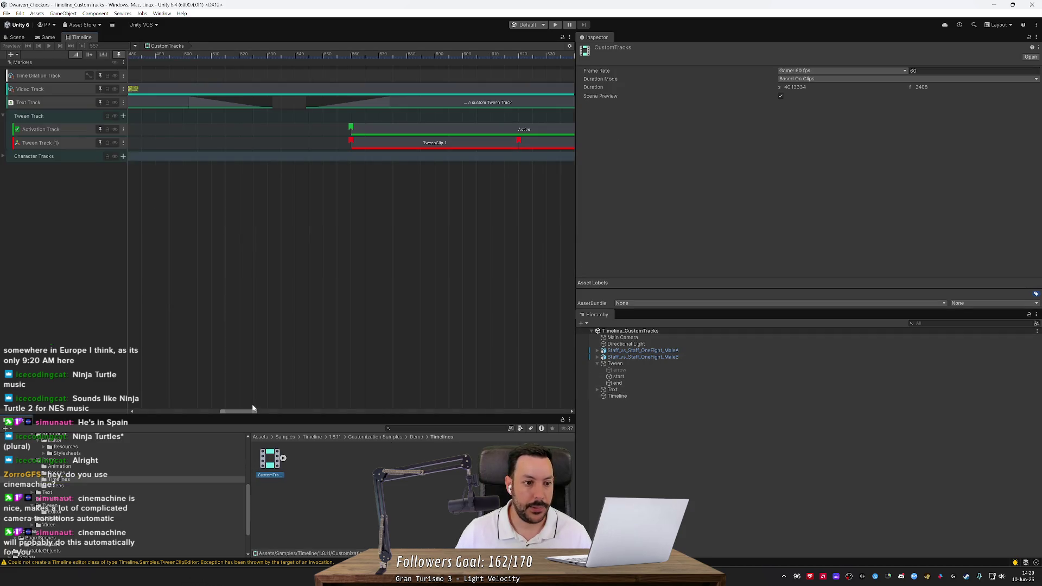
double_click(44, 145)
click(62, 145)
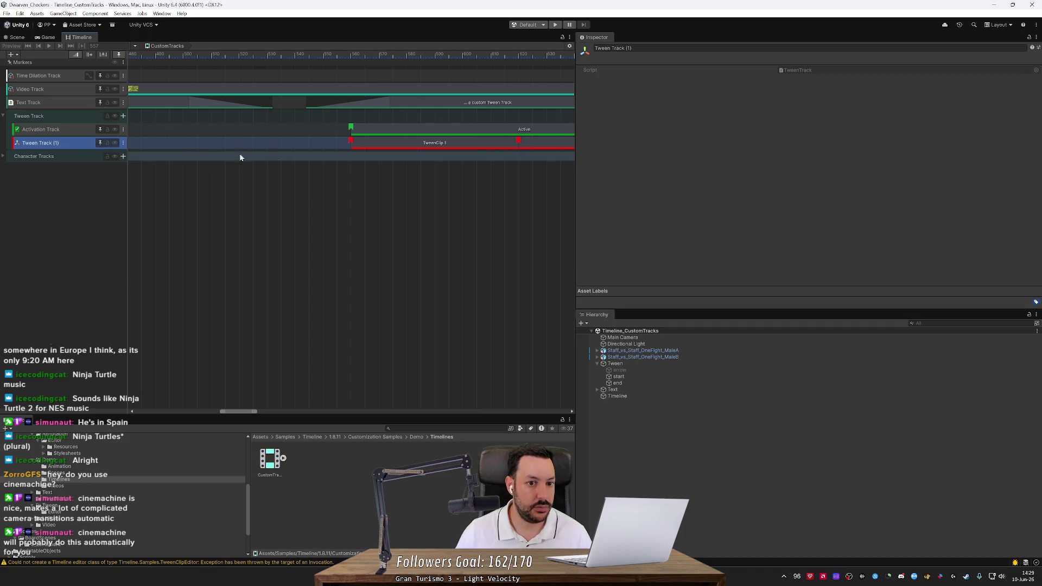
click(378, 146)
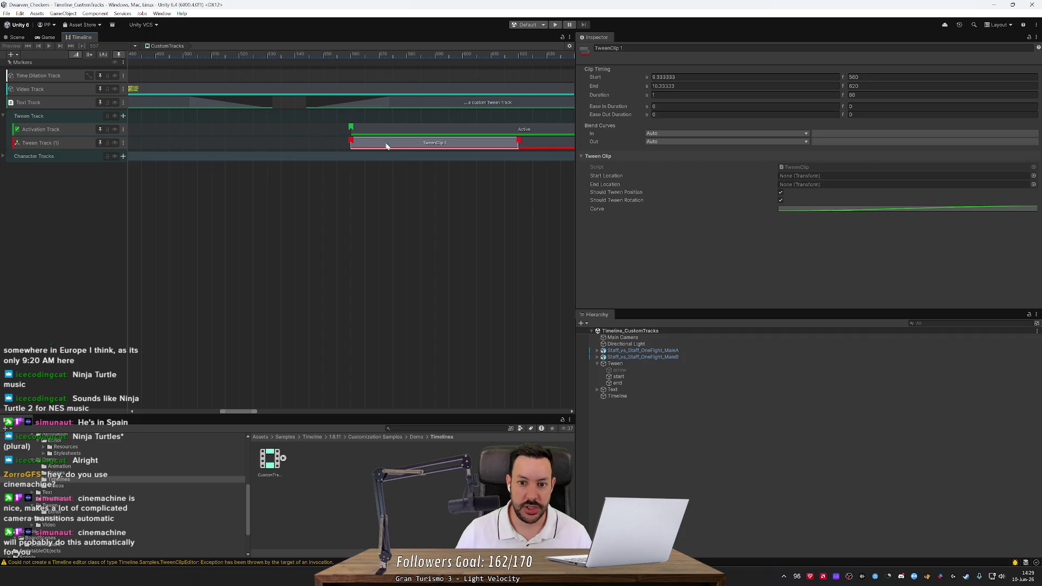
right_click(411, 174)
click(352, 184)
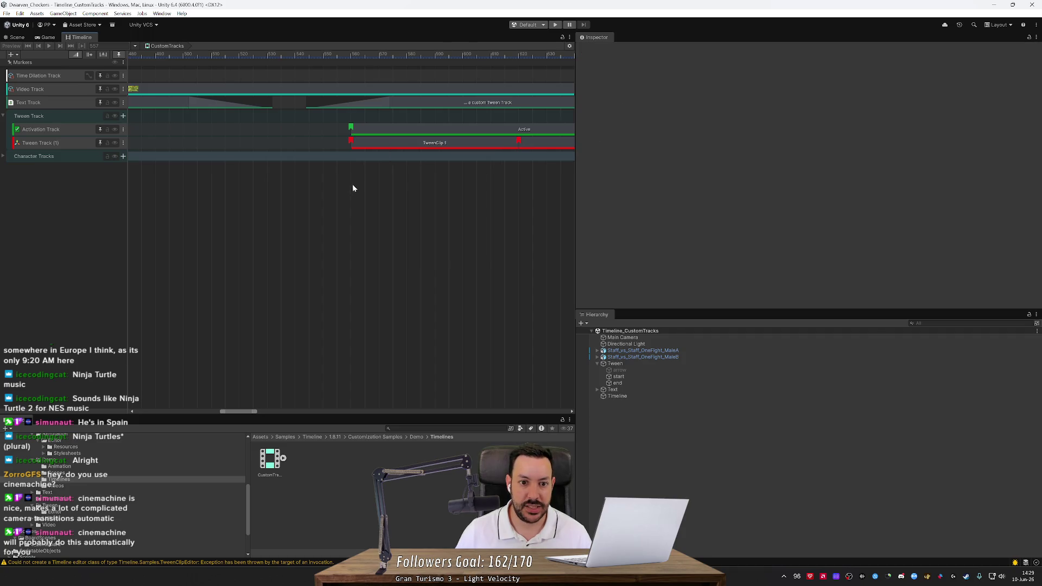
click(409, 144)
Step: Open and dismiss the Start Location object picker without choosing, then go to the browser docs
click(1034, 176)
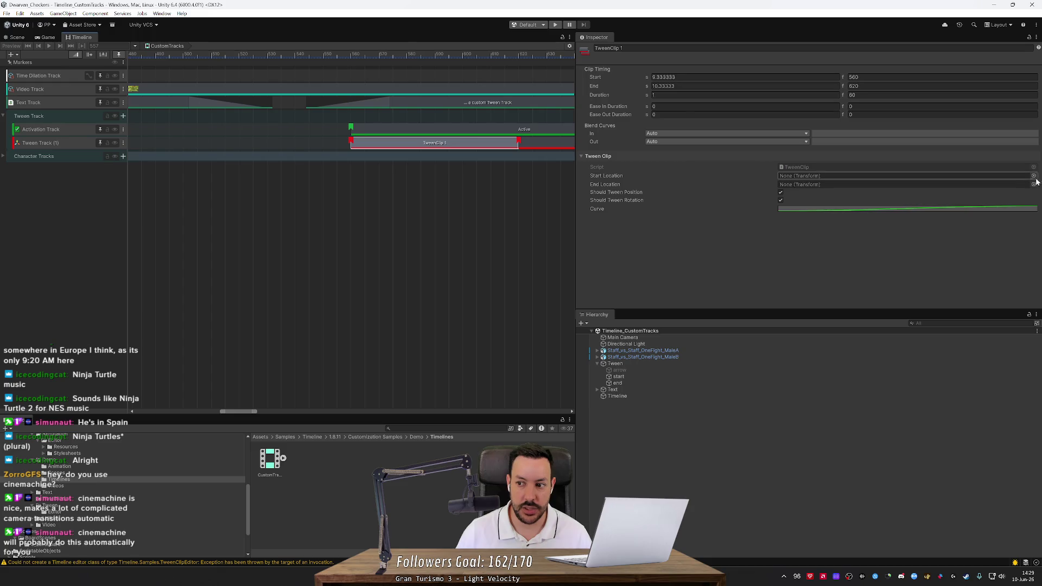
click(1035, 168)
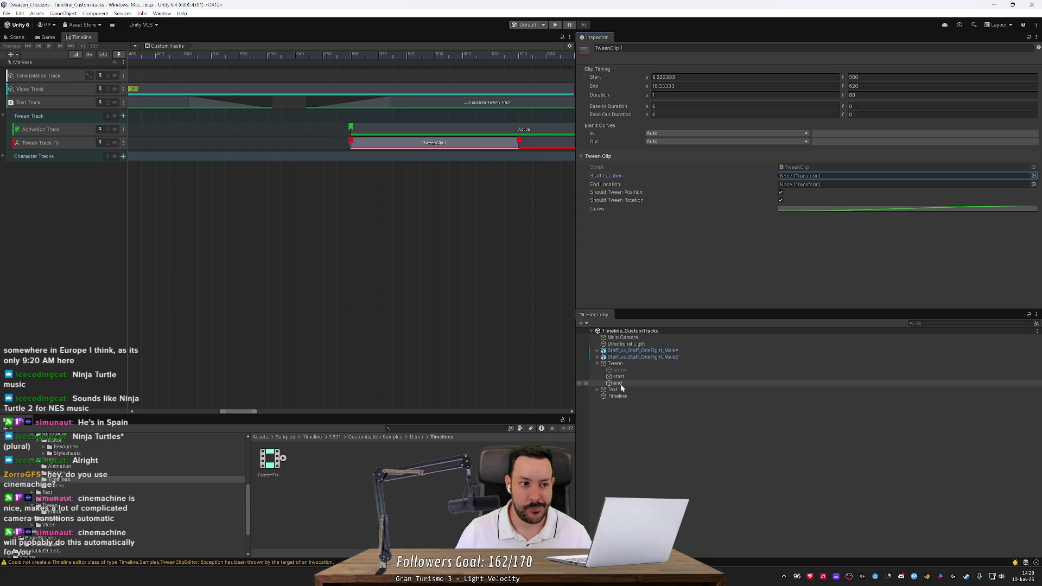
scroll(107, 512, down, 3)
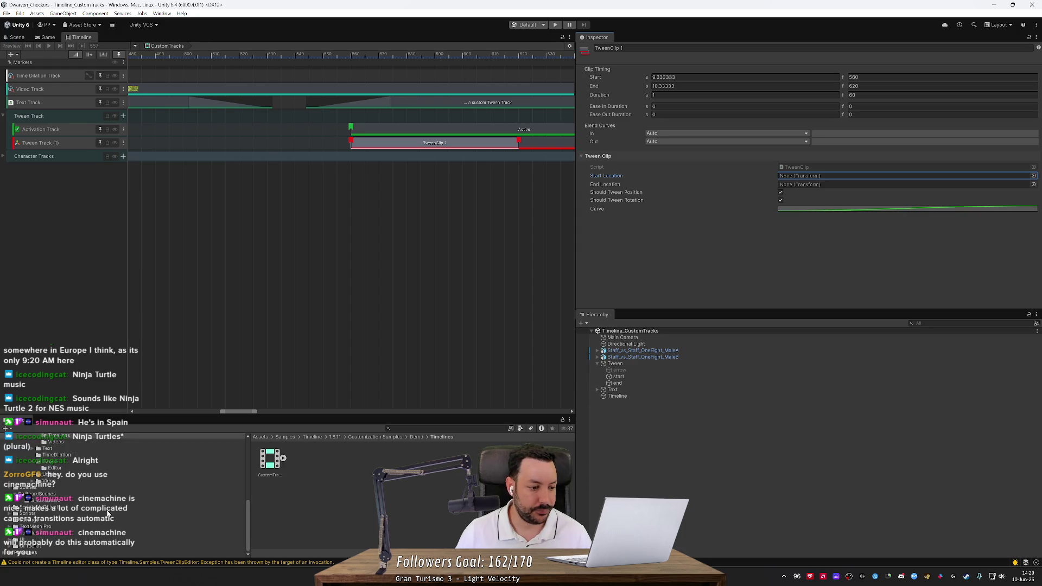
key(alt+Tab)
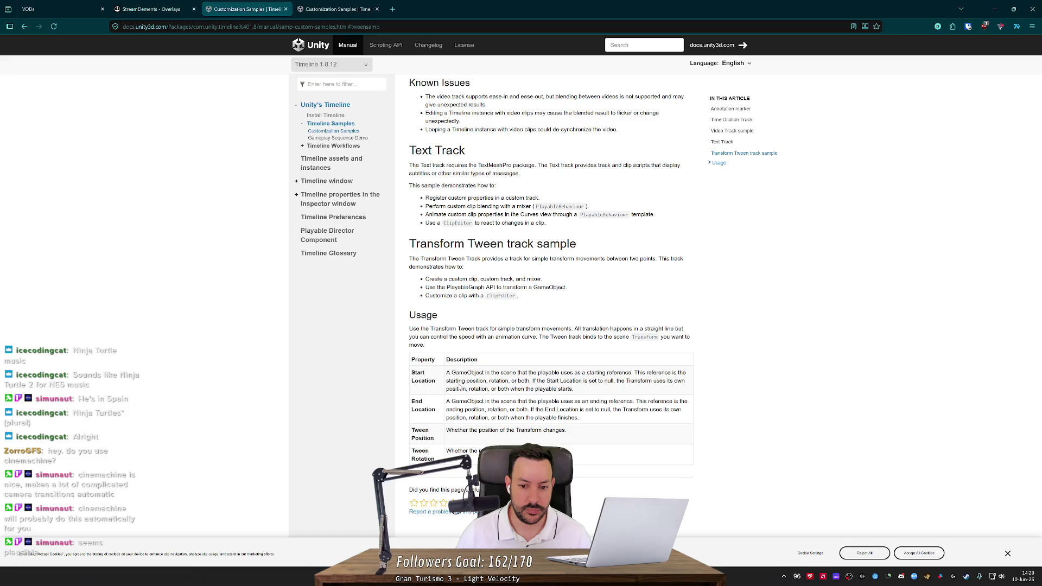
Step: Highlight the Start Location row in the Transform Tween Usage table, then return to Unity
key(alt+Tab)
key(alt+Tab)
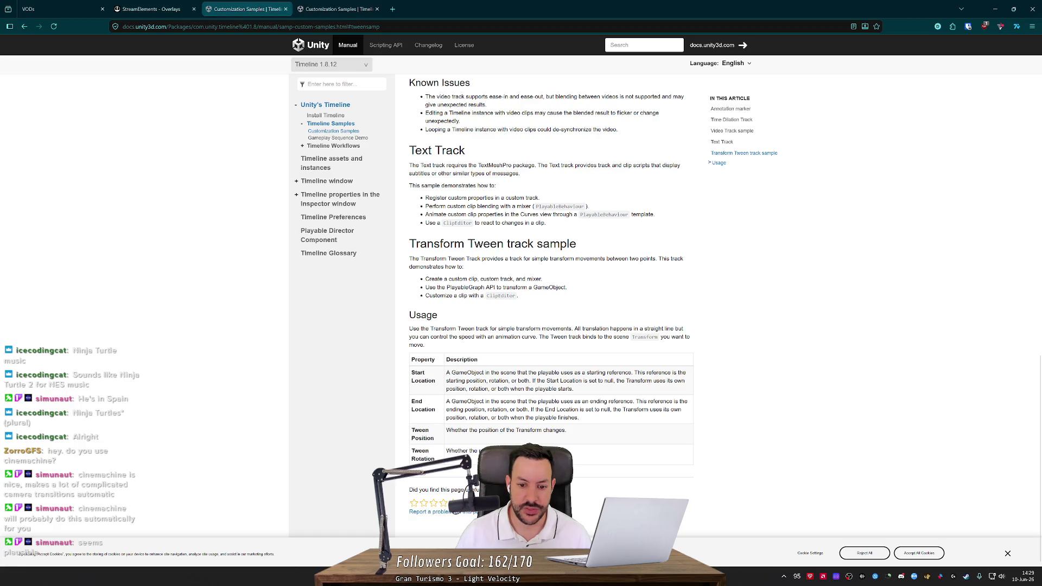
mouse_move(552, 380)
mouse_down()
mouse_move(659, 381)
mouse_move(470, 388)
mouse_move(575, 393)
mouse_up()
click(575, 392)
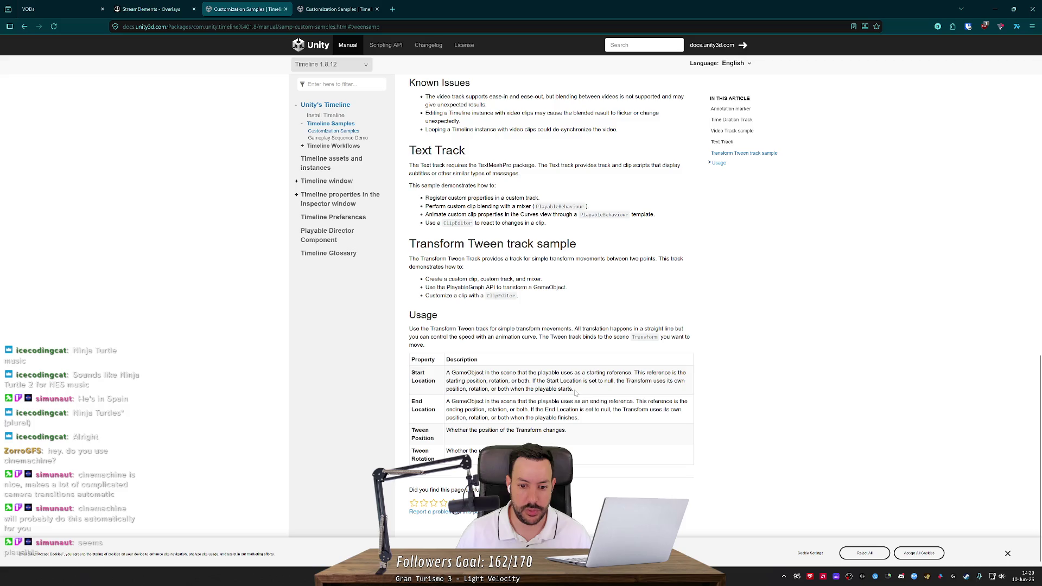
key(alt+Tab)
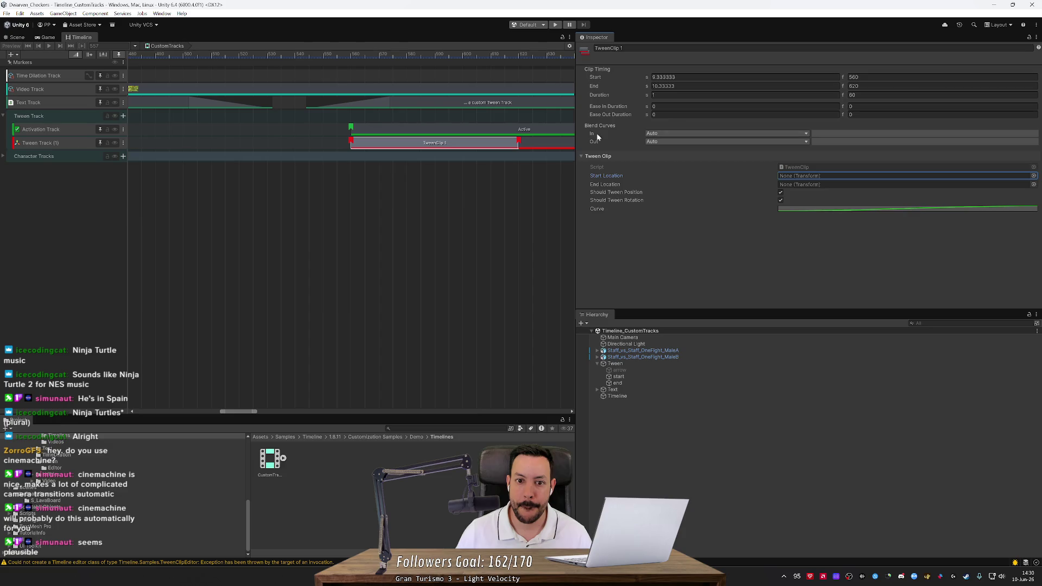
Step: Check Tween Track (1)'s options and confirm its binding to the arrow Transform on Timeline
click(412, 153)
click(416, 144)
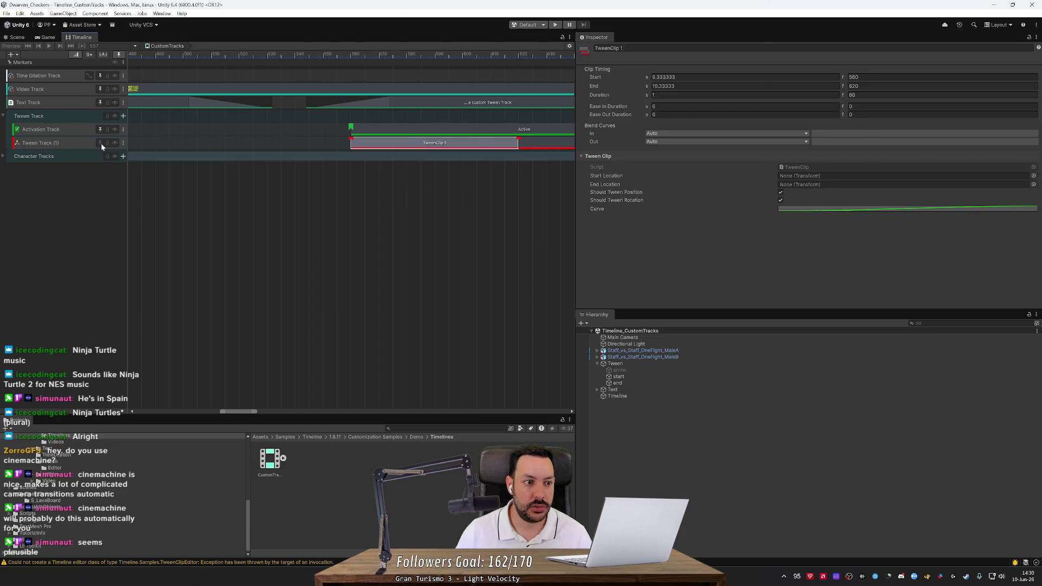
click(123, 143)
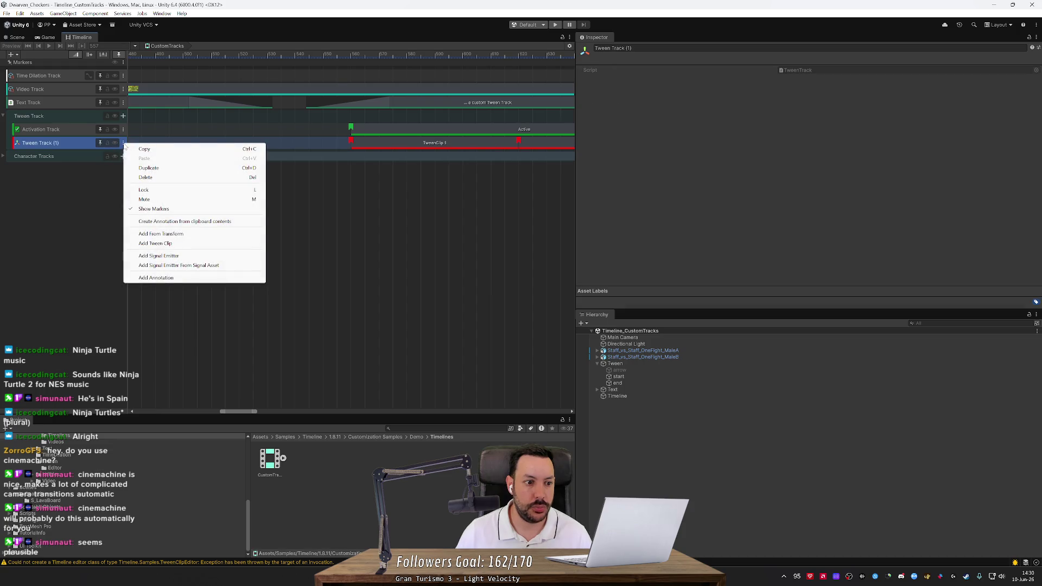
click(68, 146)
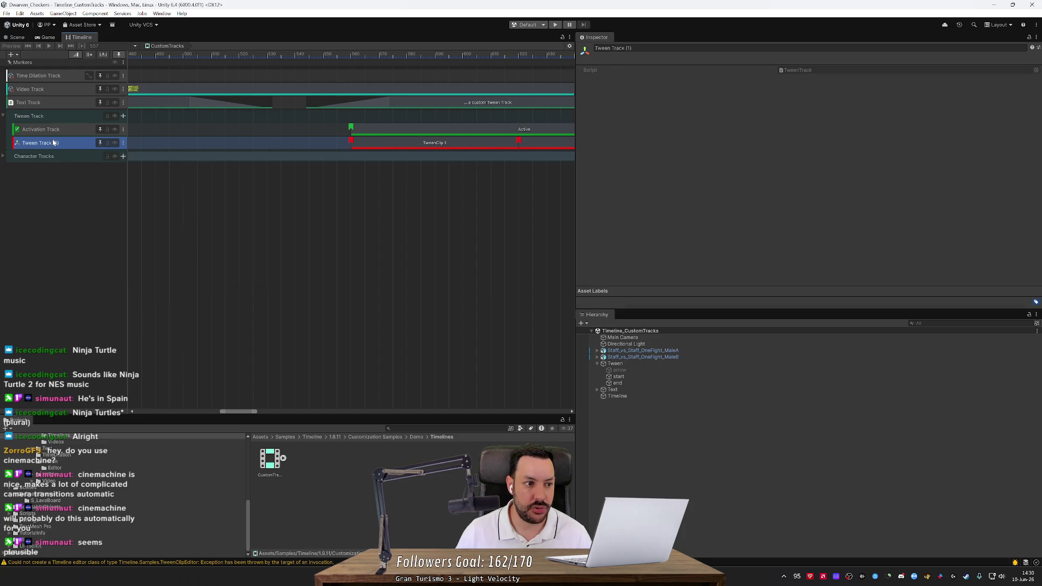
click(617, 396)
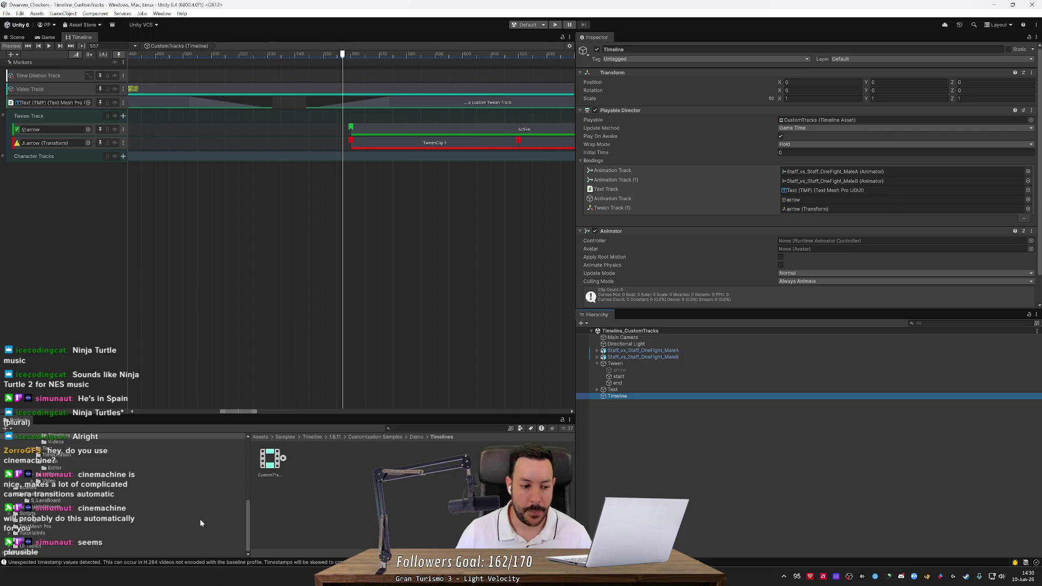
Step: Open the sample's Tween folder and view the TweenBehaviour script source
scroll(50, 502, up, 5)
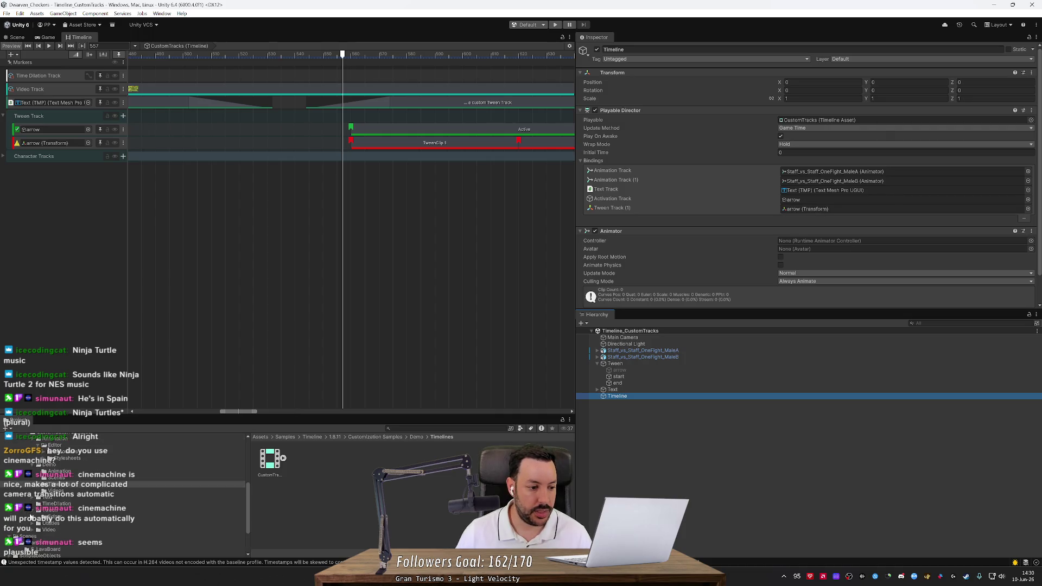
scroll(50, 502, down, 5)
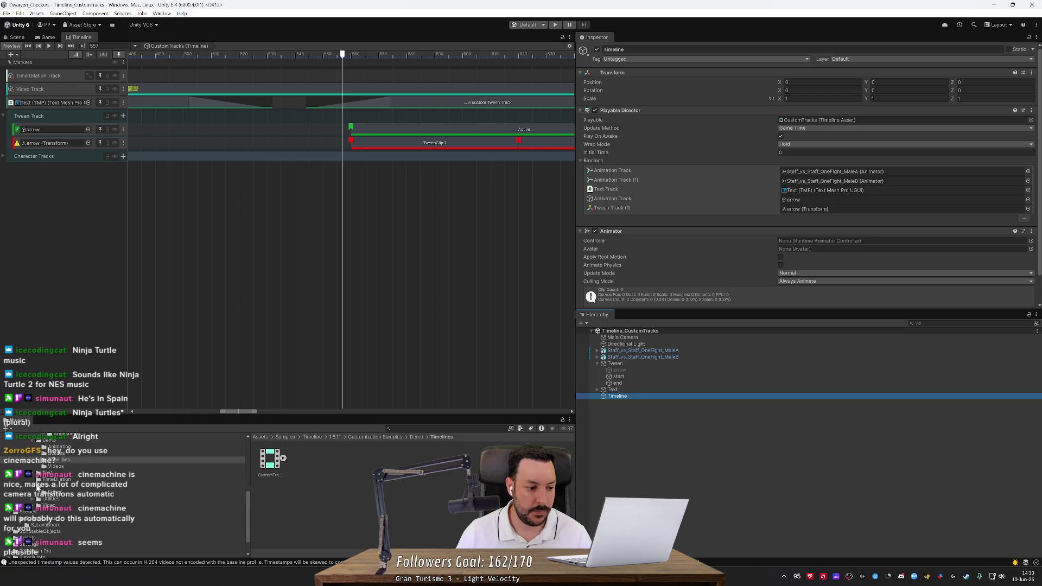
click(52, 486)
click(332, 461)
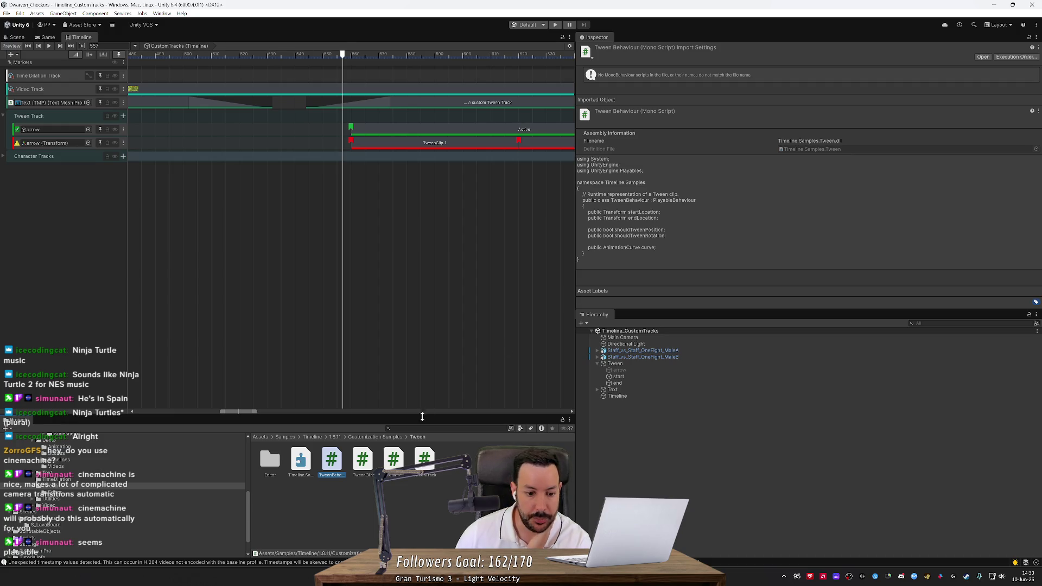
Step: Read the TweenClip script source in the Inspector, comparing it with TweenBehaviour
click(362, 459)
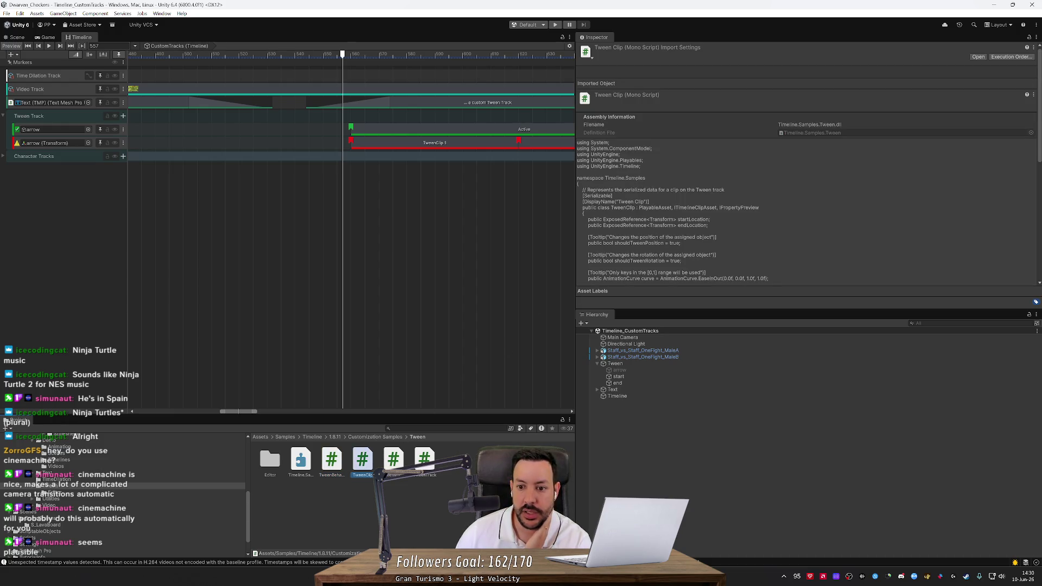
scroll(809, 163, down, 3)
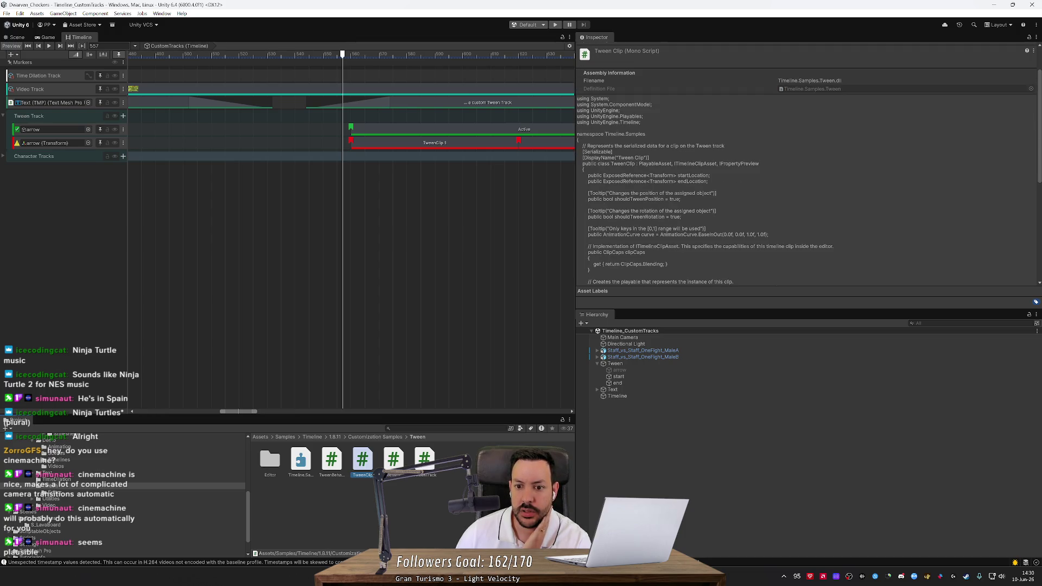
click(336, 462)
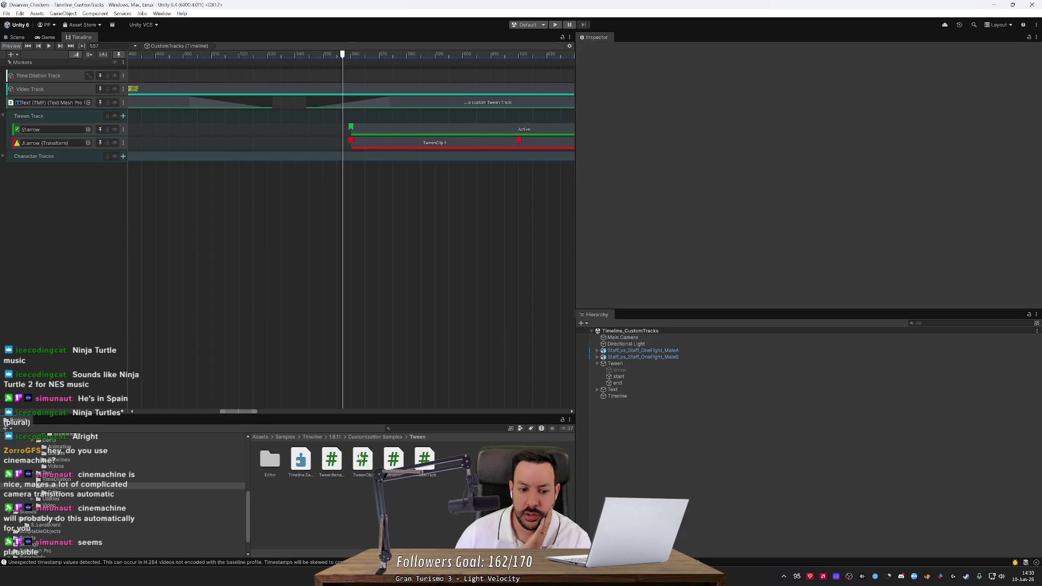
click(362, 459)
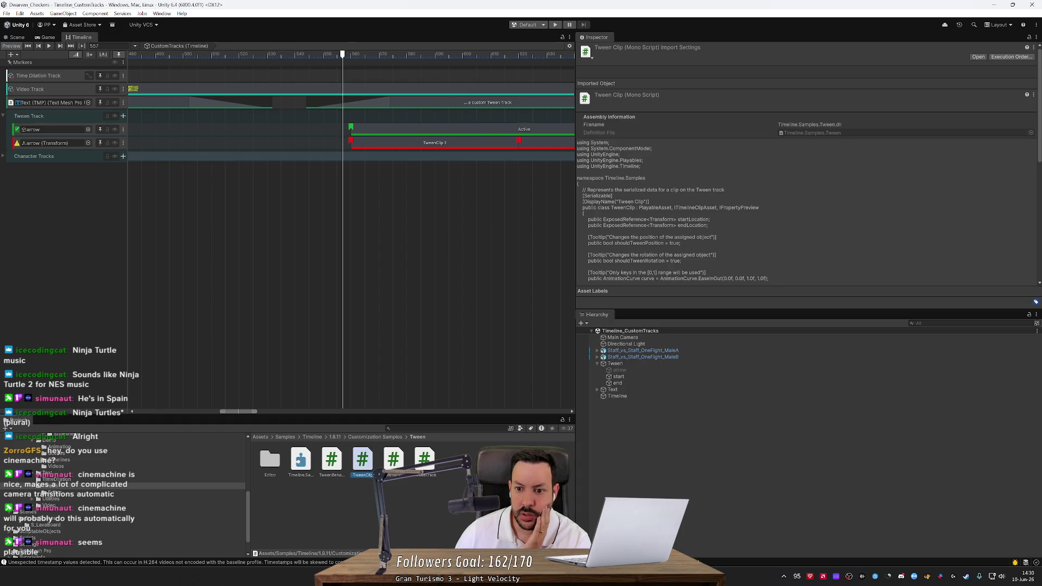
click(705, 244)
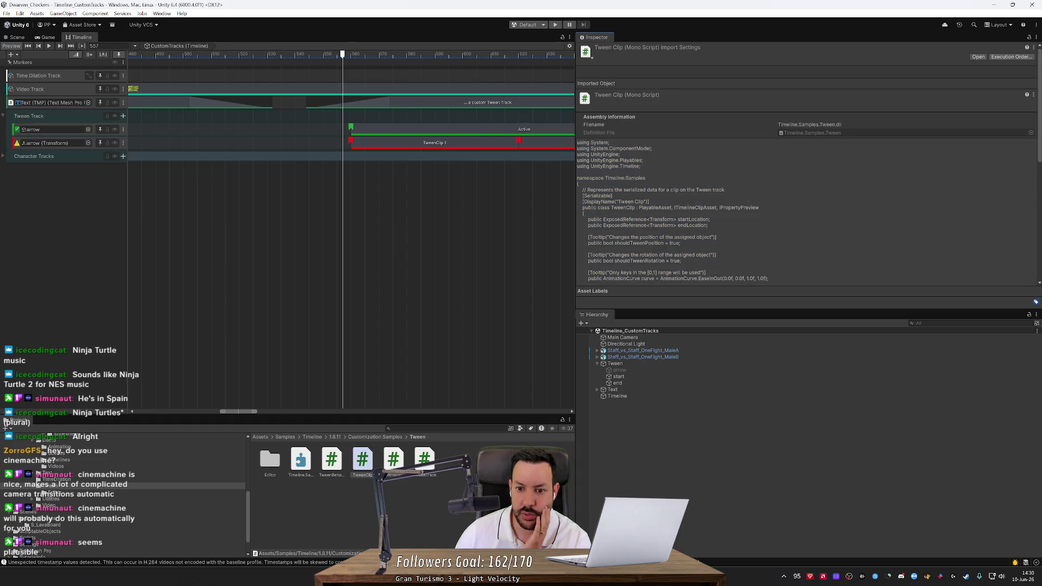
Step: Find the startLocation reference in TweenClip, then show TweenClip 1's settings (9.33–10.33 s)
scroll(809, 163, down, 2)
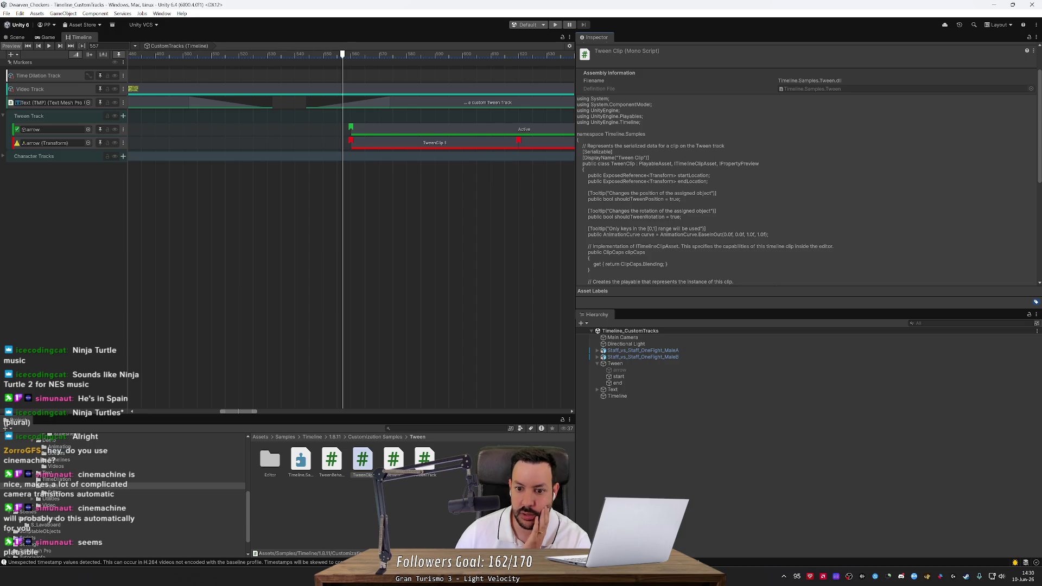
scroll(809, 163, down, 6)
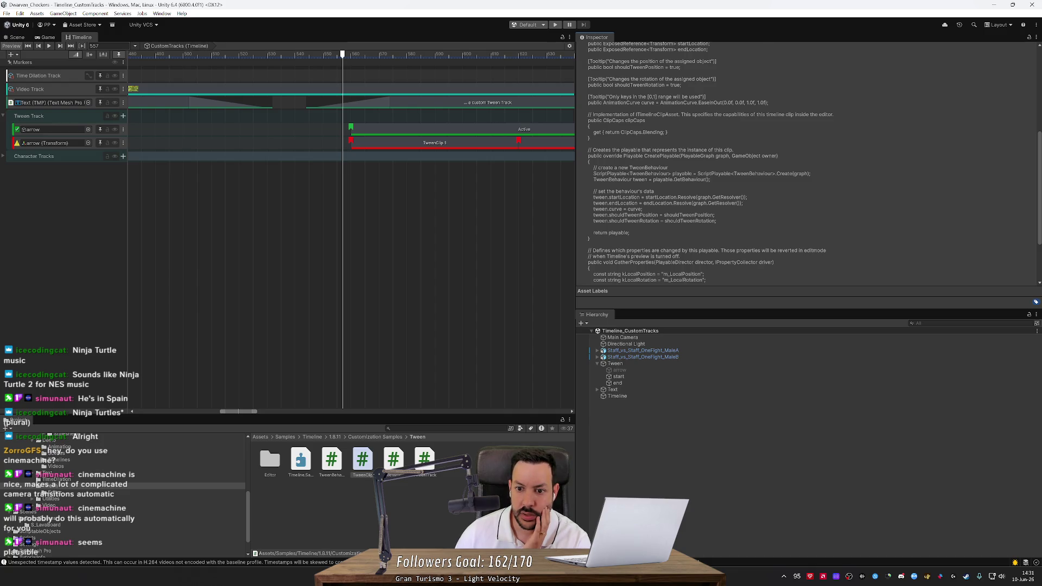
drag(656, 197, 677, 197)
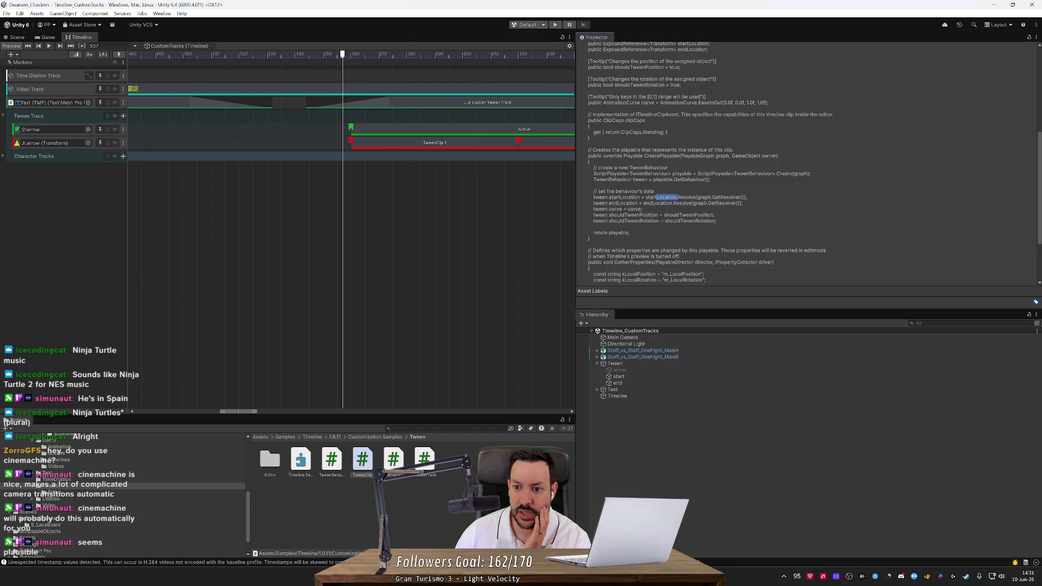
click(453, 145)
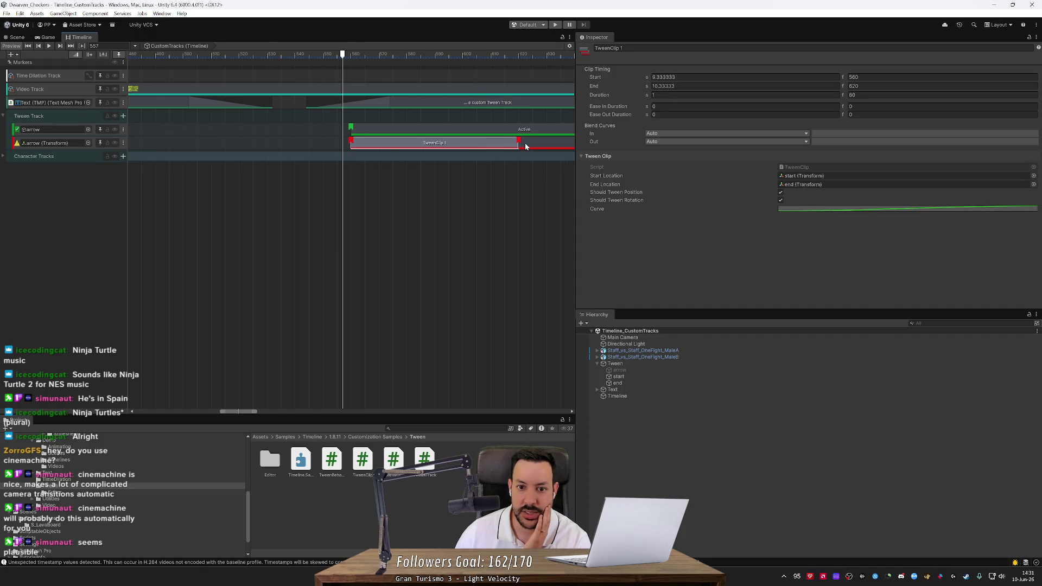
click(407, 223)
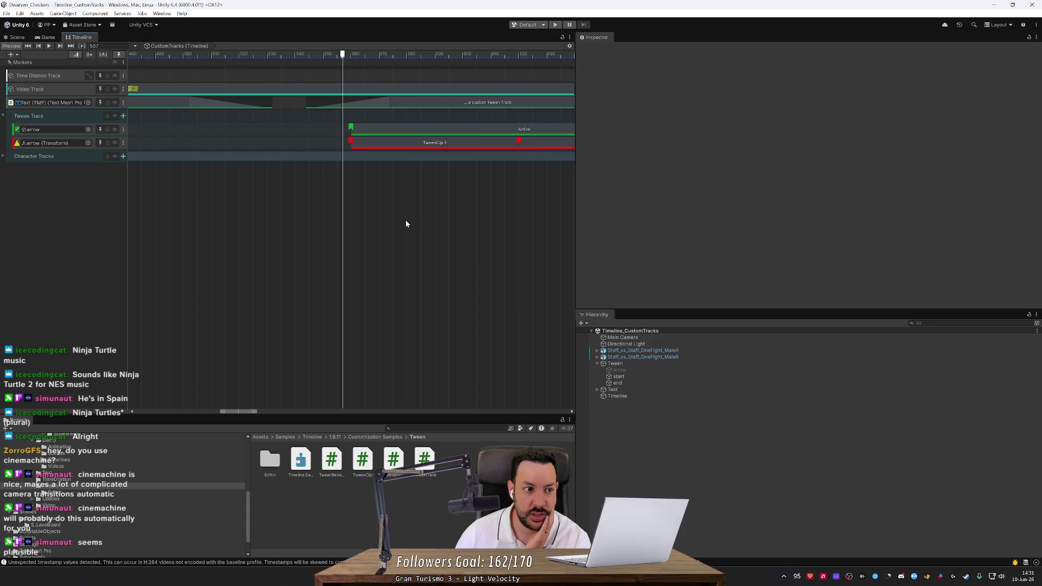
click(433, 145)
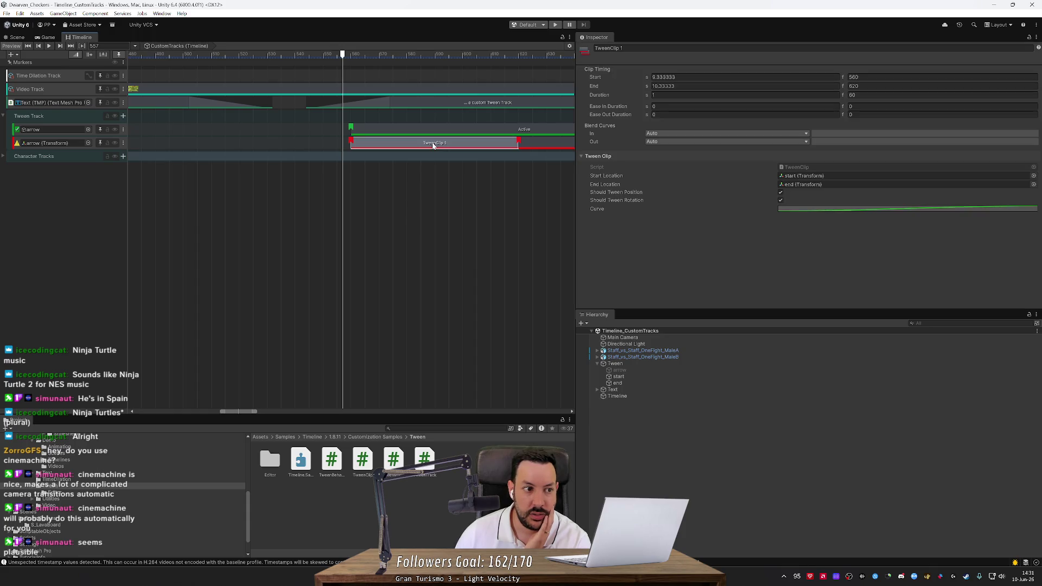
click(663, 379)
click(640, 397)
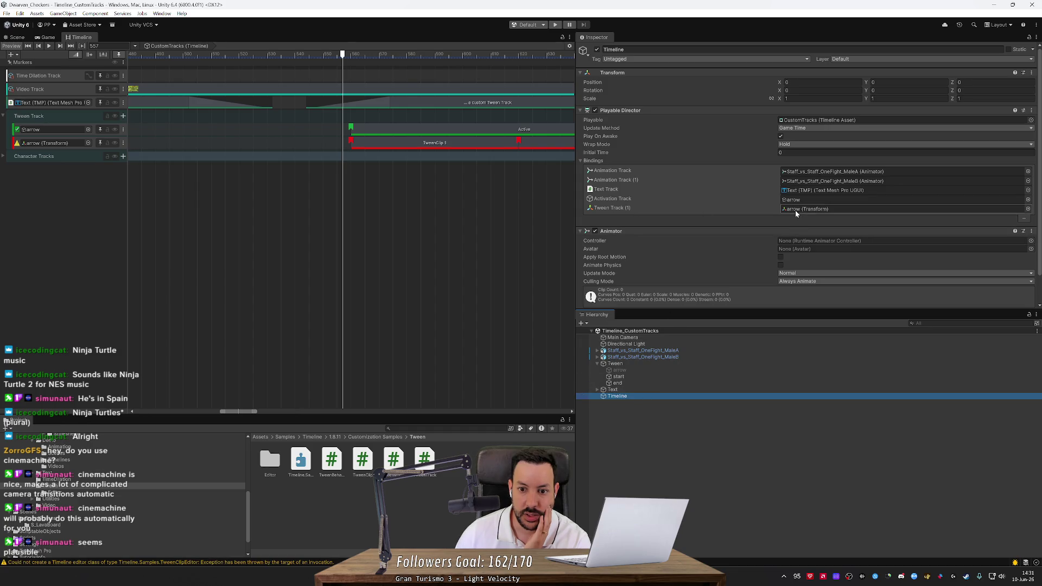
click(416, 148)
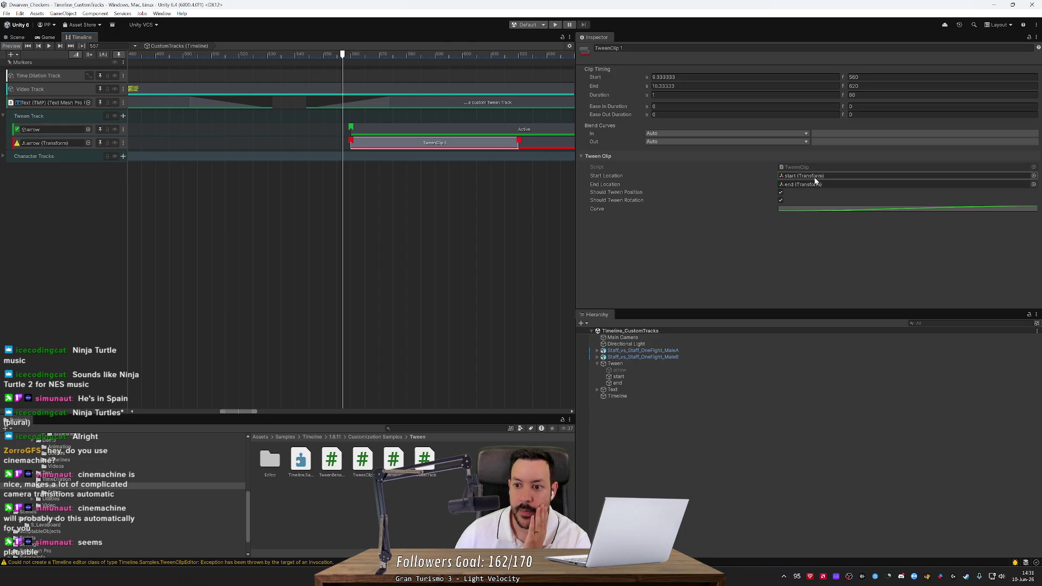
click(1033, 176)
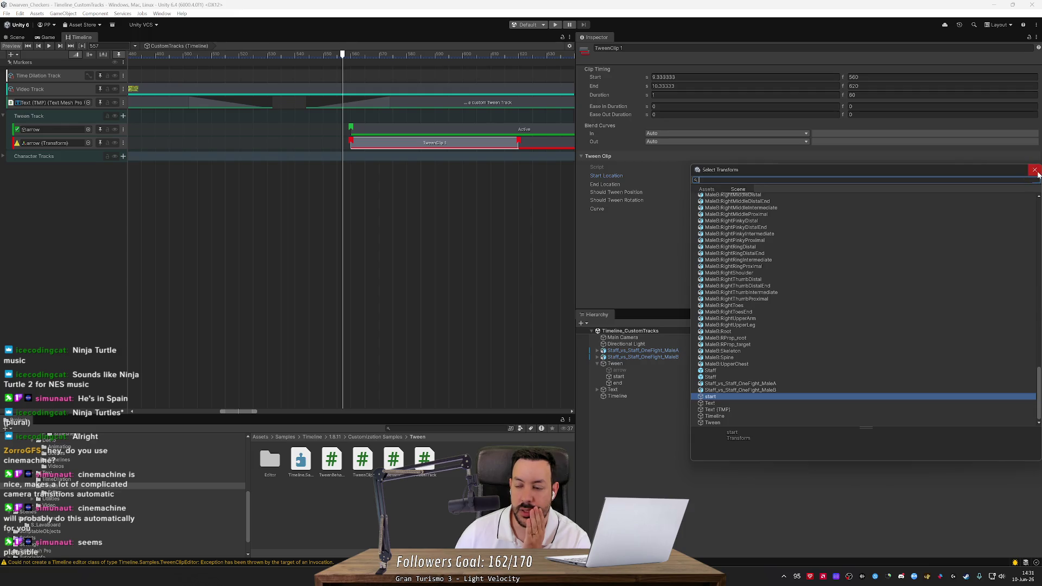
click(1035, 170)
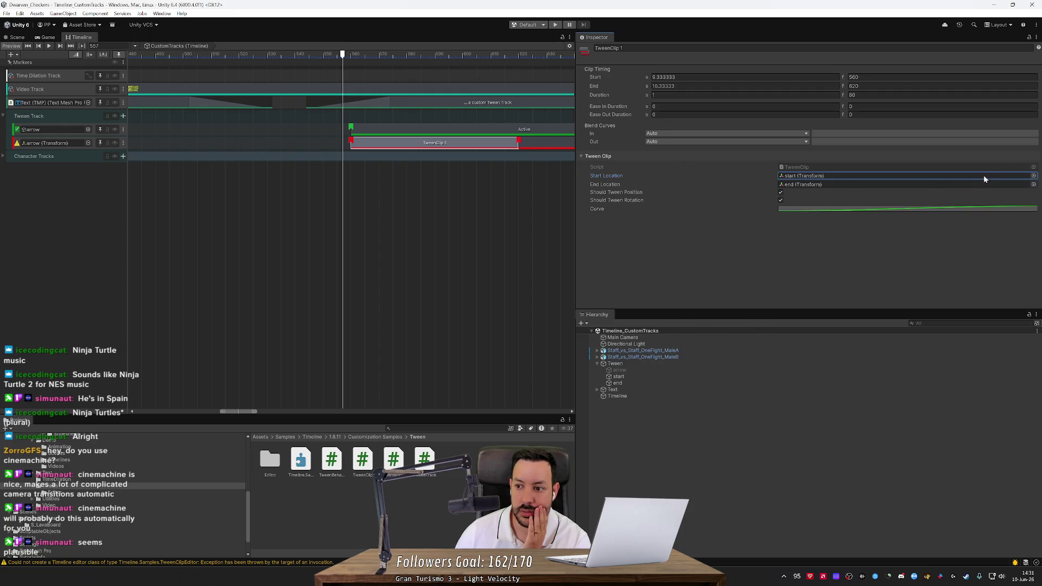
click(1034, 176)
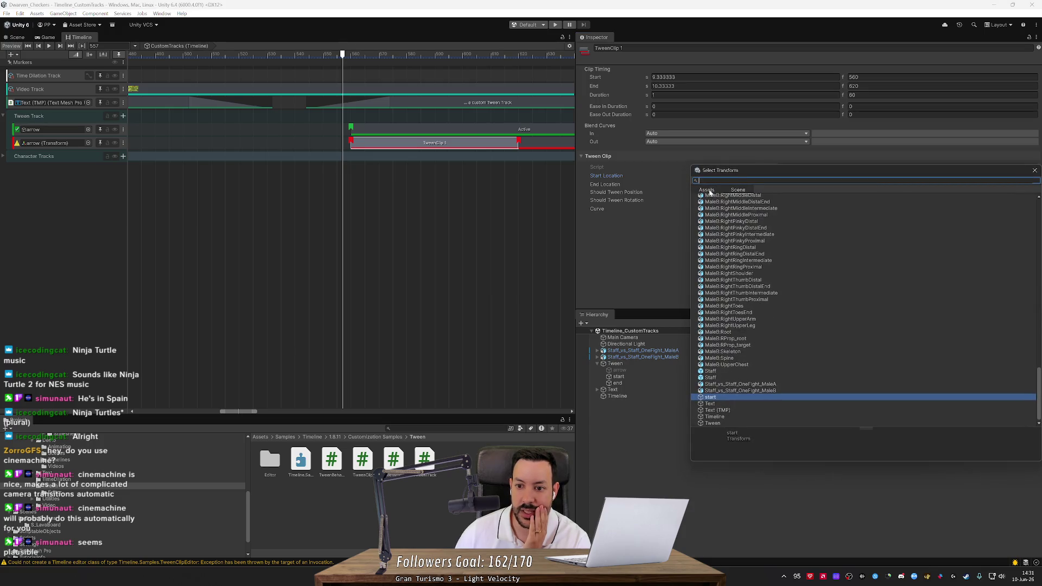
click(737, 190)
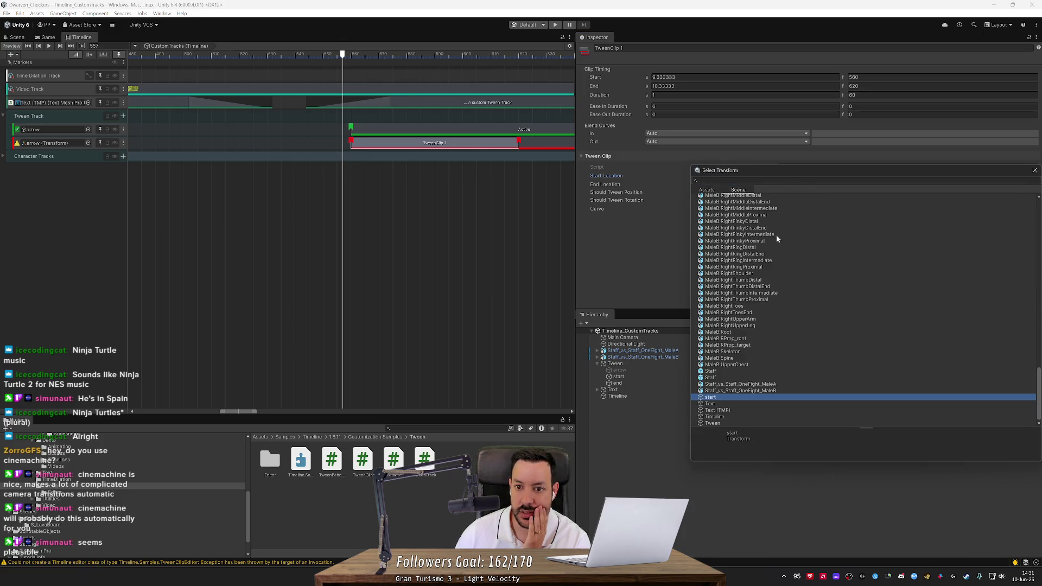
click(1035, 170)
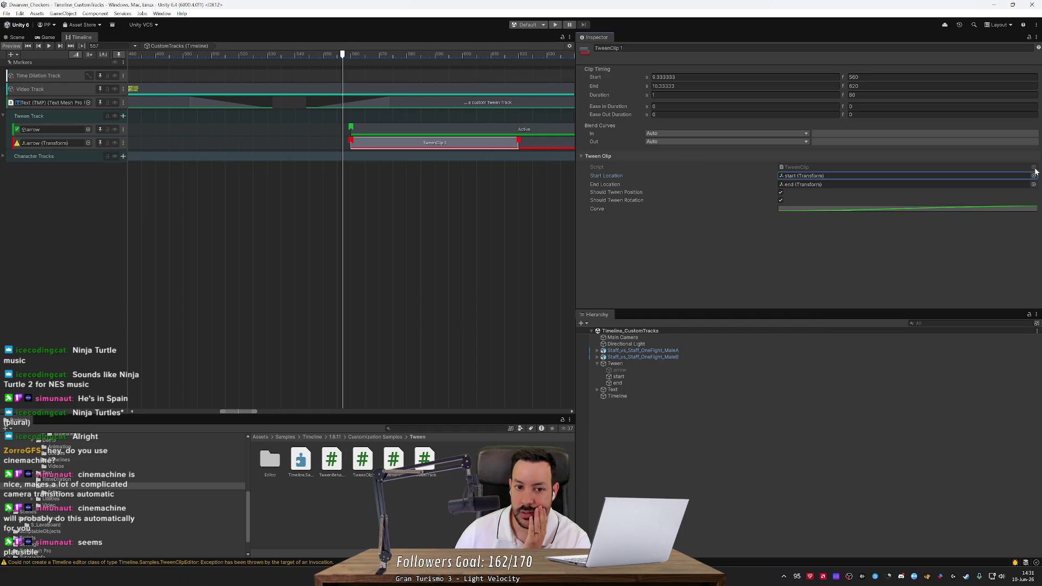
click(1034, 176)
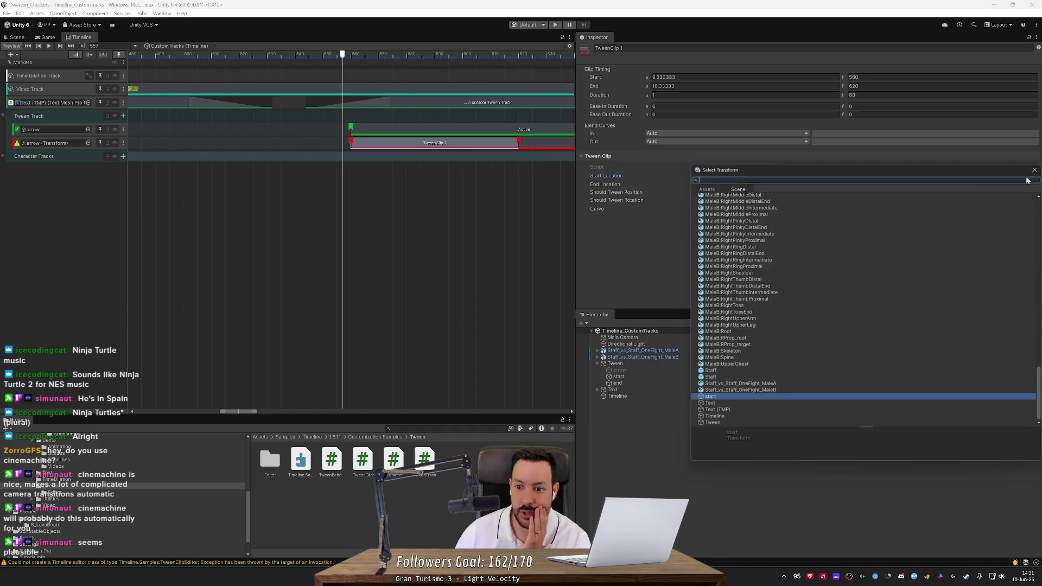
click(706, 190)
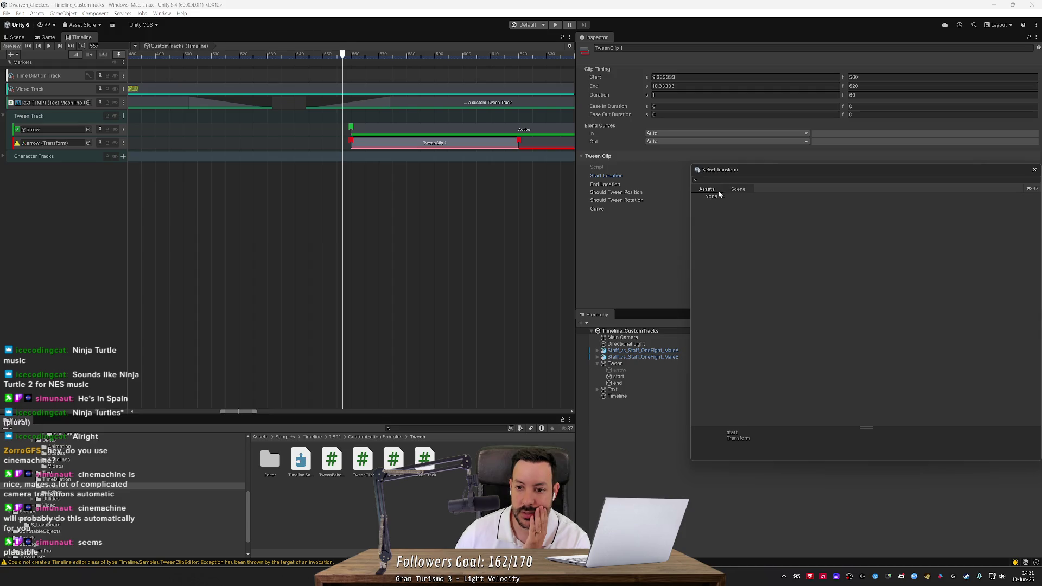
click(737, 189)
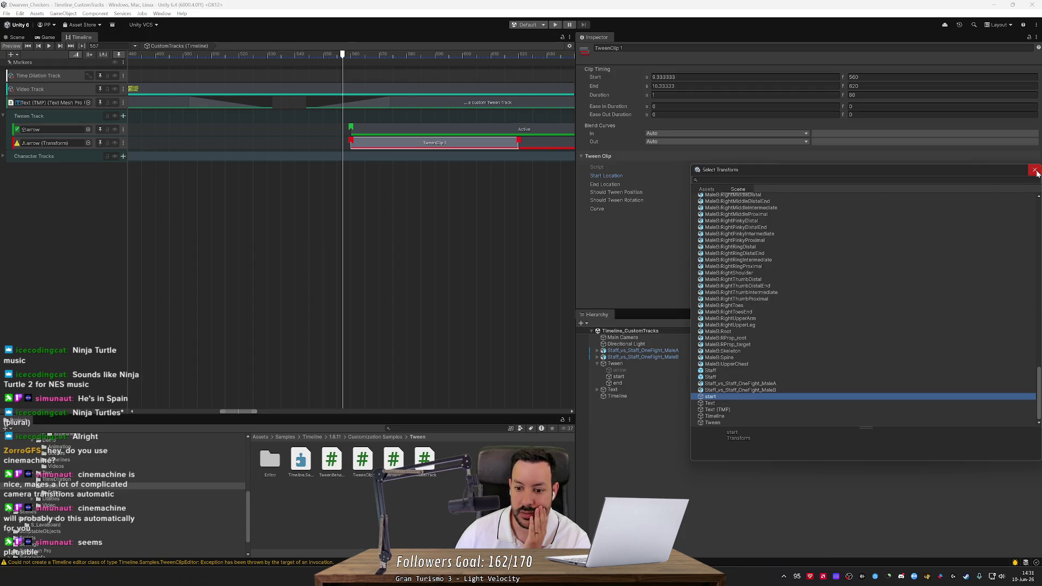
click(1036, 172)
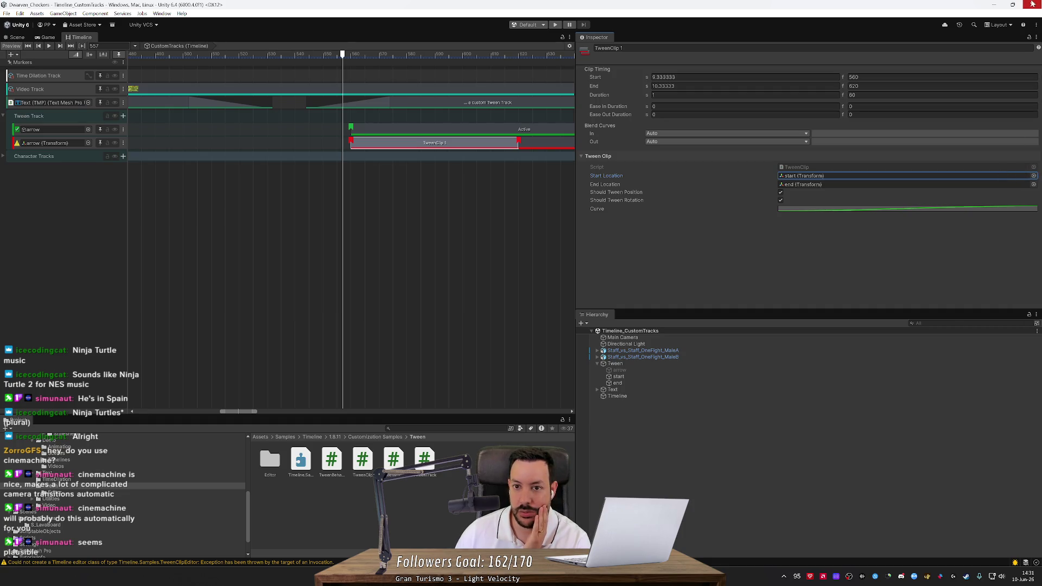
Step: Launch Unity Hub from Windows search and reopen the Dwarven_Checkers project
key(alt+Tab)
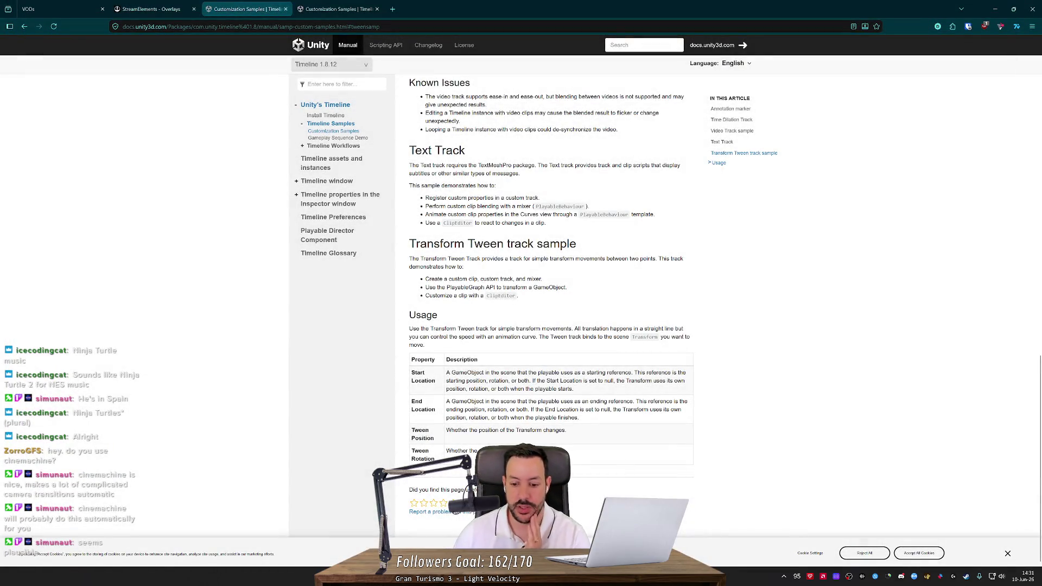
key(super)
text(unity)
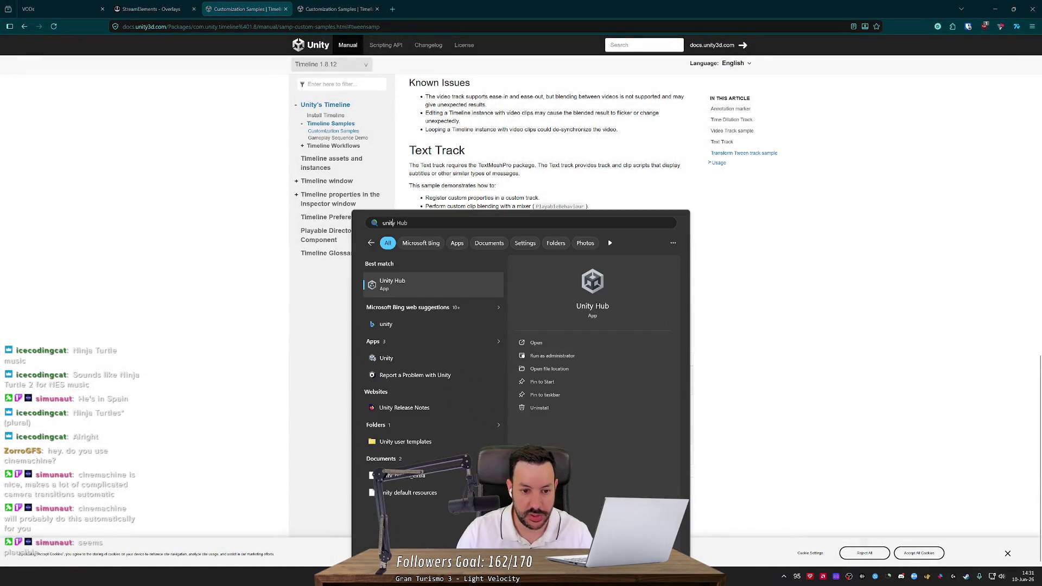
key(Return)
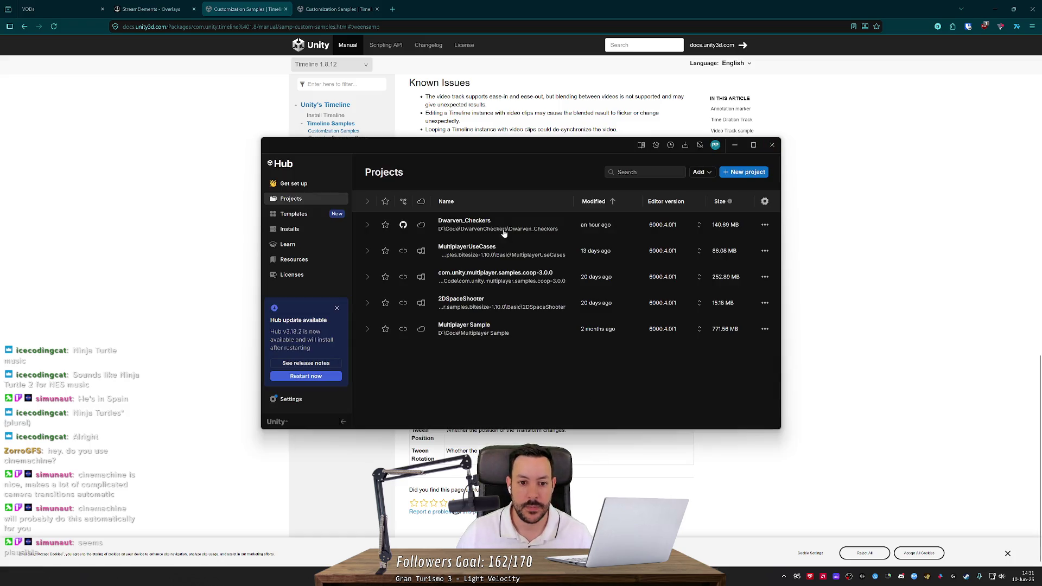
click(503, 232)
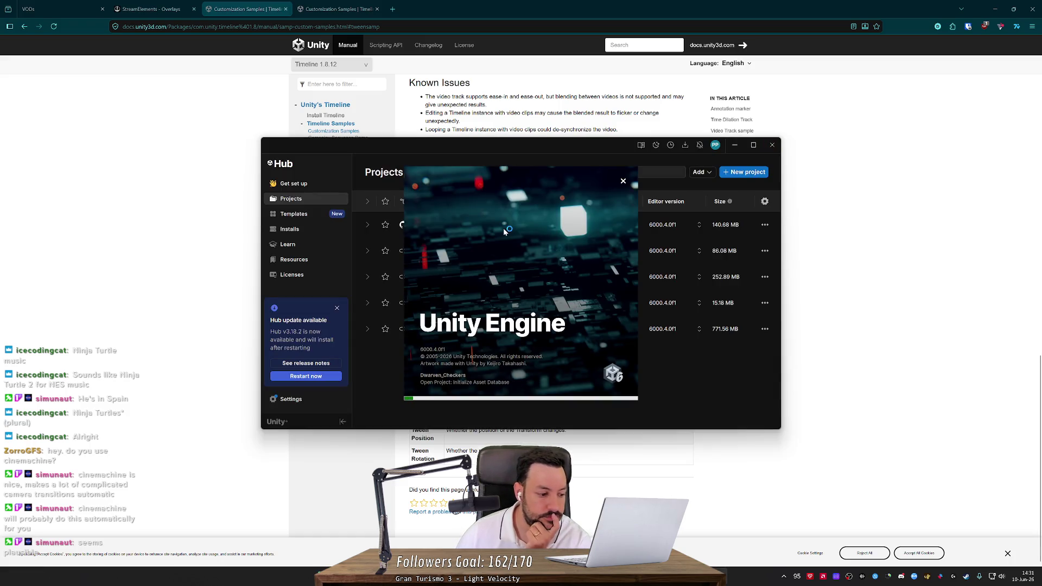
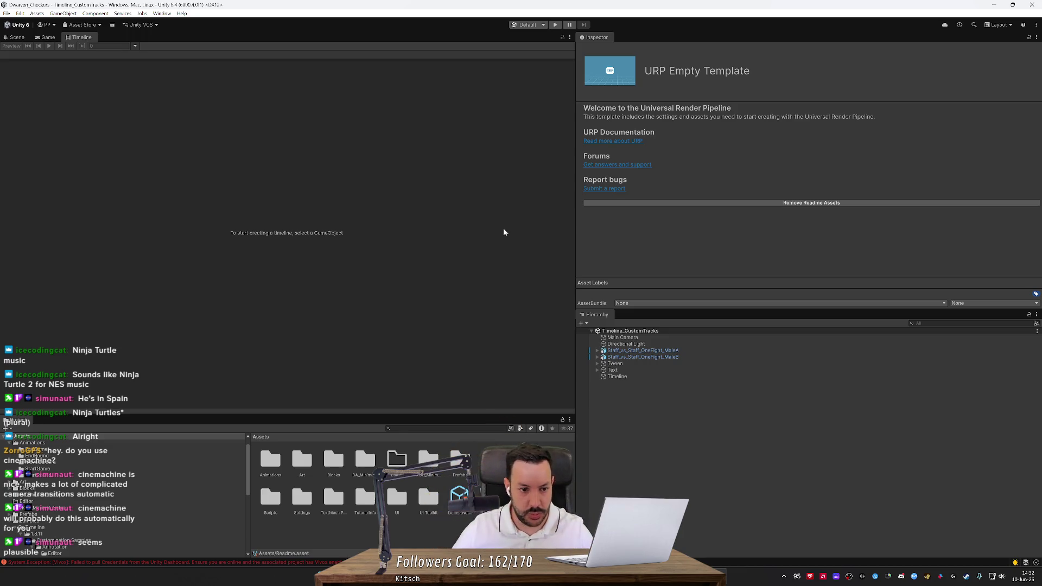
Step: Open S_LavaBoard from Assets/Scenes/BoardScenes in place of the Timeline_CustomTracks scene
scroll(115, 495, up, 1)
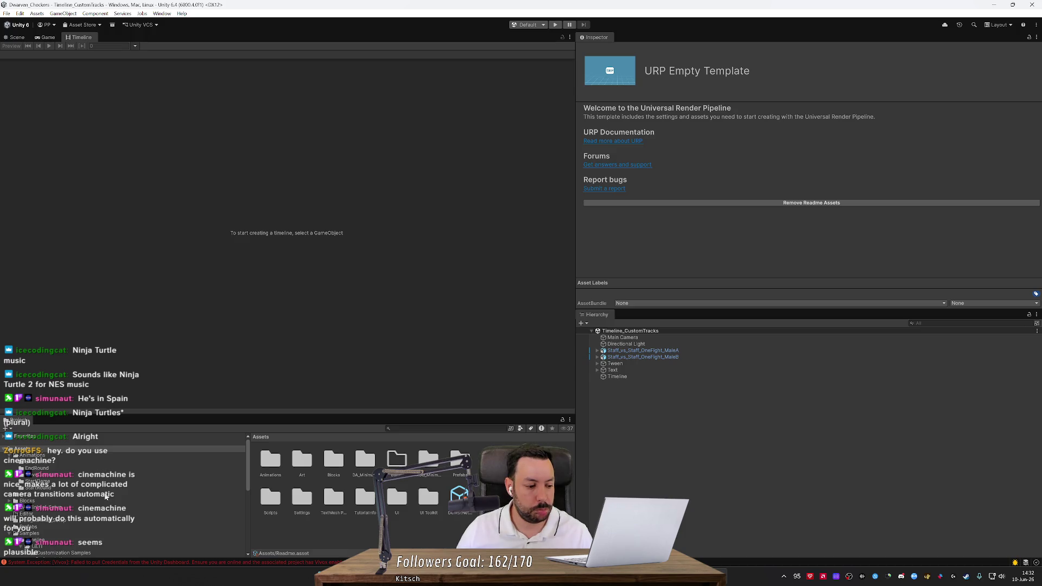
scroll(106, 496, down, 5)
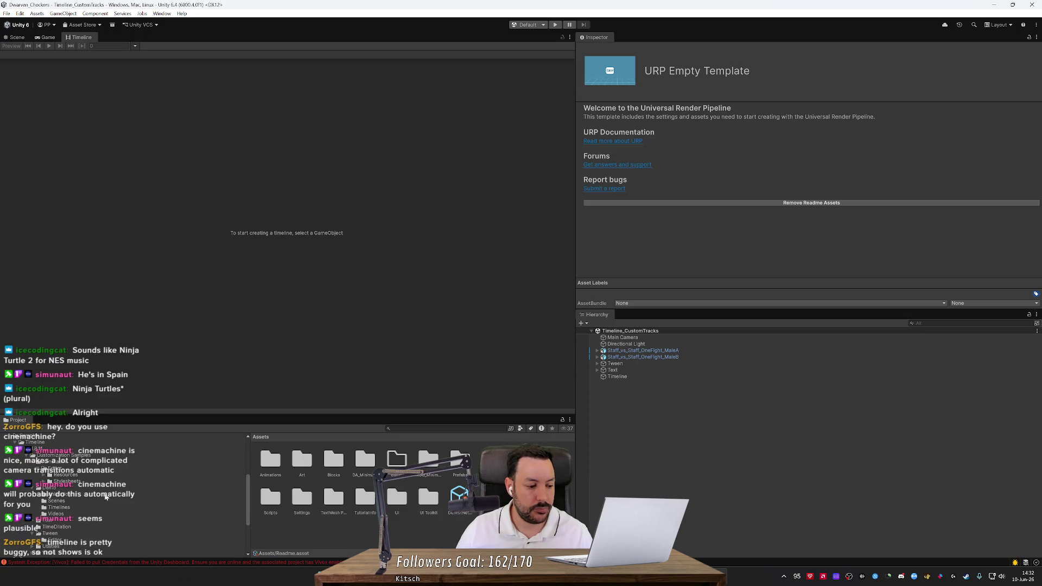
scroll(105, 496, down, 2)
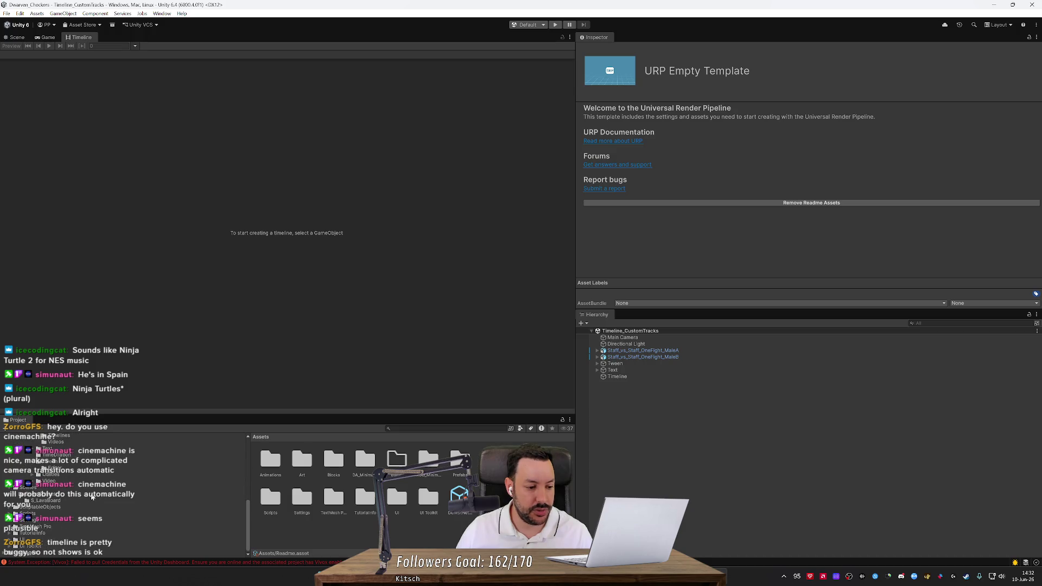
scroll(92, 496, down, 2)
click(73, 488)
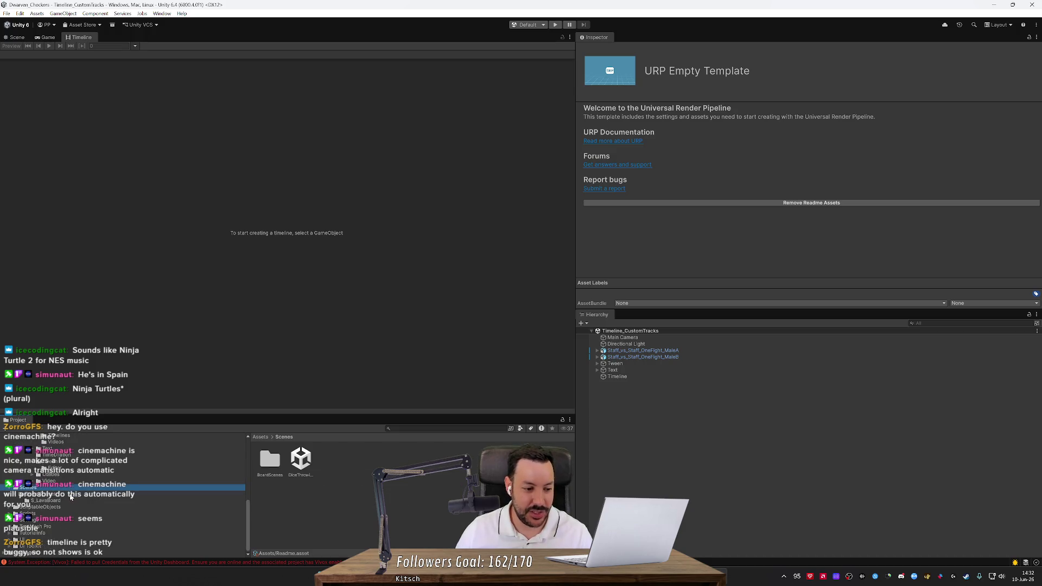
click(70, 495)
double_click(301, 461)
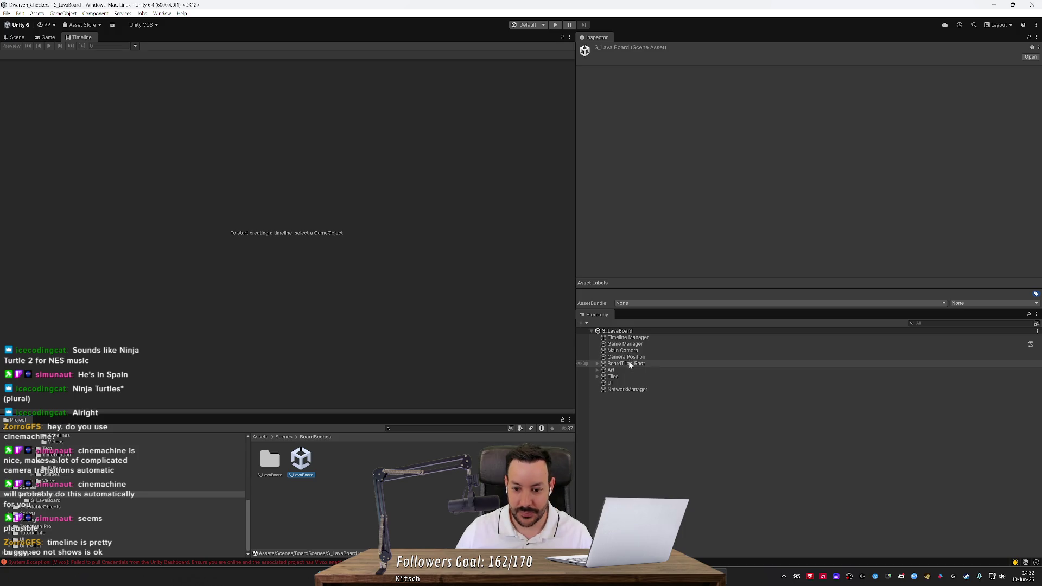
Step: Review Timeline Manager and Game Manager, then select Main Camera to show its MoveToDiceTray timeline
click(640, 338)
click(639, 344)
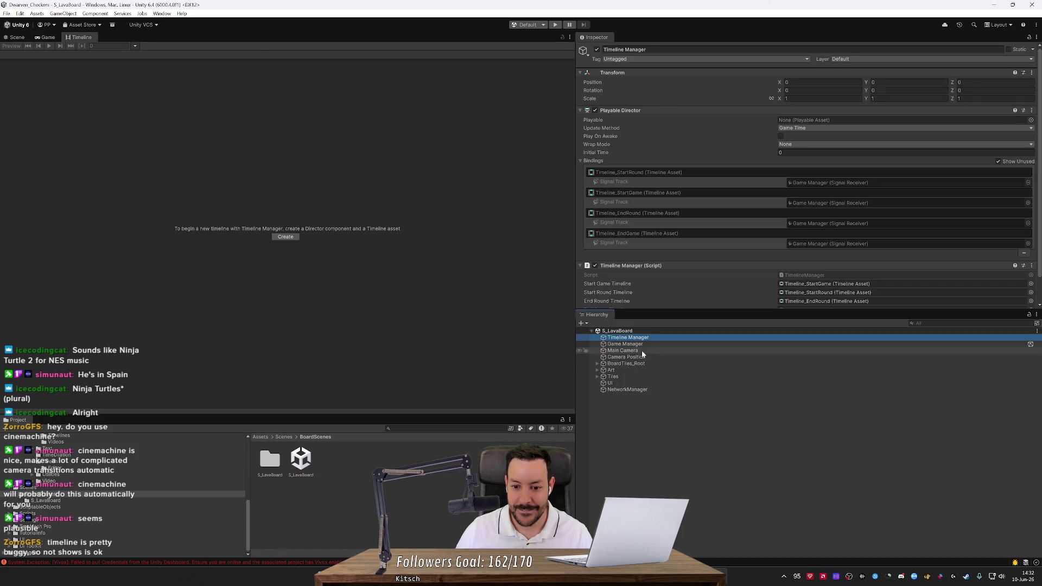
scroll(665, 282, down, 8)
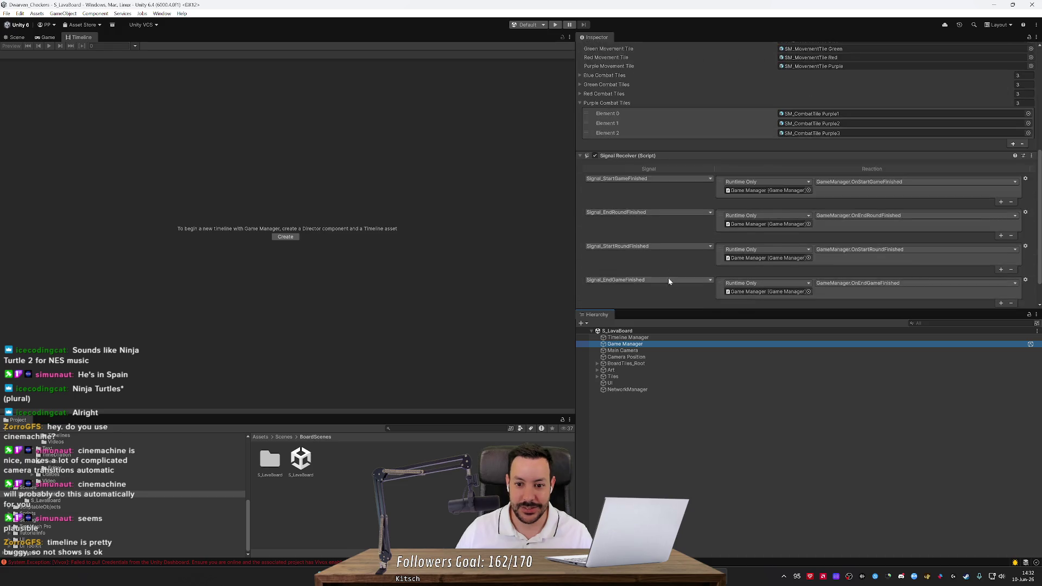
click(635, 338)
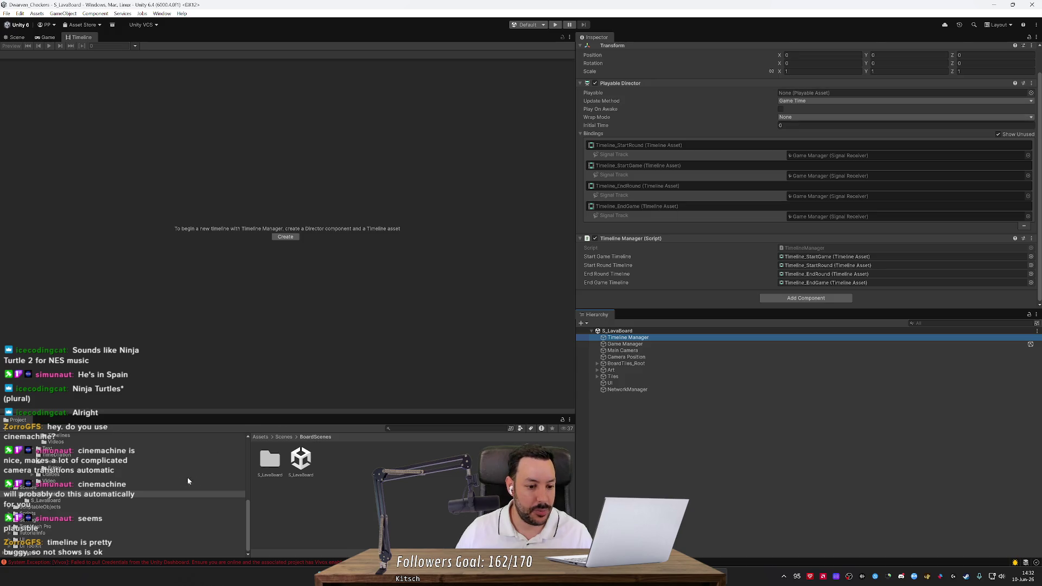
click(284, 439)
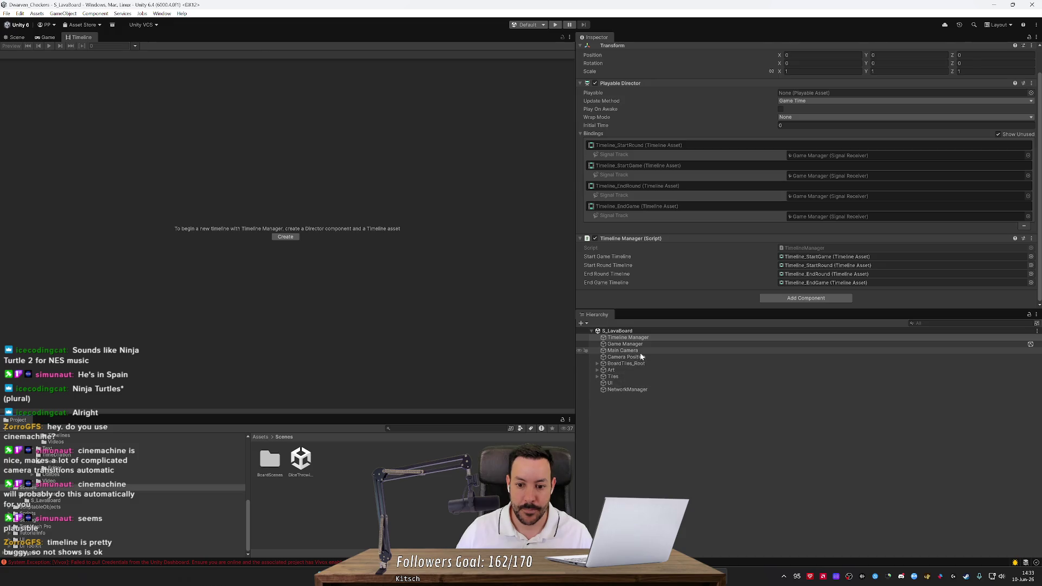
click(641, 352)
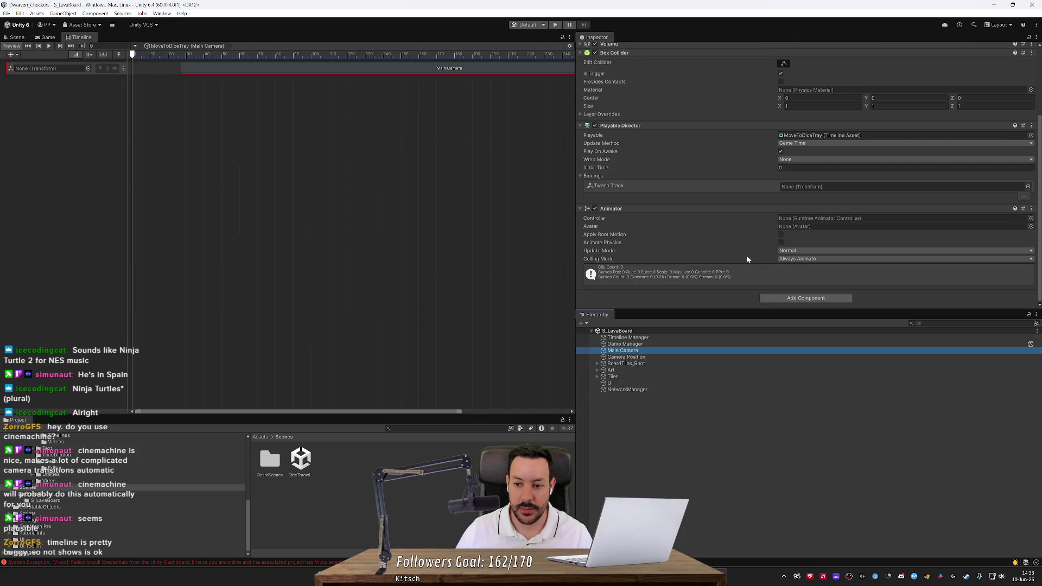
Step: Remove the Animator and Playable Director components from Main Camera
click(1027, 210)
click(1031, 203)
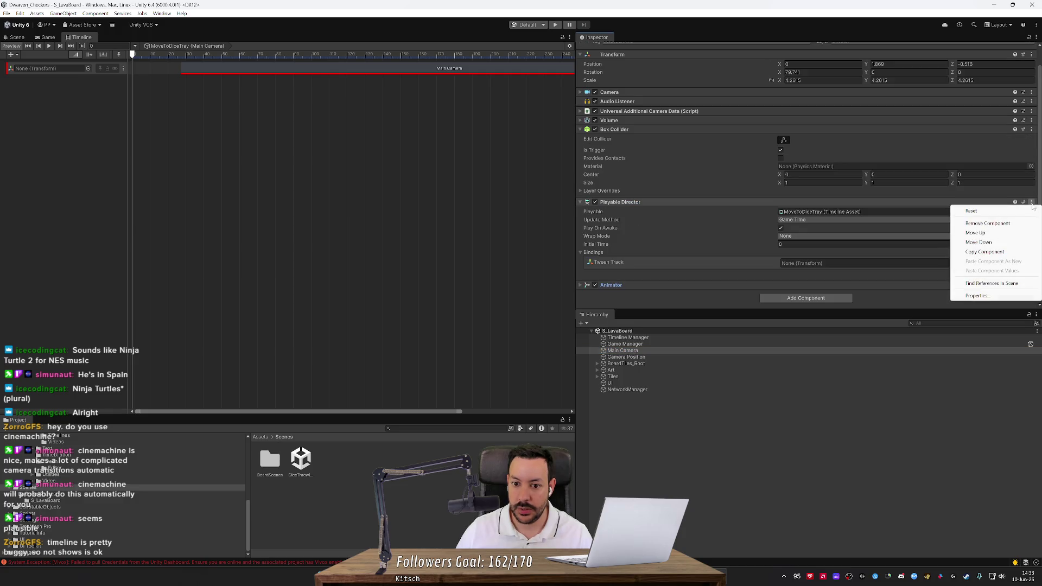
click(870, 295)
click(1031, 286)
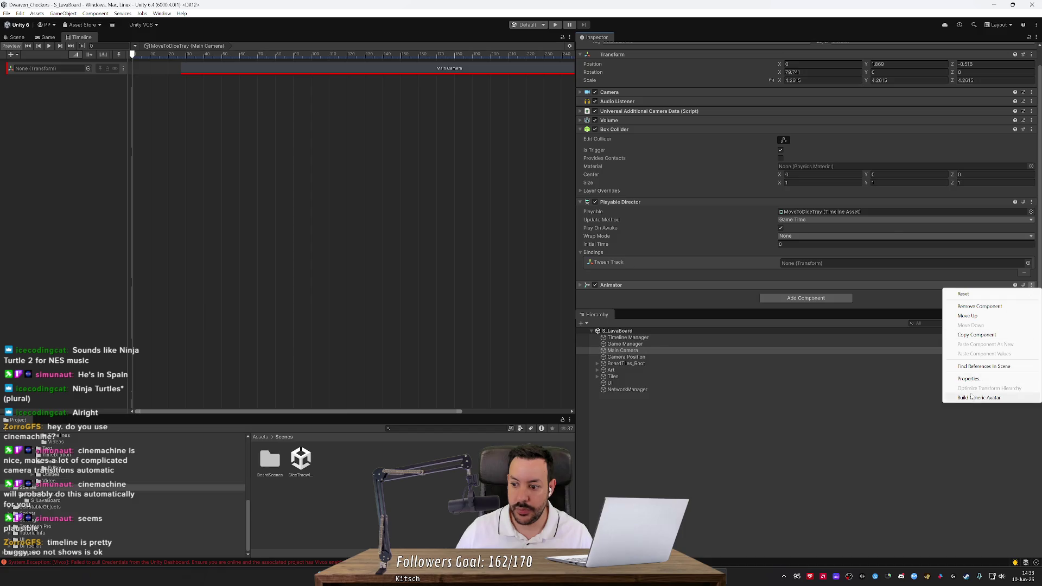
click(979, 307)
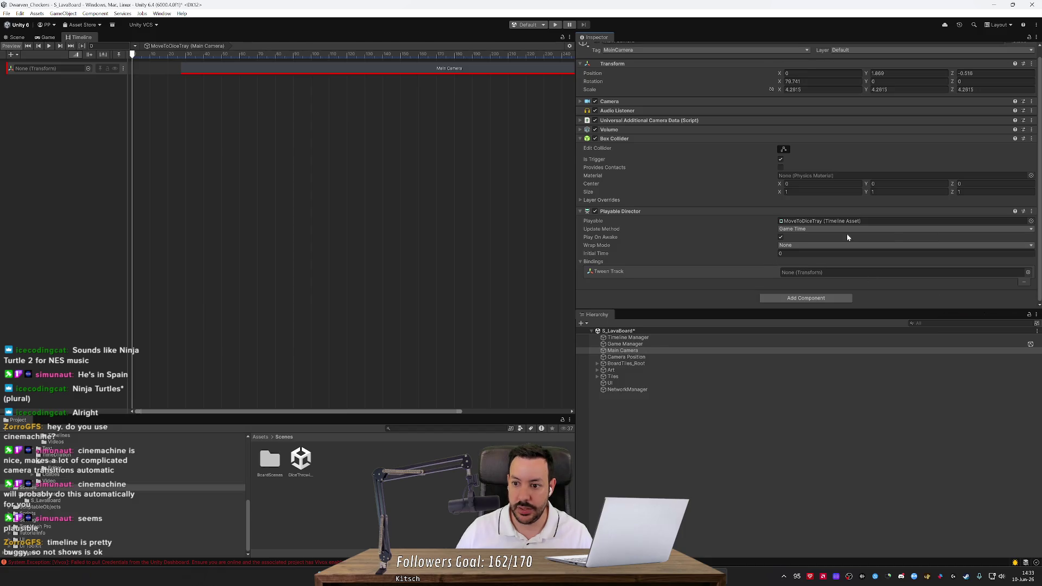
click(1031, 211)
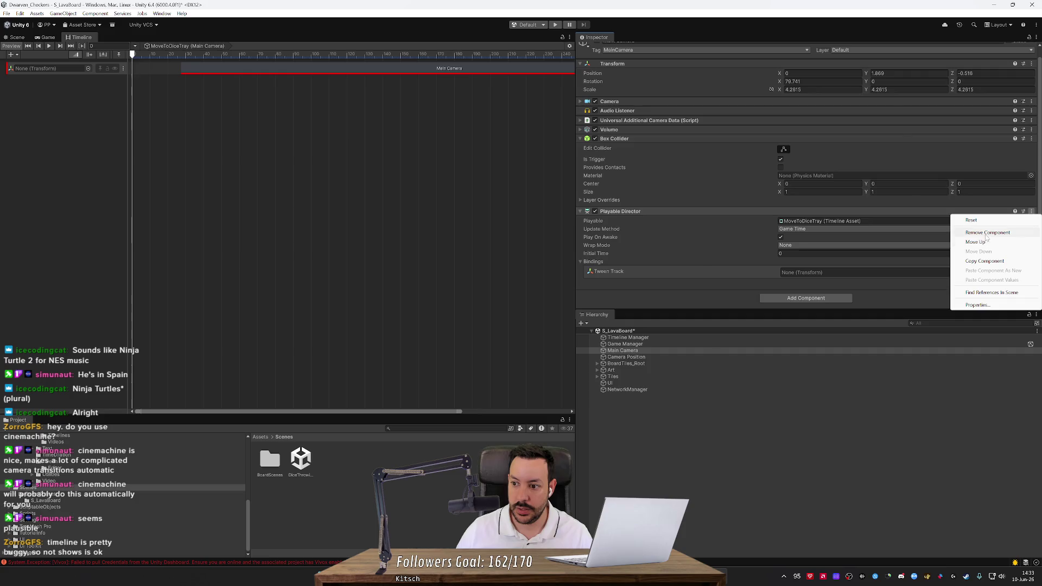
click(987, 233)
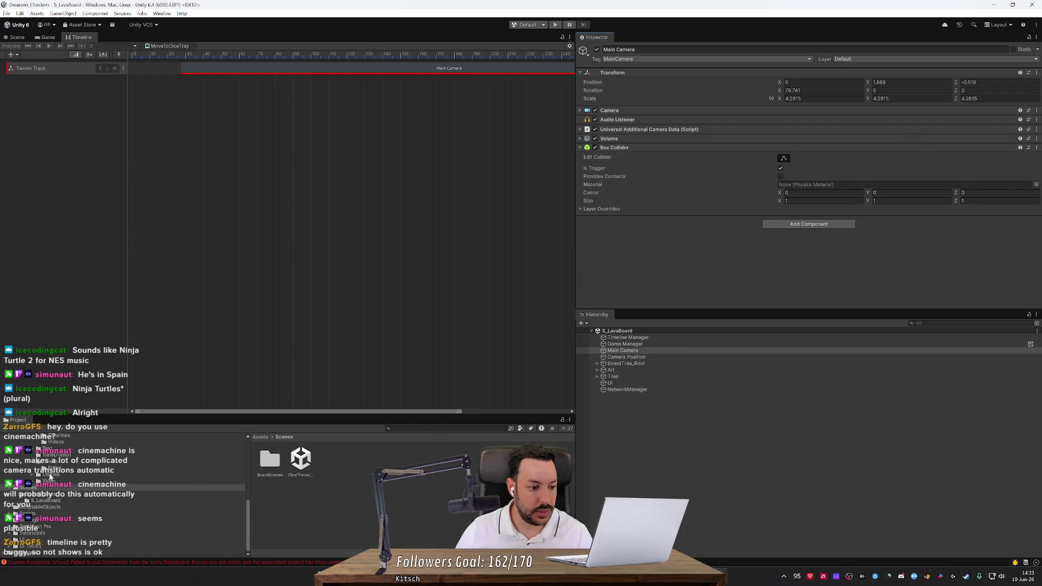
Step: Select the MoveToDiceTray timeline in Animations/MoveCamera and its existing Tween Track
scroll(63, 473, up, 10)
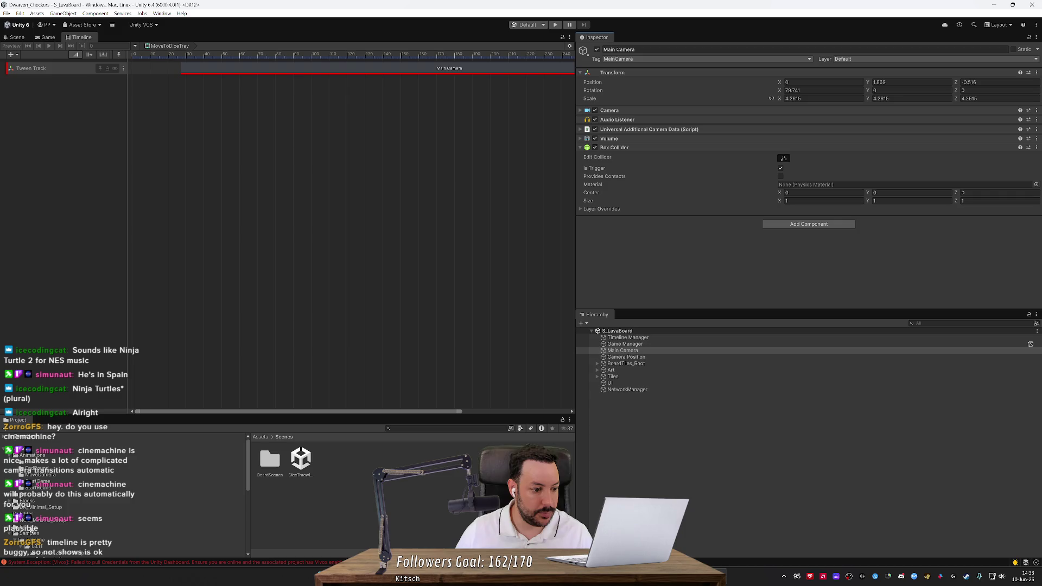
click(9, 533)
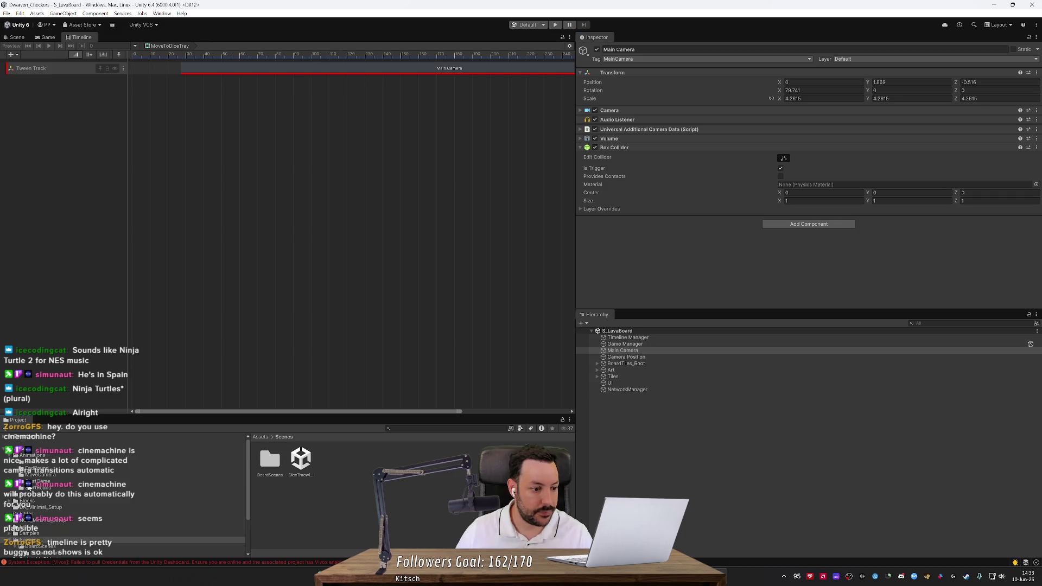
click(52, 476)
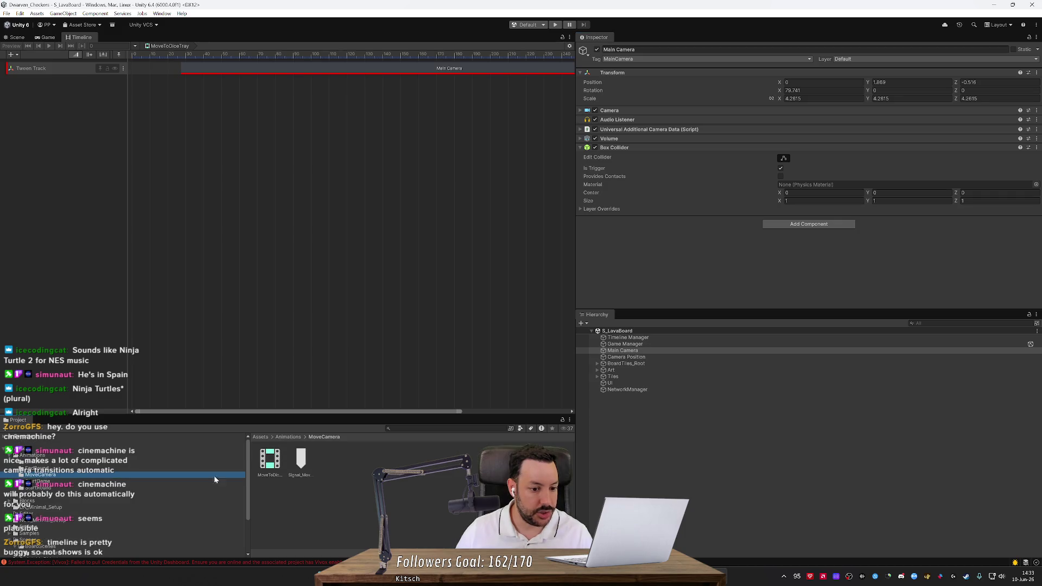
click(269, 461)
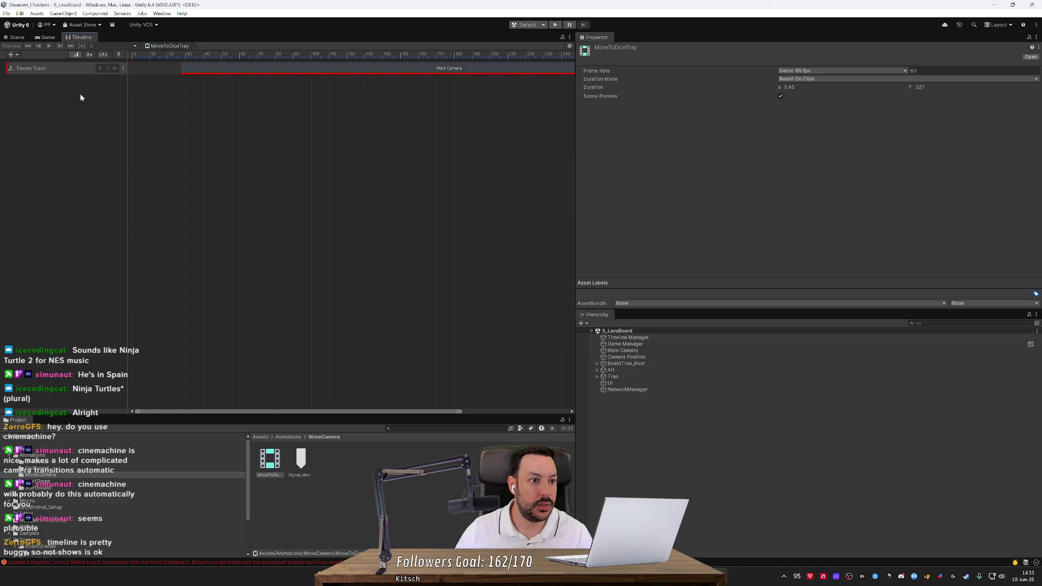
click(79, 69)
Step: Delete the old track and add a new Tween Track from Camera Position
key(Delete)
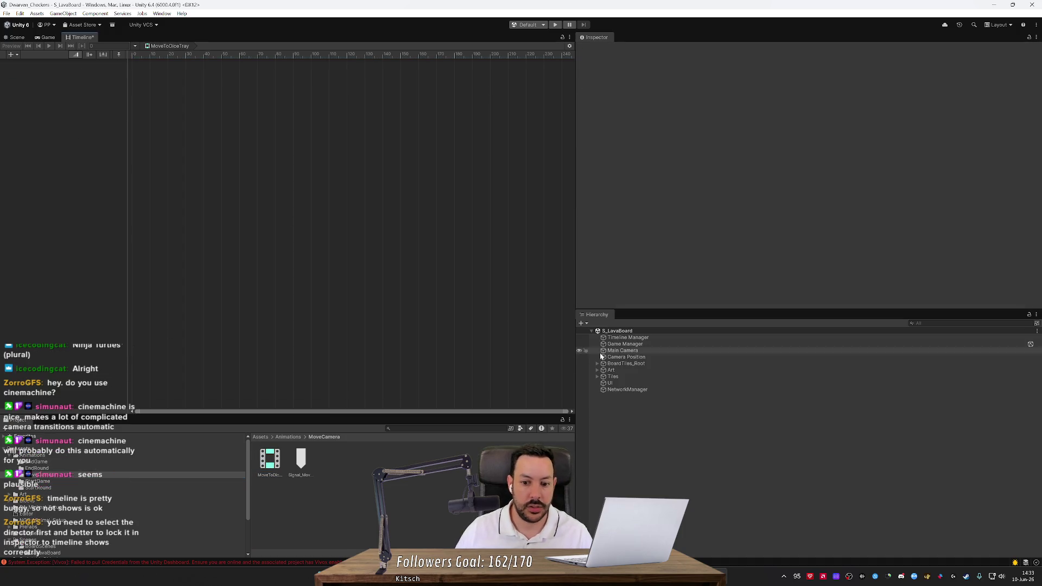
mouse_move(637, 359)
mouse_down()
mouse_move(326, 217)
mouse_move(70, 122)
mouse_up()
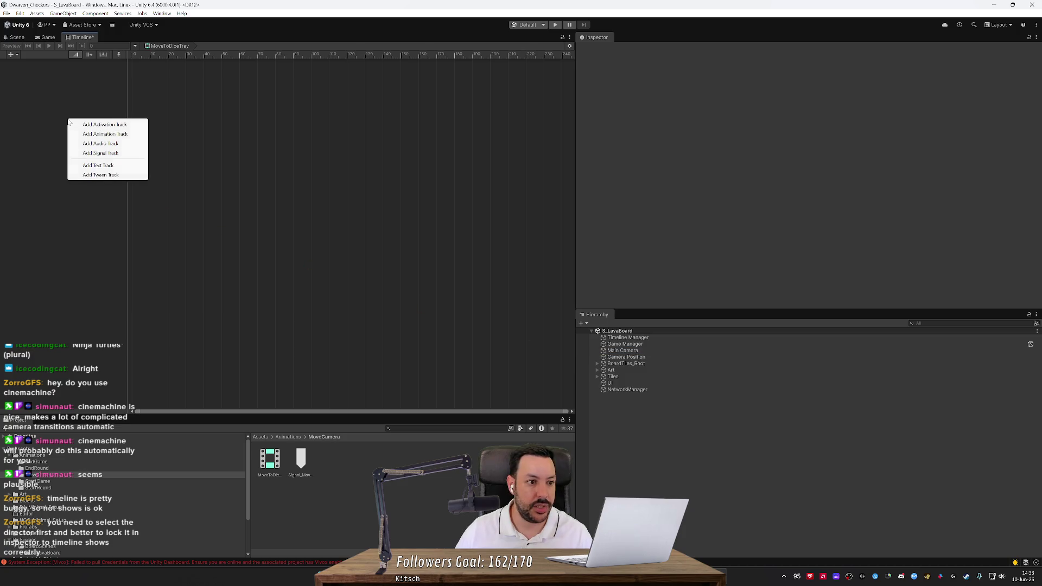
click(97, 175)
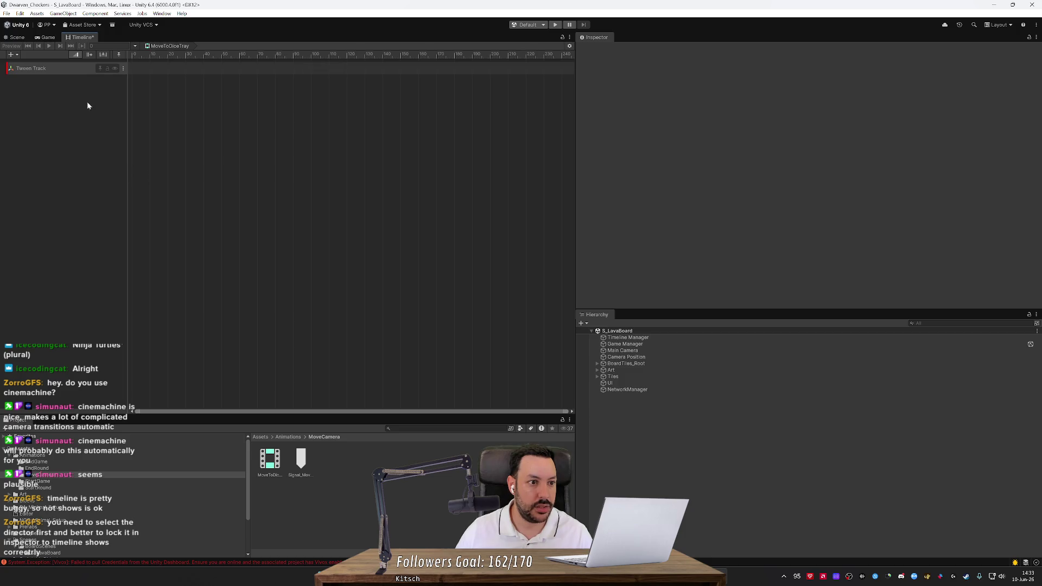
click(70, 68)
Step: Add a tween clip from the Main Camera transform to the new Tween Track
right_click(71, 68)
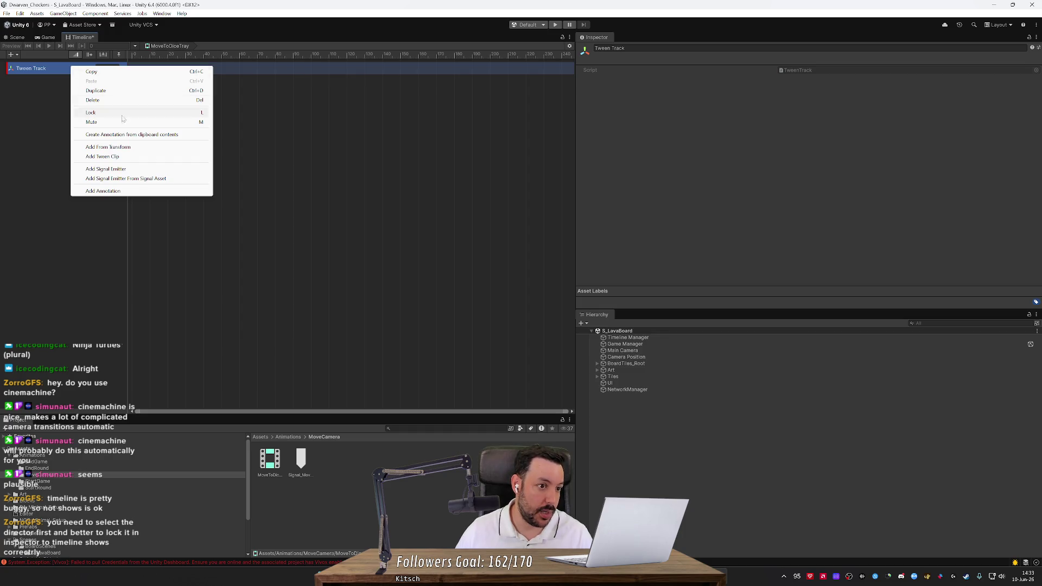
click(151, 147)
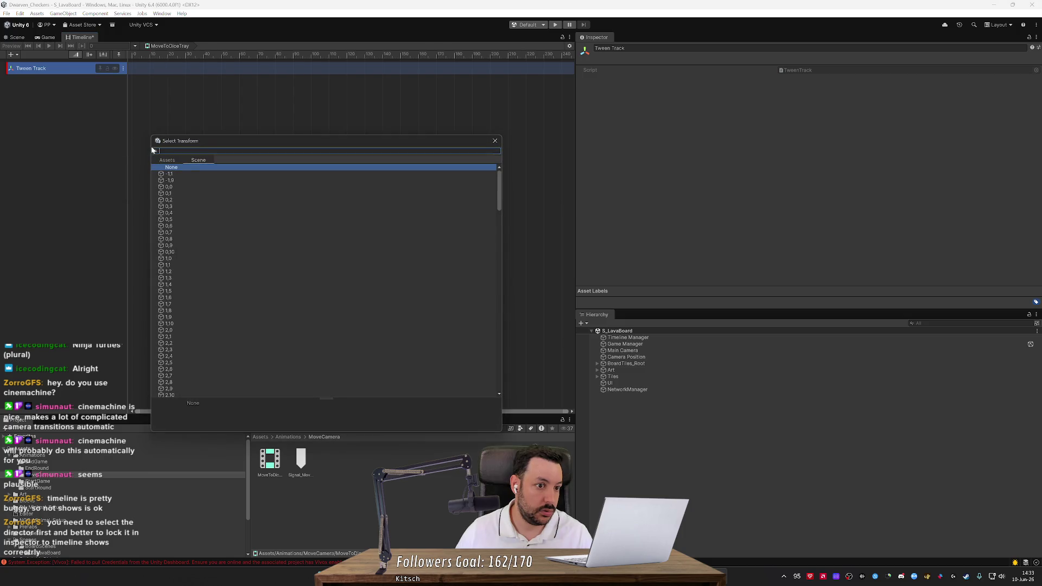
mouse_move(499, 180)
mouse_down()
mouse_move(503, 378)
mouse_move(506, 164)
mouse_up()
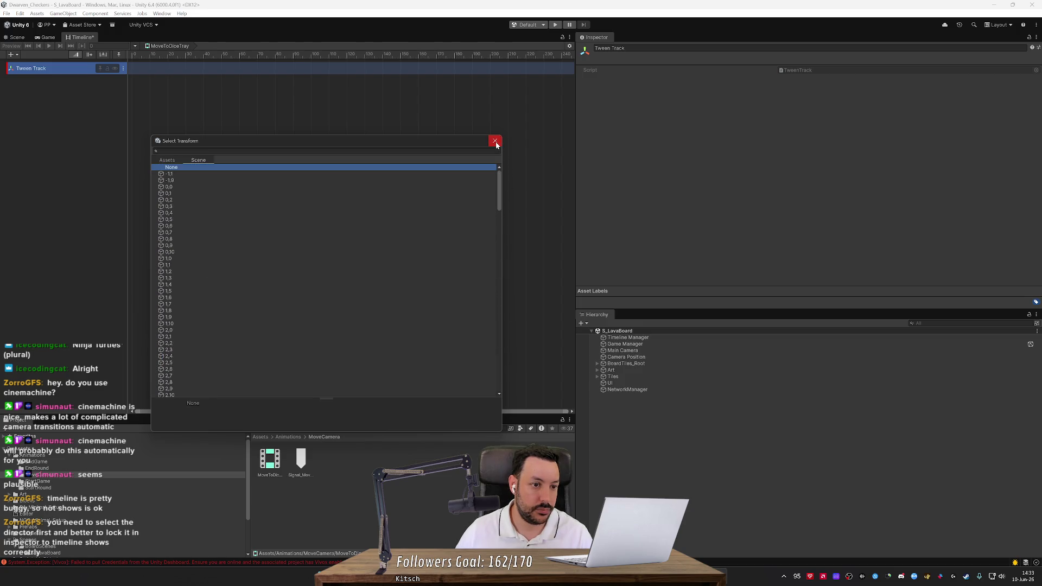
drag(496, 185, 493, 365)
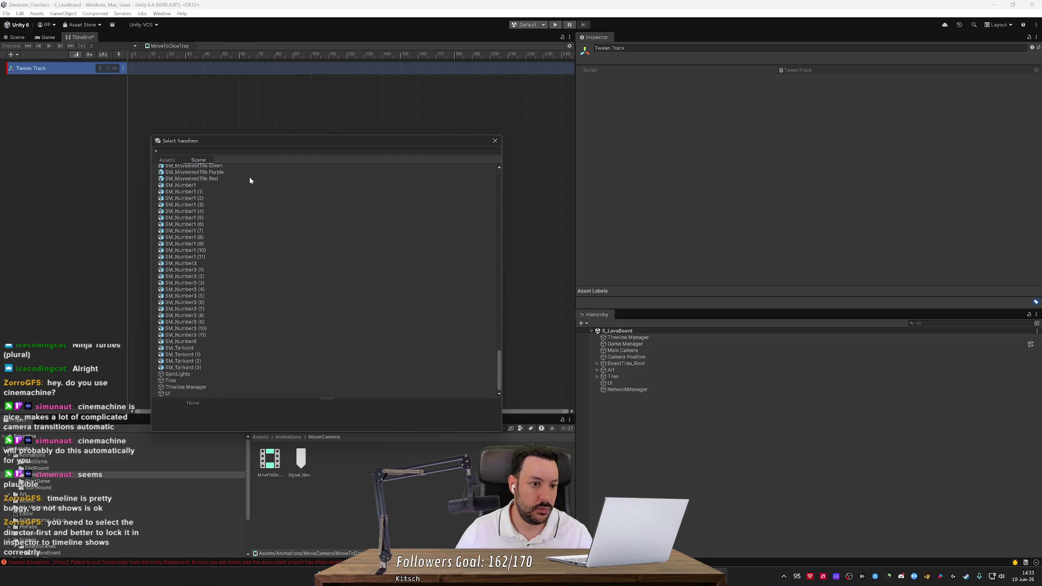
click(249, 151)
text(main)
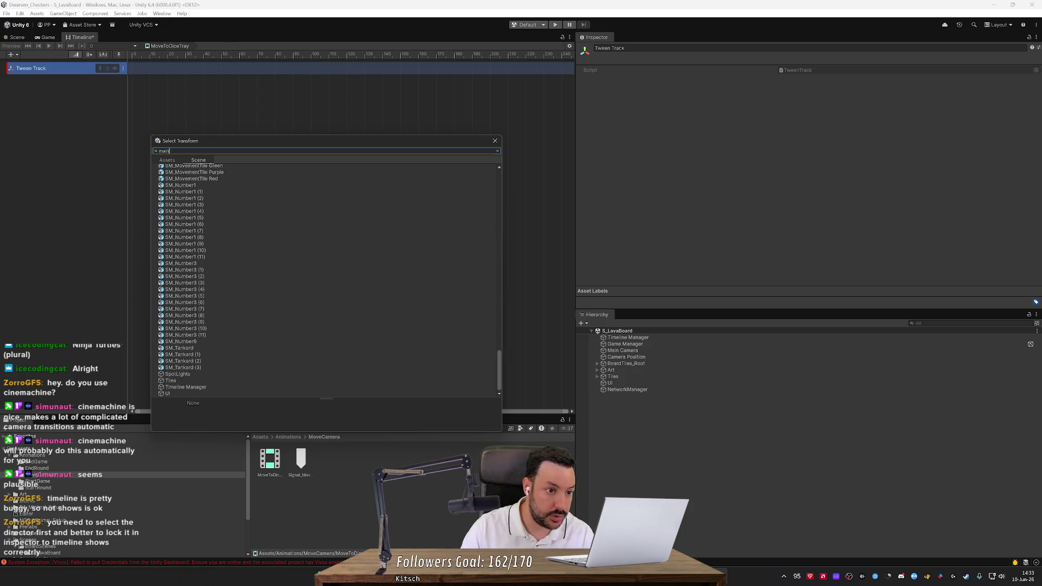
double_click(183, 181)
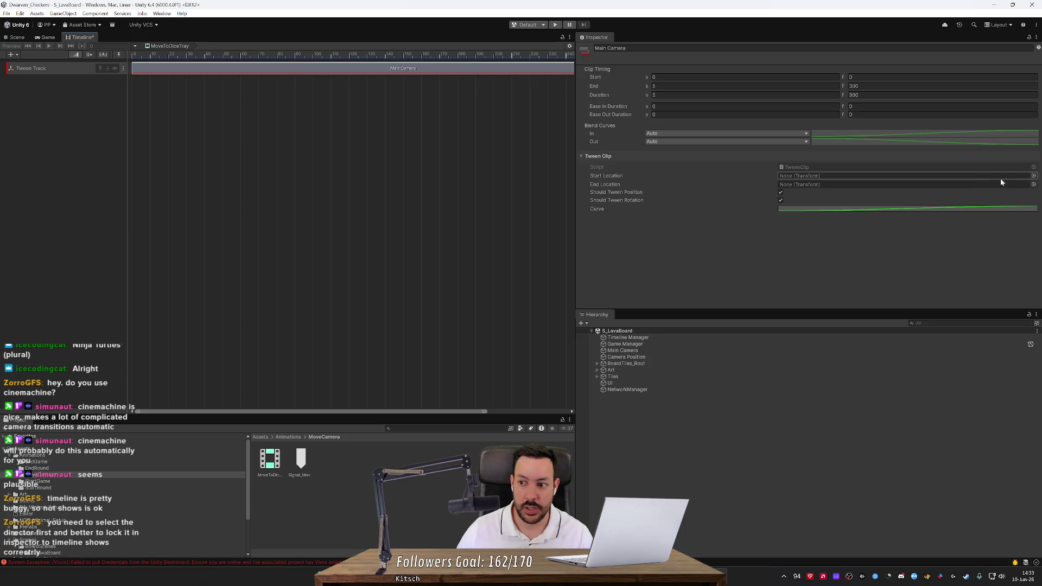
Step: Close the Start Location picker unchosen and reselect the MoveToDiceTray clip to view its settings
click(1034, 176)
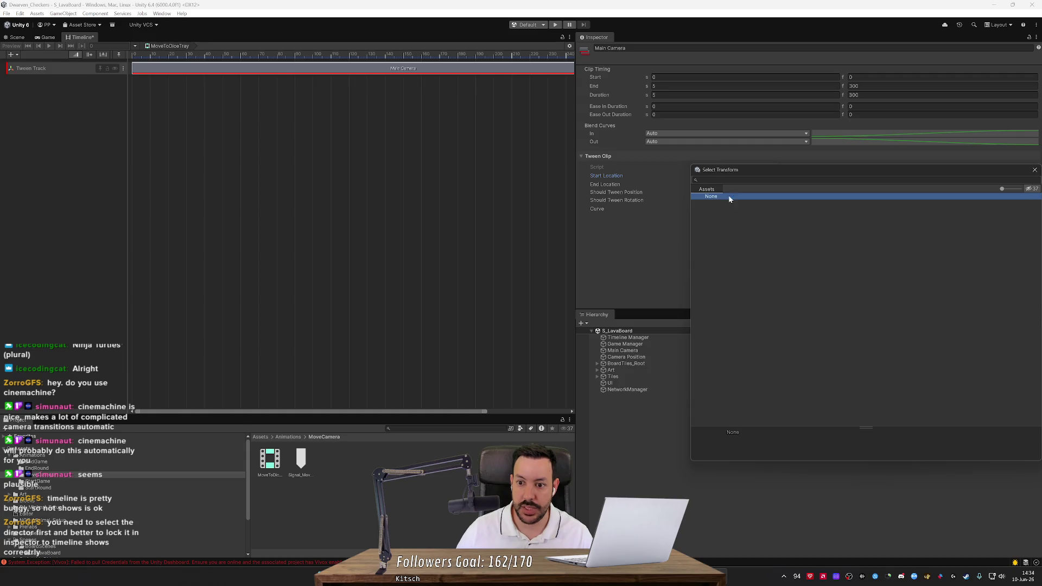
click(1034, 169)
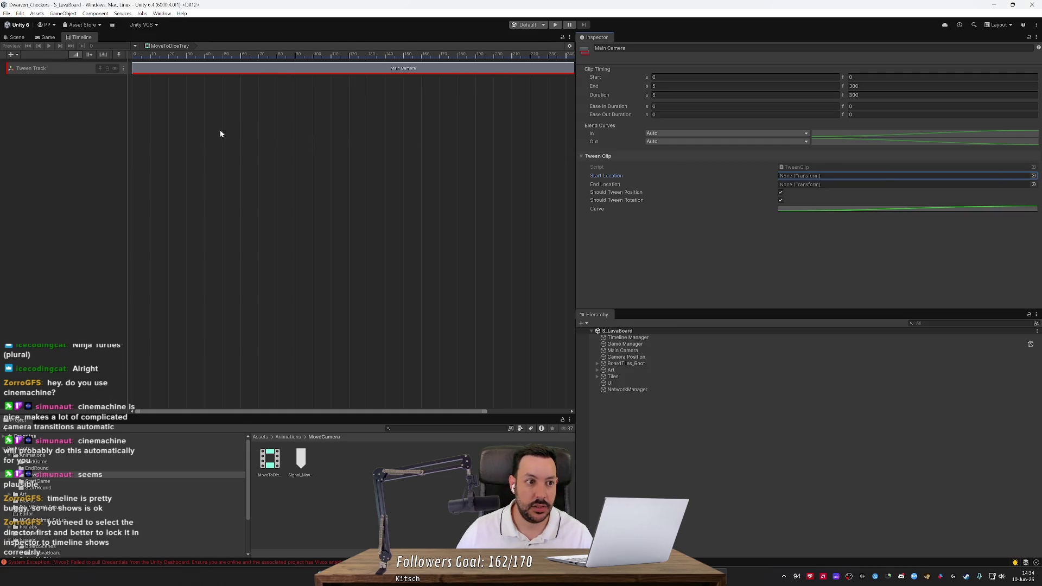
click(665, 351)
click(272, 456)
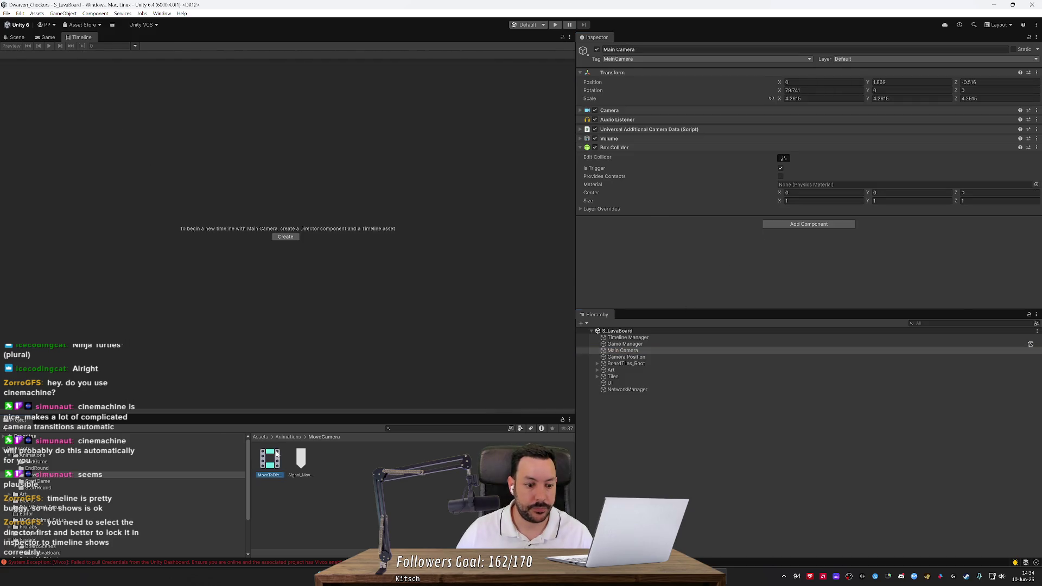
click(445, 66)
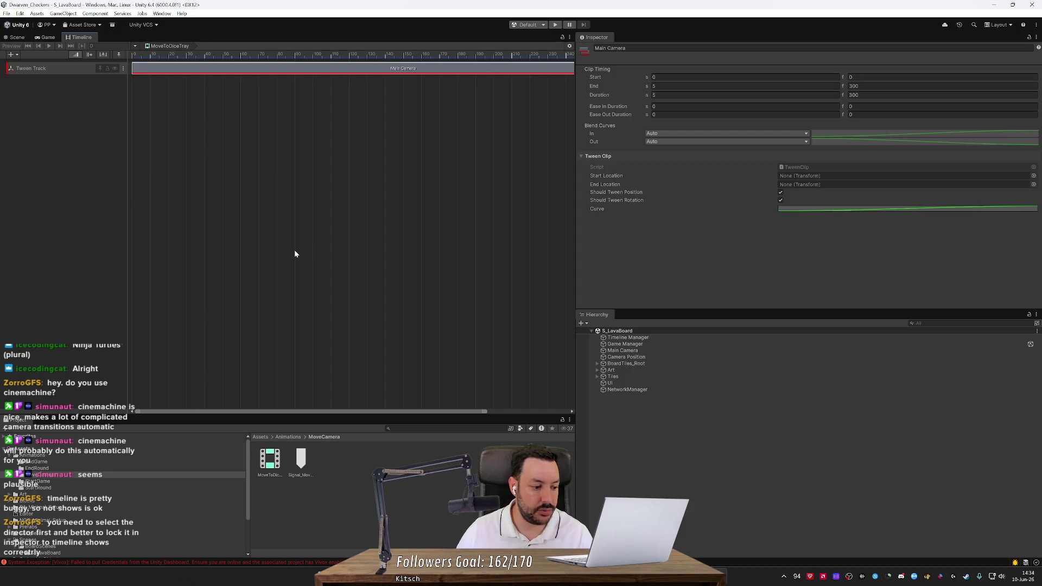
Step: Assign MoveToDiceTray as the Timeline Manager's Playable Director playable and open it in Timeline
click(631, 338)
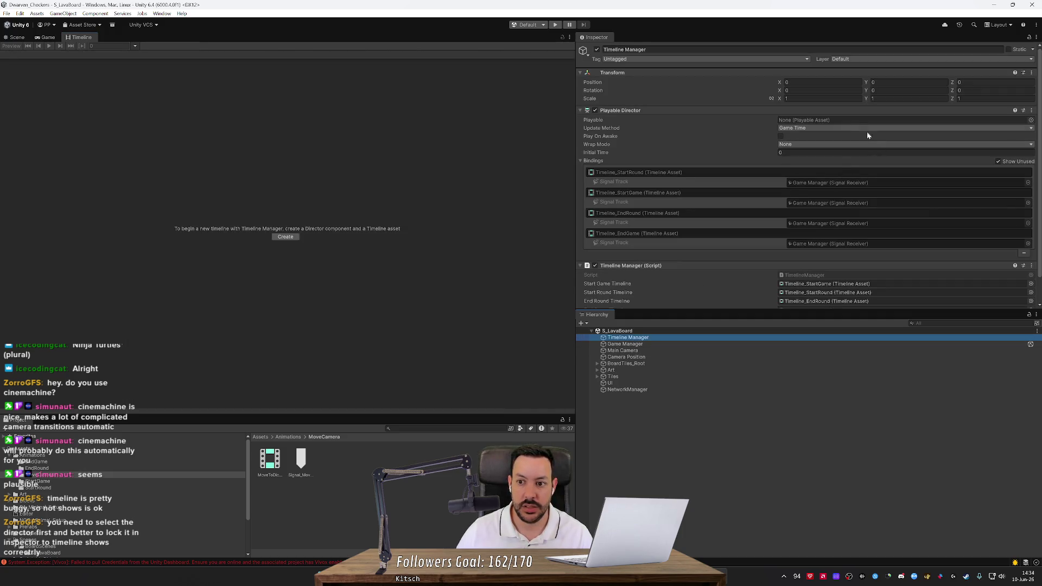
drag(270, 459, 865, 120)
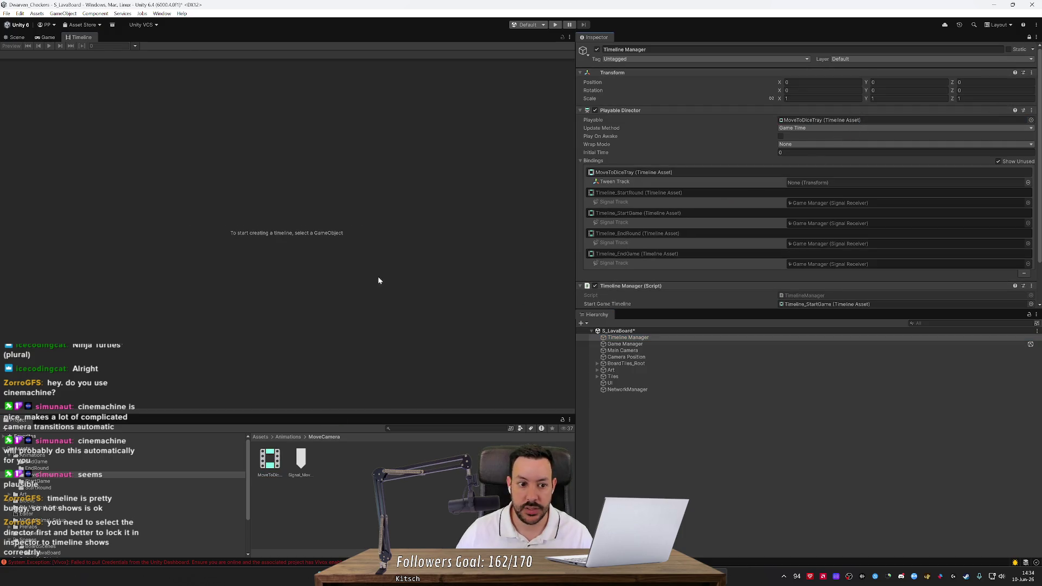
double_click(885, 120)
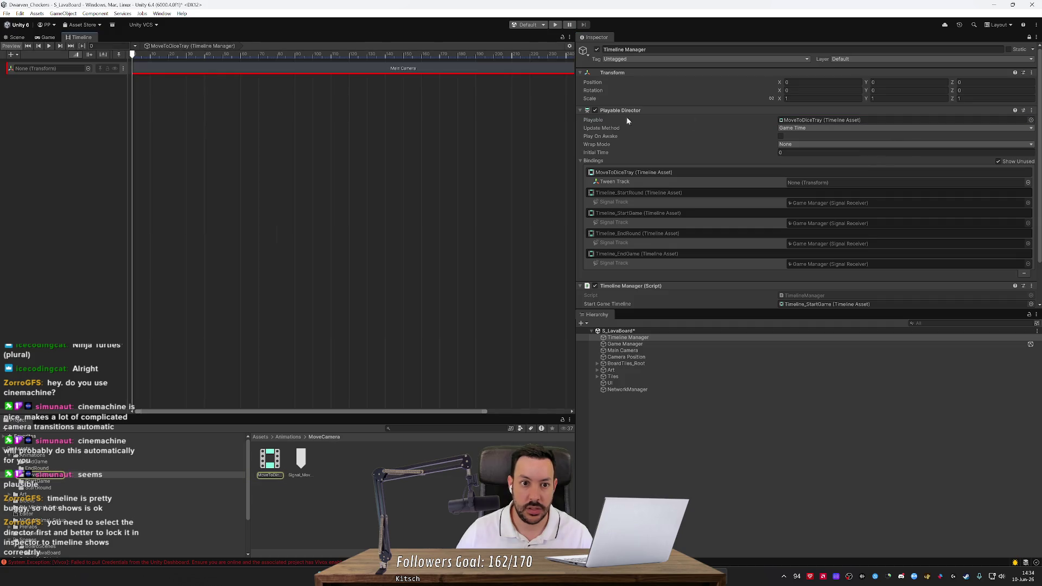
right_click(415, 74)
click(399, 150)
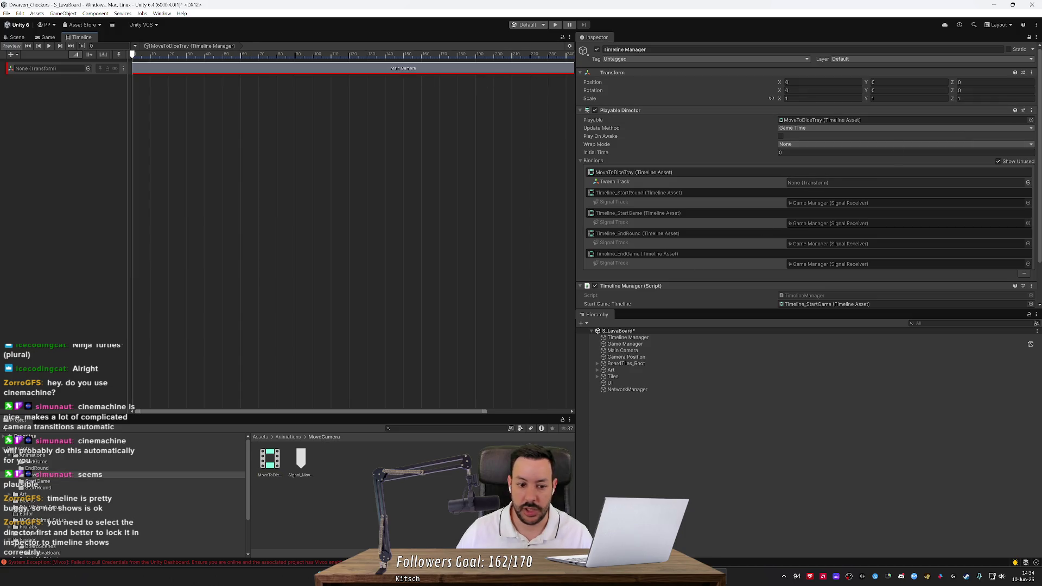
Step: Set the tween clip's Start Location to the board's Camera Position
click(1027, 38)
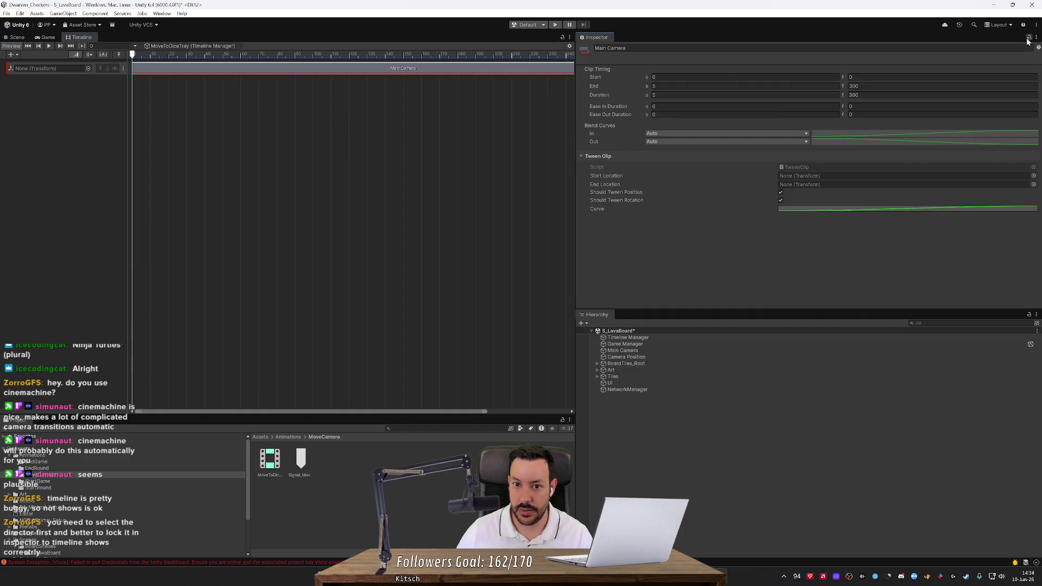
click(1033, 175)
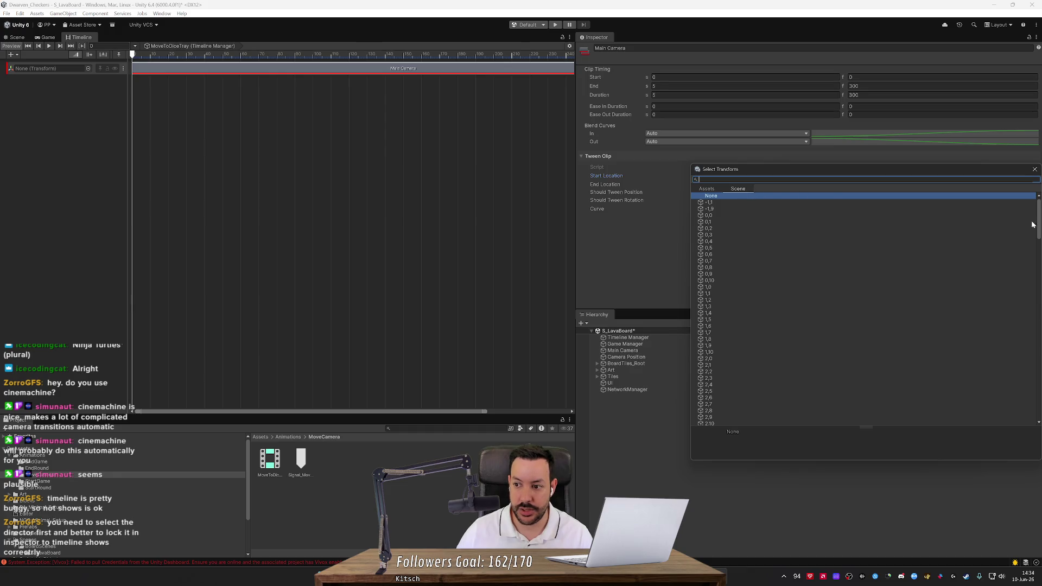
drag(1039, 220, 1026, 422)
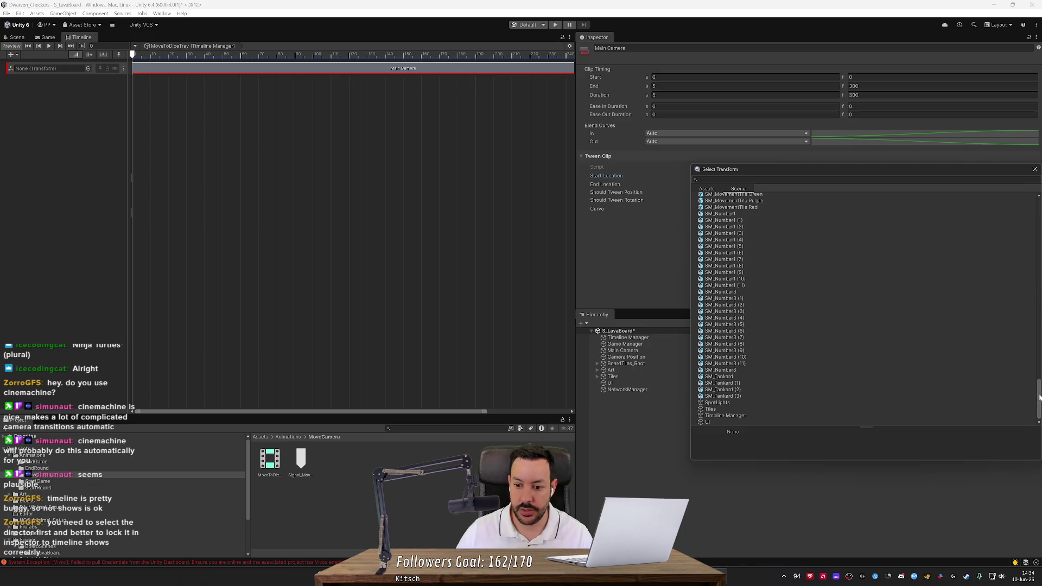
drag(1038, 398, 1026, 251)
scroll(1037, 353, down, 3)
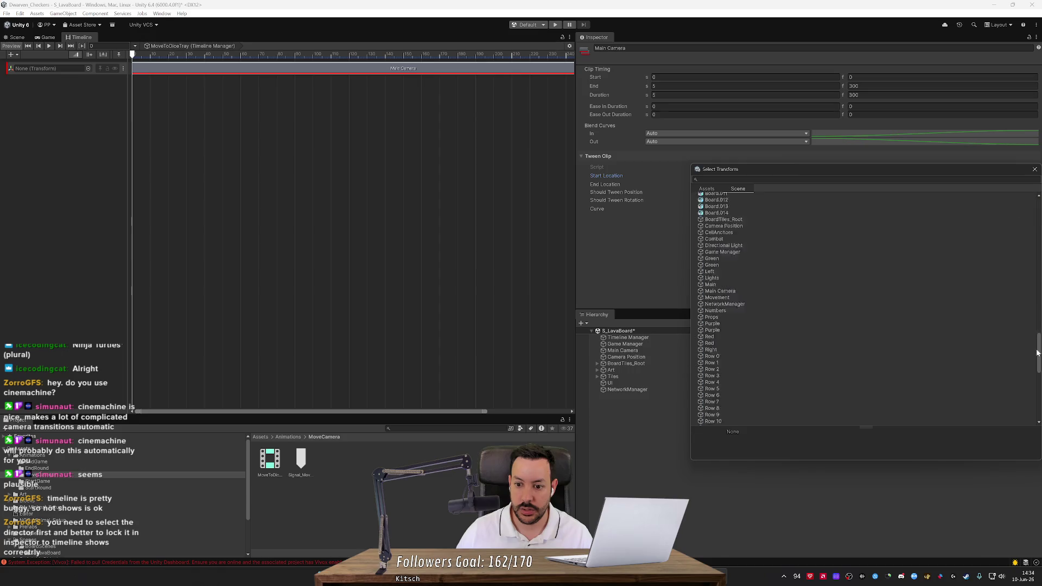
scroll(1037, 354, down, 5)
click(751, 180)
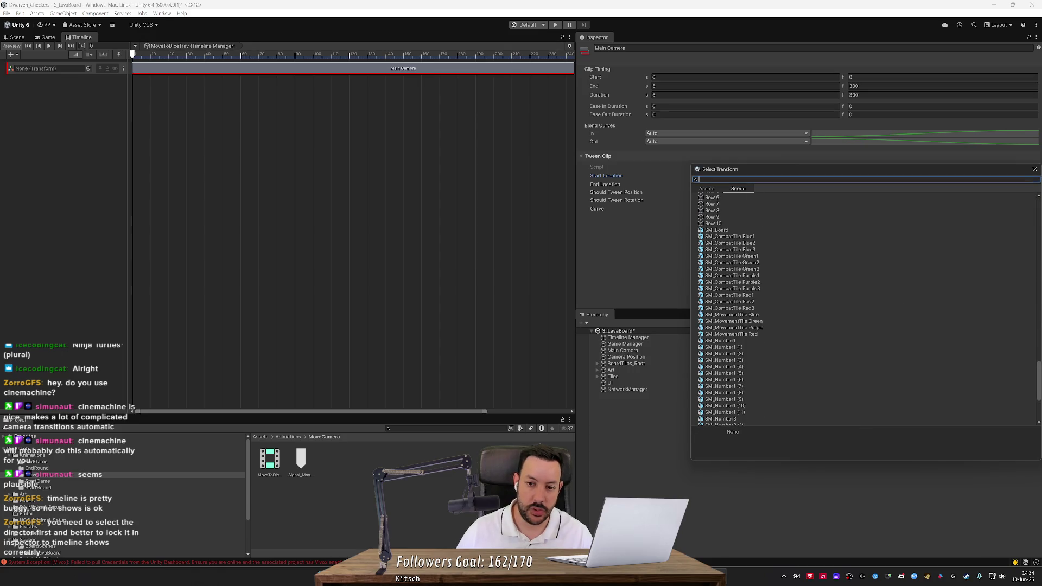
text(ca)
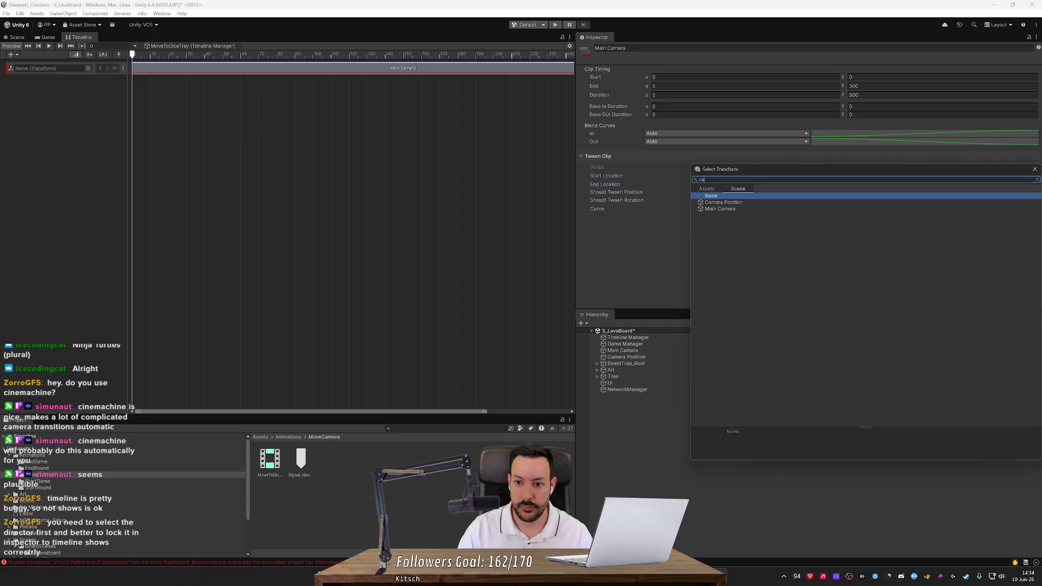
double_click(731, 203)
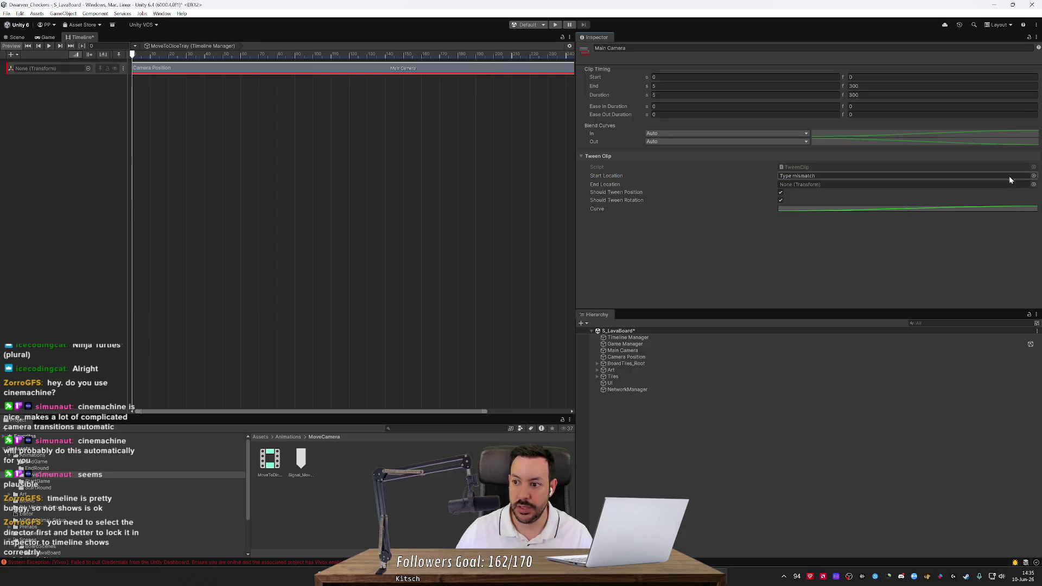
click(1034, 176)
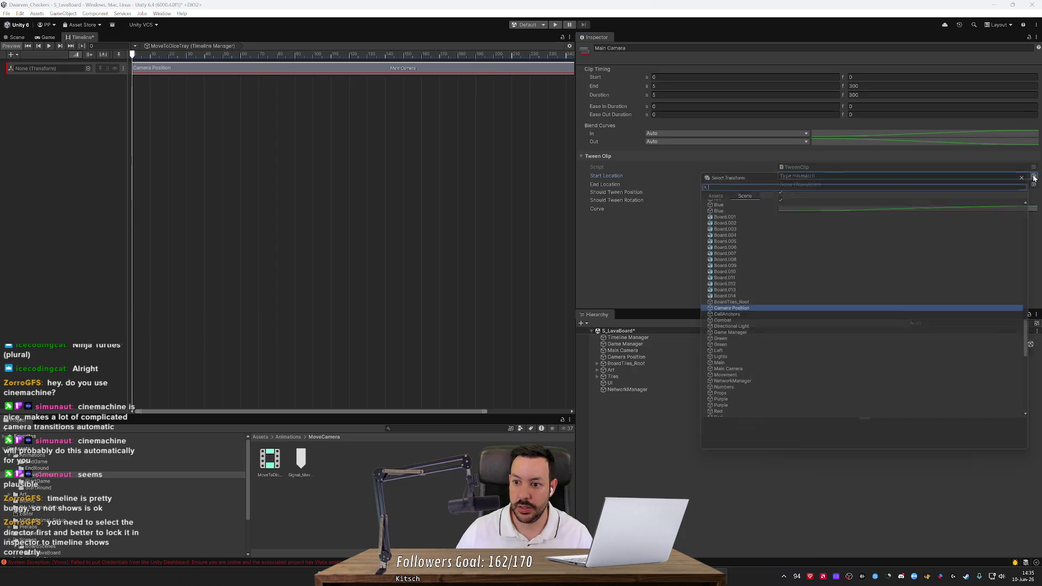
click(739, 315)
click(740, 309)
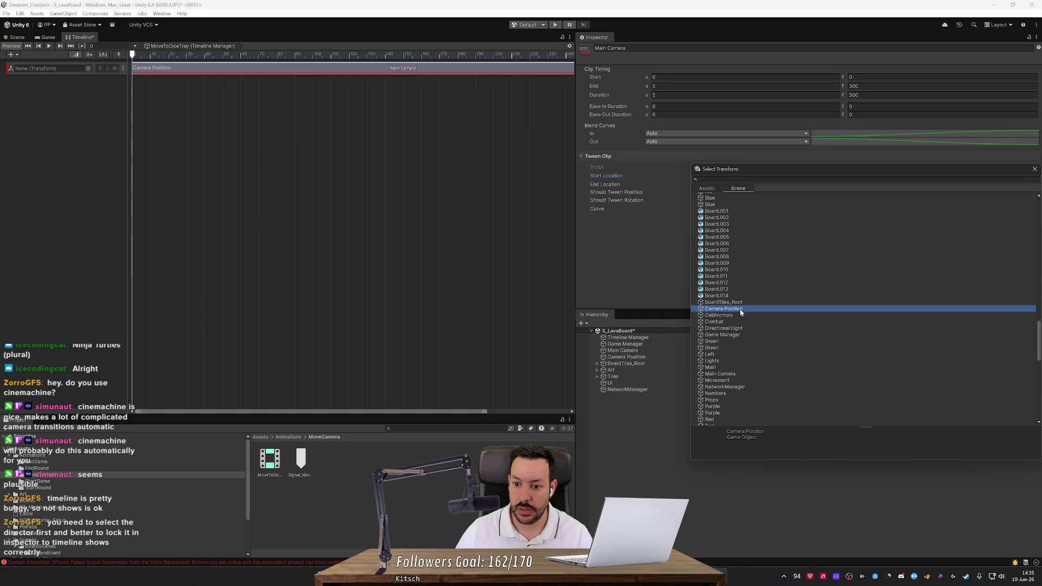
double_click(741, 308)
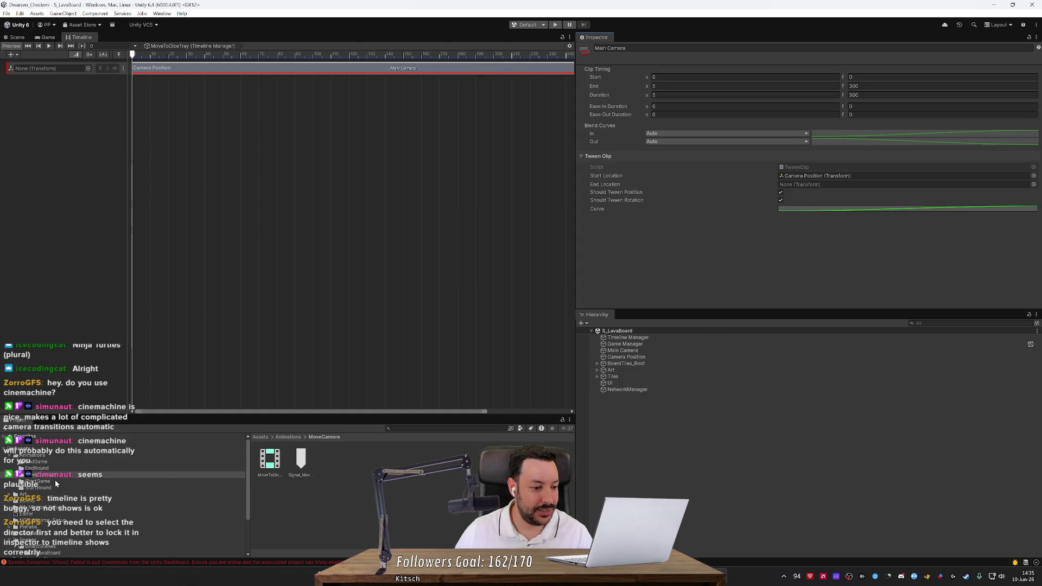
Step: Add DiceThrowingScene to the Hierarchy and set End Location to its Camera Position
scroll(55, 483, down, 3)
click(70, 488)
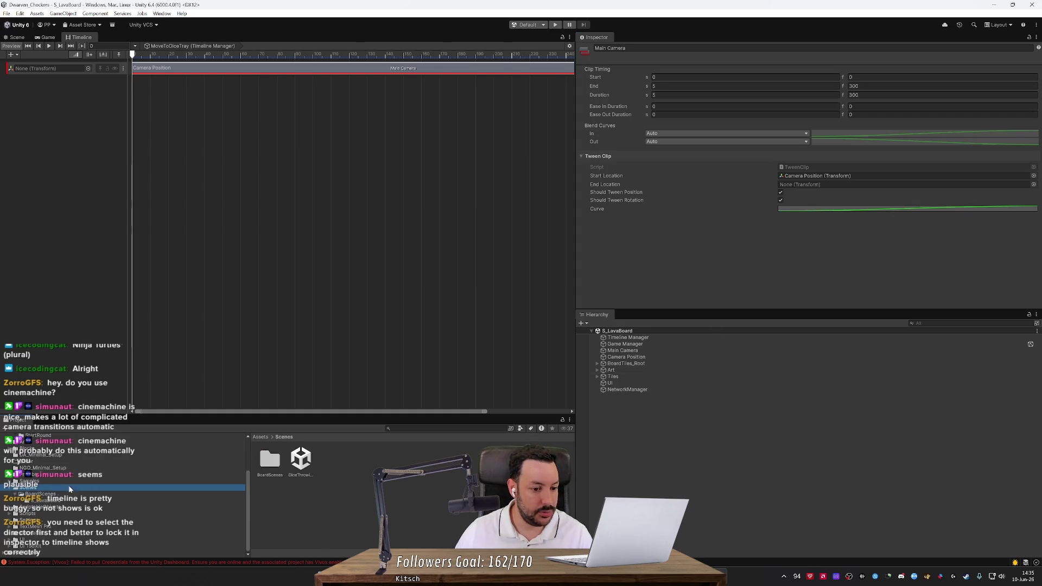
drag(303, 460, 685, 441)
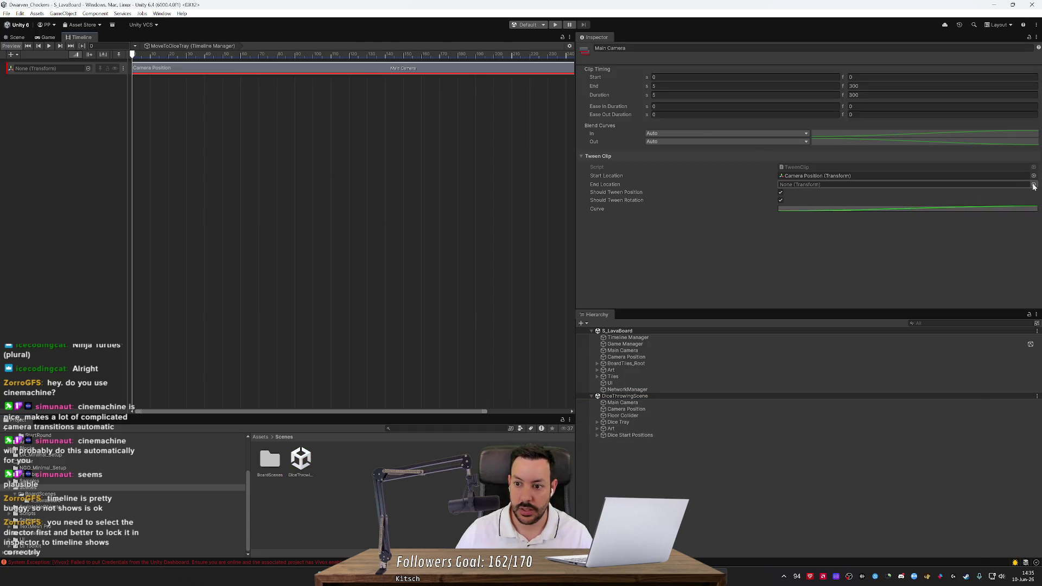
click(1033, 185)
text(ca)
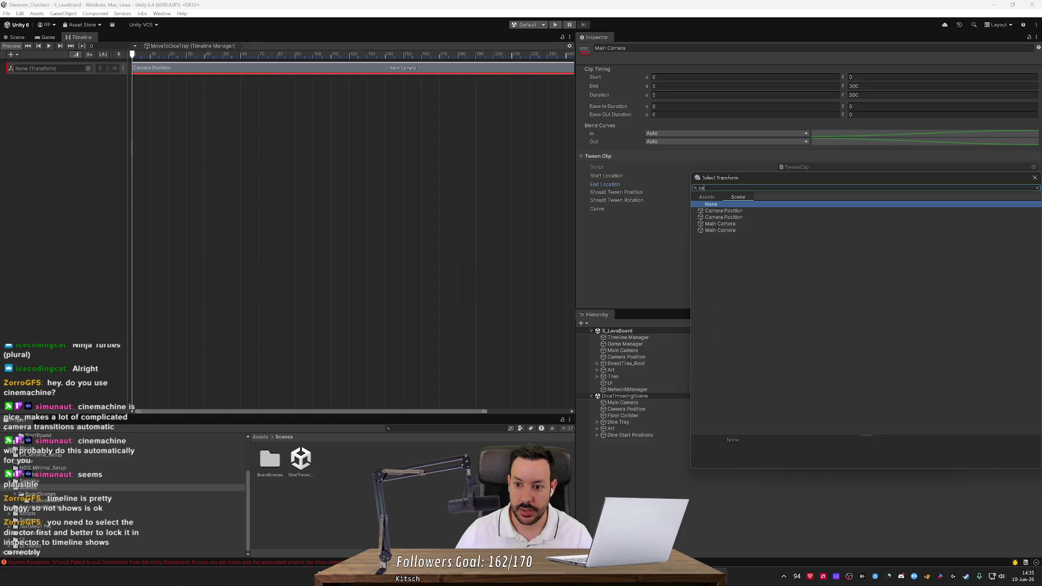
click(746, 217)
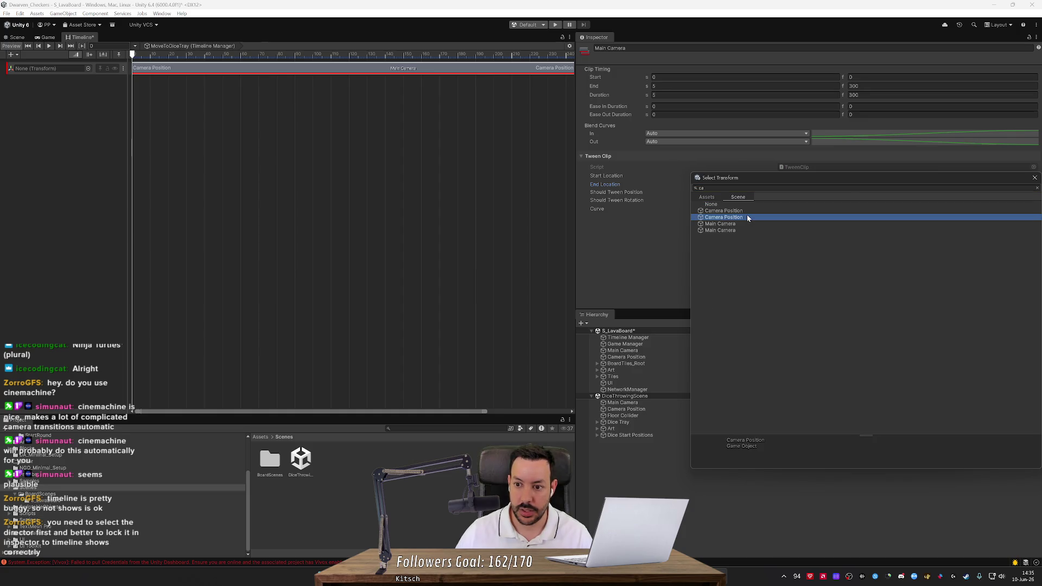
double_click(748, 218)
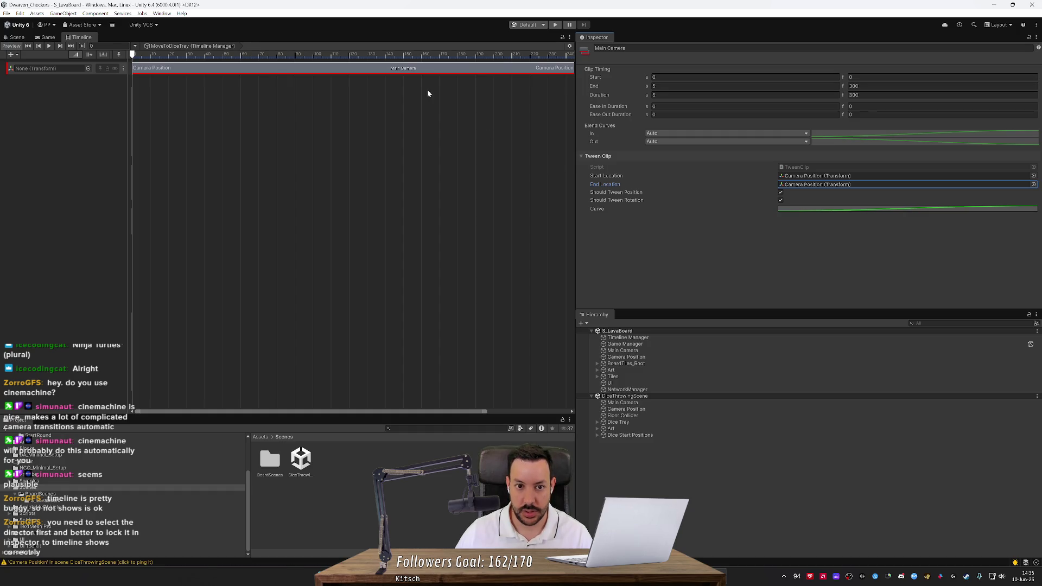
Step: Shorten the tween clip to 106 frames and preview the camera move
scroll(426, 91, down, 3)
mouse_move(486, 70)
mouse_down()
mouse_move(198, 85)
mouse_move(261, 90)
mouse_up()
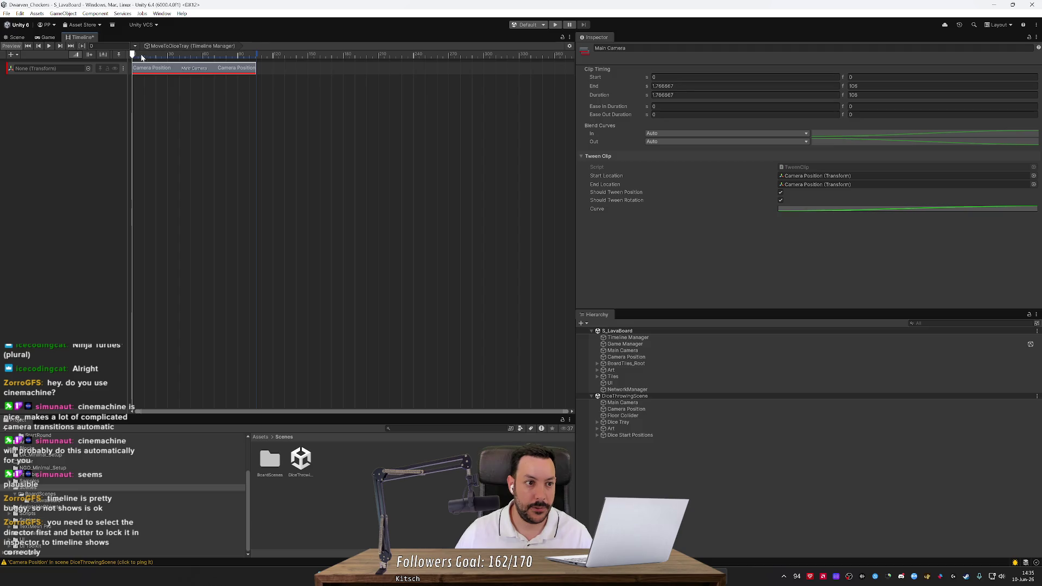
mouse_move(133, 58)
mouse_down()
mouse_move(136, 76)
mouse_move(256, 77)
mouse_move(101, 84)
mouse_up()
click(624, 337)
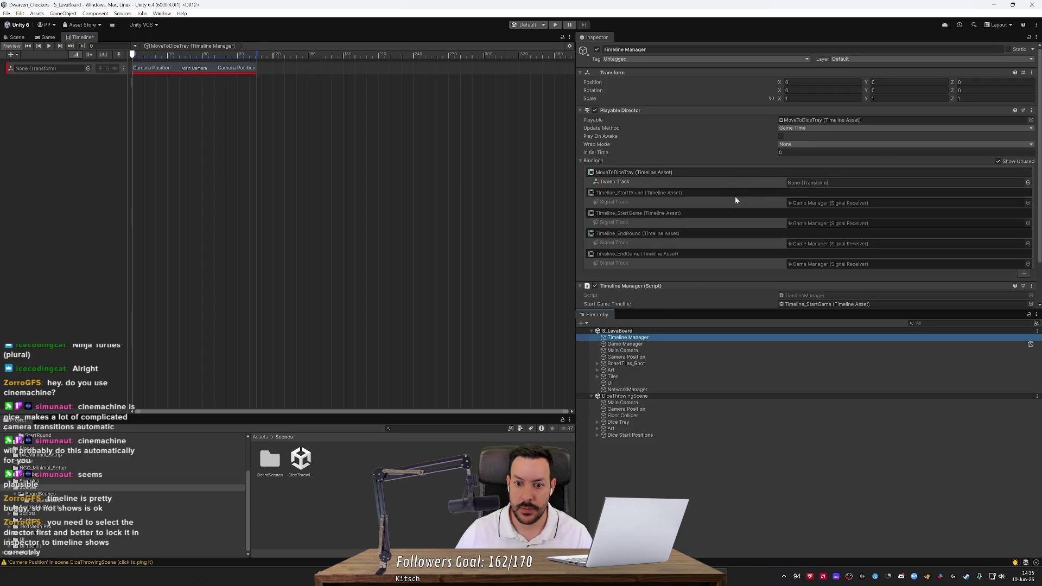
Step: Bind the Tween Track to Main Camera and save with Ctrl+S
double_click(856, 183)
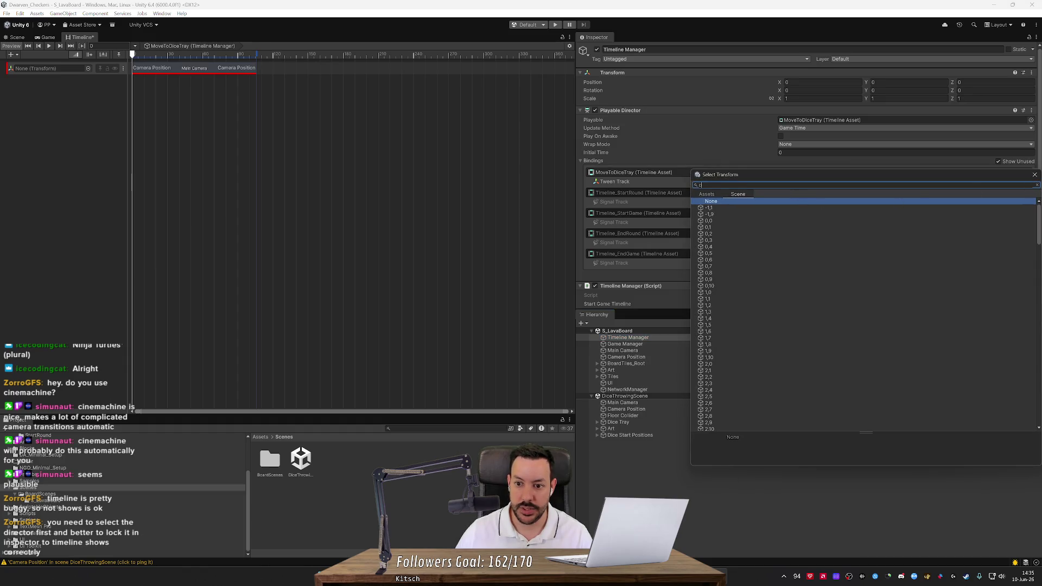
text(a)
double_click(763, 215)
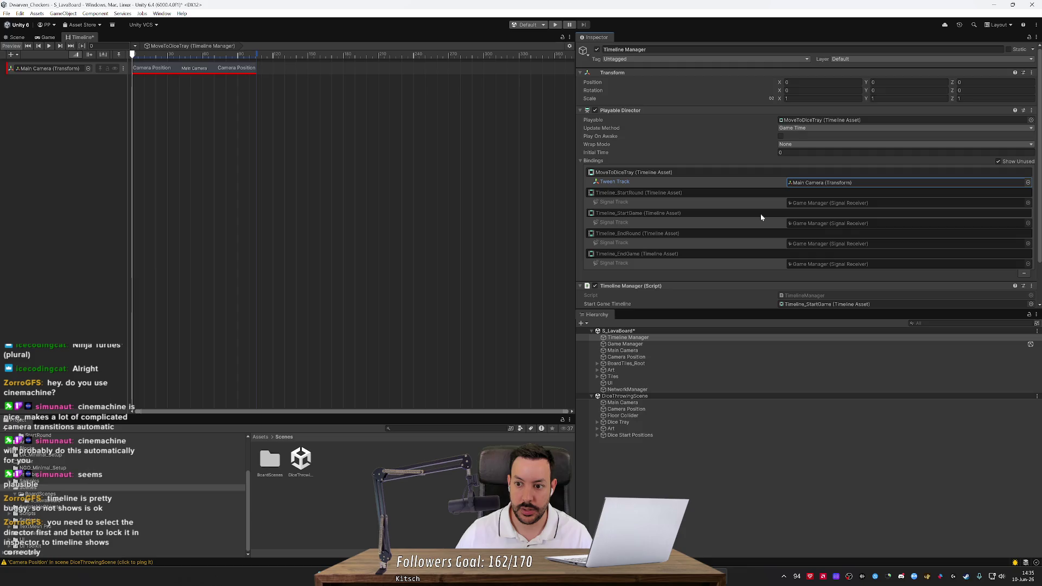
key(ctrl+s)
Step: Set the Timeline Manager director's Playable to None and switch to Rider
scroll(748, 217, down, 2)
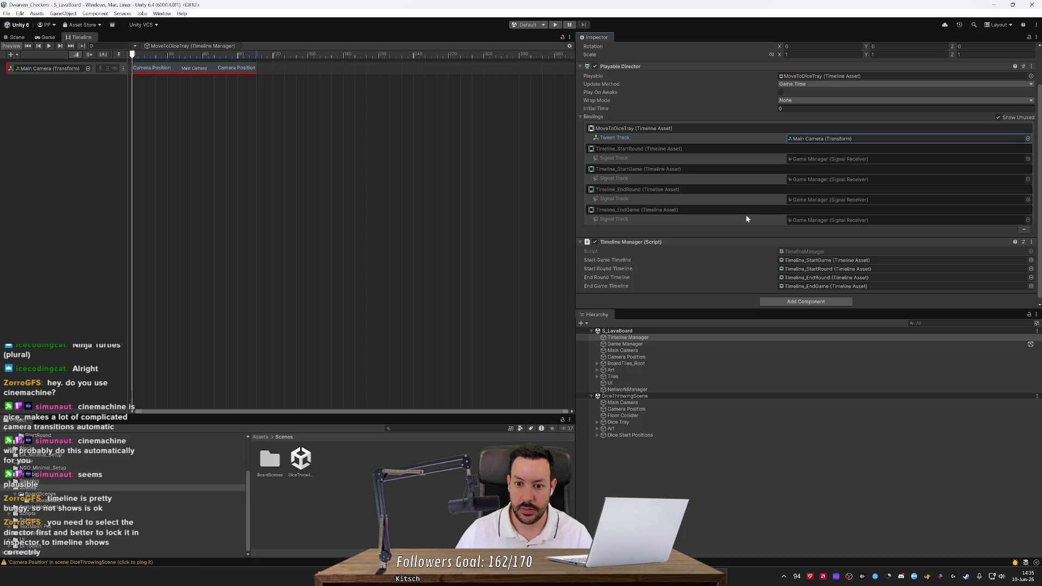
click(997, 119)
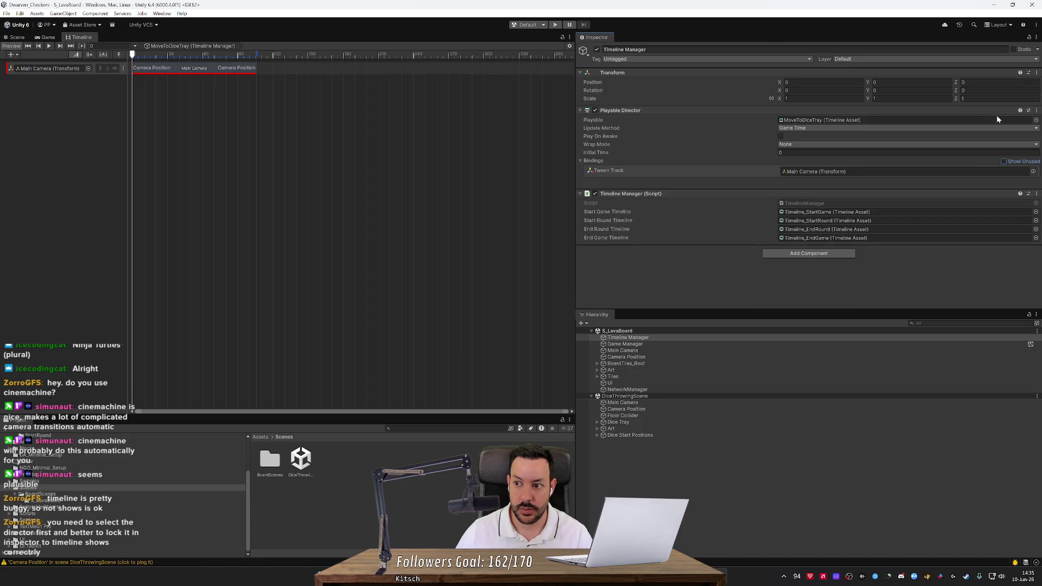
click(1004, 161)
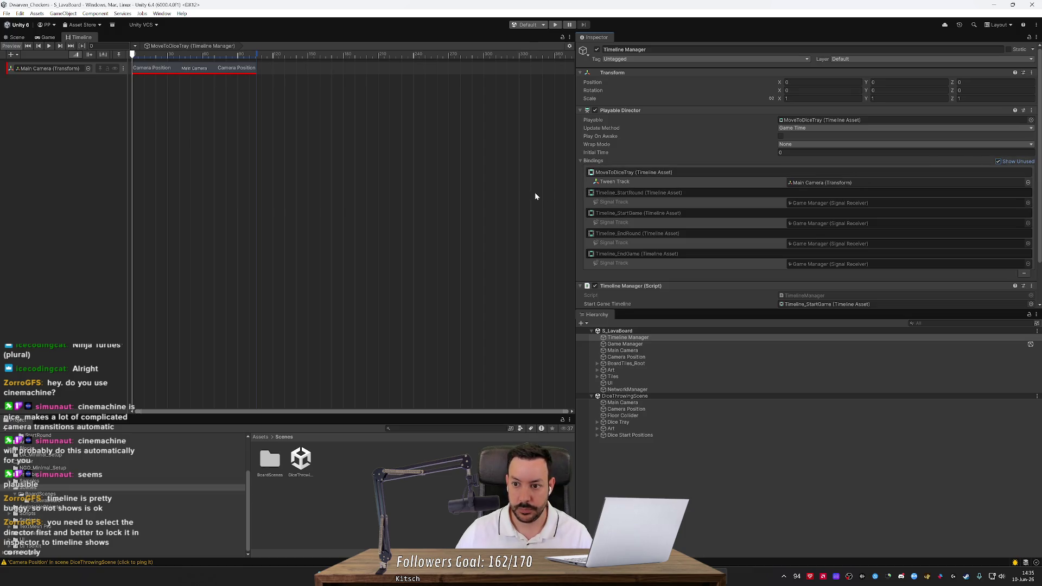
right_click(1006, 123)
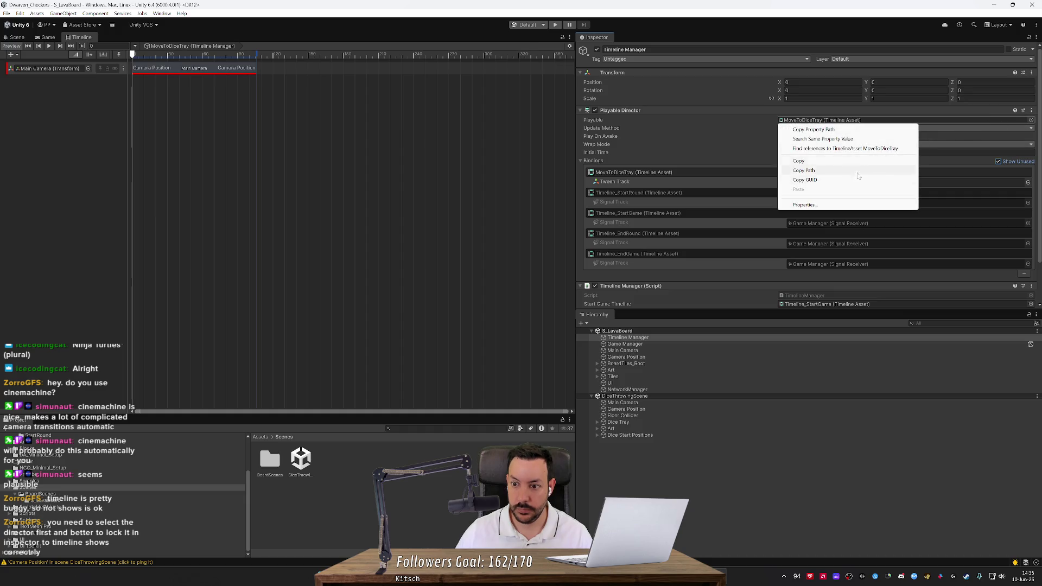
click(785, 137)
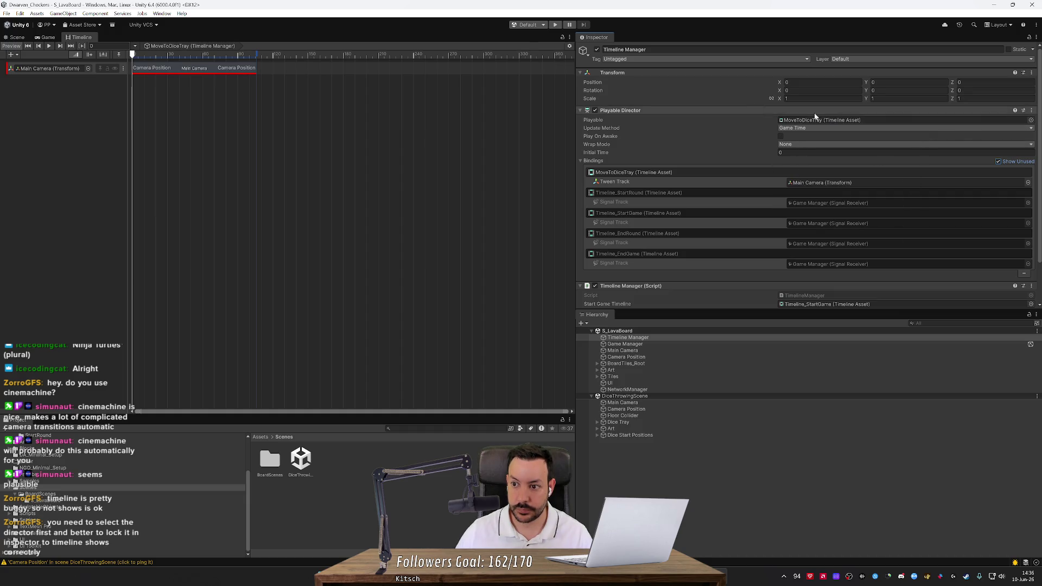
click(1031, 121)
double_click(721, 136)
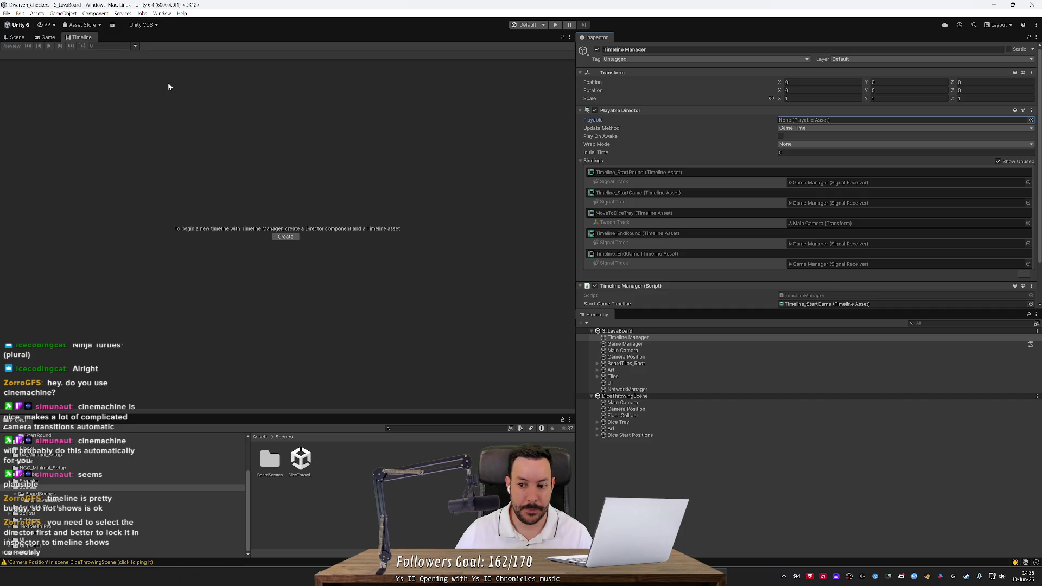
scroll(705, 196, down, 3)
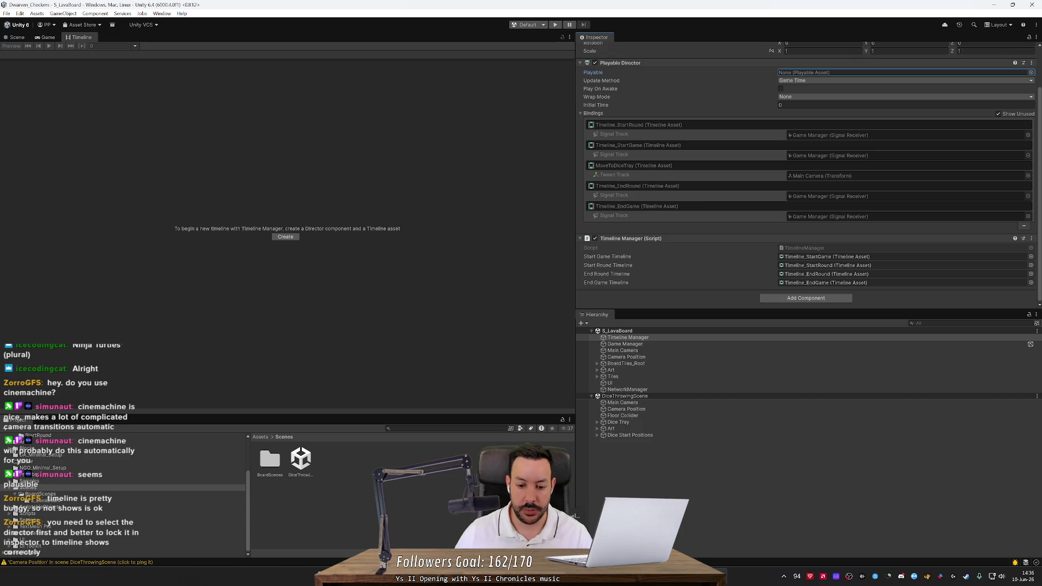
key(alt+Tab)
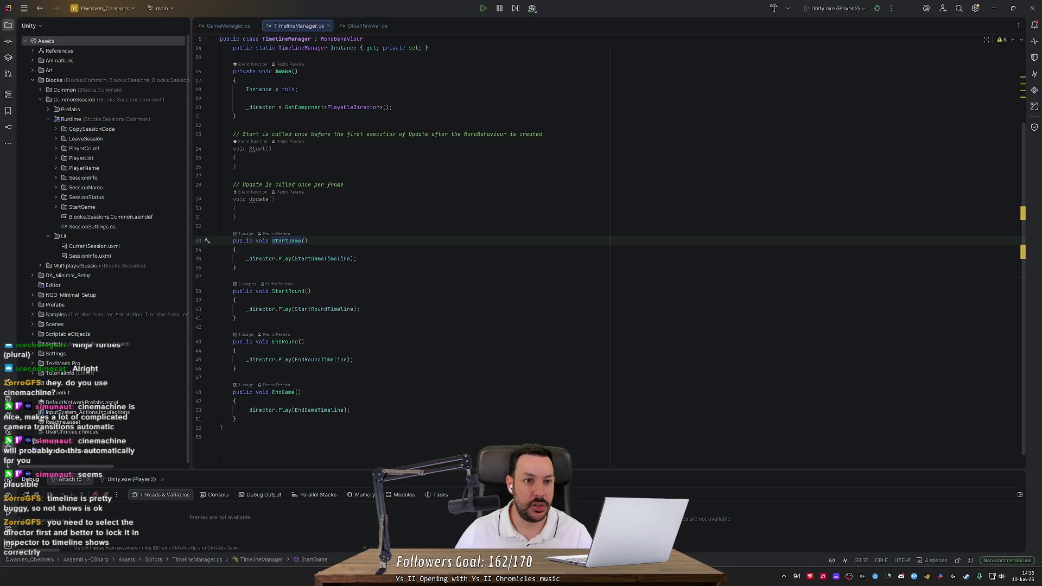
Step: In GameManager.cs, delete the dice tray and game board FindGameObjectsWithTag lookup lines
click(228, 28)
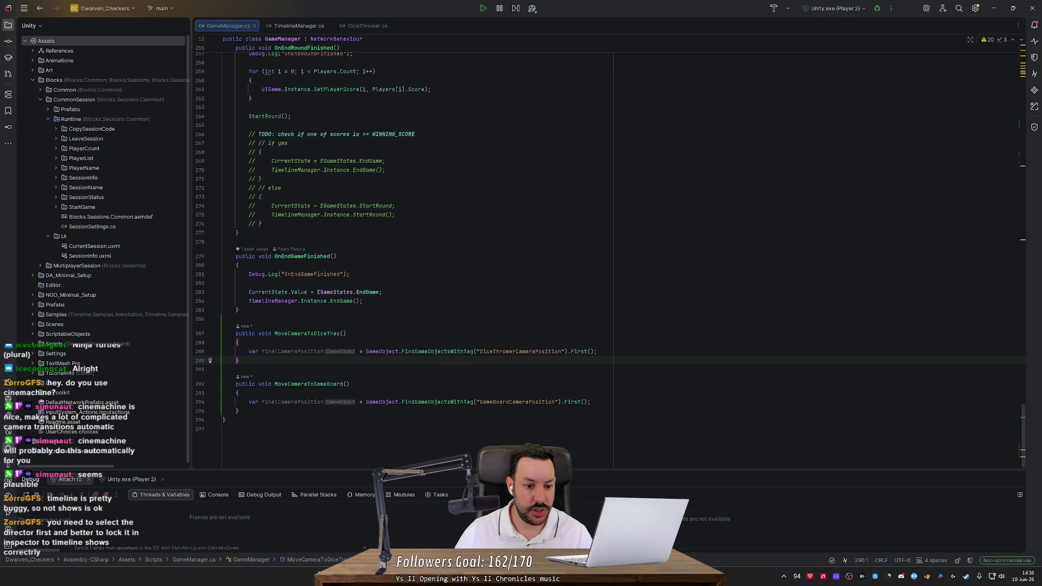
double_click(307, 333)
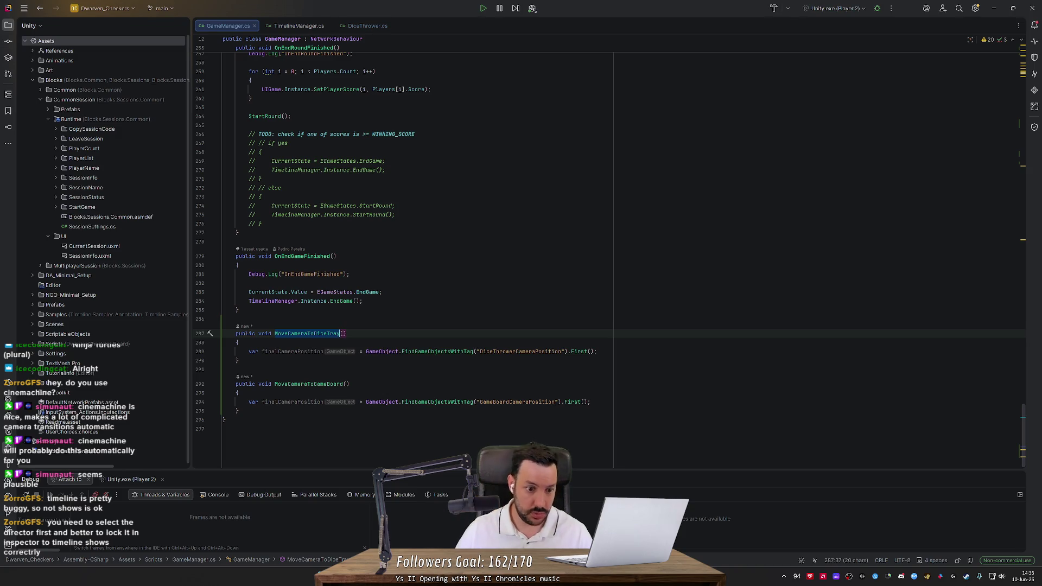
key(Down)
key(Down)
key(ctrl+x)
key(Down)
key(Down)
key(Down)
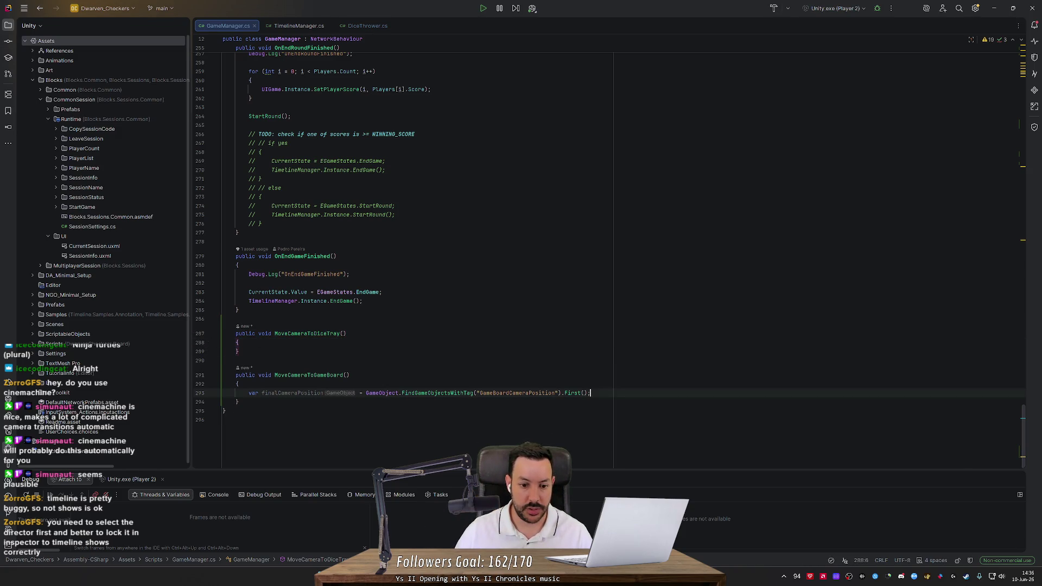
key(ctrl+w)
key(ctrl+w)
key(ctrl+x)
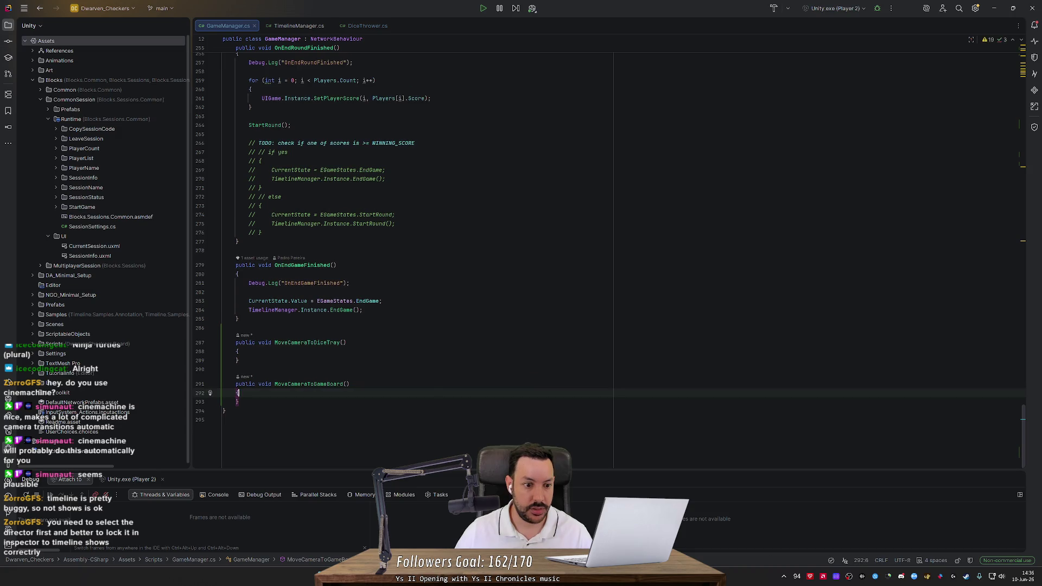
Step: Add TimelineManager.Instance.MoveCameraToDiceTray() to MoveCameraToDiceTray and show its quick-fixes
key(Up)
key(Up)
key(Up)
key(Down)
key(Return)
text(T)
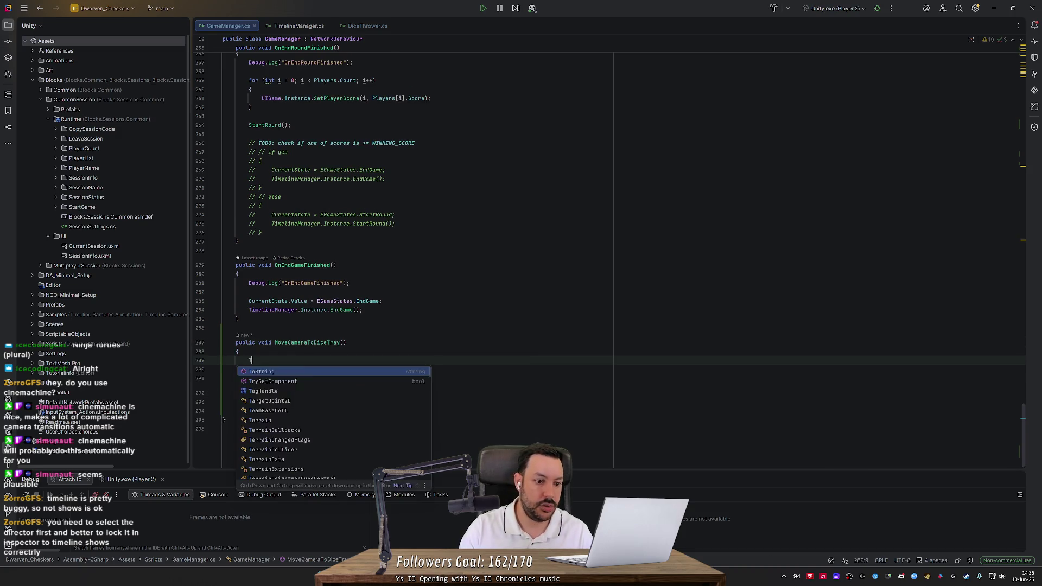
text(imelineManager.Ins)
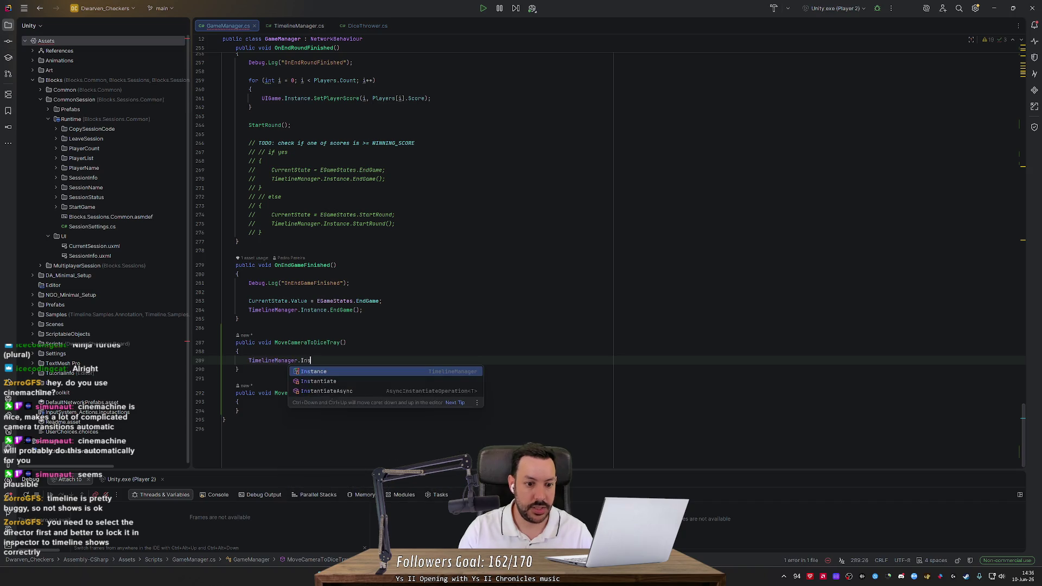
text(tance.Move)
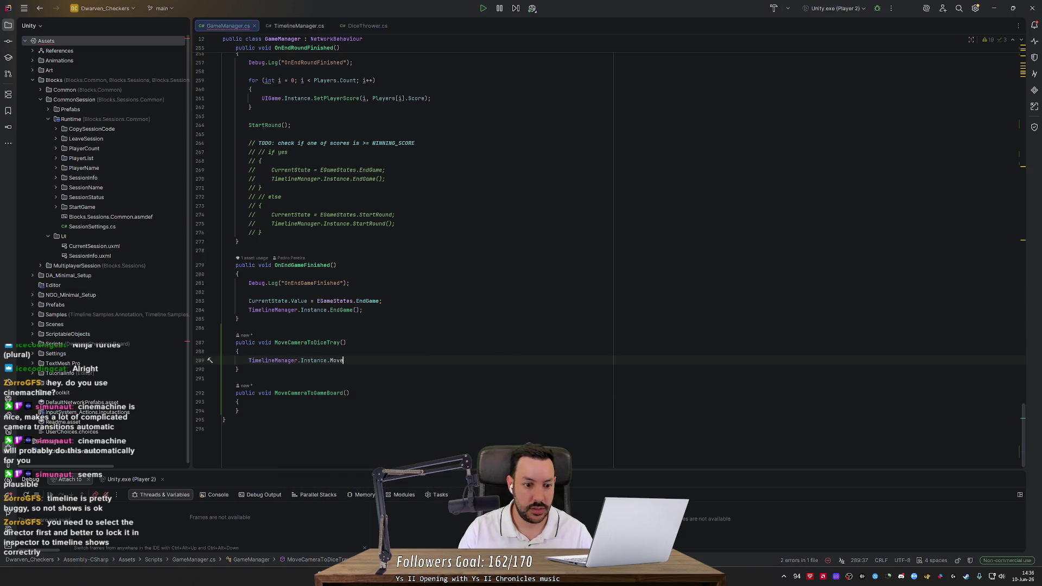
text(CameraToD)
text(iceTray();)
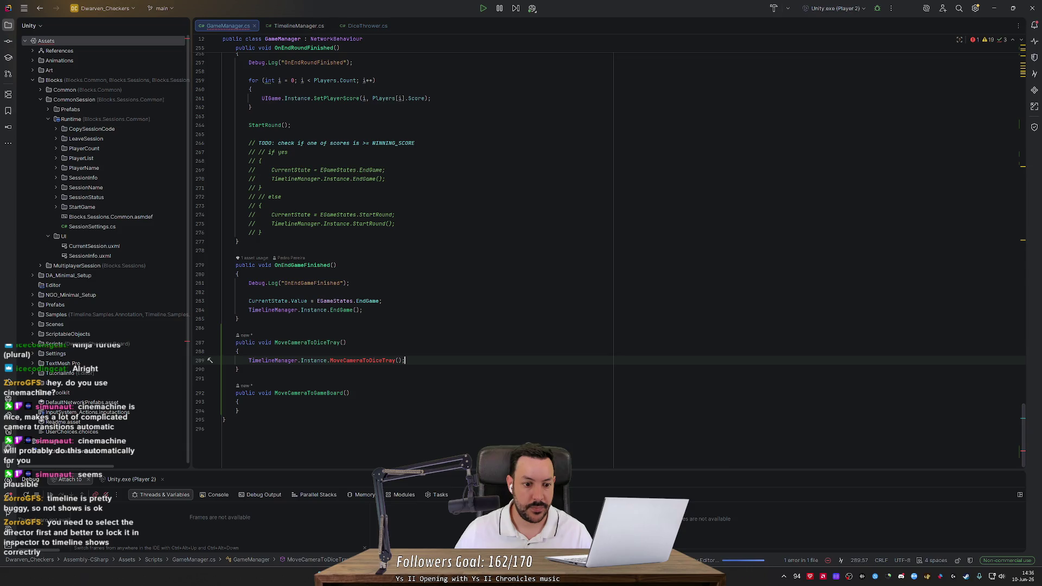
click(210, 360)
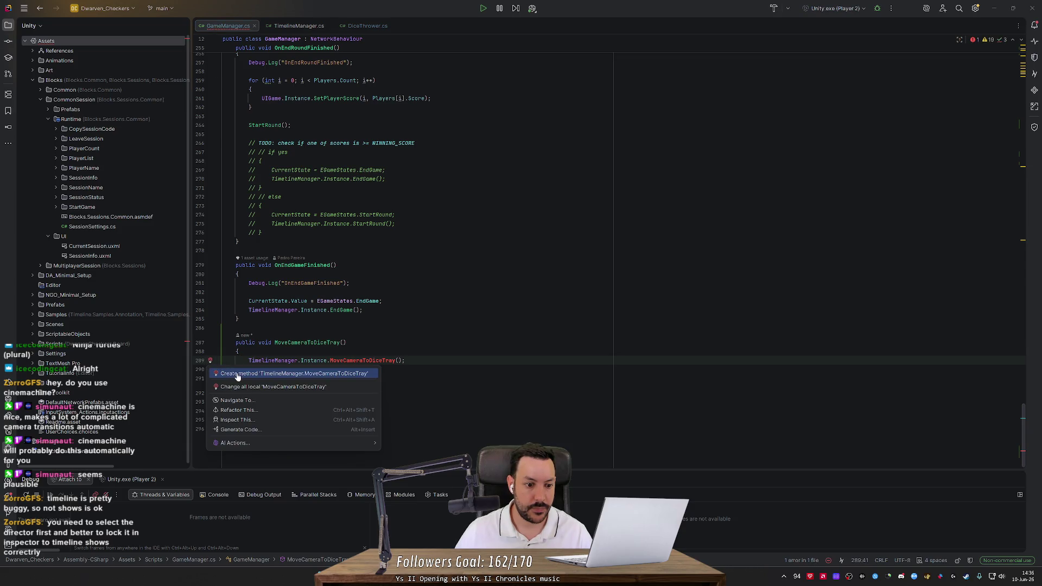
Step: Generate the MoveCameraToDiceTray method in TimelineManager and start a _director.Play call in its body
click(238, 374)
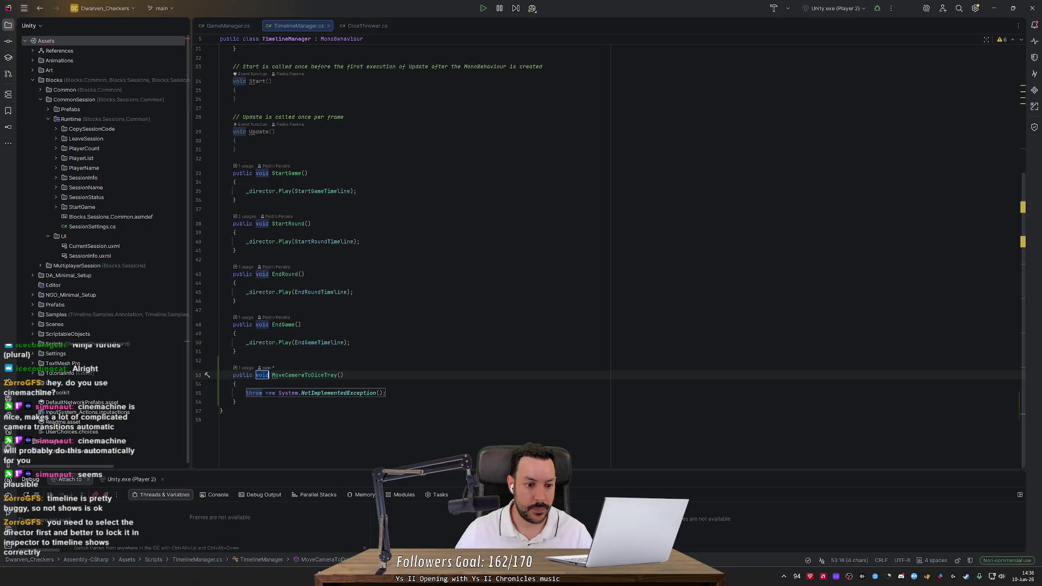
click(236, 384)
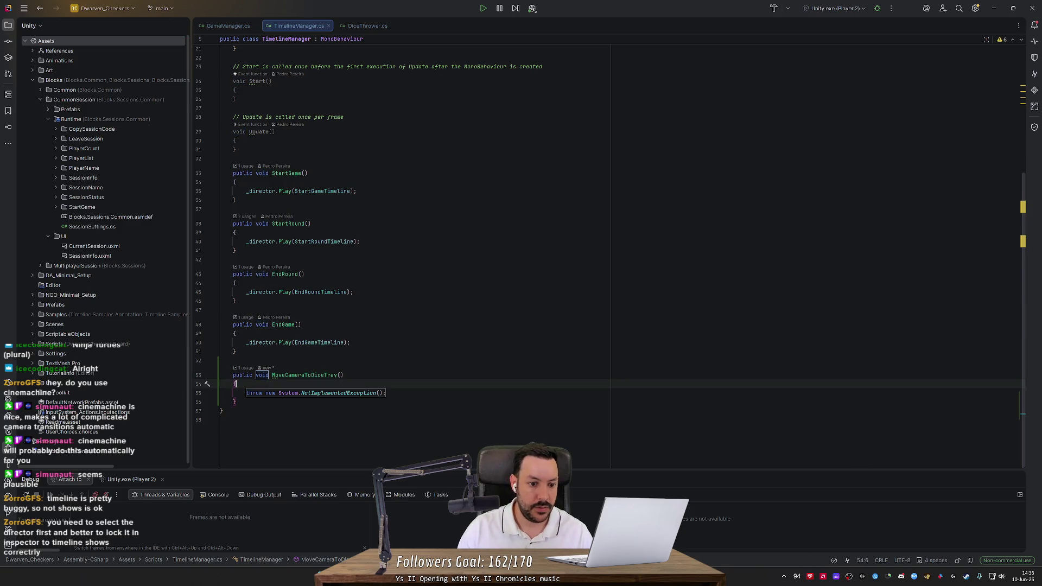
key(Return)
text(_director.Play(StartGameTimeline).;)
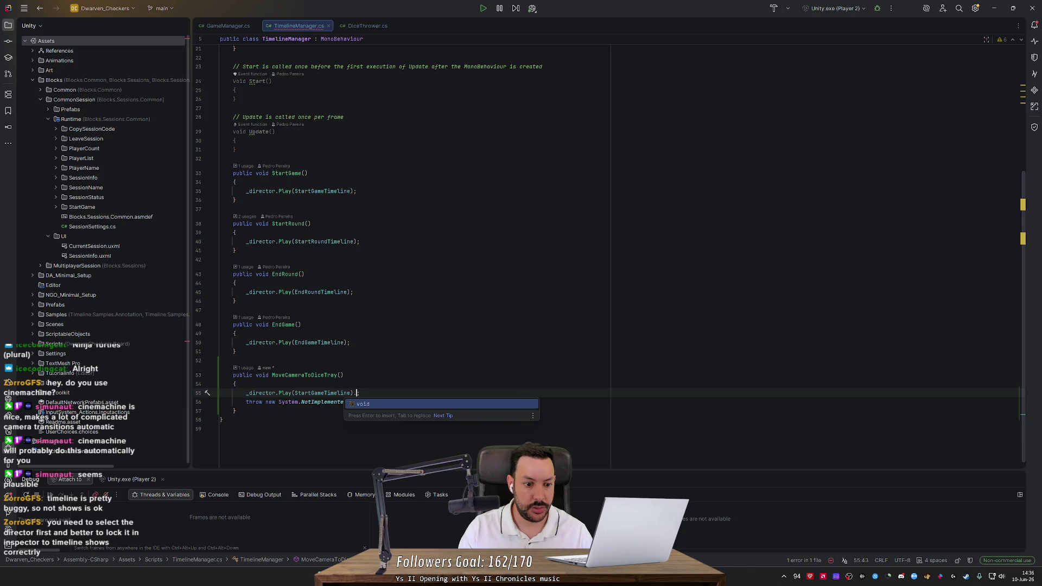
key(BackSpace)
key(BackSpace)
key(BackSpace)
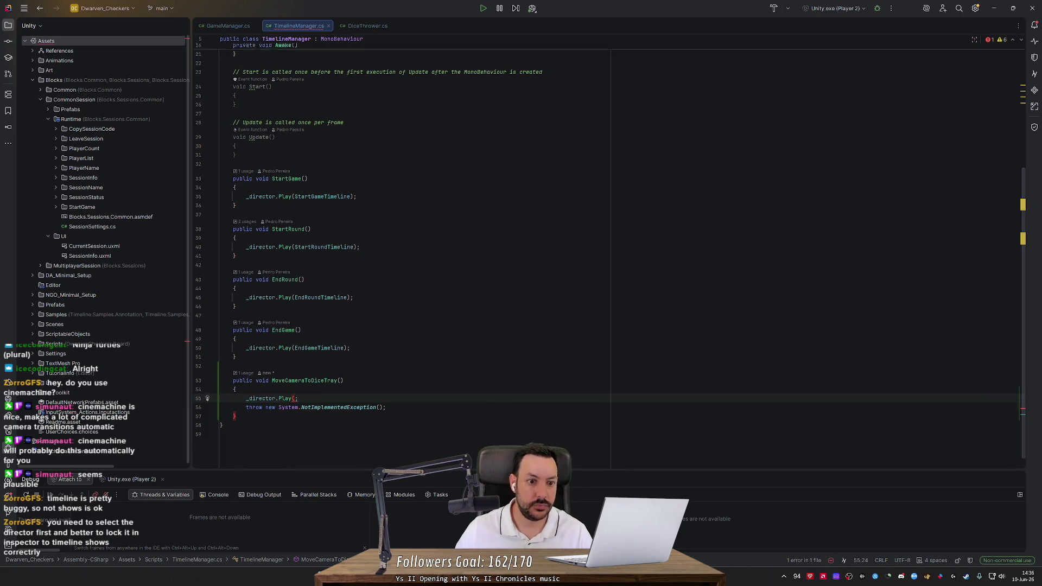
Step: Add a MoveCameraDiceTrayTimeline field by duplicating the EndGameTimeline declaration
scroll(543, 249, up, 5)
click(352, 126)
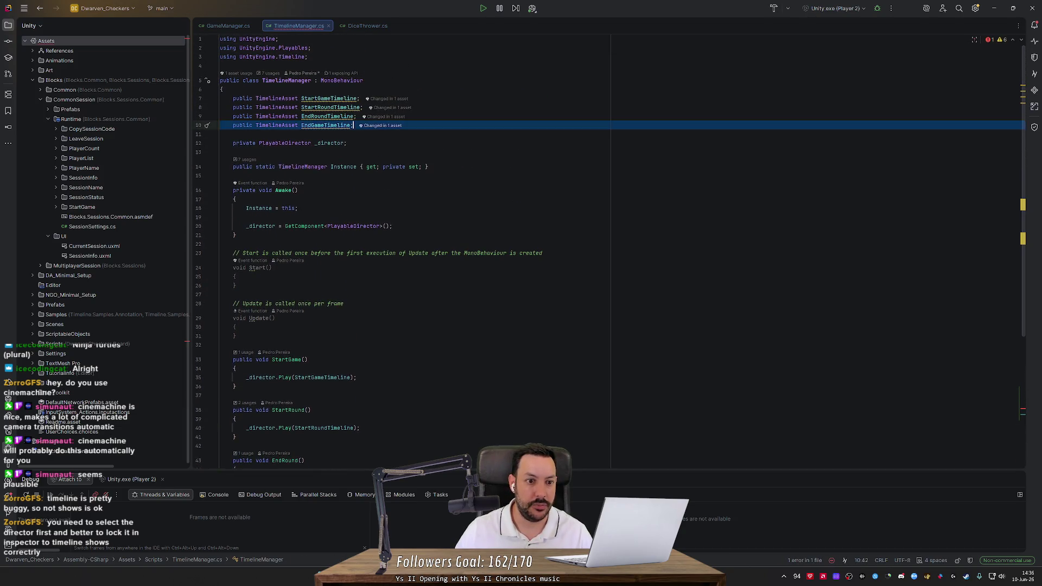
key(ctrl+d)
click(327, 134)
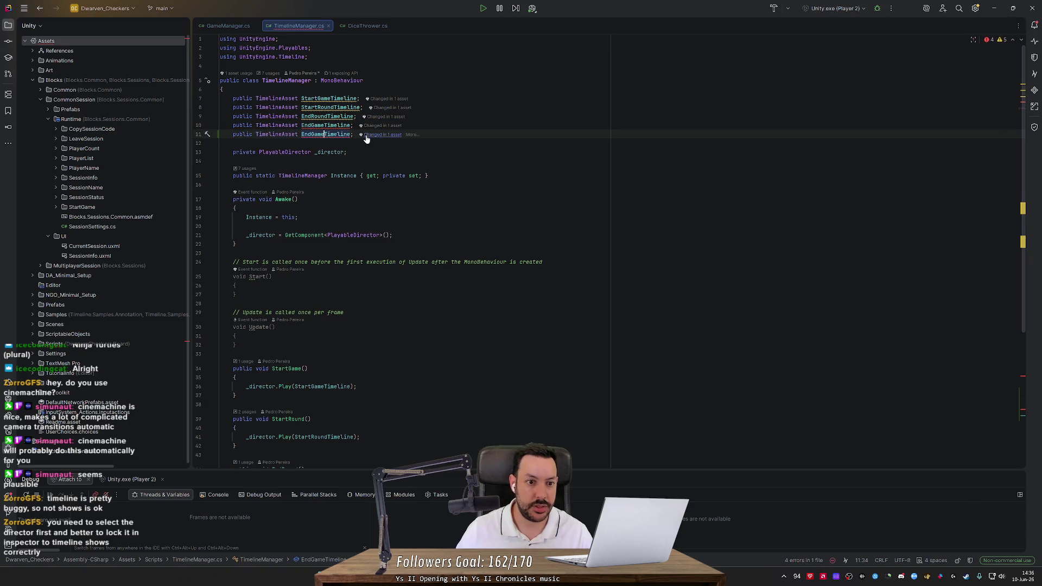
key(Left)
key(BackSpace)
key(BackSpace)
key(BackSpace)
text(MoveCam)
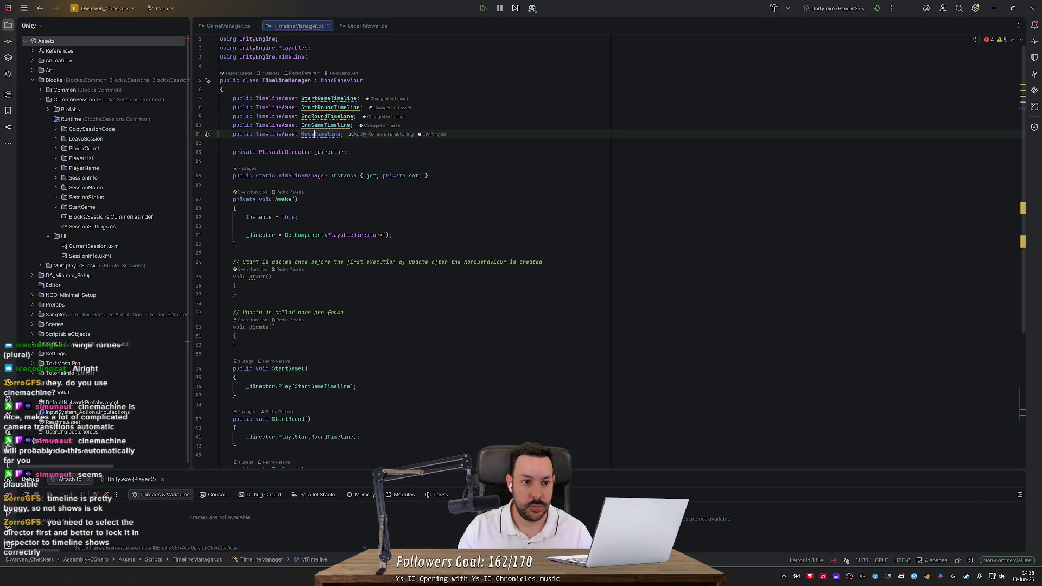
text(eraDiceTrav)
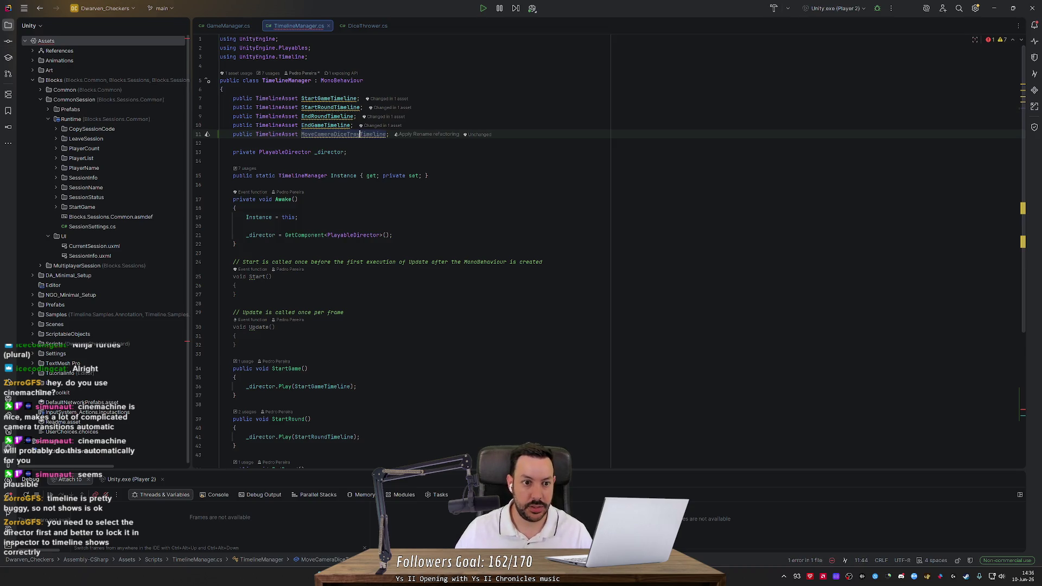
key(ctrl+w)
drag(1025, 168, 1026, 355)
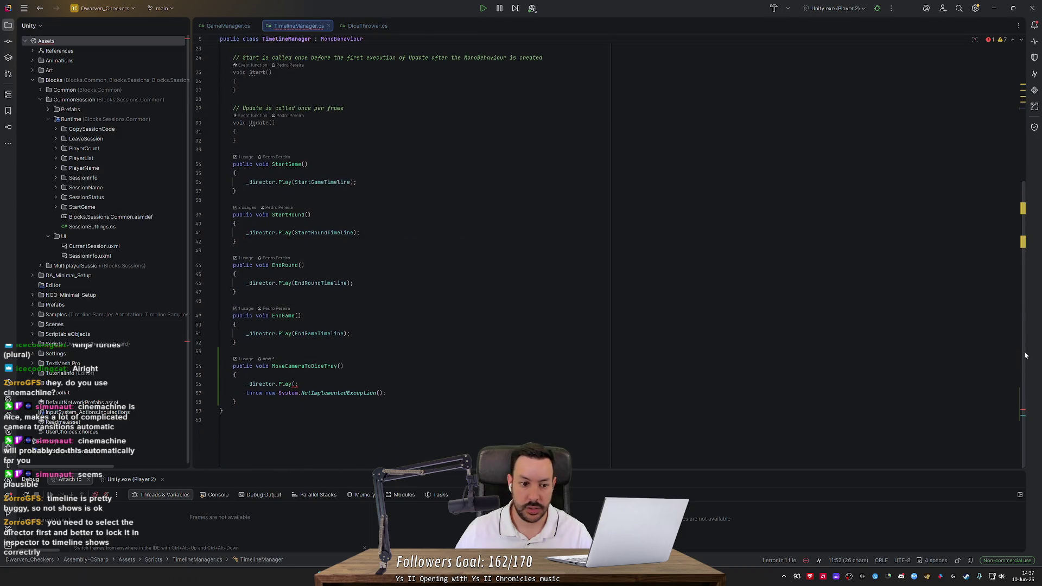
Step: Make MoveCameraToDiceTray play MoveCameraDiceTrayTimeline, drop the NotImplementedException line, and copy the method
click(294, 384)
key(ctrl+v)
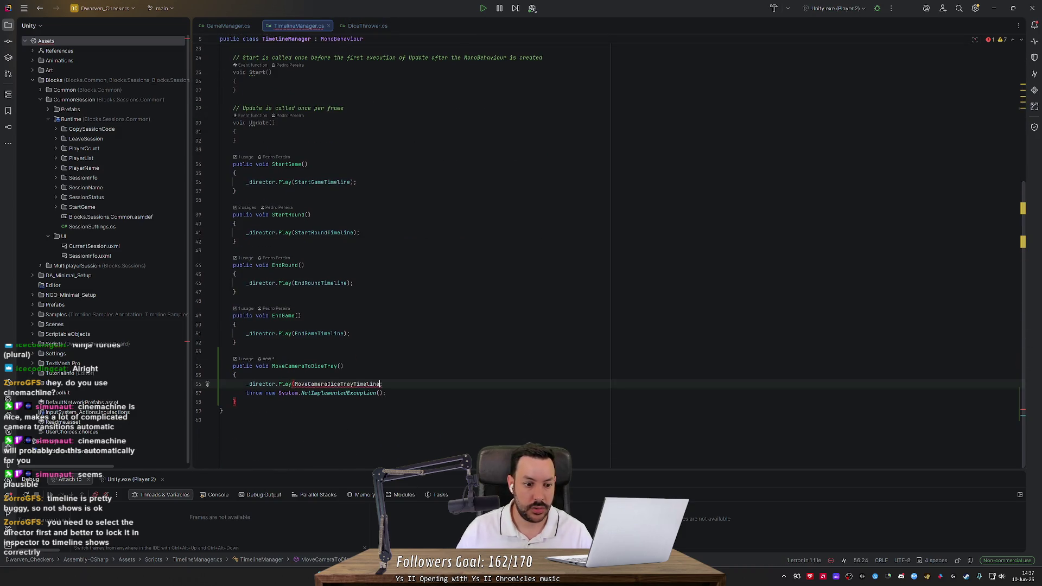
text())
key(Down)
key(ctrl+y)
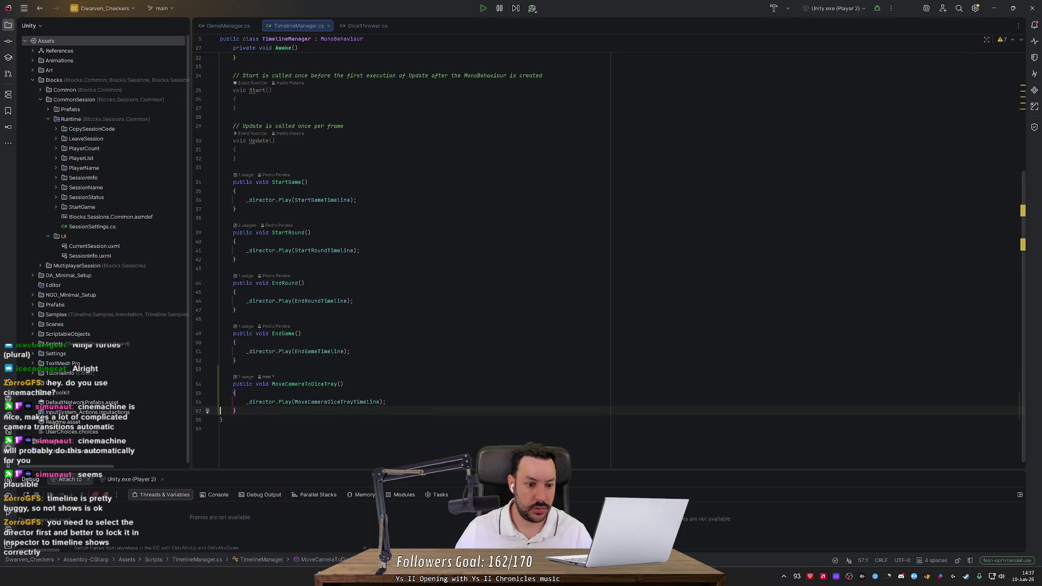
key(End)
key(shift+Up)
key(shift+Up)
key(shift+Up)
key(ctrl+c)
Step: Paste a copy of the method as MoveCameraToGameBoard, playing MoveCameraGameBoardTimeline
click(258, 406)
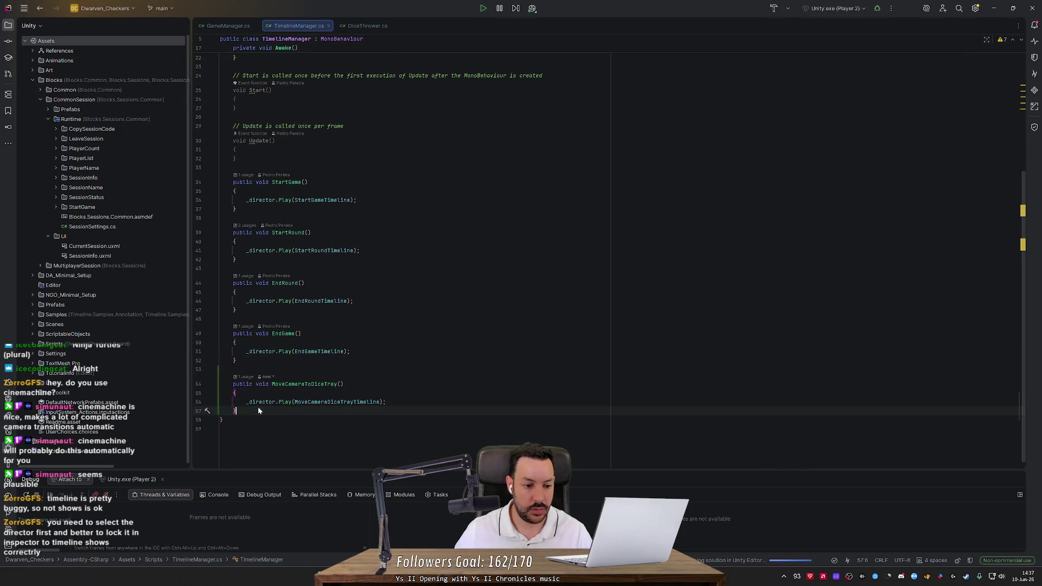
key(Return)
key(ctrl+v)
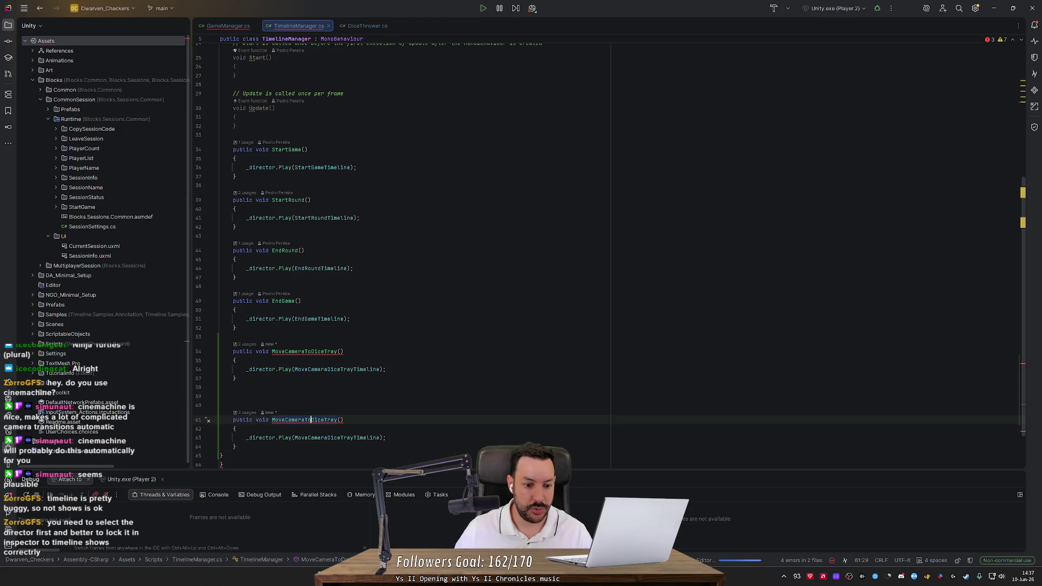
double_click(307, 420)
text(MoveCameraToGameBoard)
key(Escape)
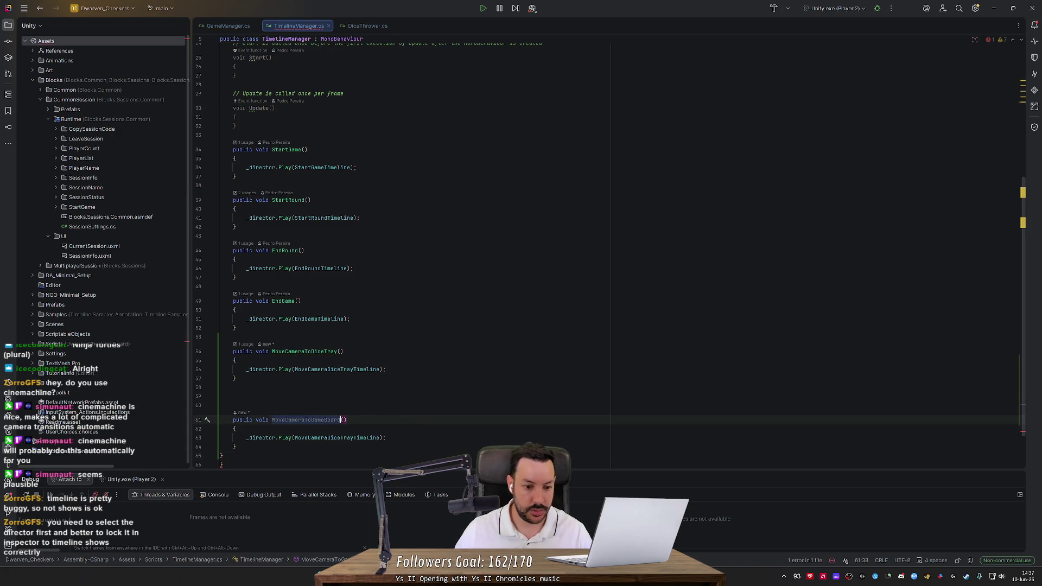
click(355, 437)
key(ctrl+shift+Left)
key(ctrl+shift+Left)
key(BackSpace)
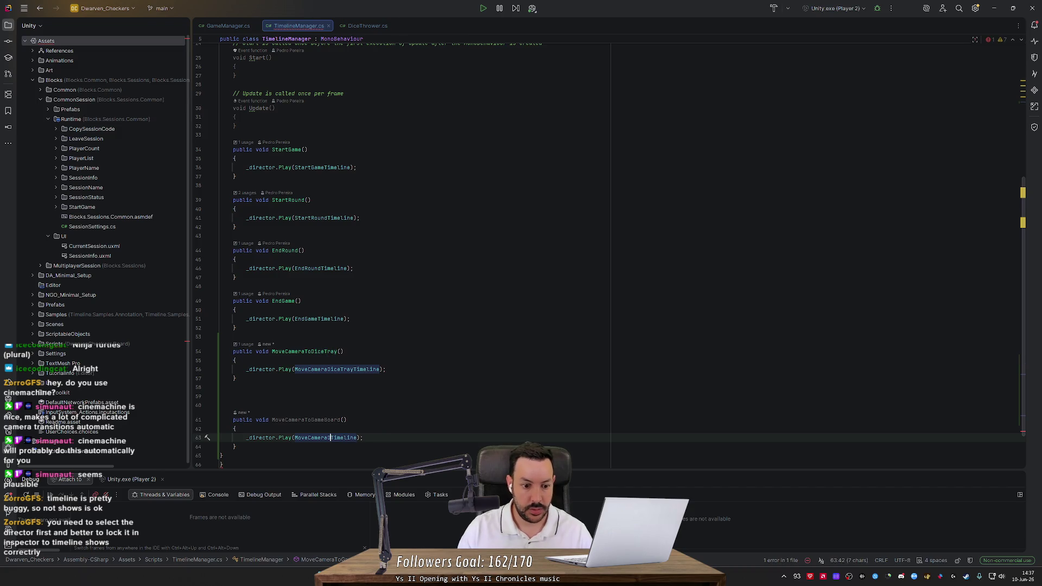
text(GameBoard)
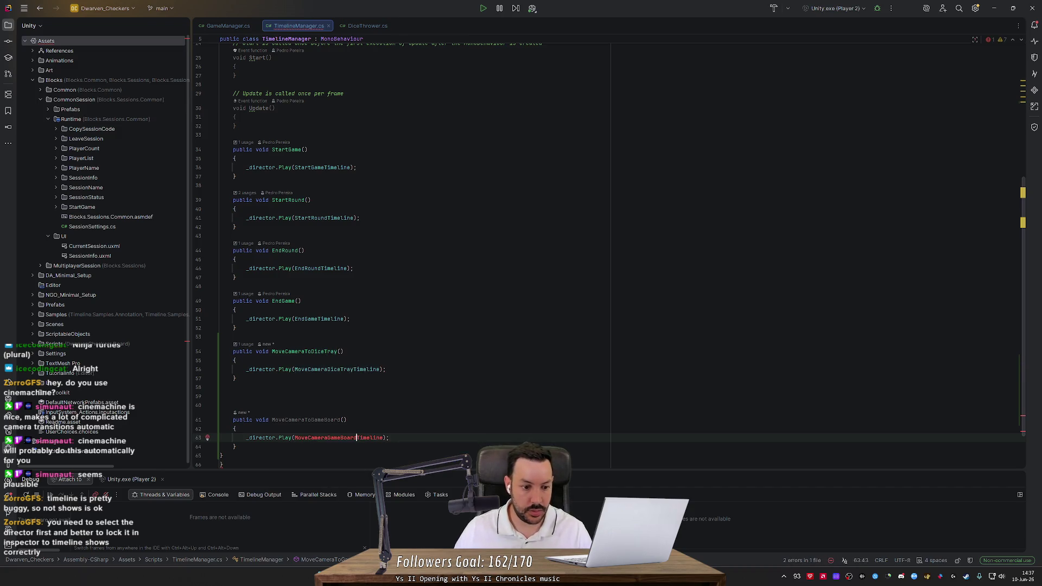
click(235, 429)
Step: Declare a MoveCameraGameBoardTimeline field by duplicating the DiceTray timeline field
scroll(1020, 385, up, 6)
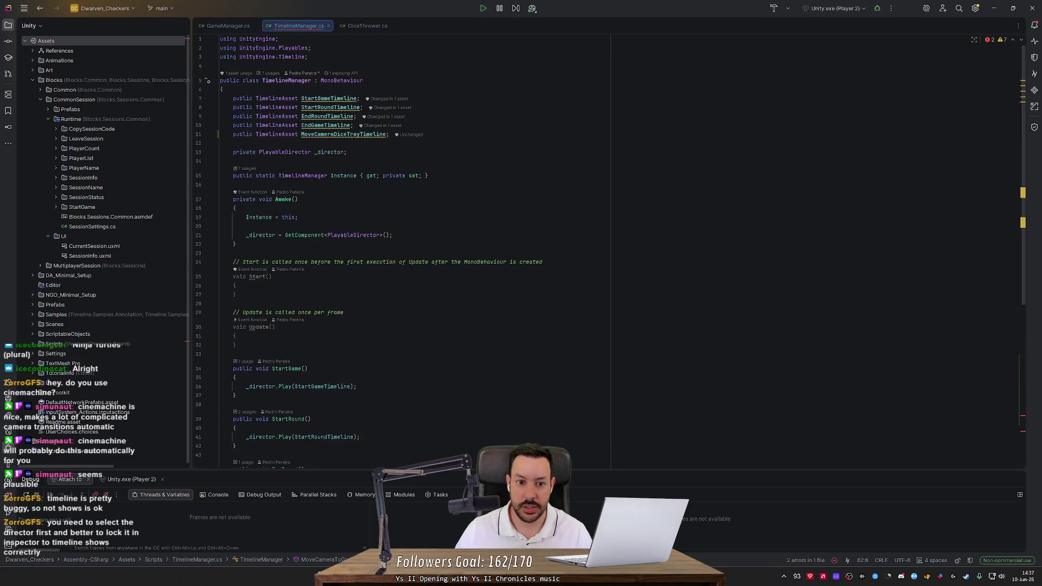
triple_click(363, 134)
key(ctrl+d)
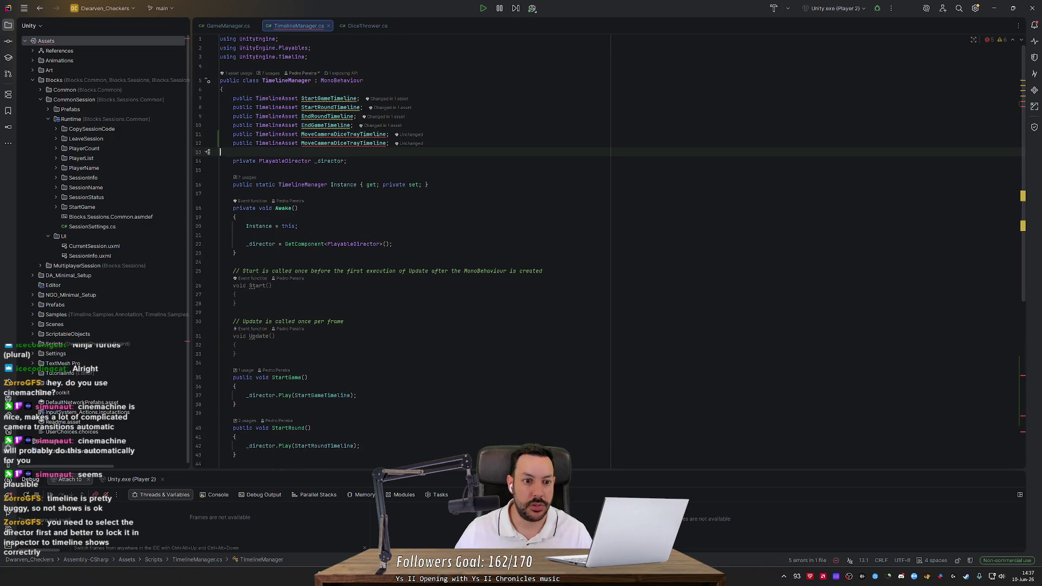
click(363, 134)
key(BackSpace)
key(BackSpace)
key(BackSpace)
text(GameBoard)
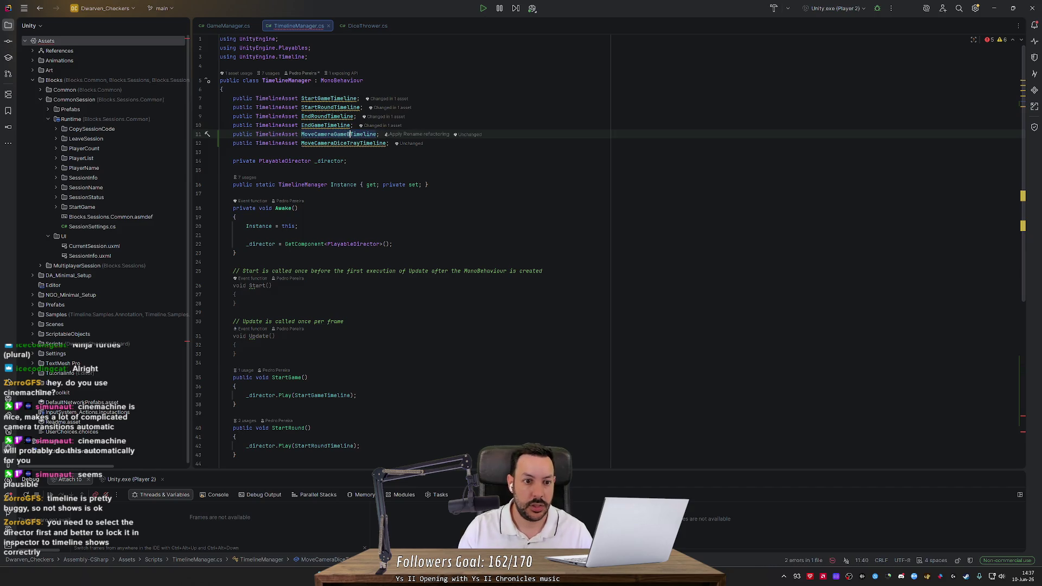
Step: Move MoveCameraToGameBoard above MoveCameraToDiceTray and delete the leftover brace and blank lines
scroll(413, 249, down, 8)
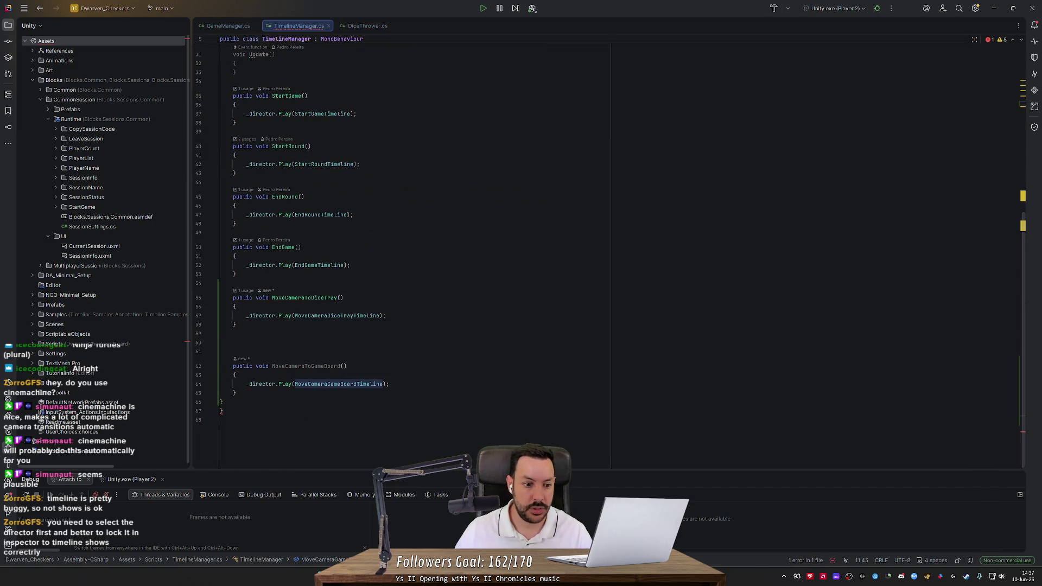
click(207, 392)
key(shift+Up)
key(shift+Up)
key(shift+Up)
key(BackSpace)
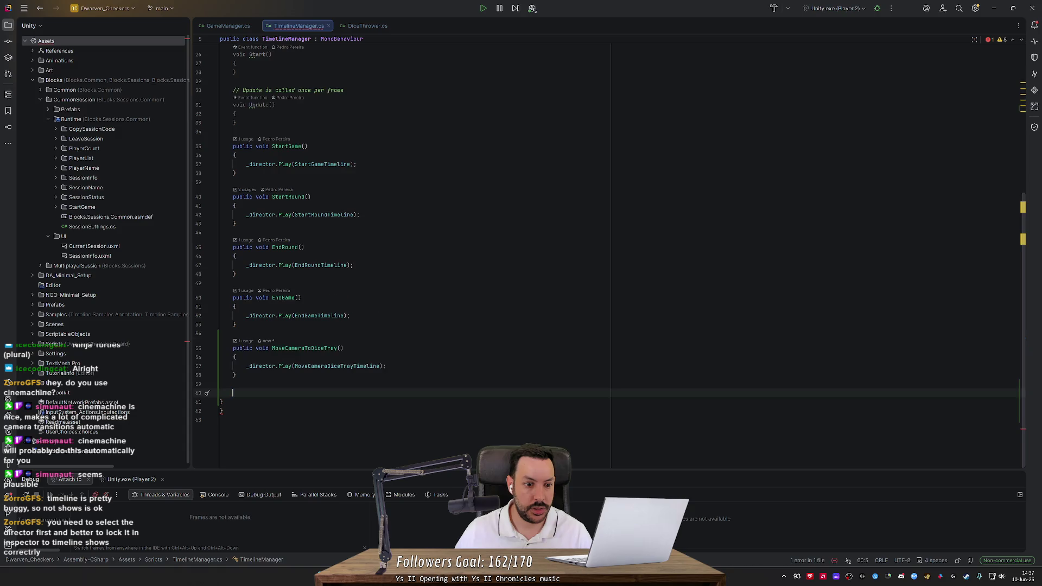
key(ctrl+v)
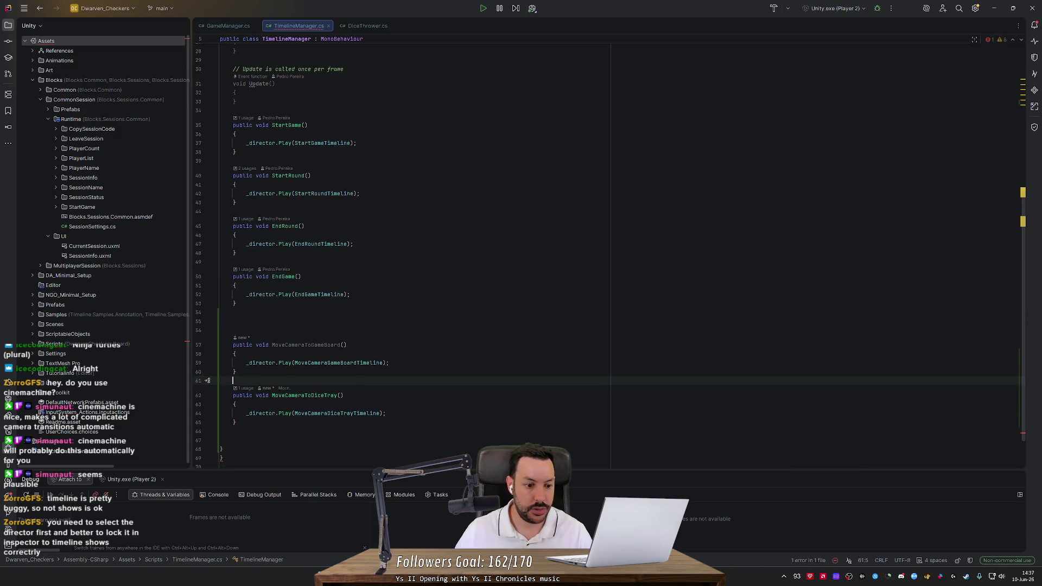
click(220, 432)
key(Delete)
key(Delete)
key(Delete)
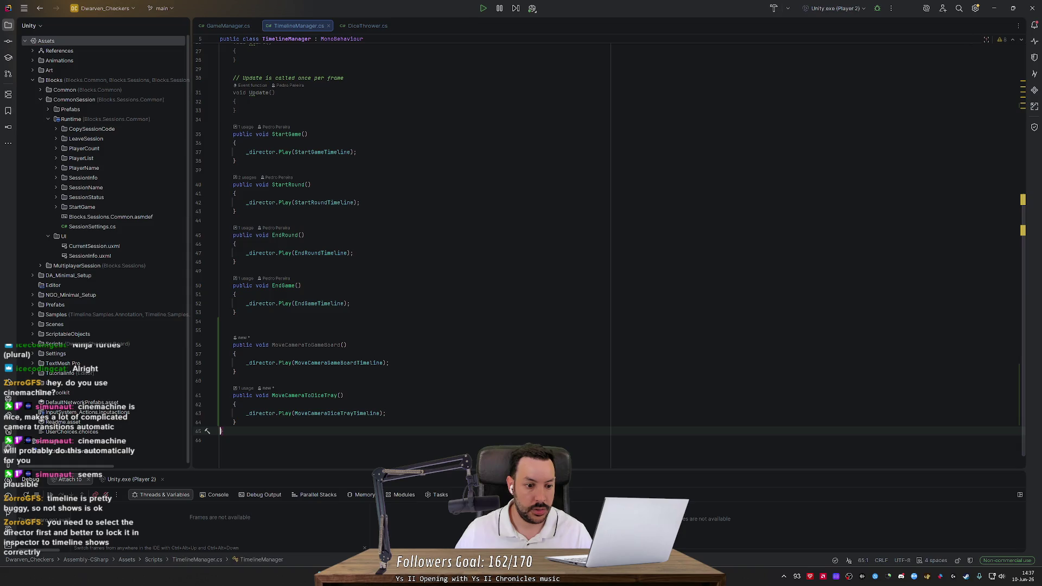
click(221, 330)
key(Delete)
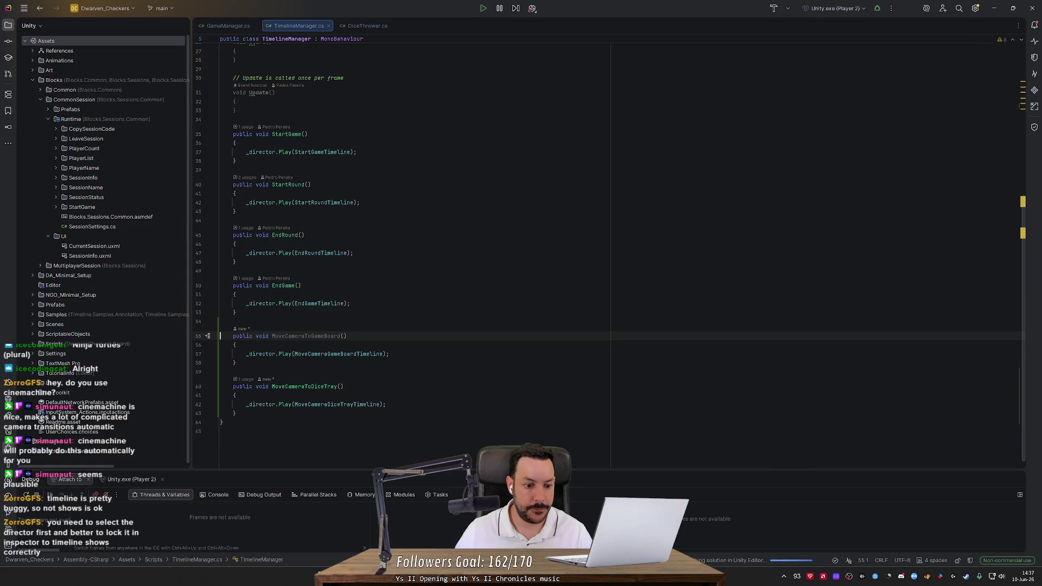
Step: In GameManager.cs, make MoveCameraToGameBoard call TimelineManager's MoveCameraToGameBoard
click(235, 27)
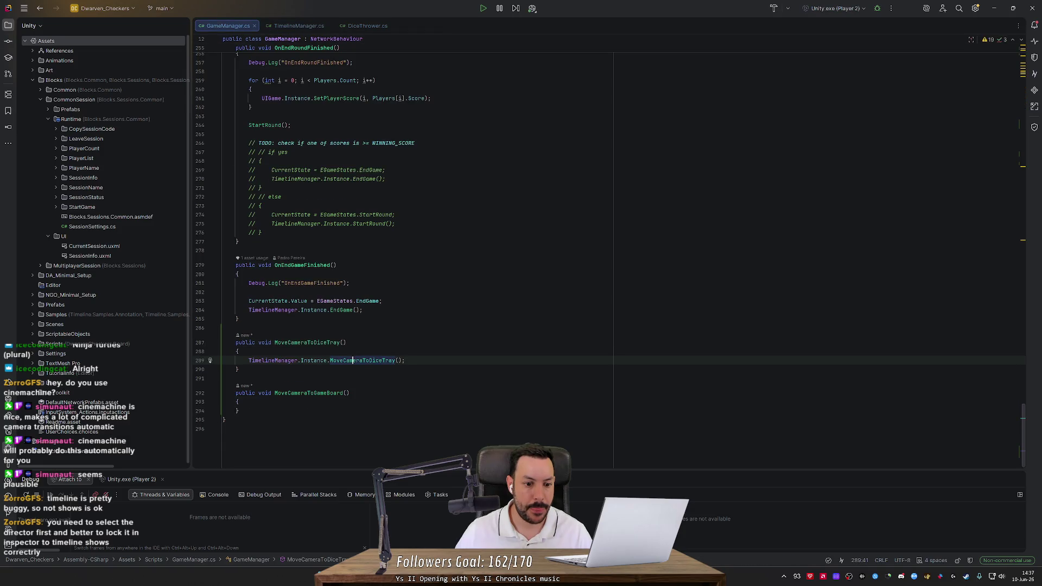
key(ctrl+c)
click(239, 403)
key(Return)
key(ctrl+v)
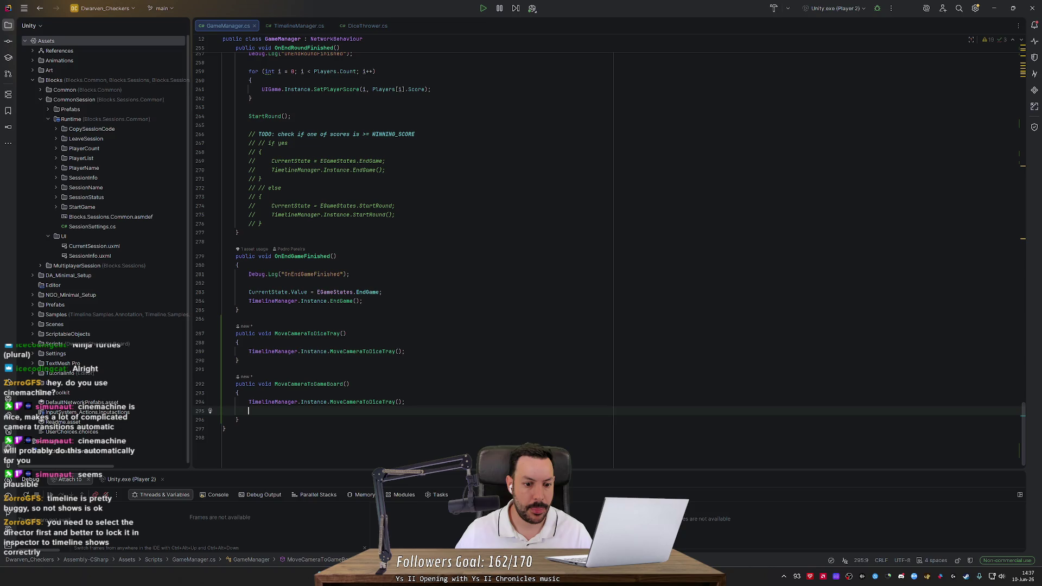
click(369, 402)
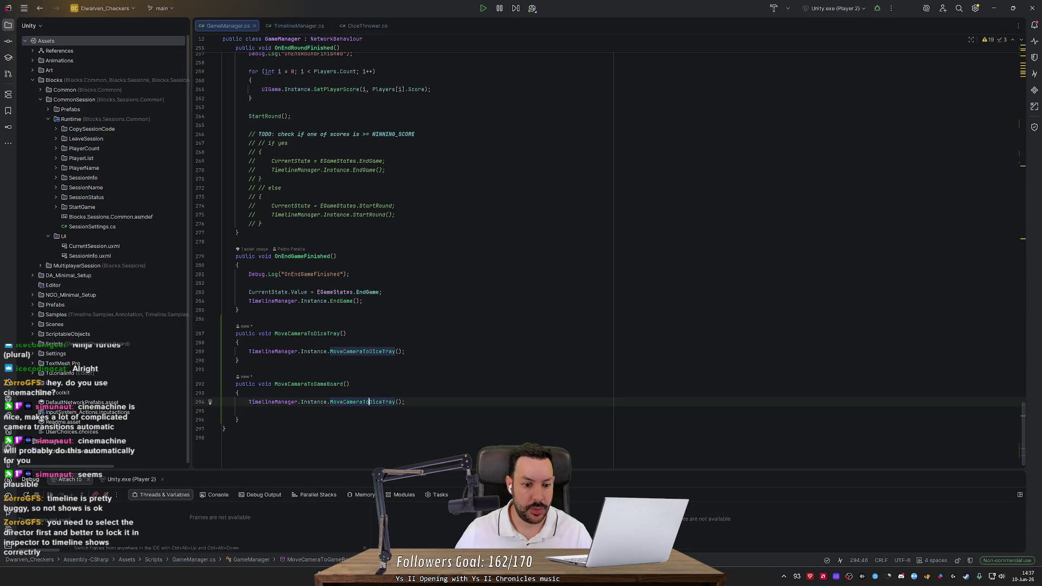
text(G)
key(Tab)
key(End)
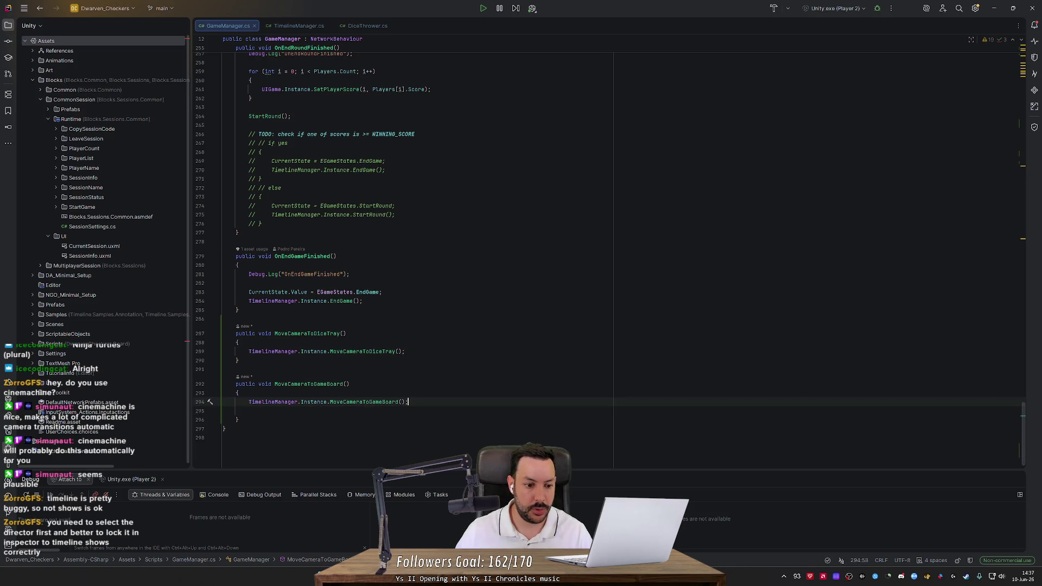
Step: Move the MoveCameraToGameBoard method above MoveCameraToDiceTray and switch back to Unity
key(Down)
key(Down)
key(shift+Up)
key(shift+Up)
key(shift+Up)
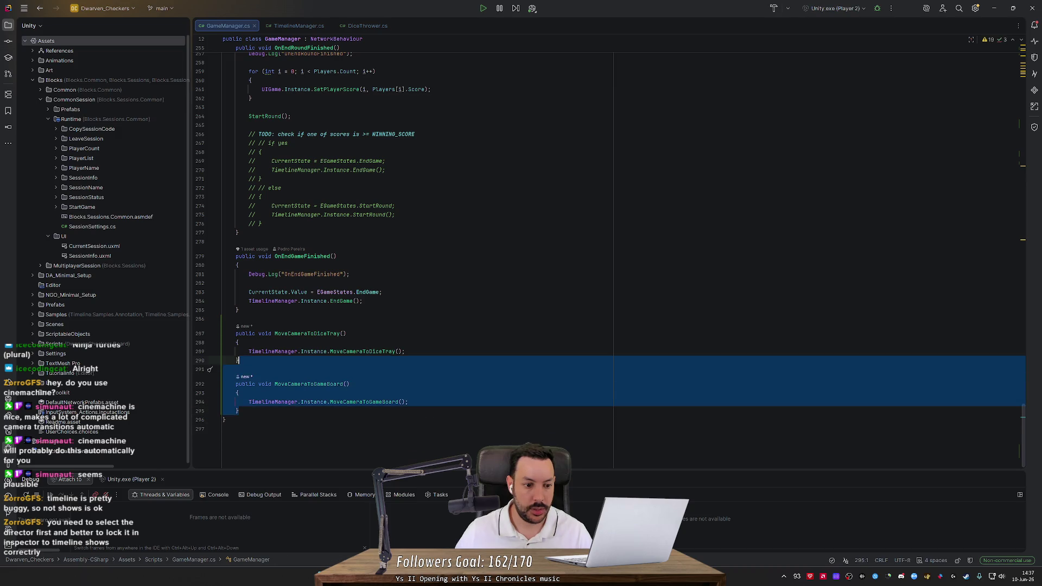
key(BackSpace)
key(Up)
key(Up)
key(Up)
key(ctrl+v)
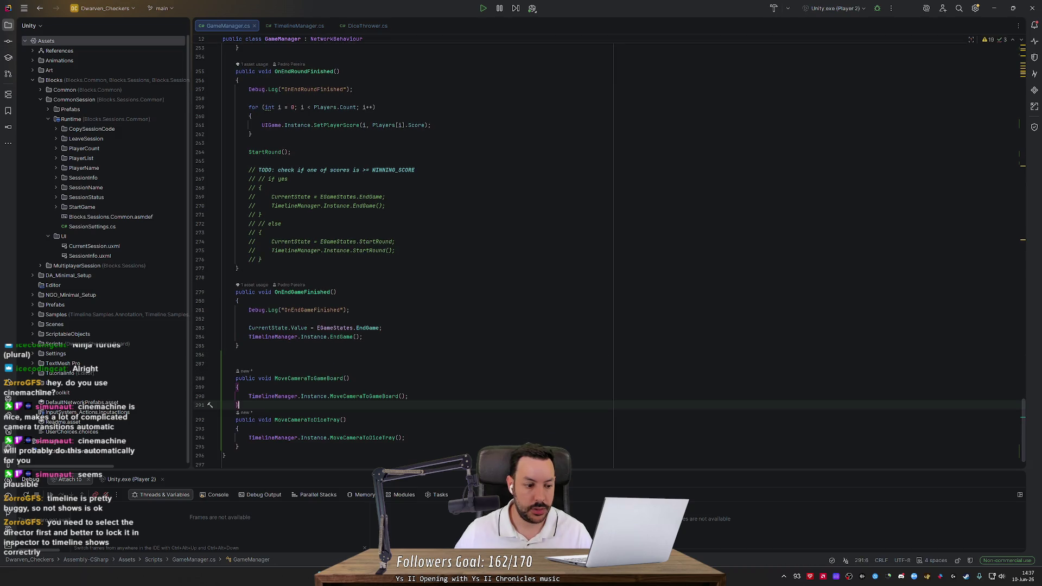
key(Up)
key(Up)
key(Up)
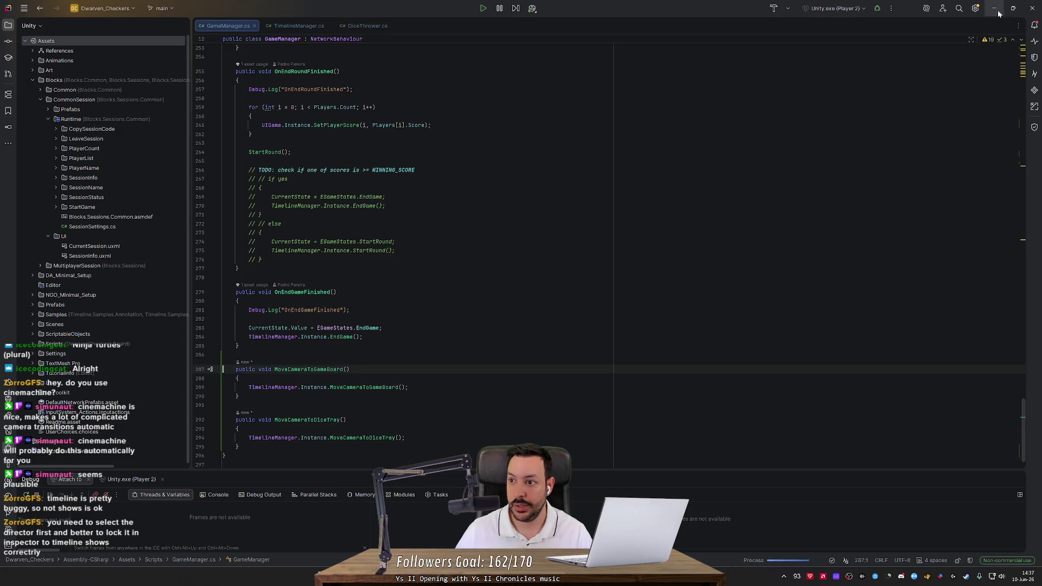
click(993, 9)
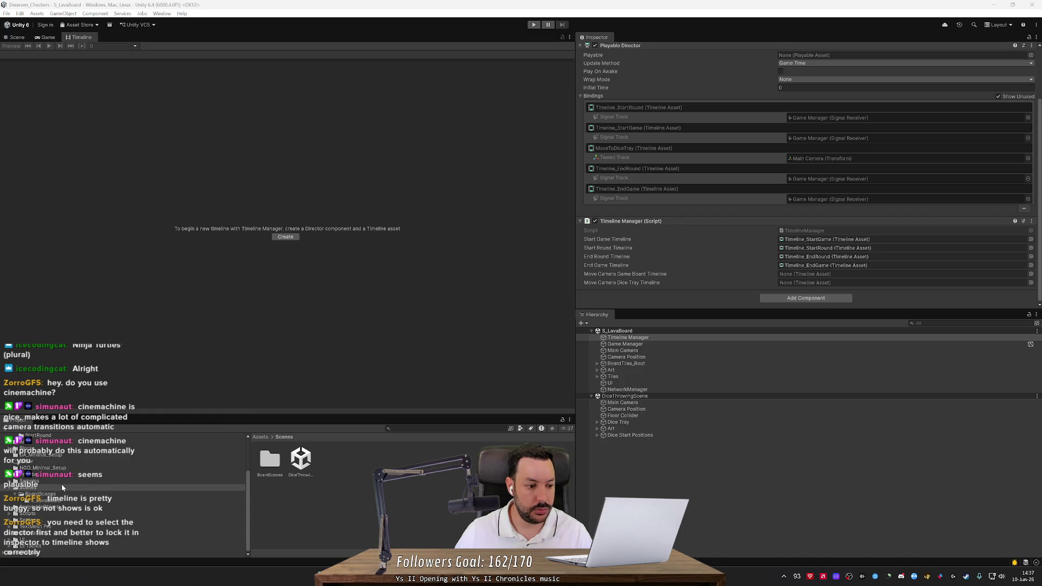
Step: Assign the MoveToDiceTray timeline from Animations > MoveCamera to Timeline Manager's Move Camera Dice Tray Timeline
scroll(48, 461, up, 3)
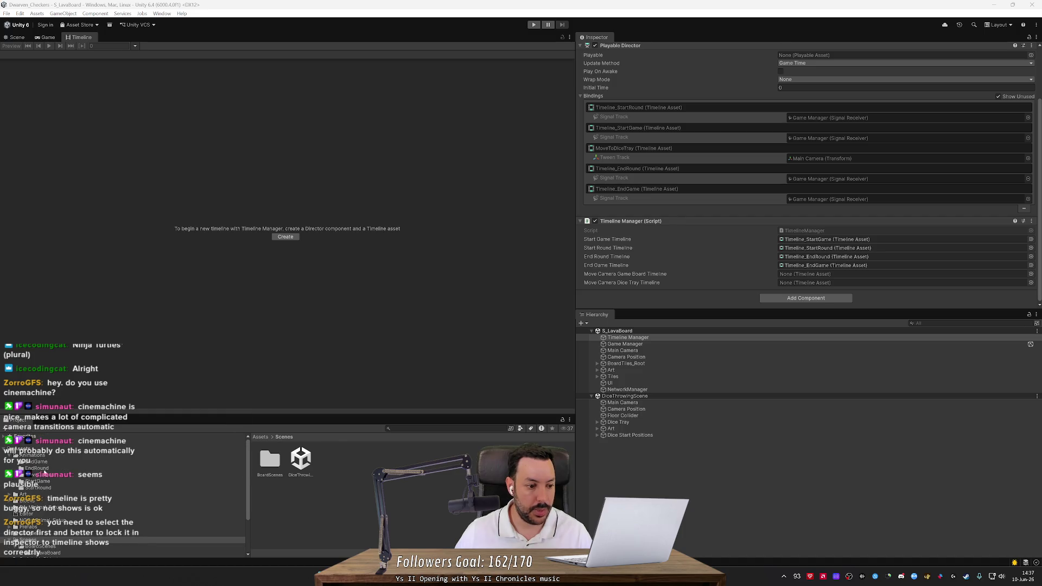
click(47, 475)
click(270, 460)
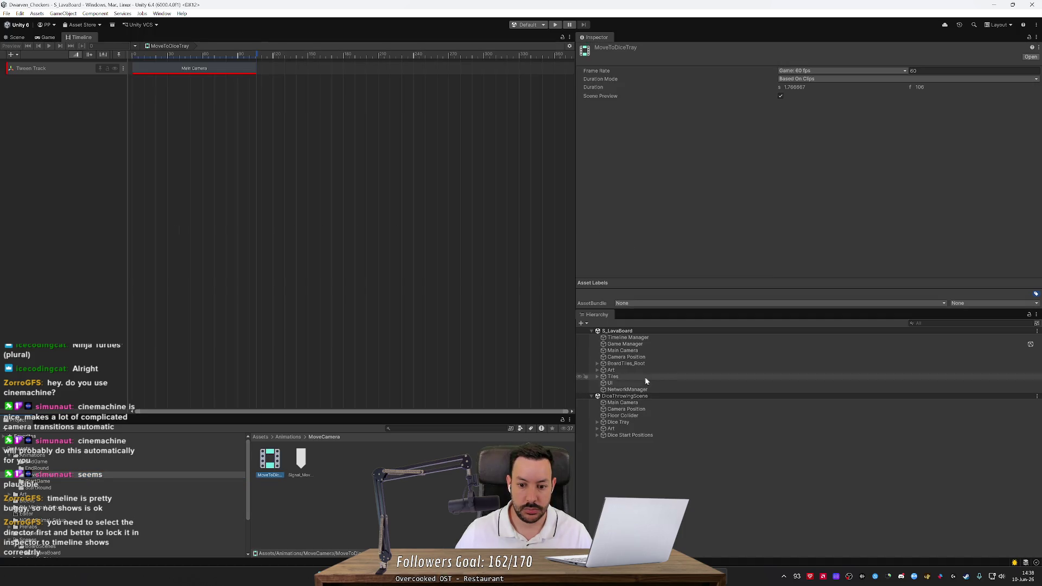
click(640, 338)
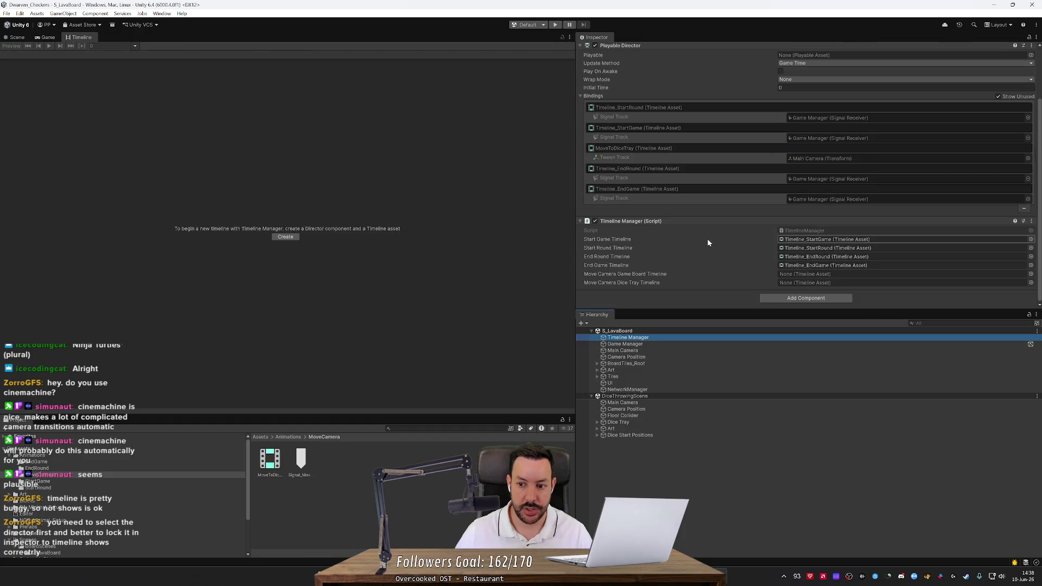
drag(281, 462, 797, 283)
Step: Save the S_LavaBoard scene and open the full list of cross-scene reference warnings
key(ctrl+s)
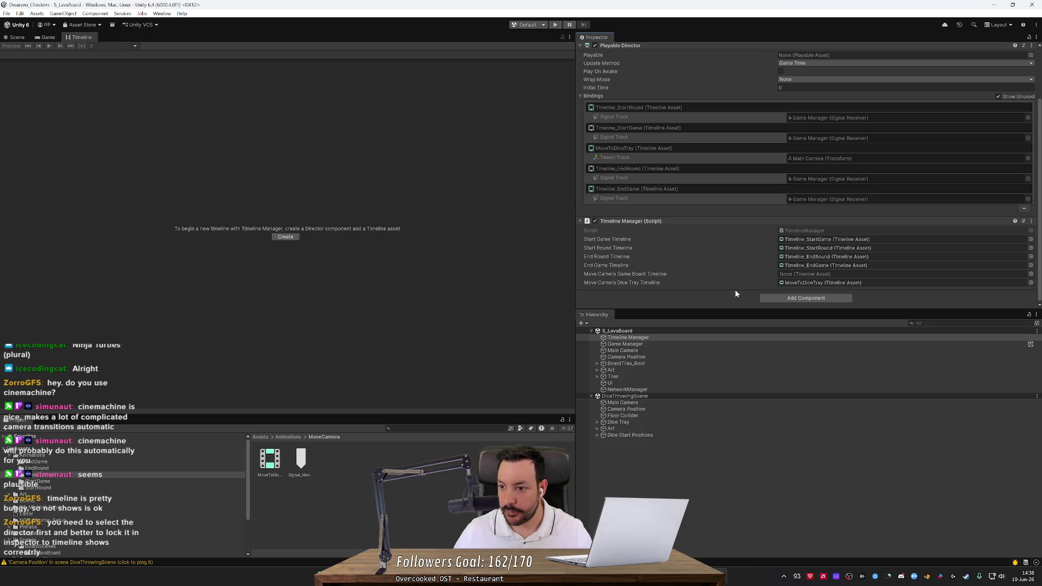
mouse_move(709, 576)
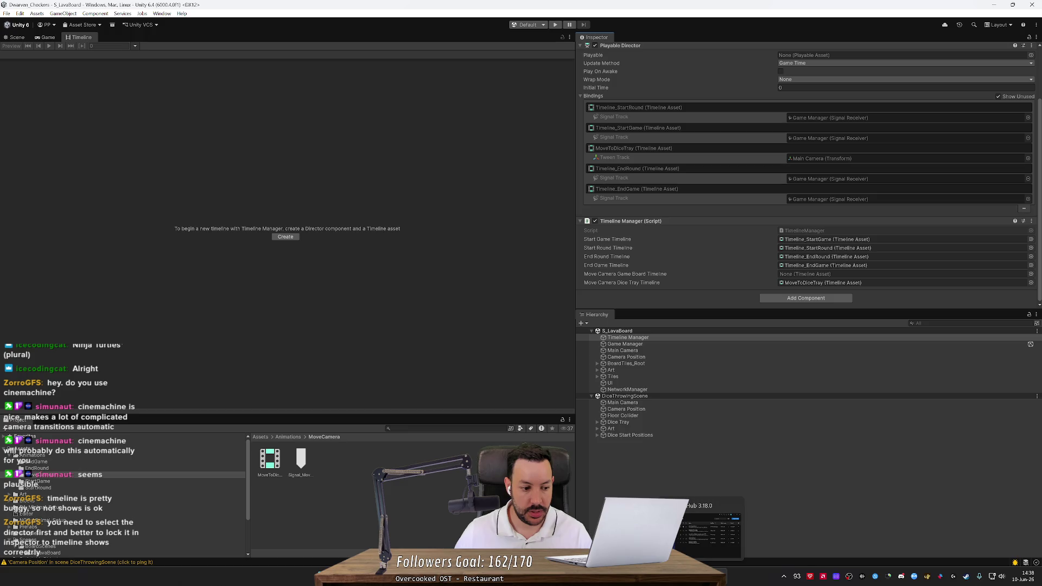
click(74, 562)
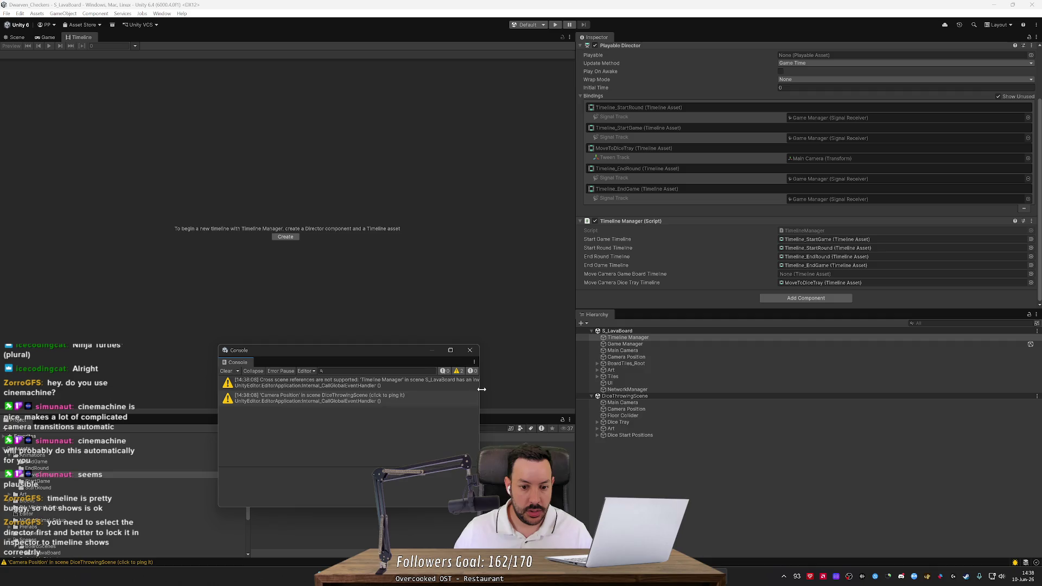
Step: Widen the warnings window and inspect the warnings, locating Camera Position and Timeline Manager
drag(479, 392, 684, 392)
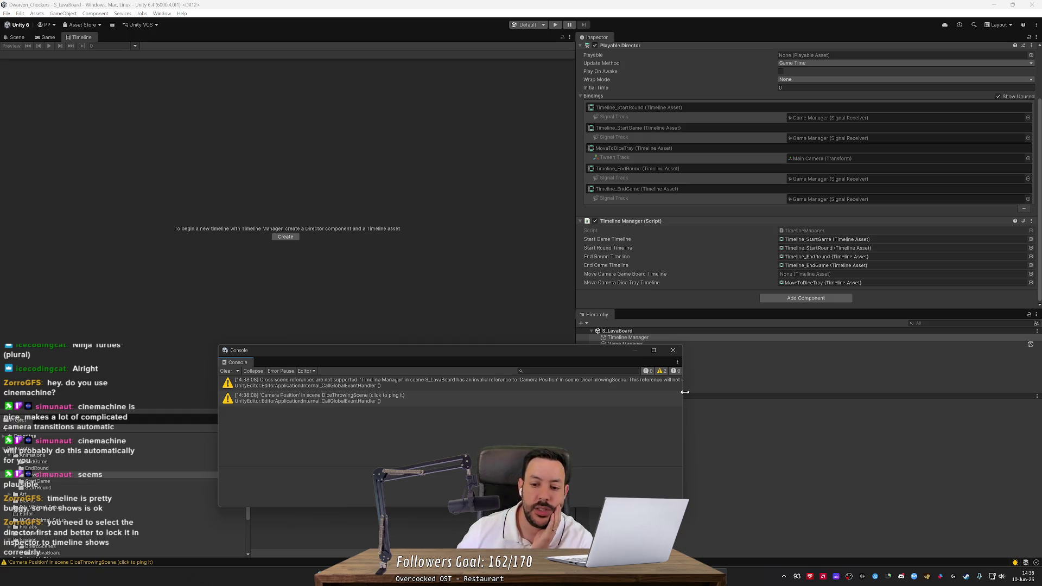
mouse_move(685, 391)
mouse_down()
mouse_move(819, 383)
mouse_move(752, 396)
mouse_up()
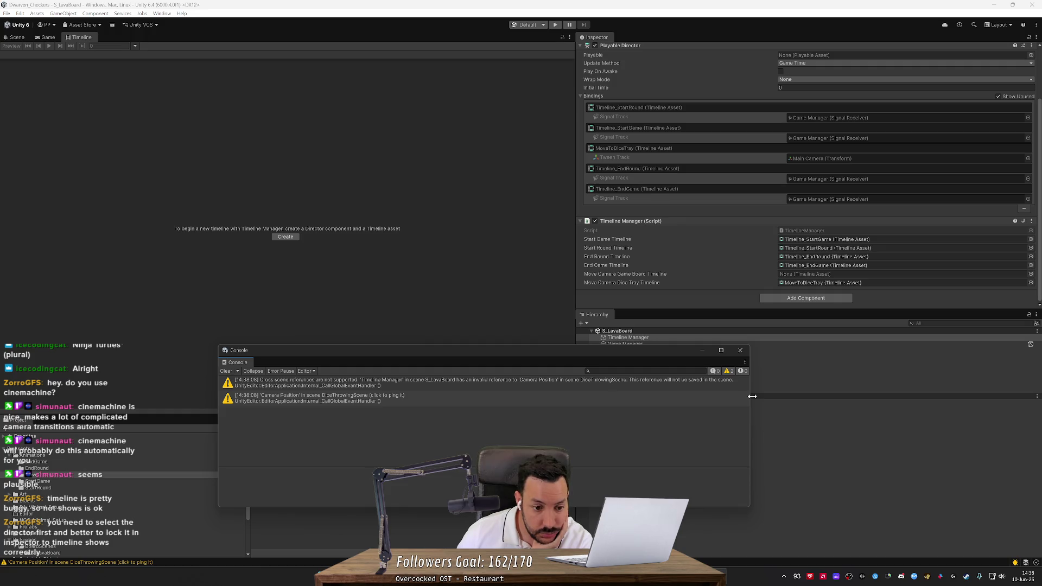
click(487, 386)
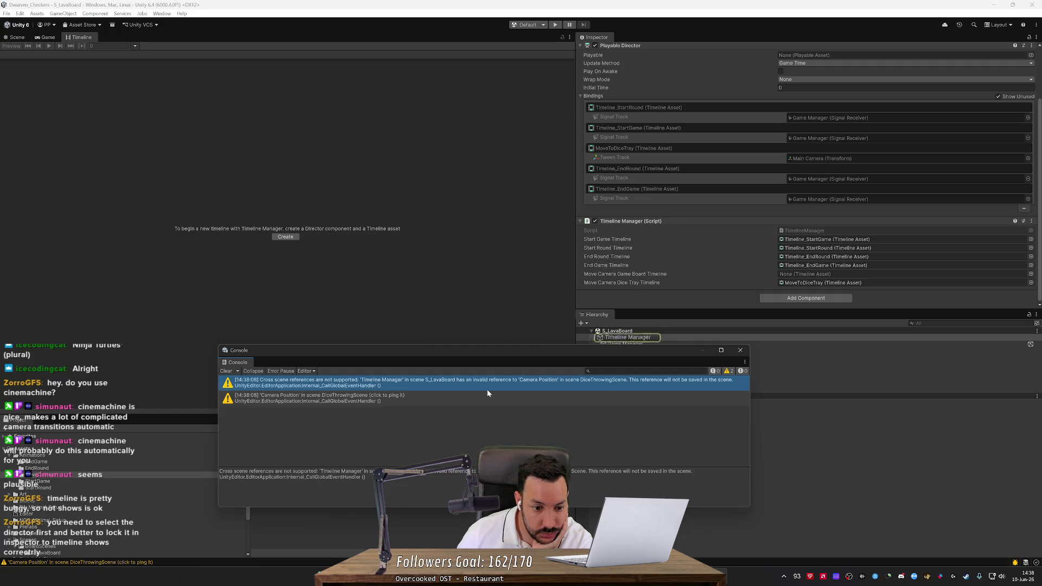
click(481, 399)
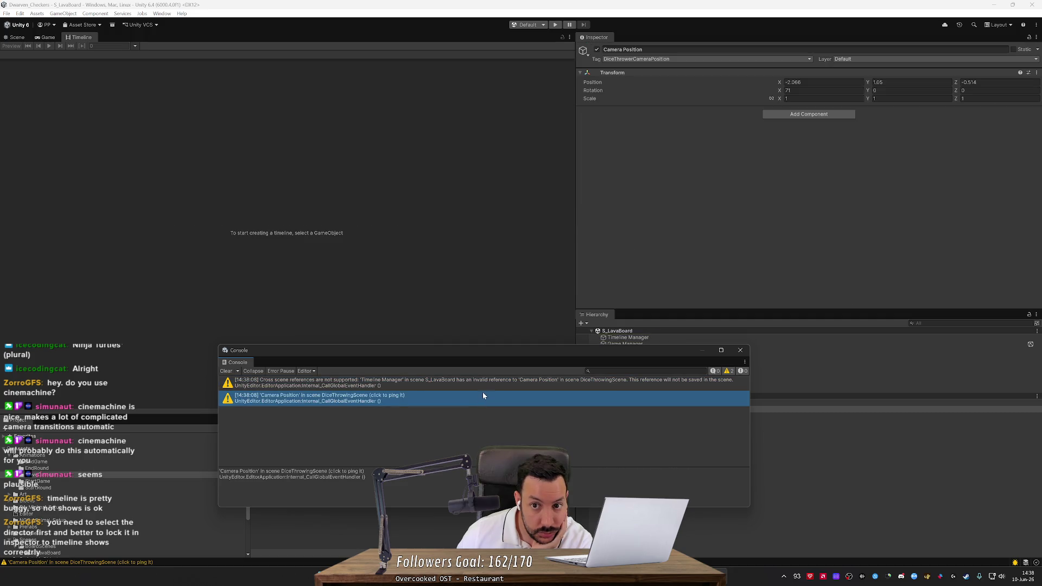
click(485, 382)
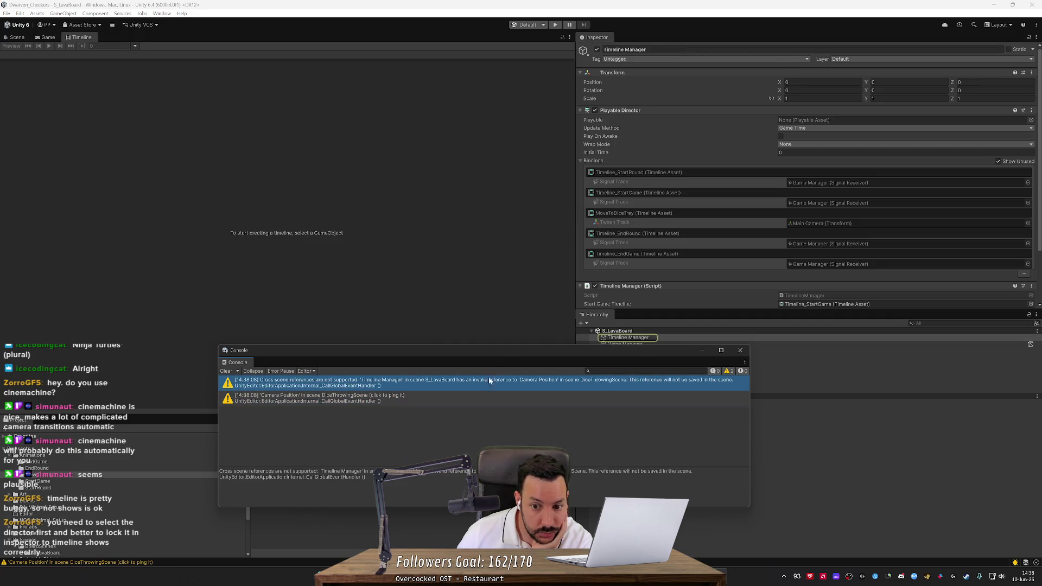
drag(535, 354, 303, 211)
scroll(652, 204, down, 3)
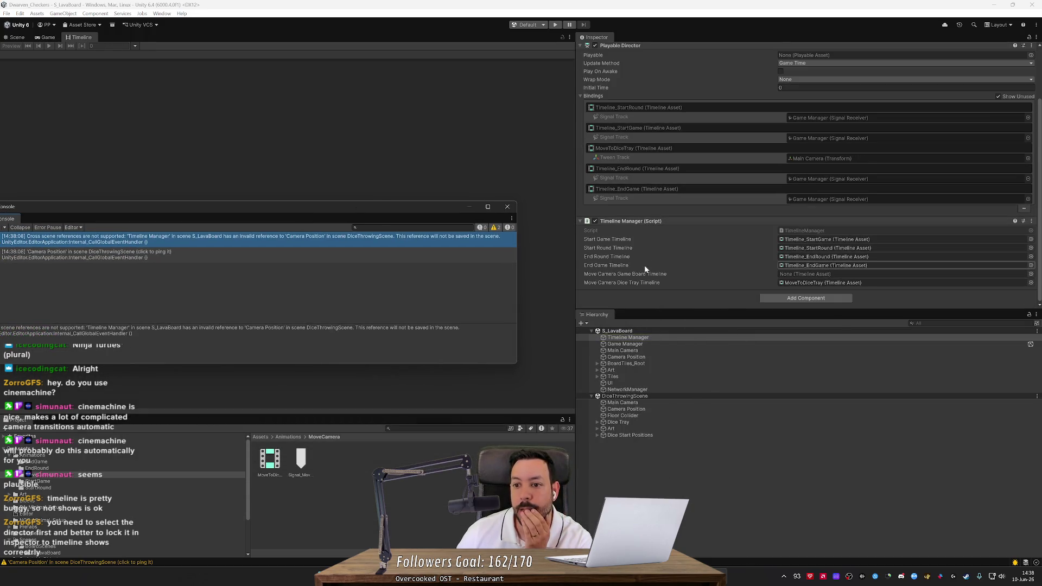
scroll(644, 265, up, 1)
scroll(644, 265, down, 1)
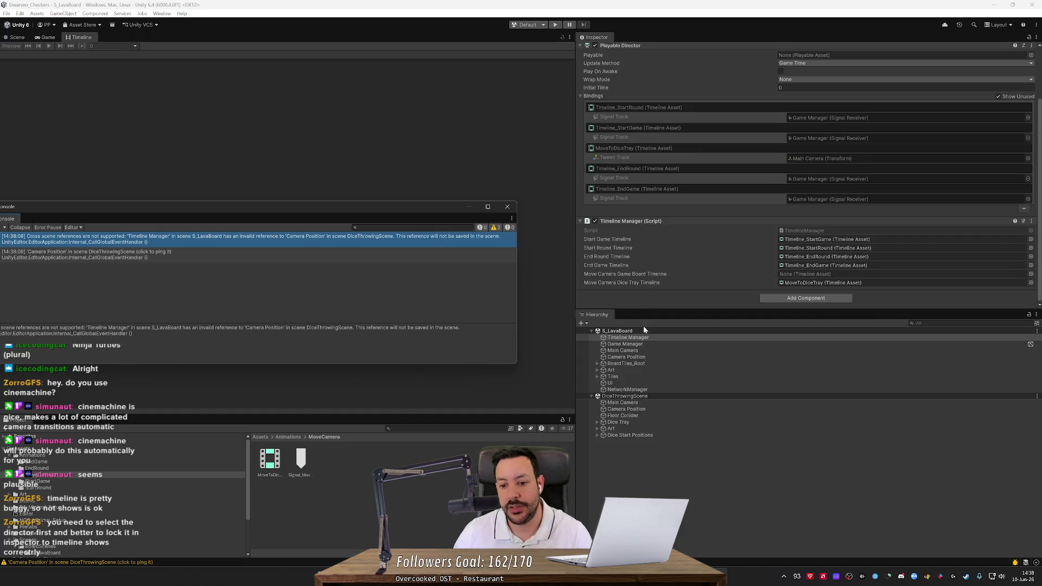
Step: Close the warnings window, select Dice Tray in the Hierarchy, and switch to Rider
click(674, 472)
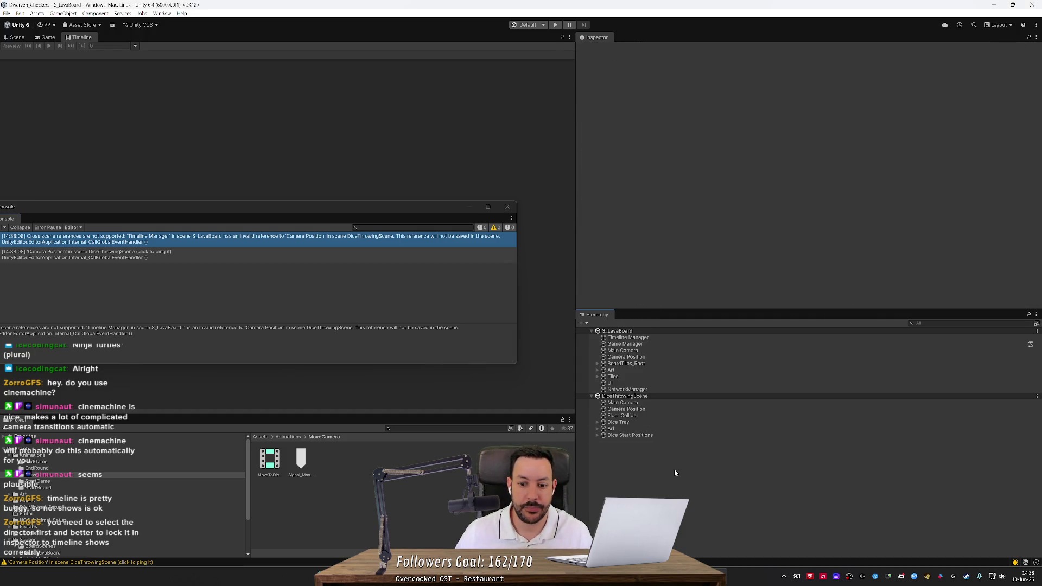
click(507, 207)
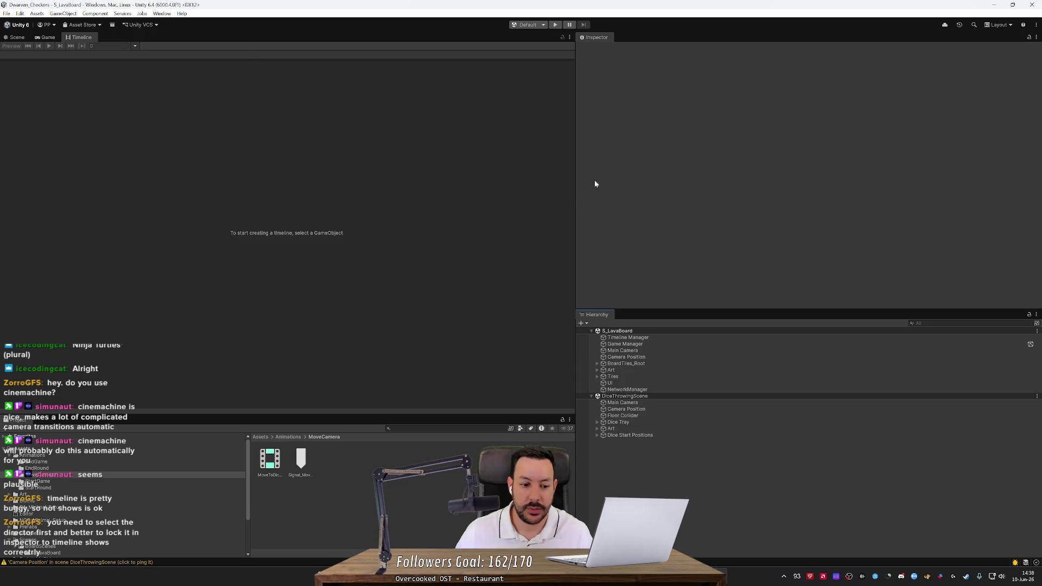
click(646, 422)
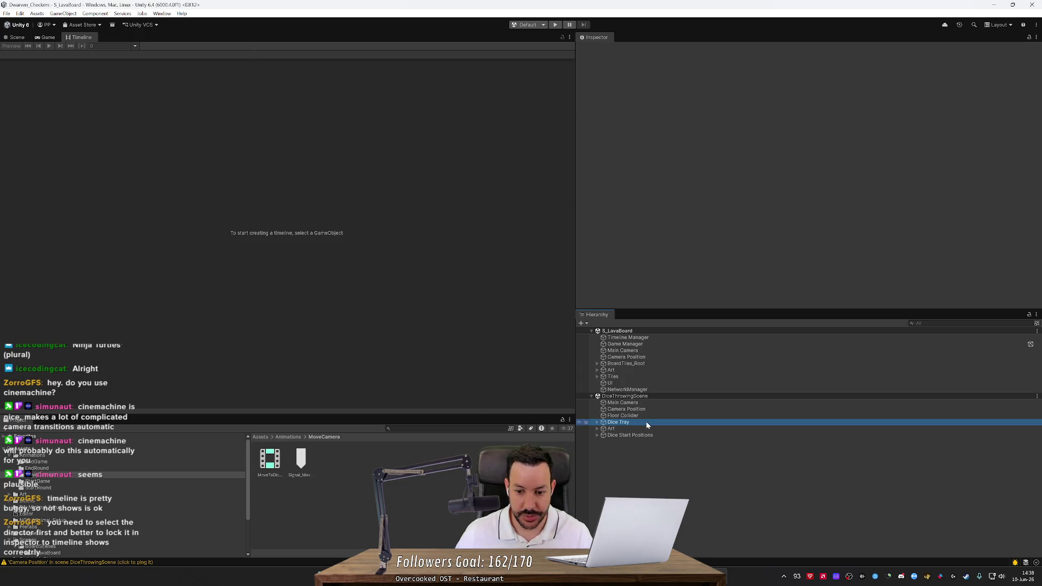
key(alt+Tab)
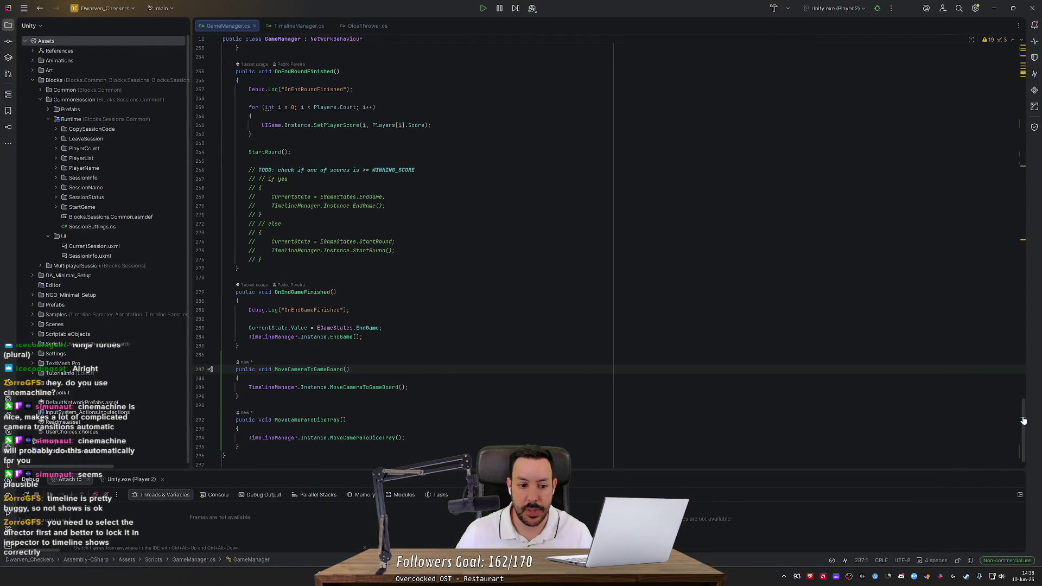
Step: Below the PlaceTiles check in Update, add an Input.GetKeyDown(KeyCode.C) check
scroll(1023, 421, up, 15)
scroll(1023, 421, down, 3)
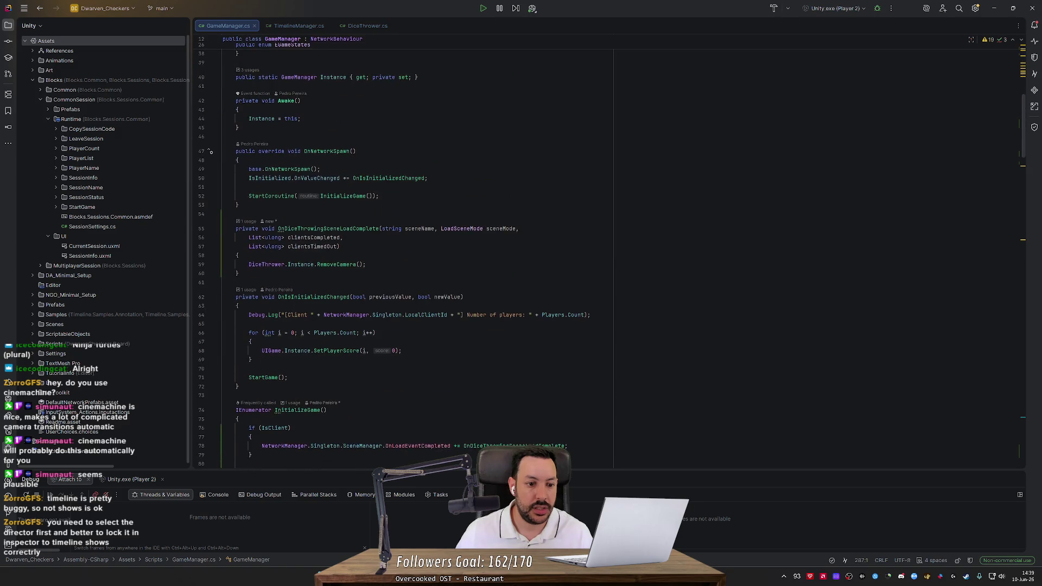
scroll(404, 249, down, 10)
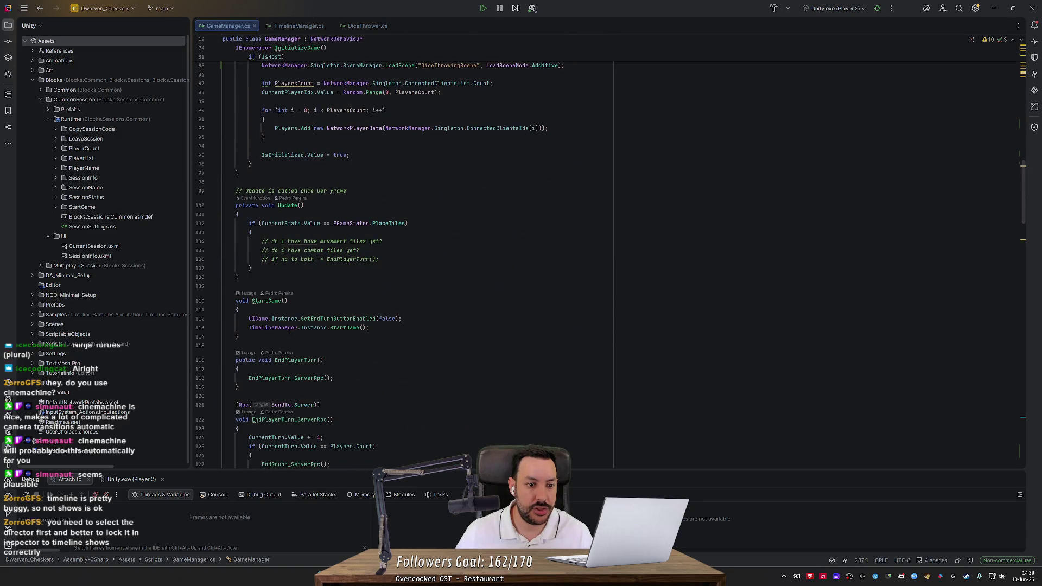
scroll(405, 249, up, 5)
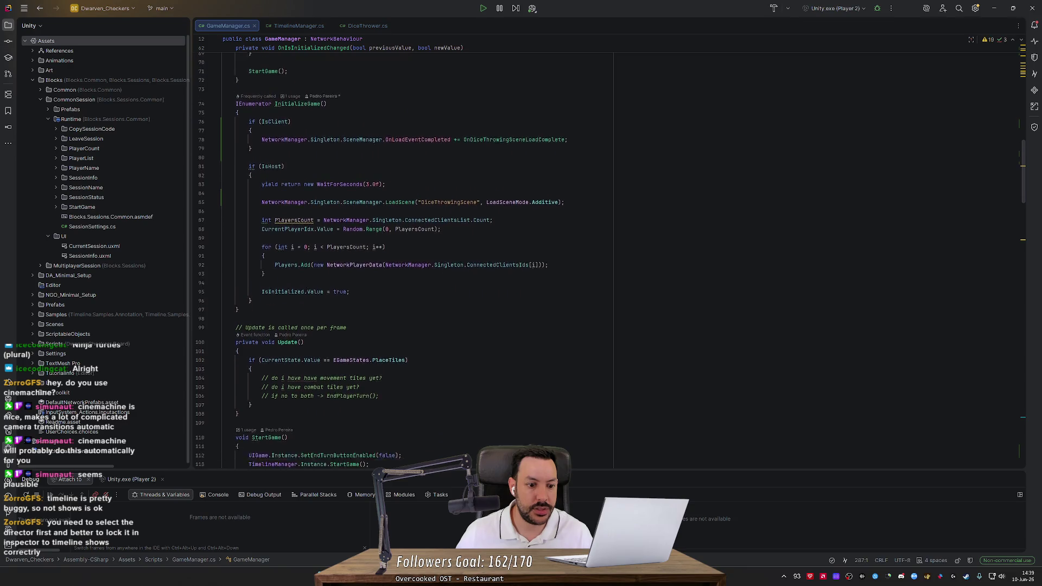
scroll(253, 383, down, 1)
click(252, 383)
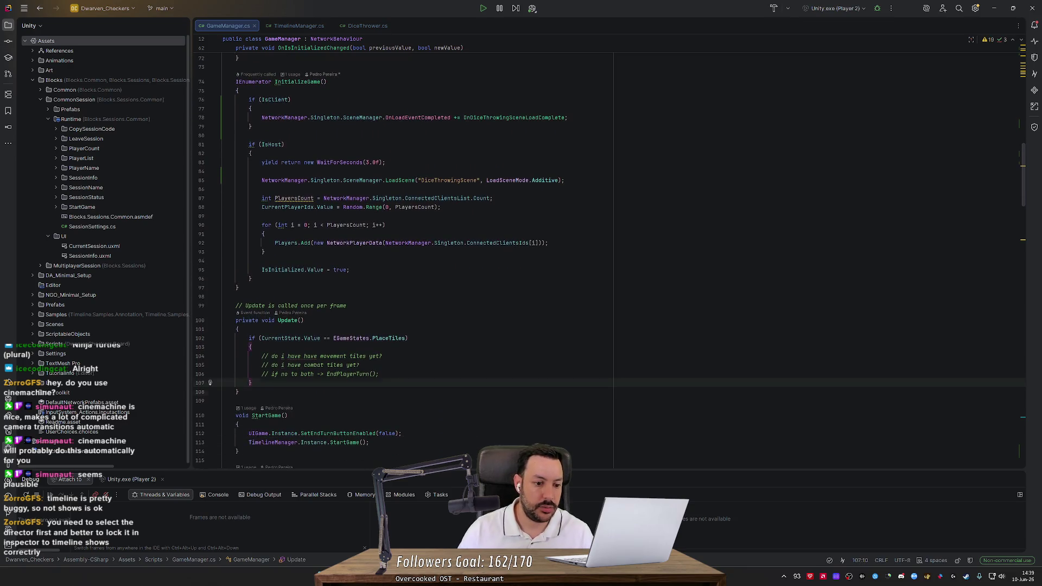
key(Return)
key(Return)
text(if(Inp)
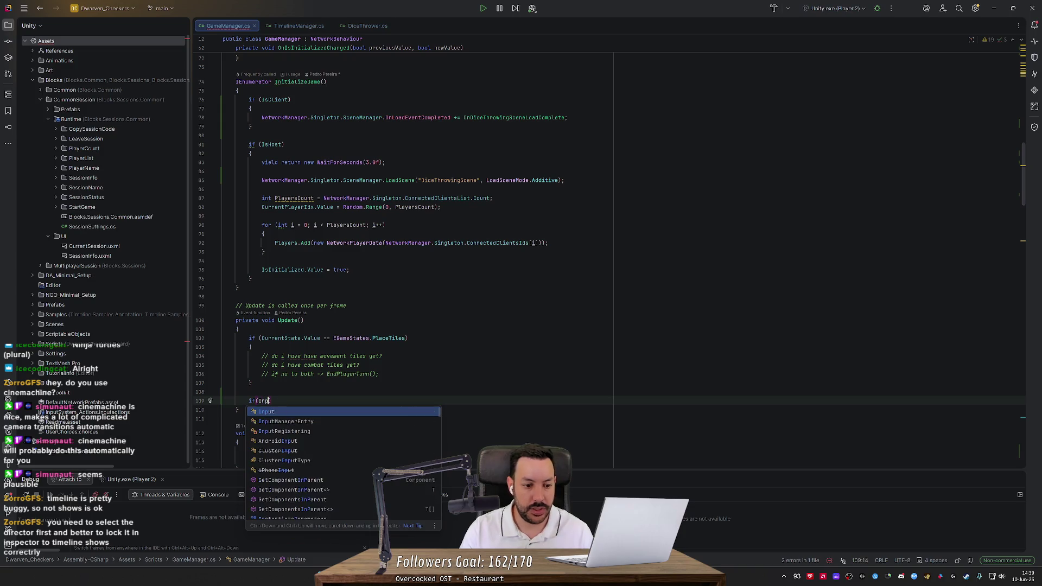
text(ut.)
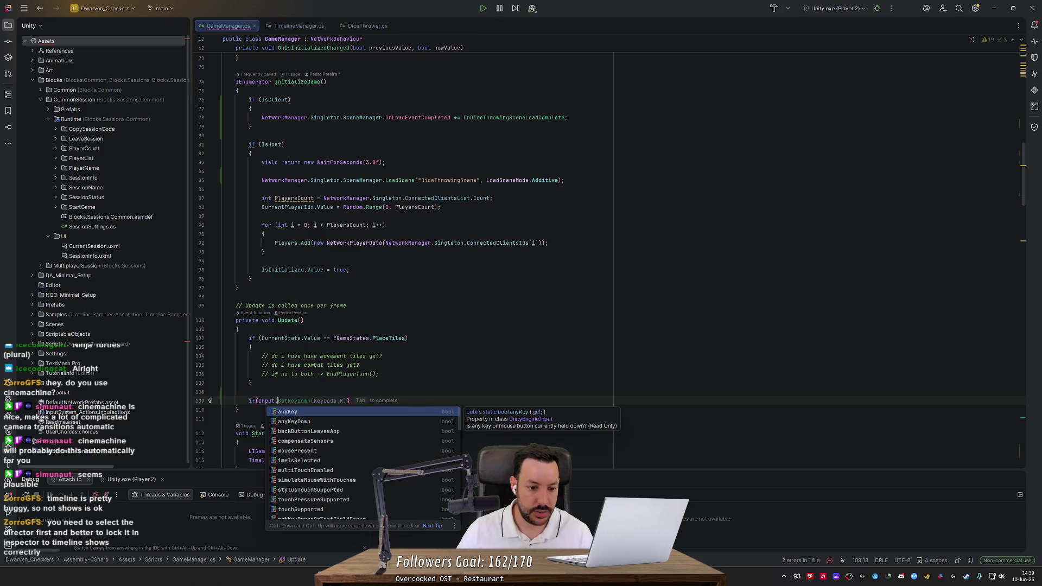
key(Tab)
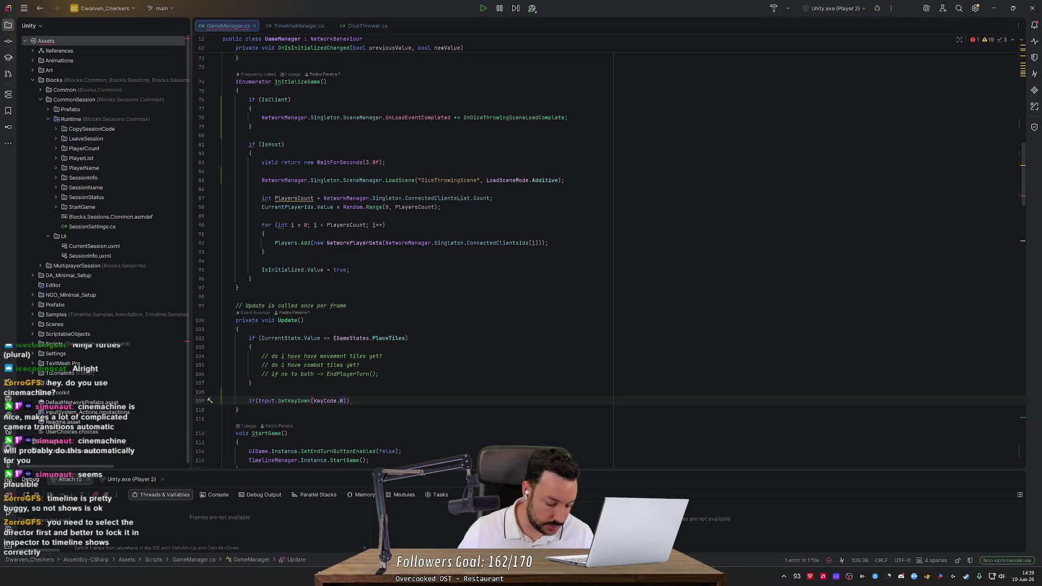
key(BackSpace)
text(C))
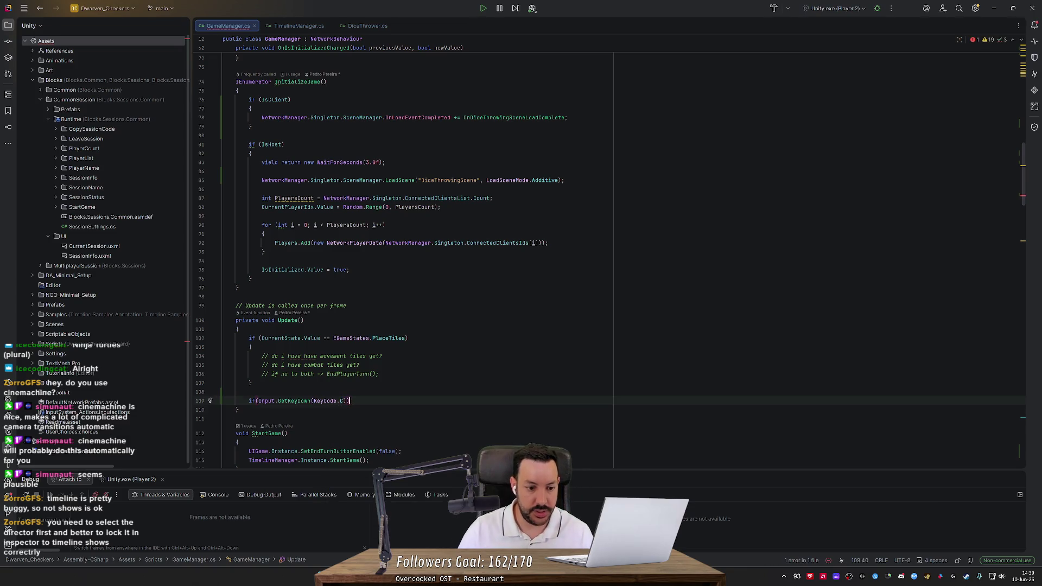
Step: Give the check a body calling MoveCameraToDiceTray and change its key to D
key(Return)
text({)
key(Return)
text(M)
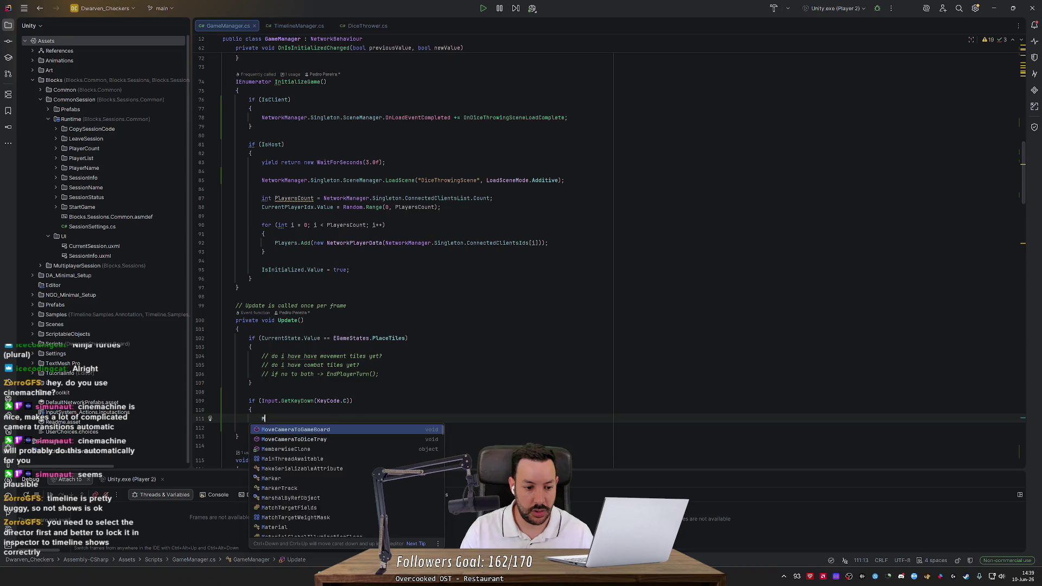
text(ove)
key(Tab)
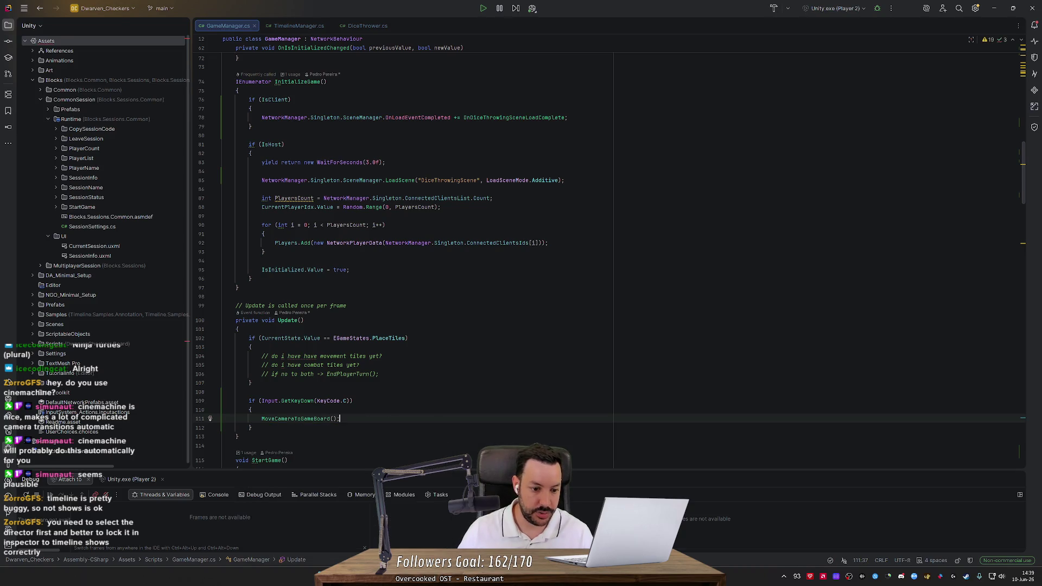
double_click(306, 418)
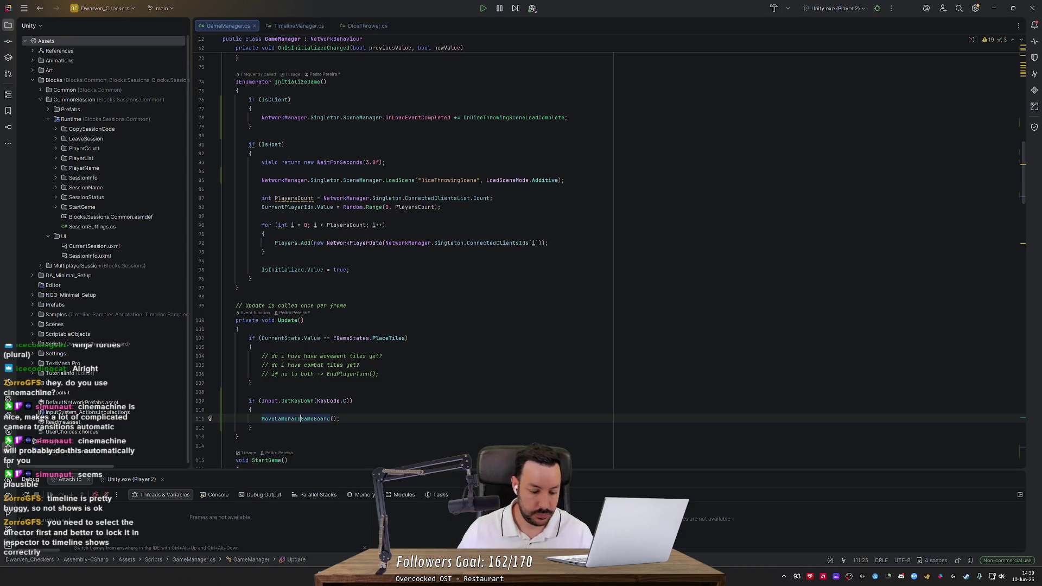
text(D)
key(Tab)
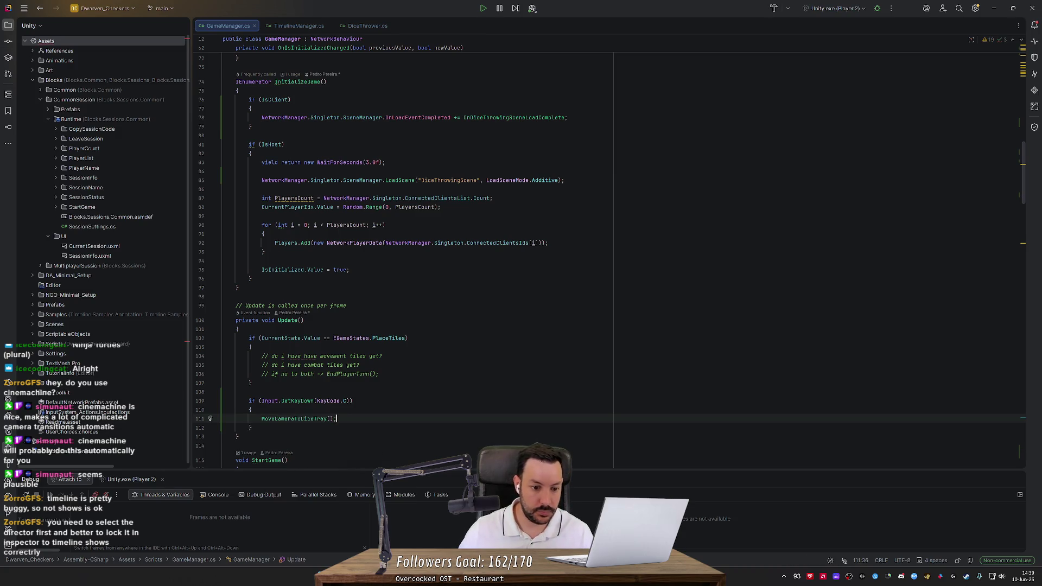
double_click(345, 401)
text(D)
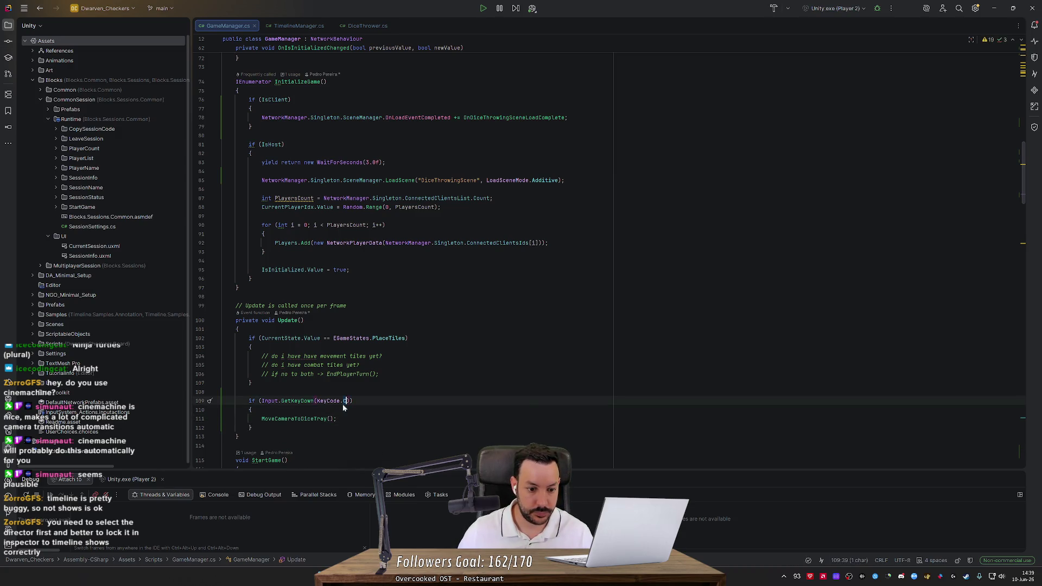
Step: Duplicate the key-check block as a second check calling MoveCameraToGameBoard
drag(252, 428, 184, 396)
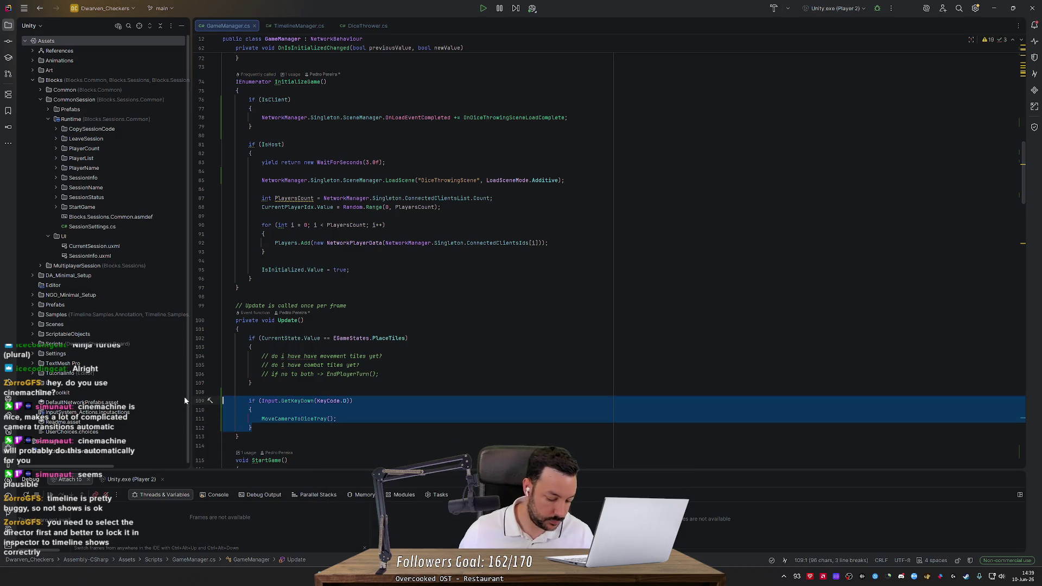
key(ctrl+c)
key(ctrl+v)
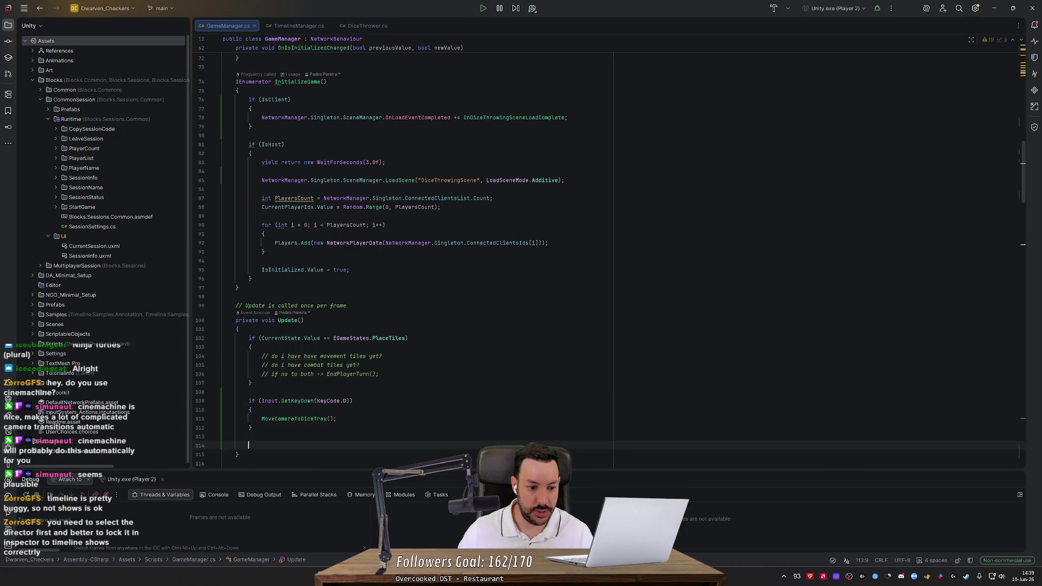
click(345, 428)
text(0)
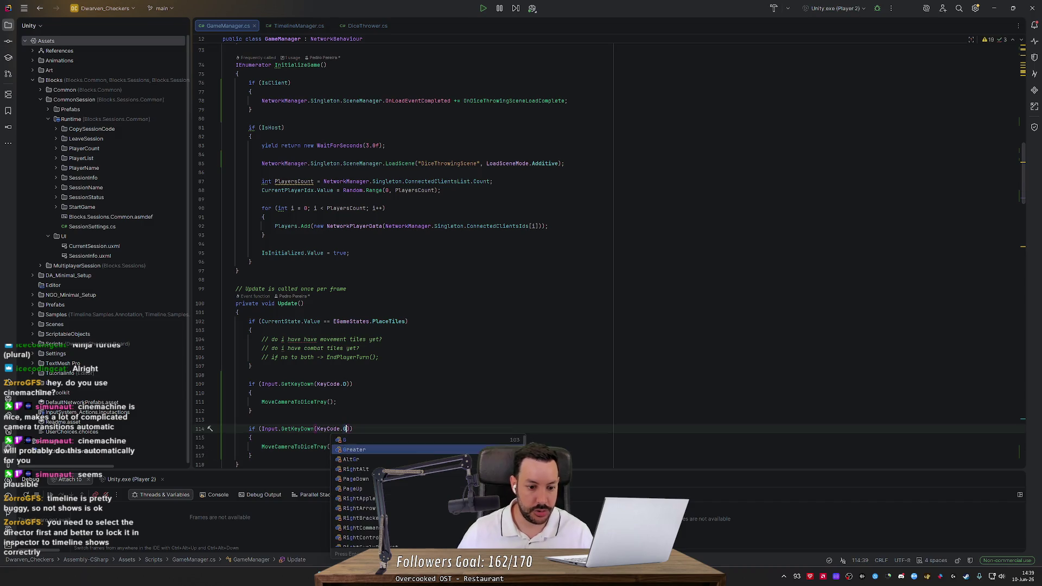
key(Down)
key(Down)
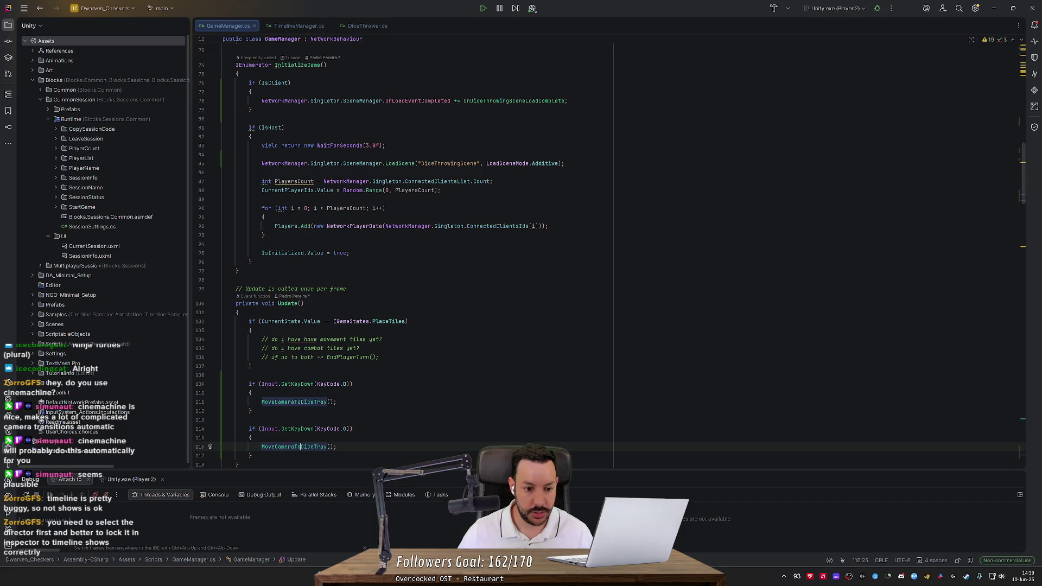
text(MoveCameraToGameB)
key(Tab)
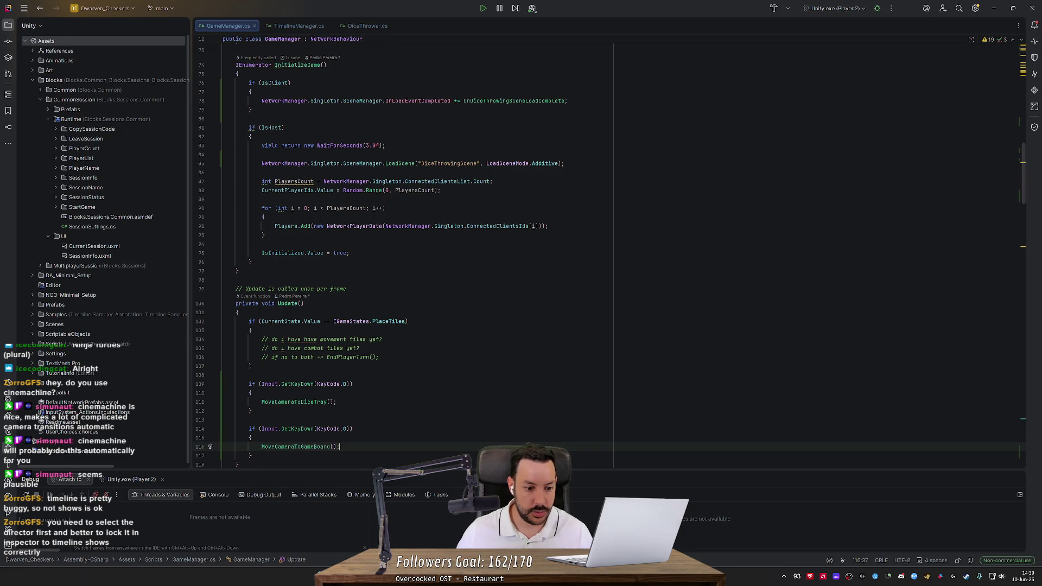
Step: Move the GameBoard check above the DiceTray check and remove the extra blank lines
key(shift+Up)
key(shift+Up)
key(shift+Up)
key(ctrl+x)
key(Up)
key(Up)
key(Up)
key(ctrl+v)
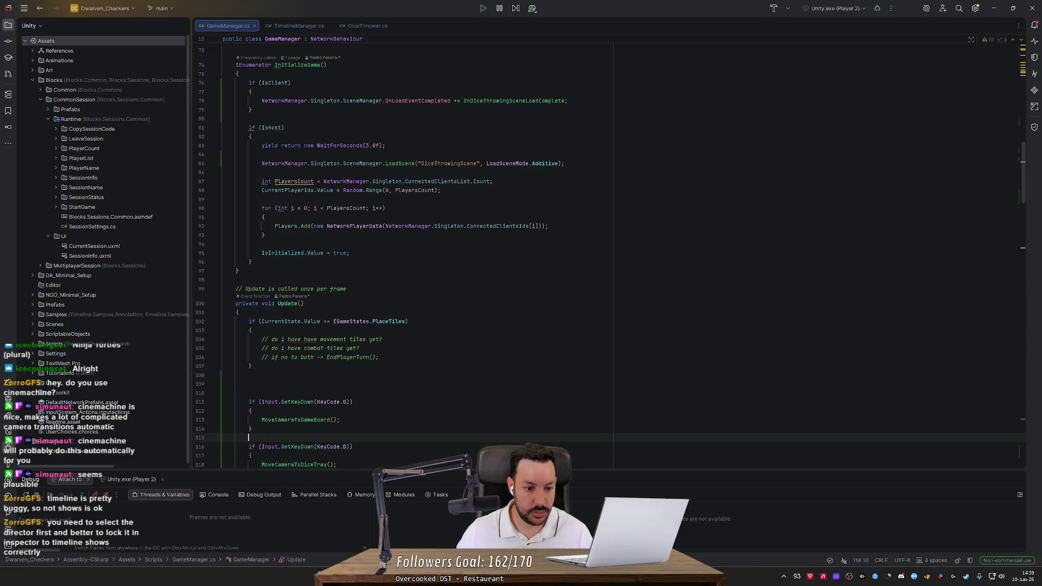
key(Up)
key(Up)
key(Up)
key(Delete)
key(Delete)
scroll(412, 249, down, 3)
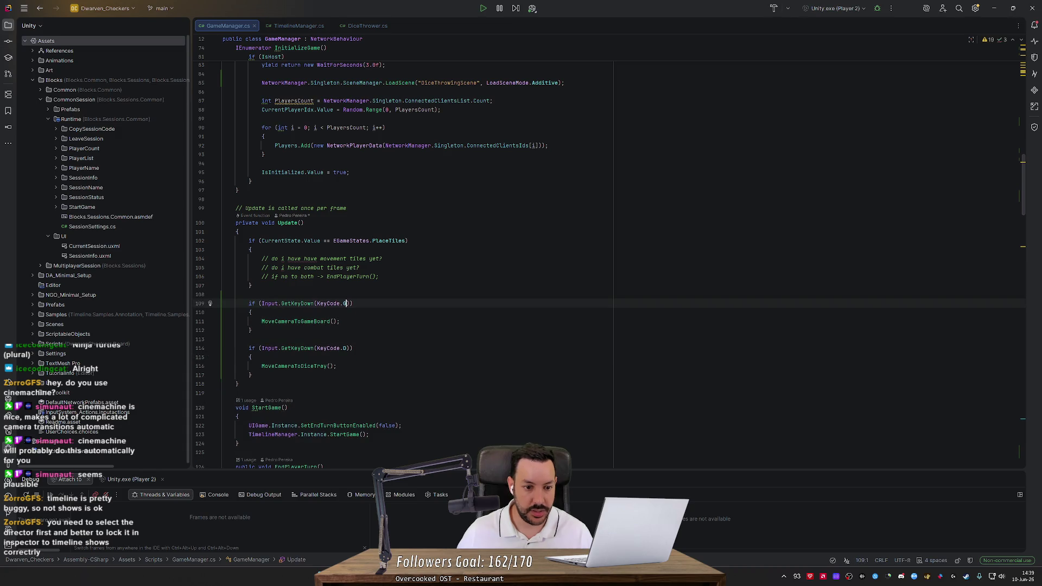
Step: Change the GameBoard check's key code to KeyCode.Keypad1
click(346, 304)
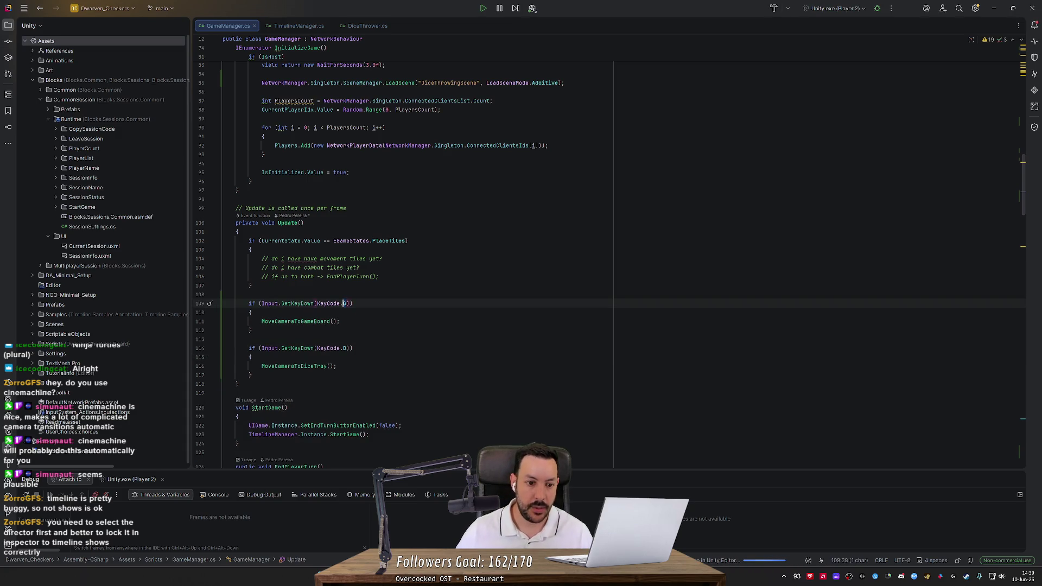
key(BackSpace)
text(KP)
key(BackSpace)
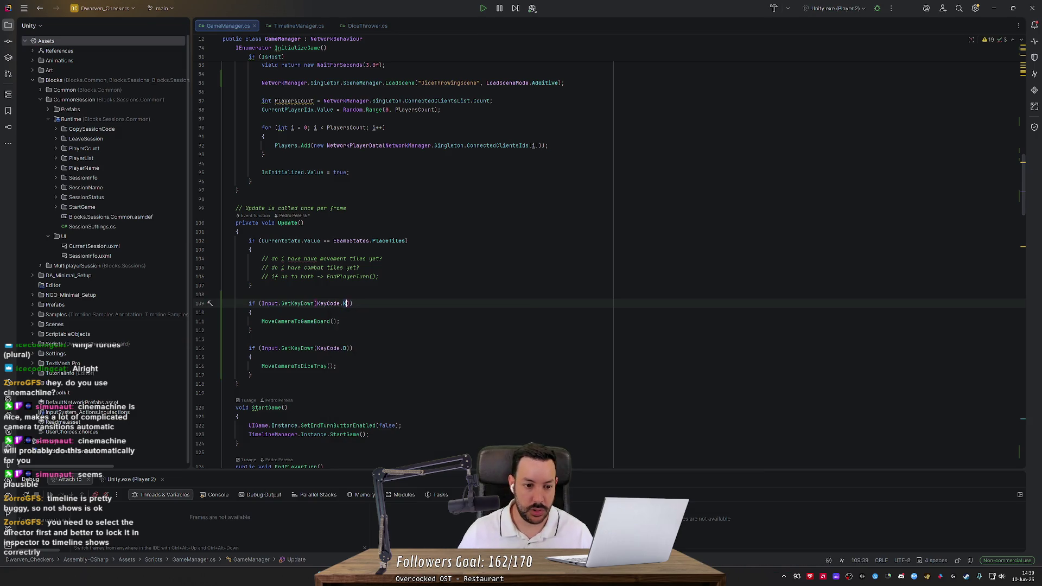
text(eypadP)
key(ctrl+shift+Return)
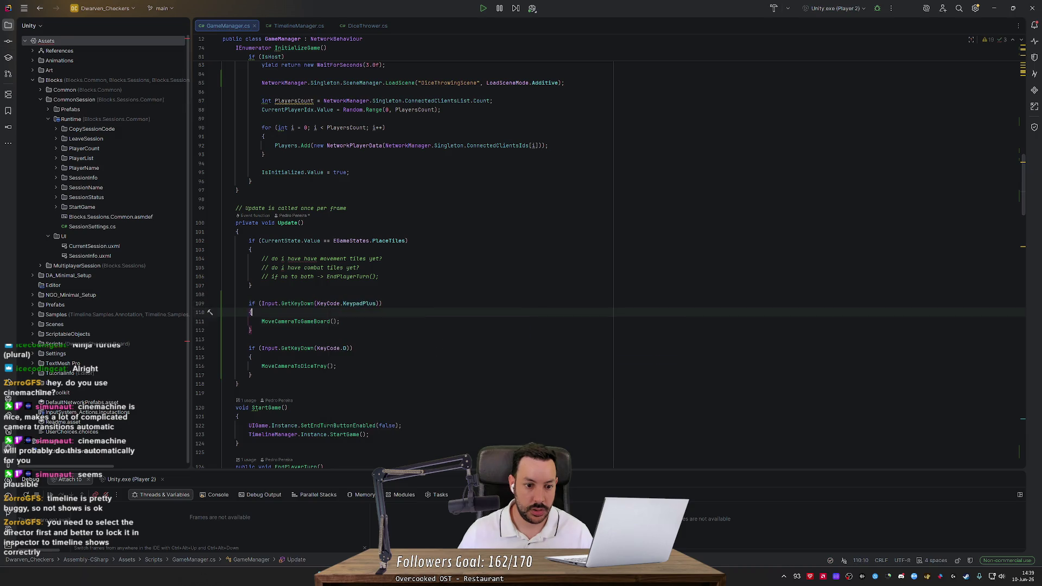
click(374, 303)
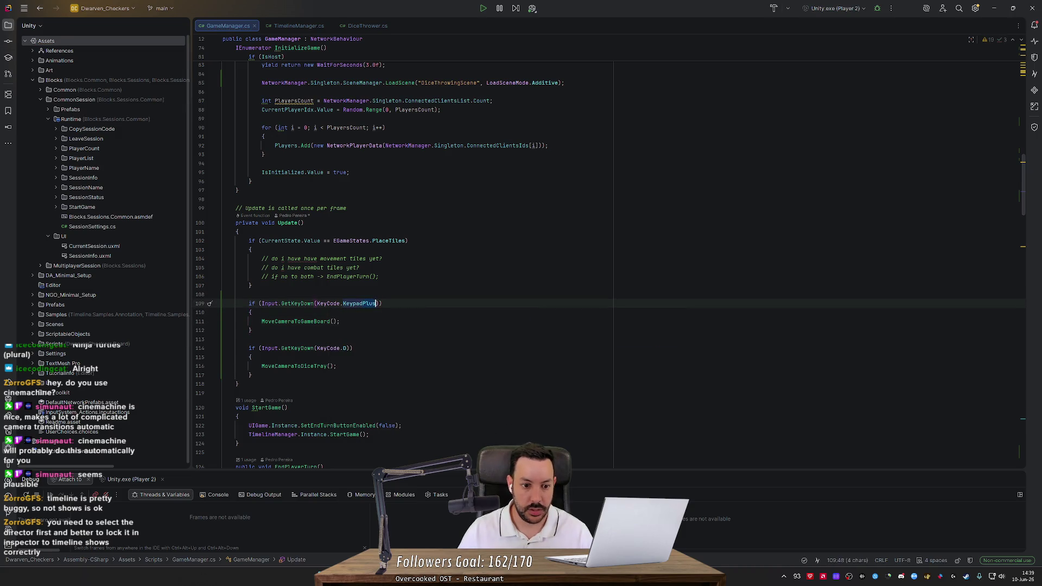
key(Delete)
key(Delete)
key(Delete)
text(1)
key(ctrl+shift+Return)
Step: Change the DiceTray check's key code to KeyCode.Keypad2 and save the script
key(Down)
key(Down)
key(Down)
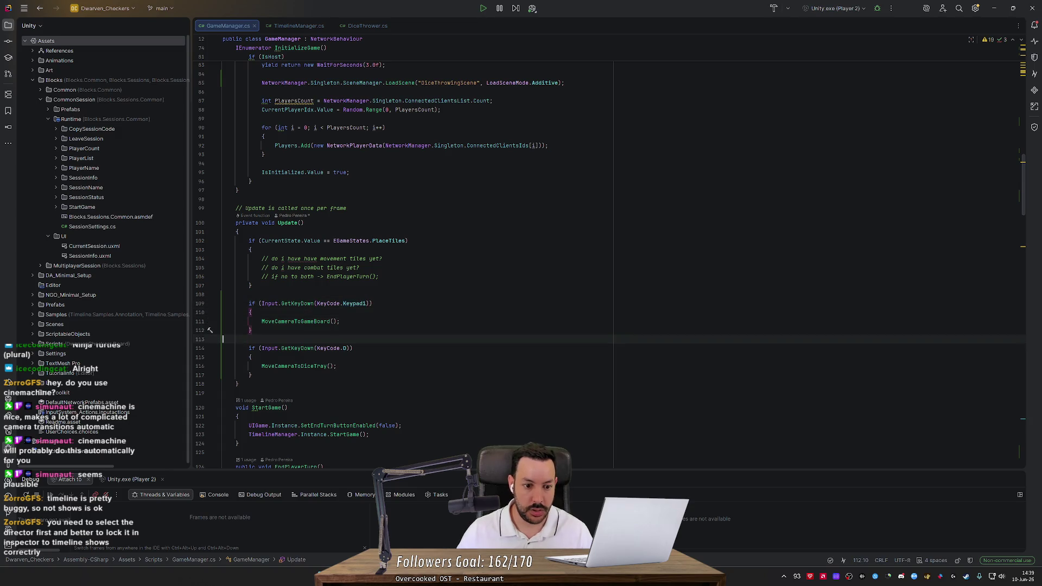
key(End)
key(Left)
key(Left)
key(shift+Left)
text(Keypad)
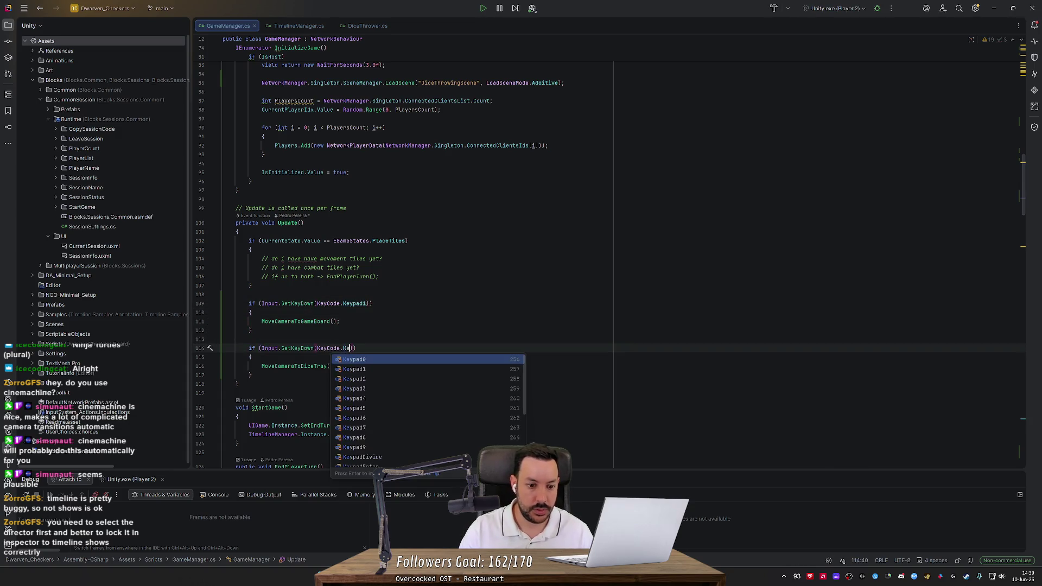
key(Down)
key(Down)
key(Return)
key(ctrl+s)
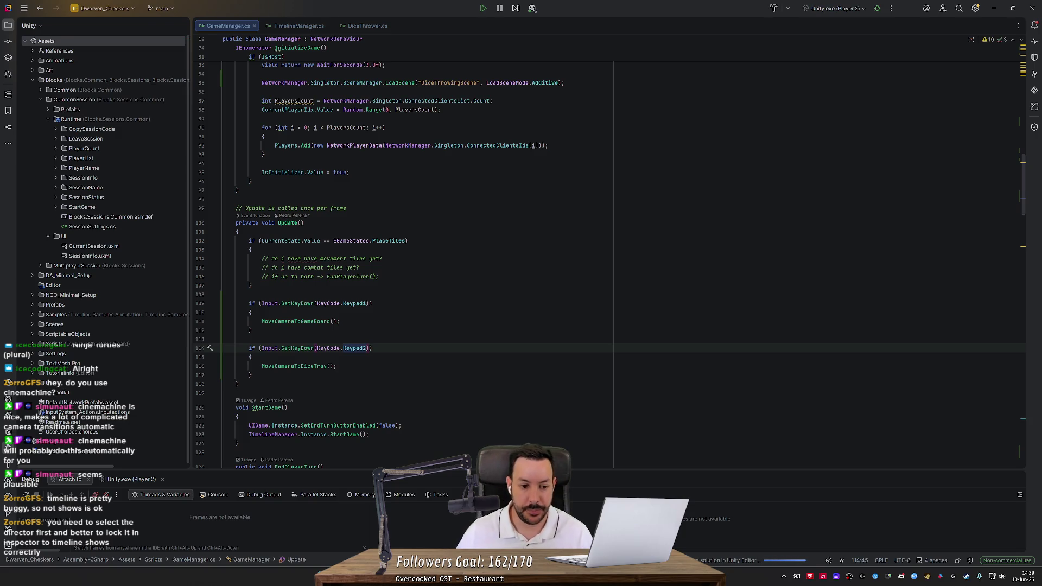
drag(1024, 198, 1024, 468)
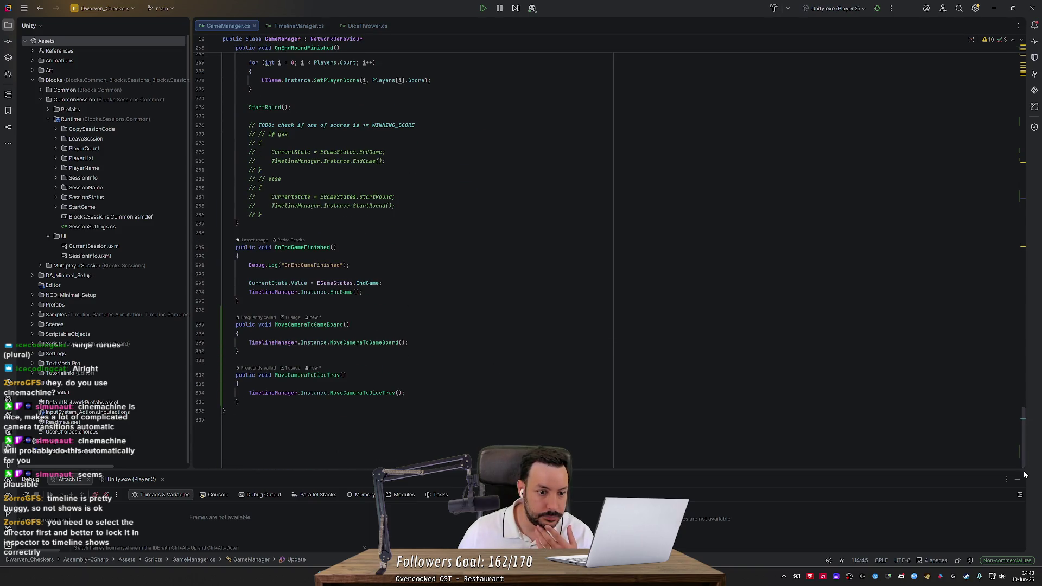
Step: Back in Unity, run a play-mode test, check the Scene view, then stop
click(994, 8)
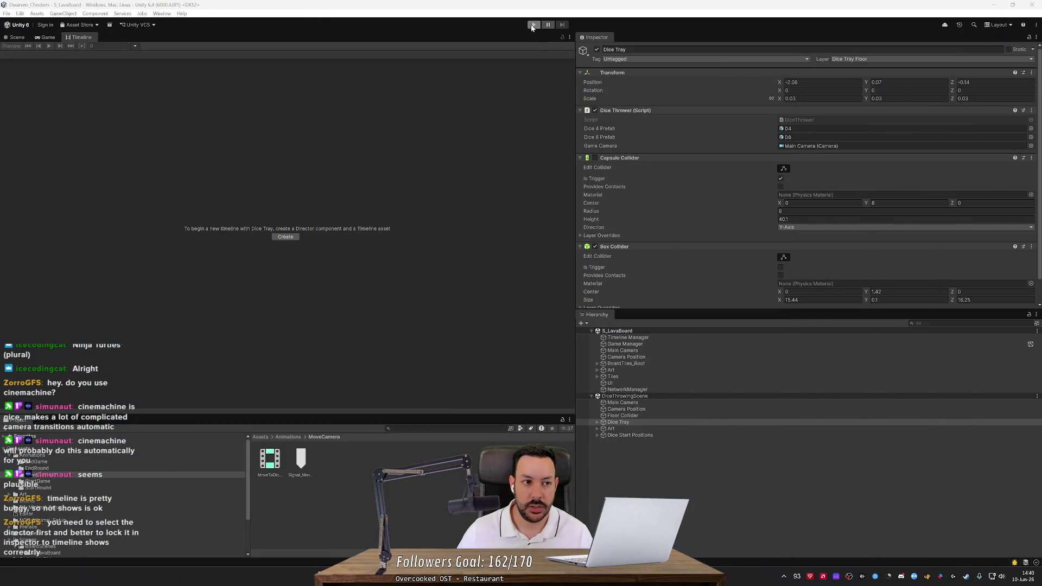
click(532, 26)
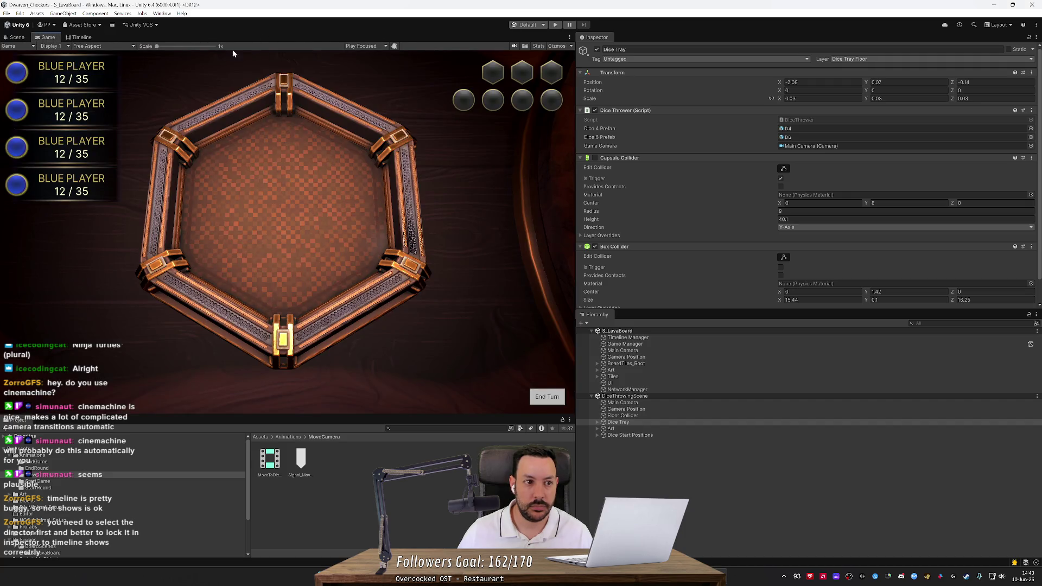
click(11, 37)
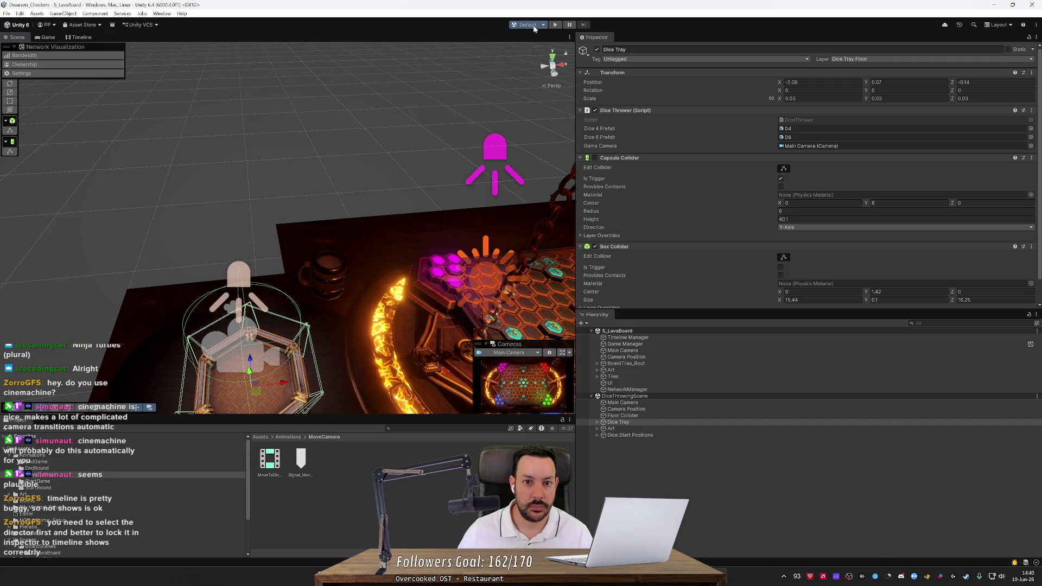
click(555, 25)
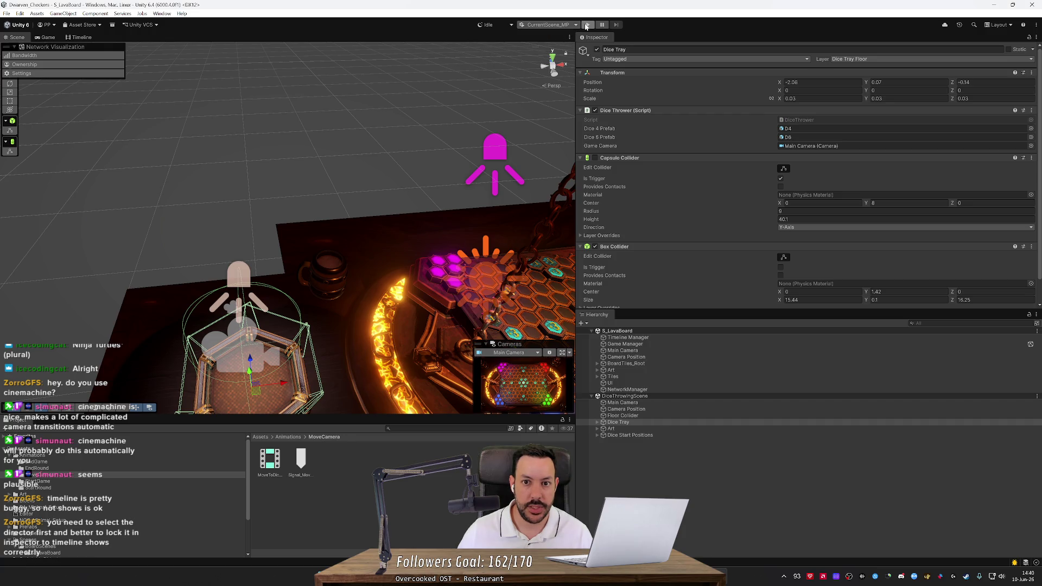
Step: Run the multiplayer play session again, stop it, and bring up DiceThrowingScene's options menu
click(586, 25)
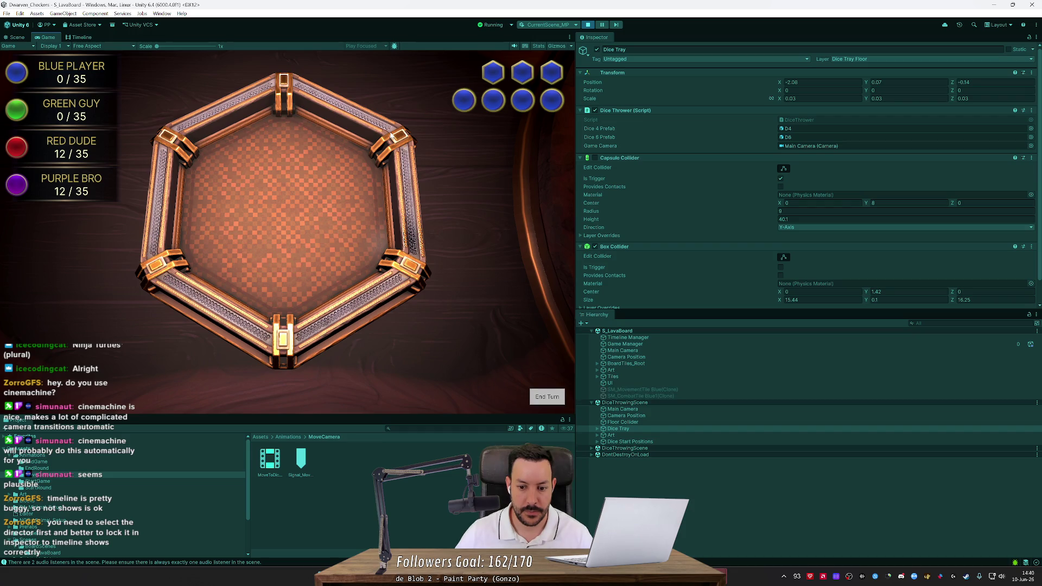
click(587, 25)
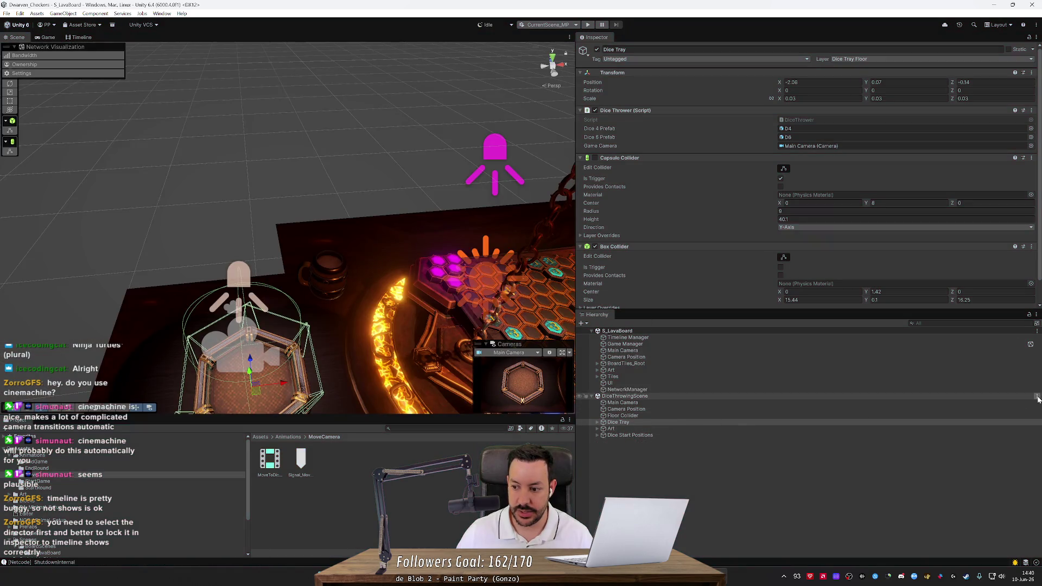
click(1037, 396)
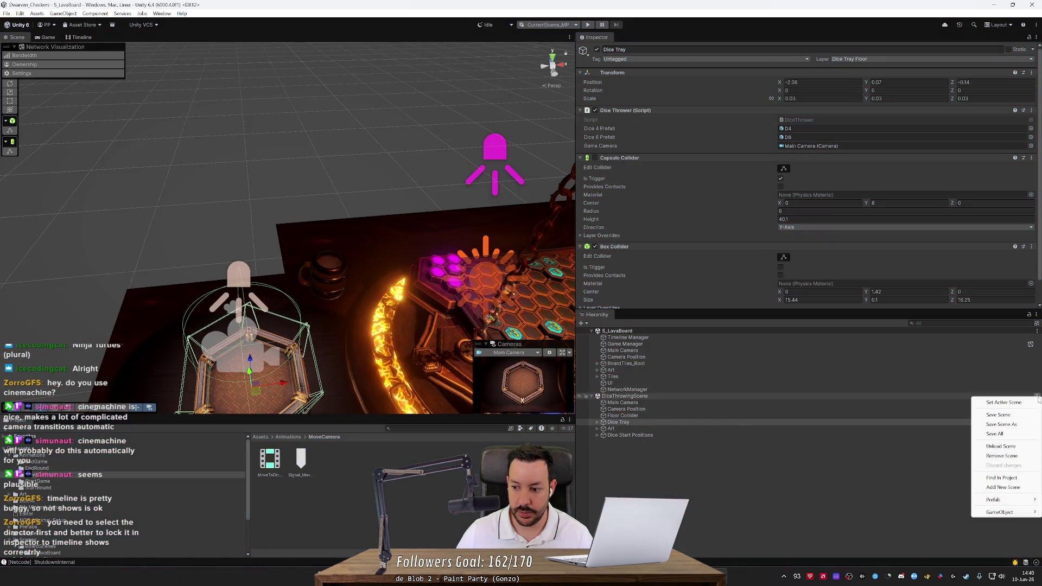
Step: Remove DiceThrowingScene from the Hierarchy, start Play, and minimize the Player 2 client
click(1018, 458)
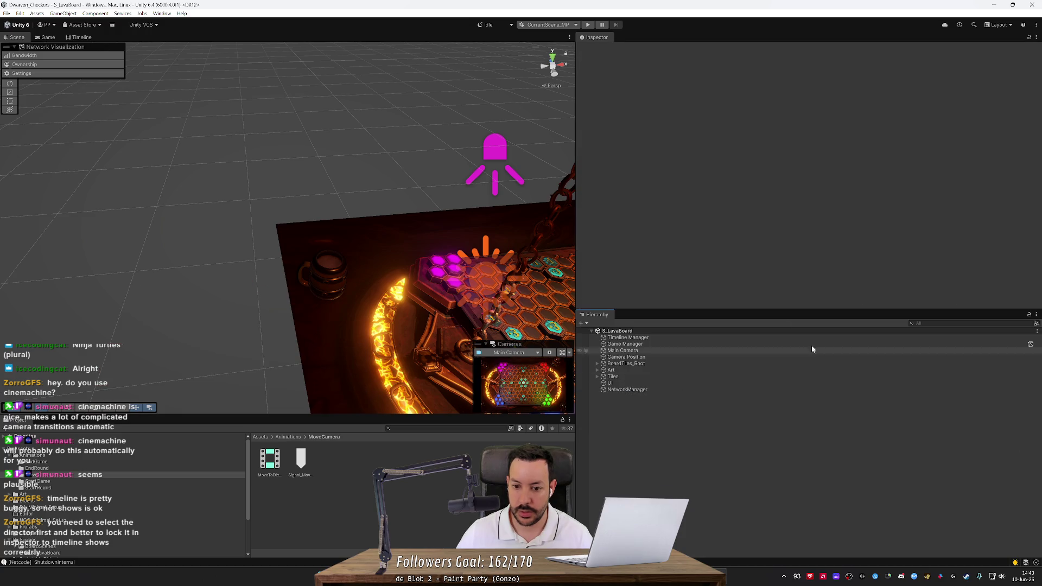
click(589, 26)
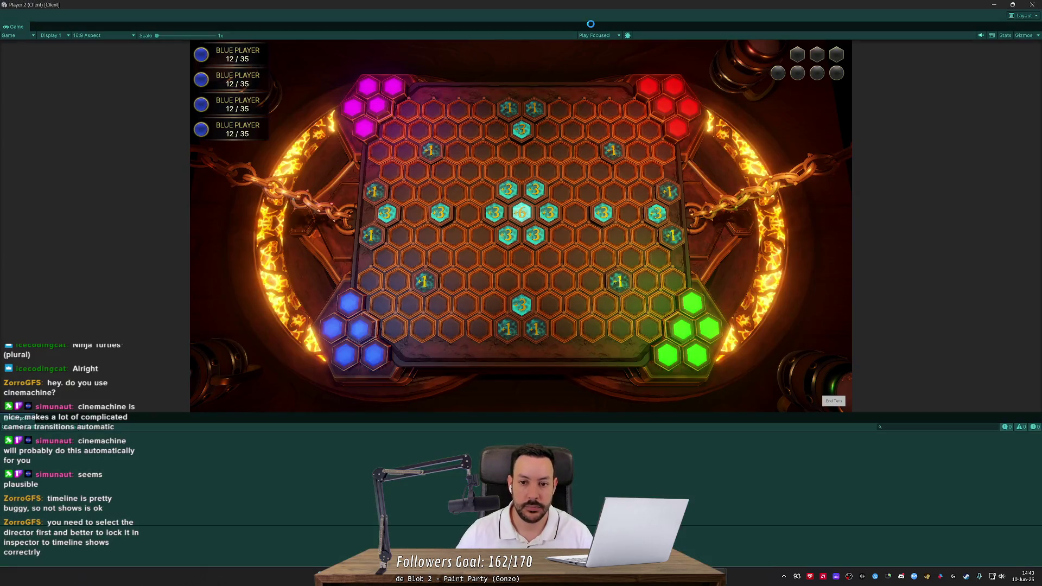
click(993, 4)
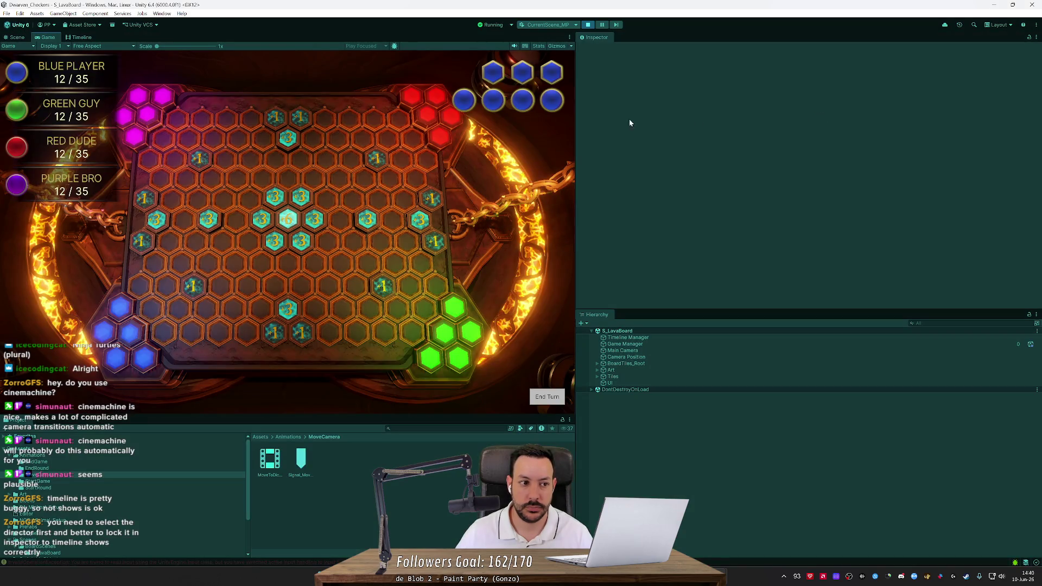
Step: Inspect the S_LavaBoard level in the Scene view while running, then check the Player 2 client
click(17, 37)
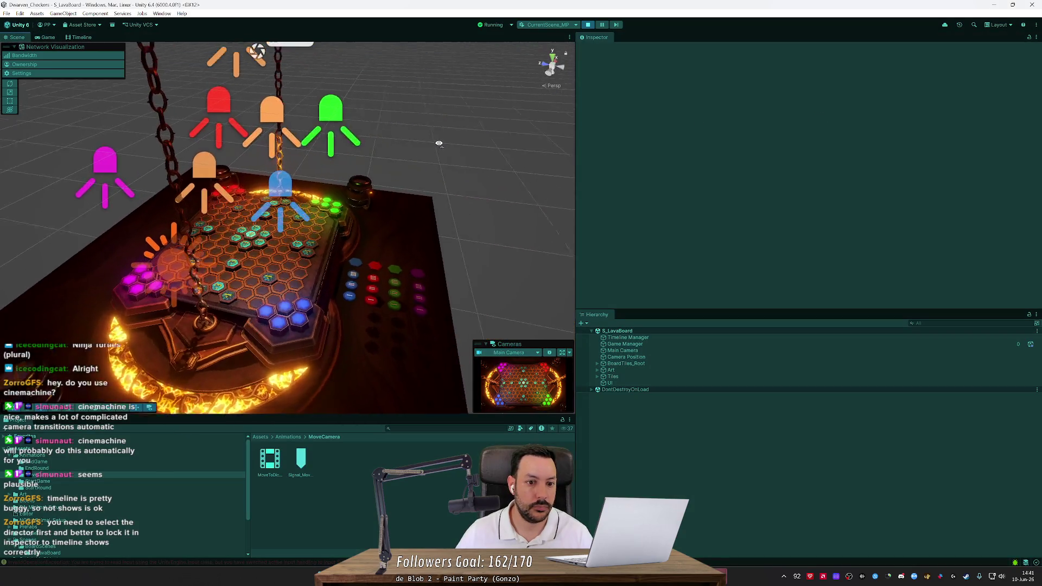
drag(439, 143, 656, 146)
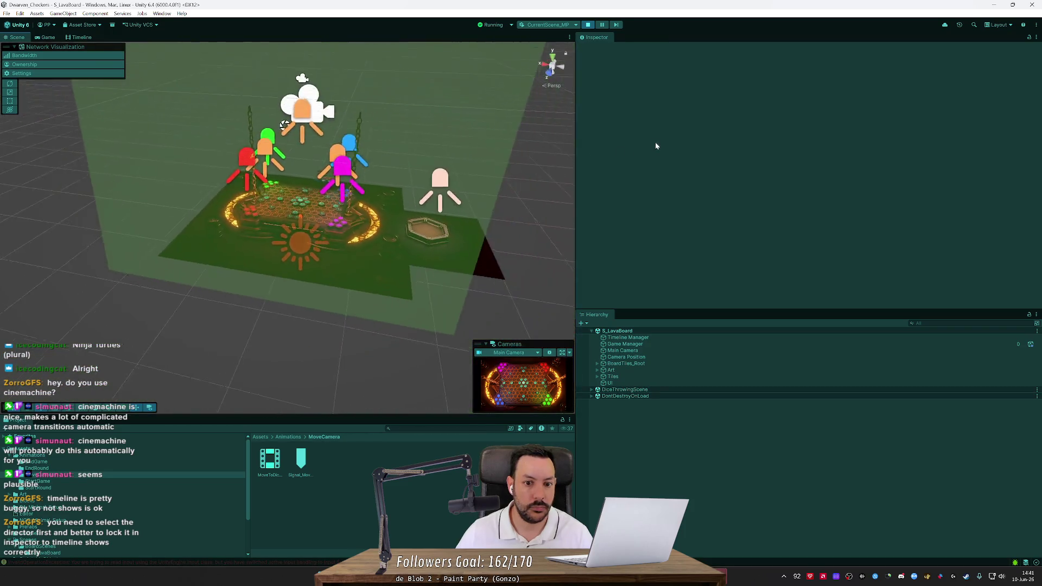
mouse_move(326, 190)
mouse_down()
mouse_move(255, 200)
mouse_move(335, 249)
mouse_up()
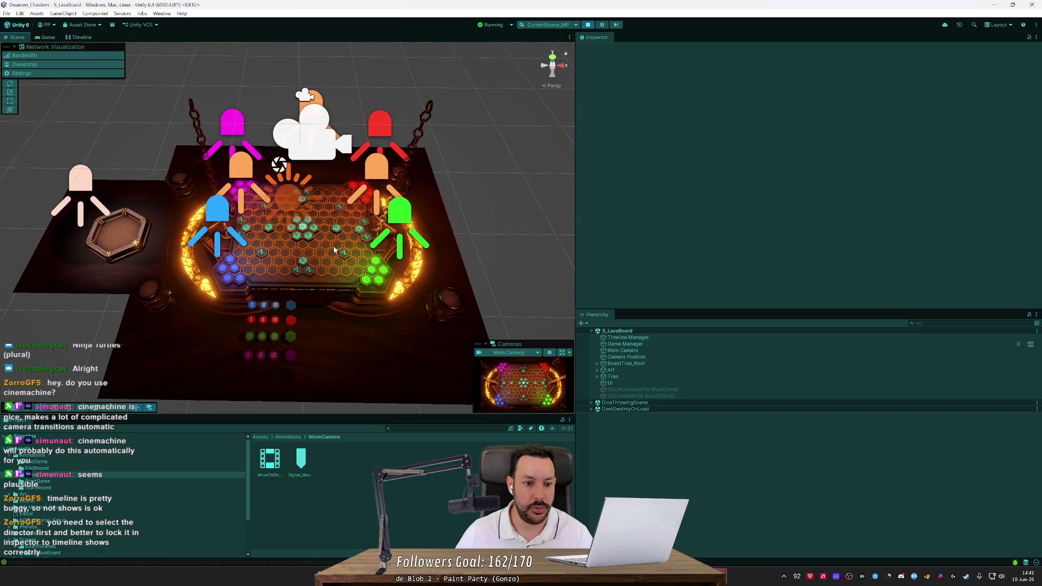
click(46, 37)
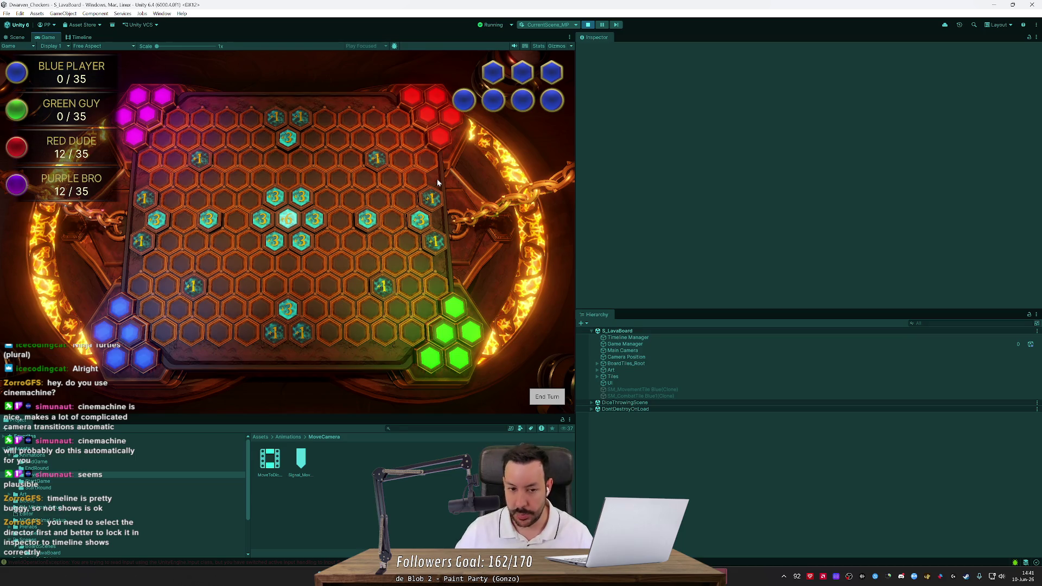
key(alt+Tab)
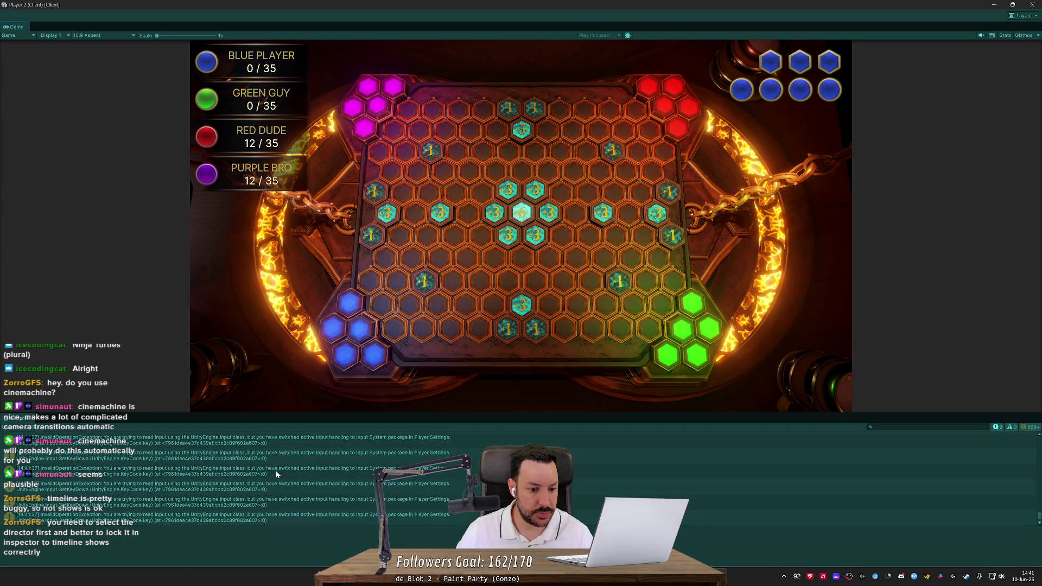
key(alt+Tab)
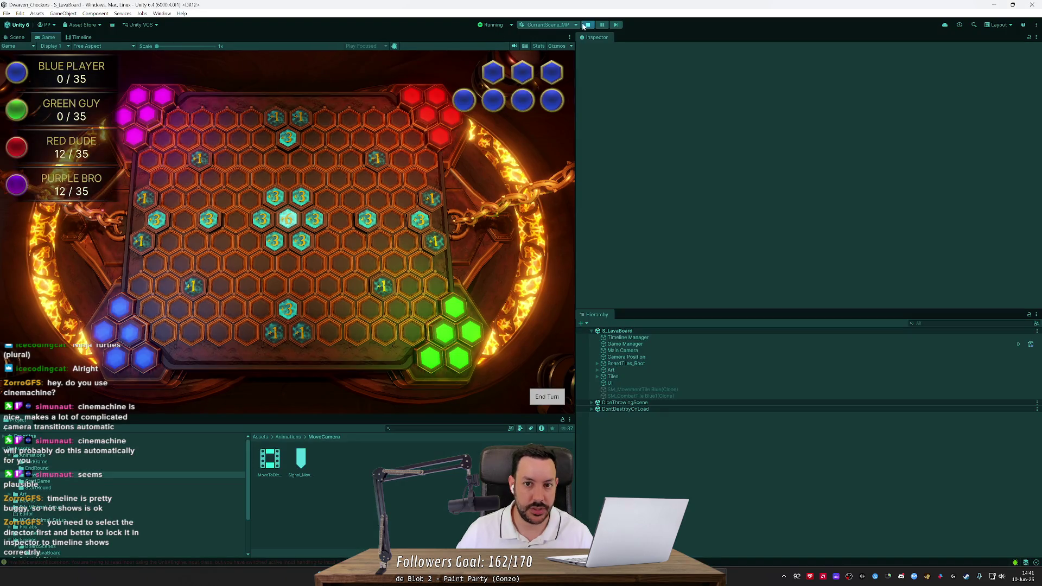
Step: Stop the game and show the project-wide Input System Package actions in Project Settings
key(ctrl+p)
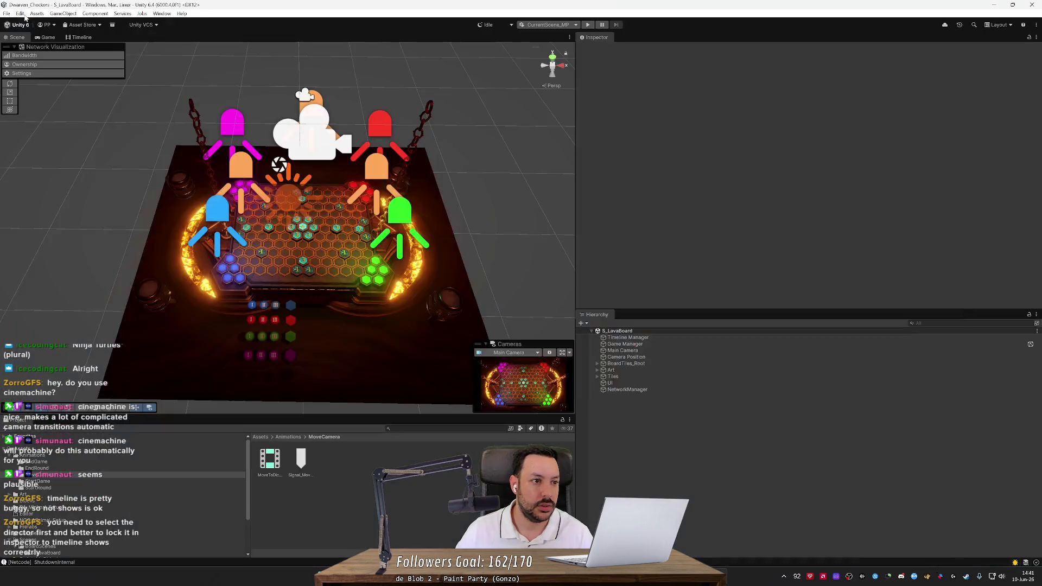
click(20, 13)
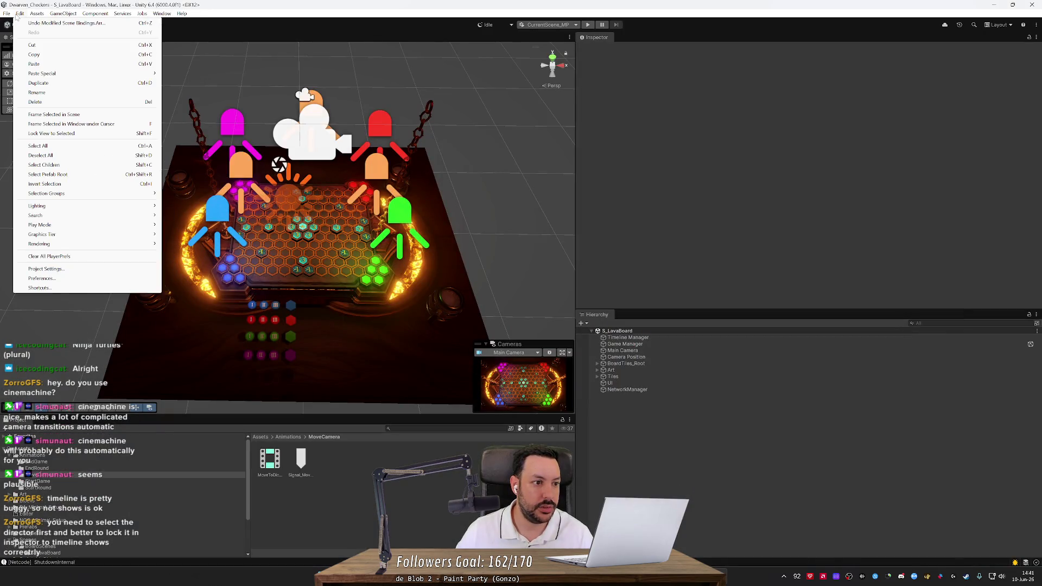
click(6, 13)
click(21, 14)
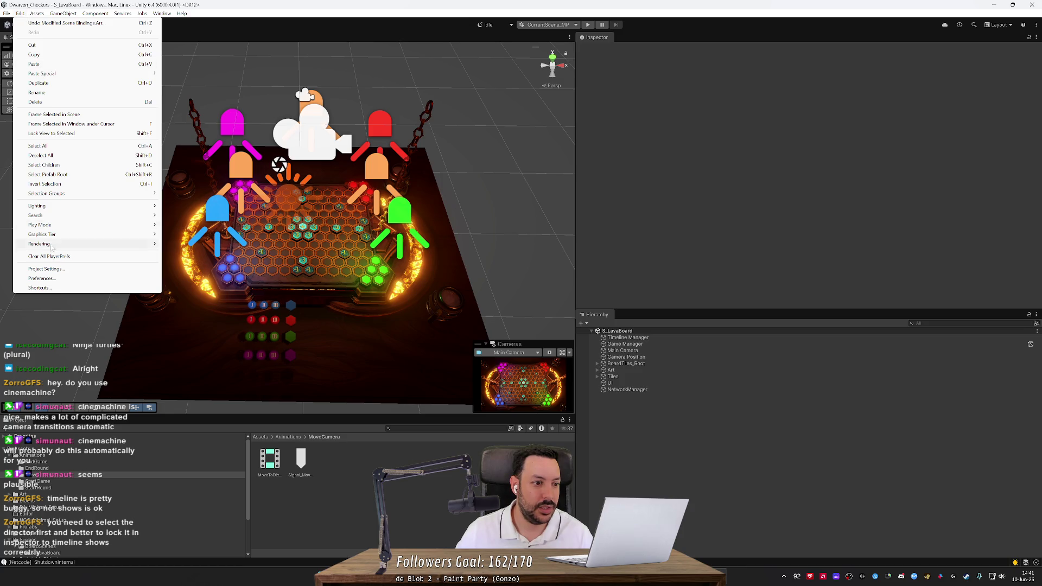
click(46, 269)
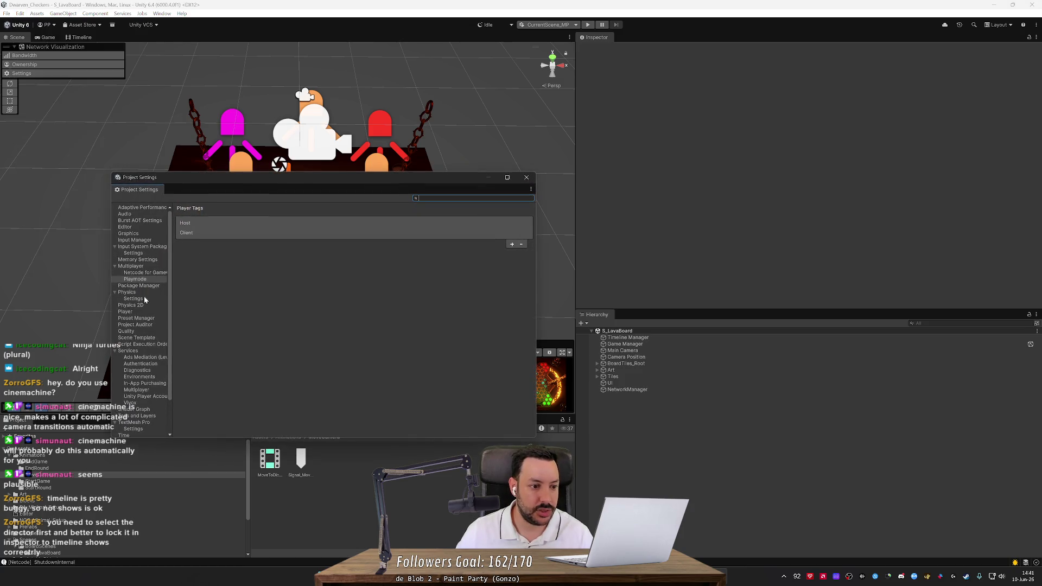
click(132, 247)
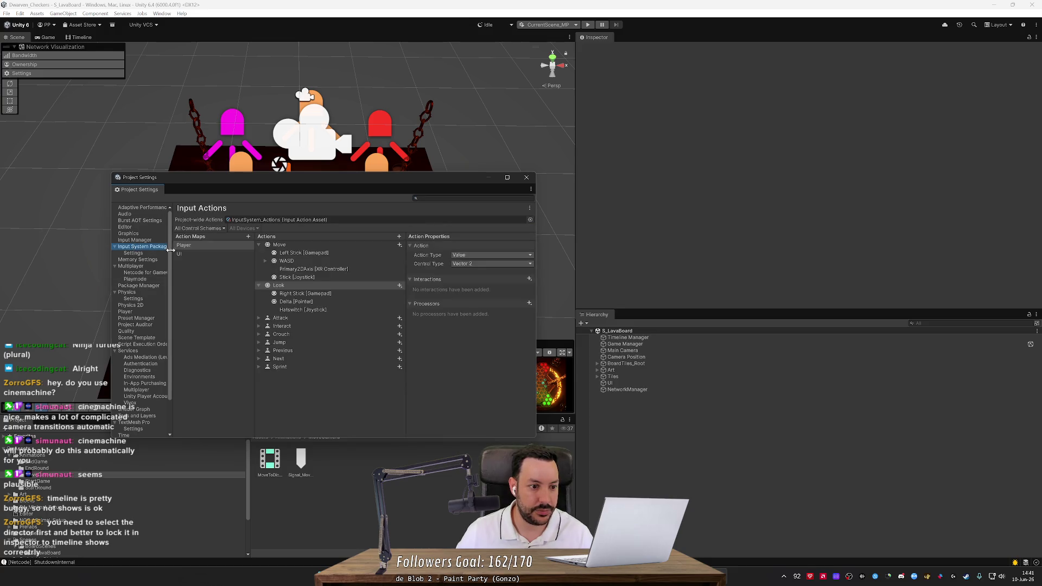
Step: Add a 'Debug' action map and rename its new action to 'MoveCameraToGameBoard'
click(247, 236)
text(Debug)
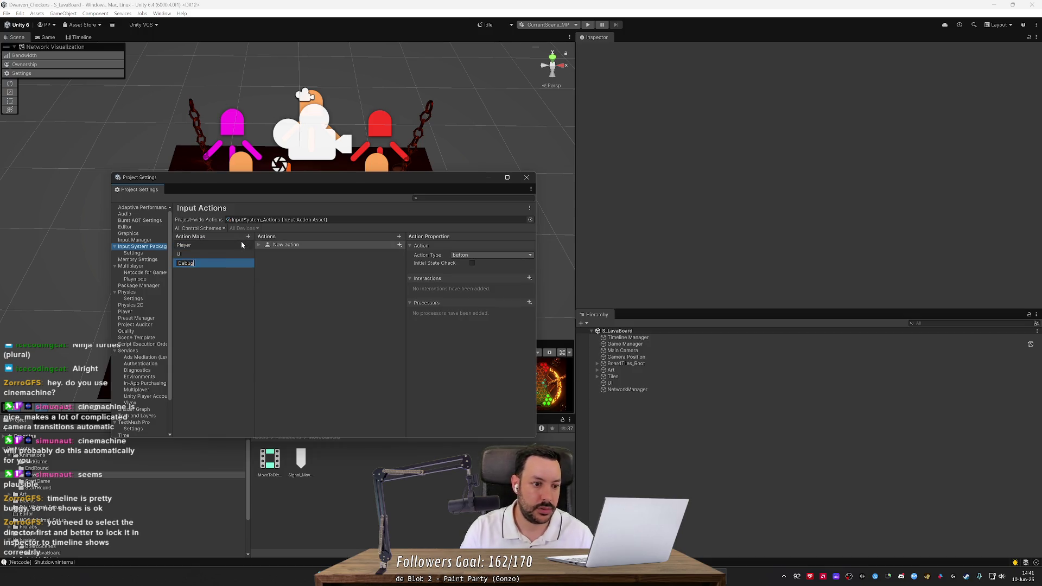
key(Return)
click(259, 246)
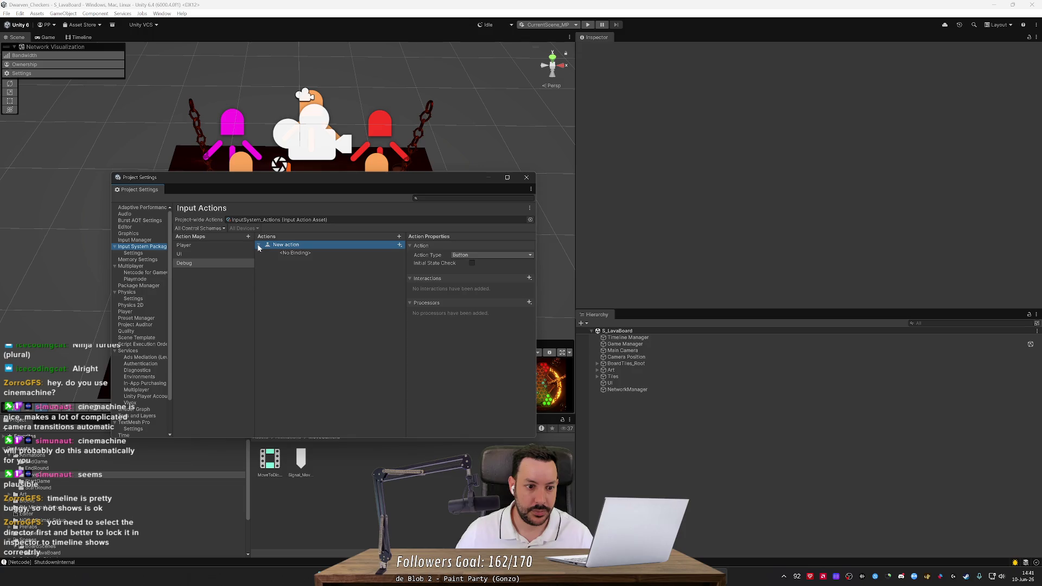
click(265, 245)
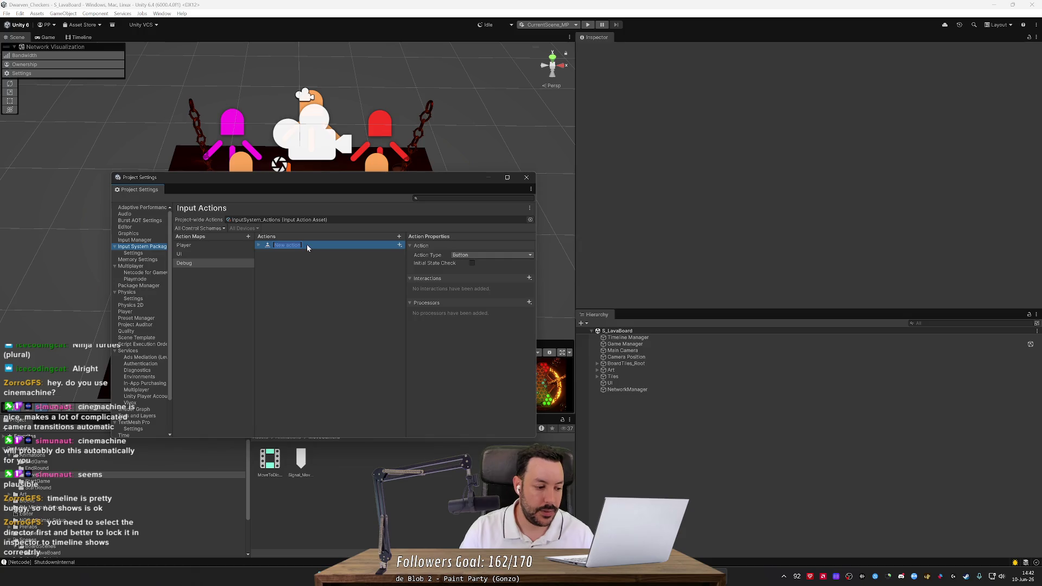
text(MoveCameraTo)
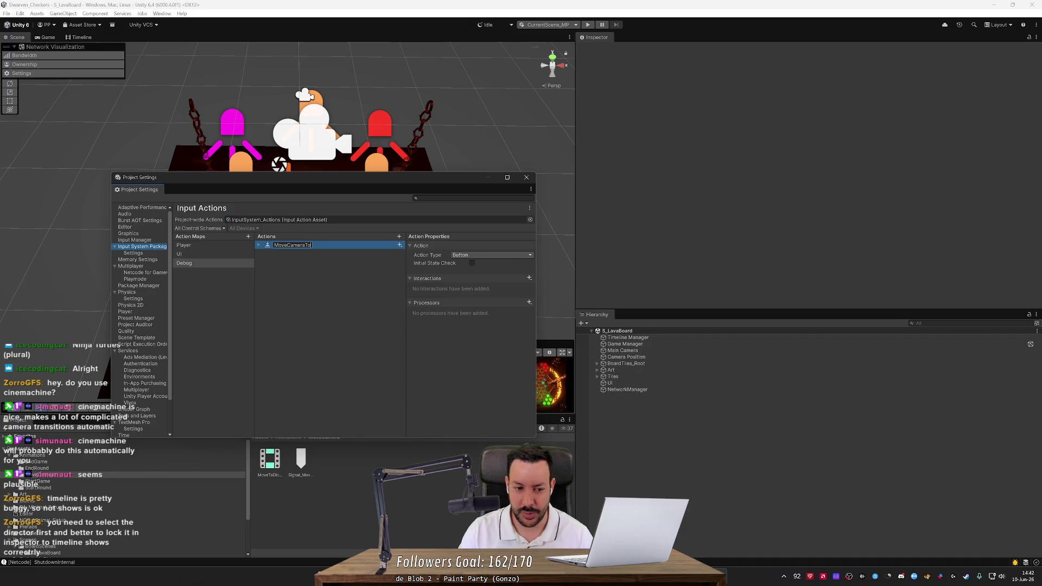
text(GameBoard)
key(Return)
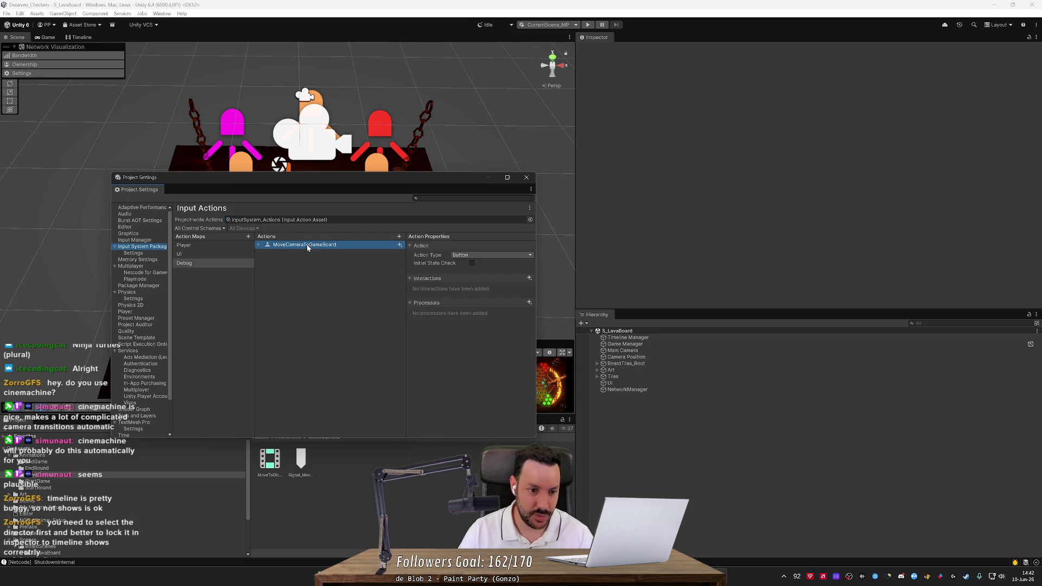
Step: Add a binding to MoveCameraToGameBoard and delete the extra empty binding
click(259, 246)
click(400, 245)
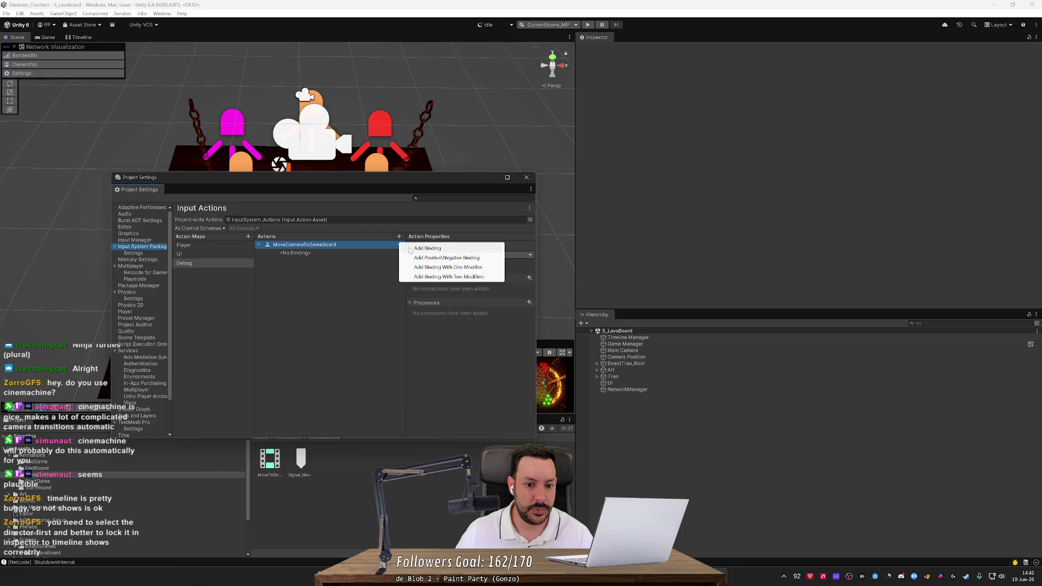
click(410, 249)
click(323, 254)
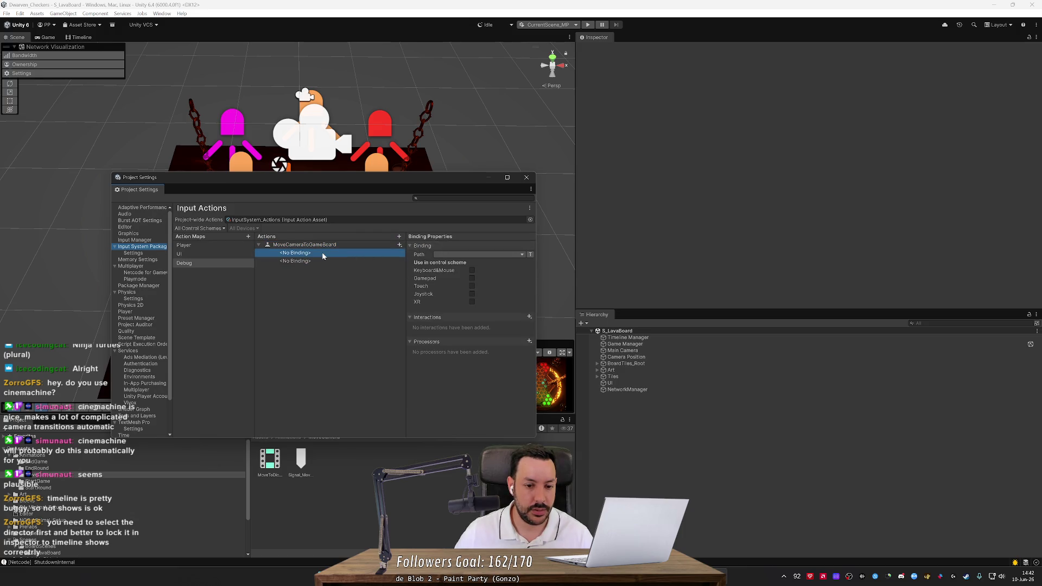
key(Delete)
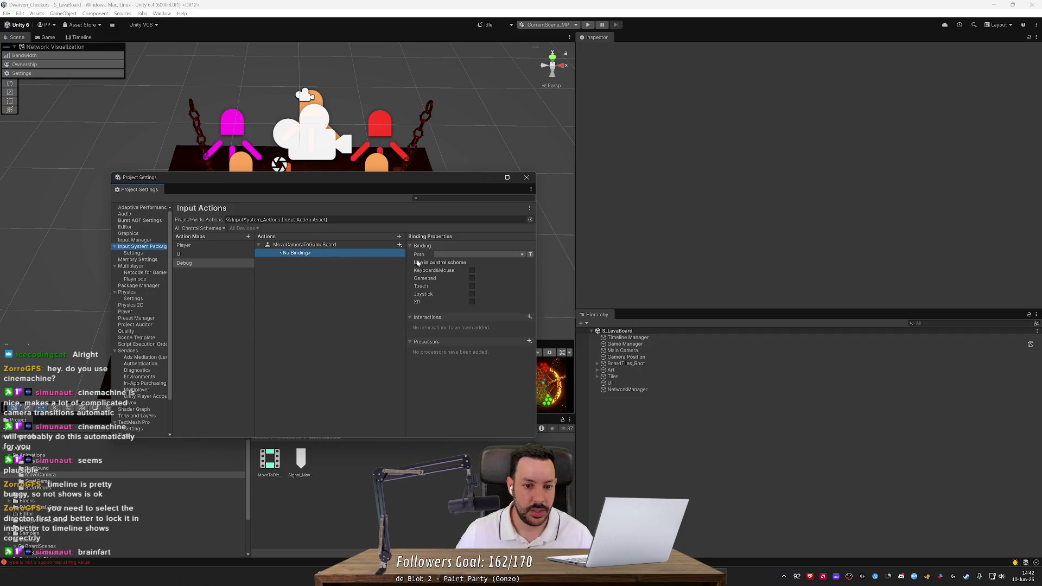
Step: Set the MoveCameraToGameBoard binding path to Numpad 1
click(465, 255)
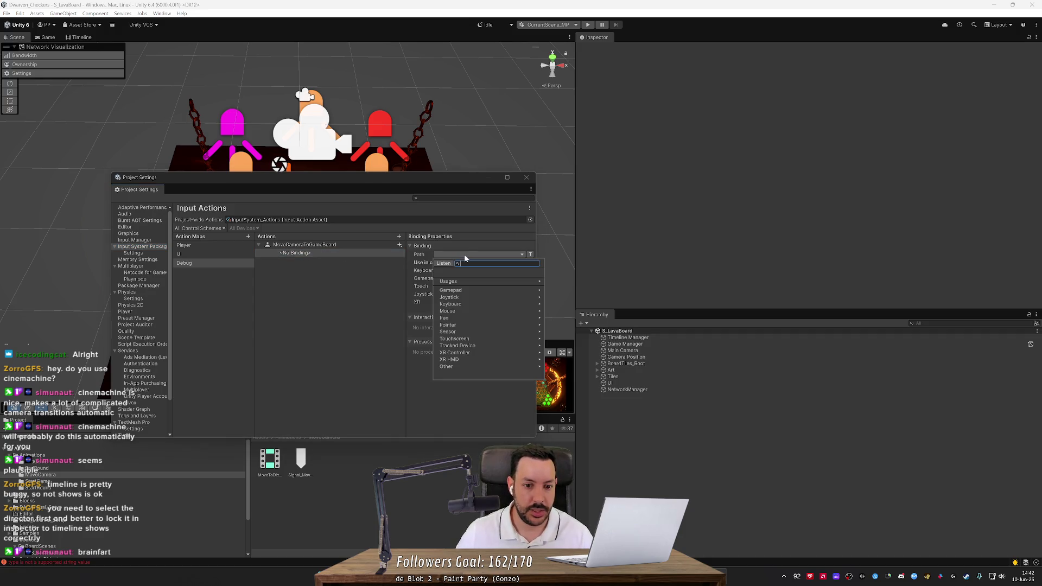
click(470, 304)
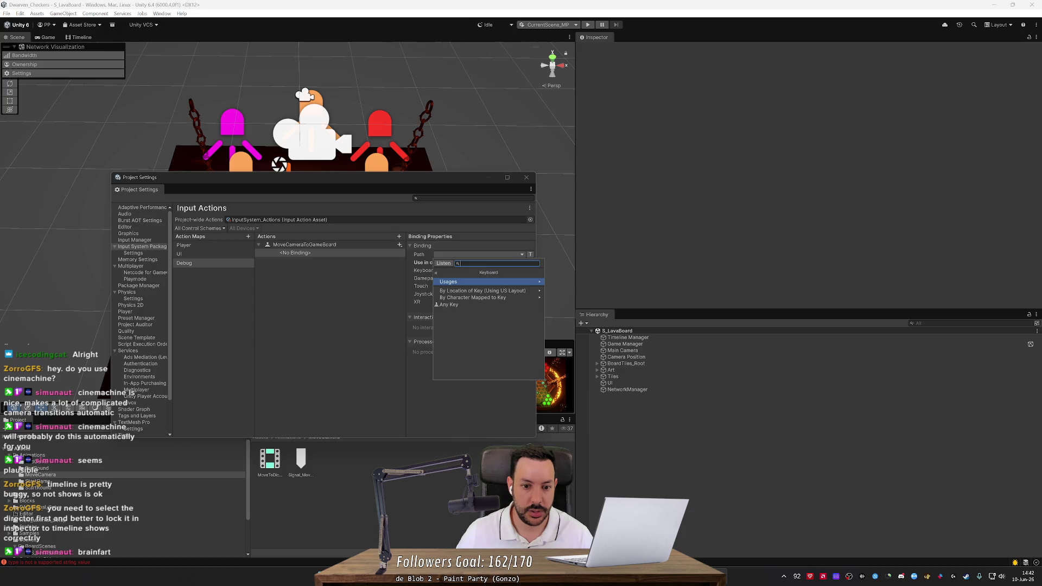
text(1)
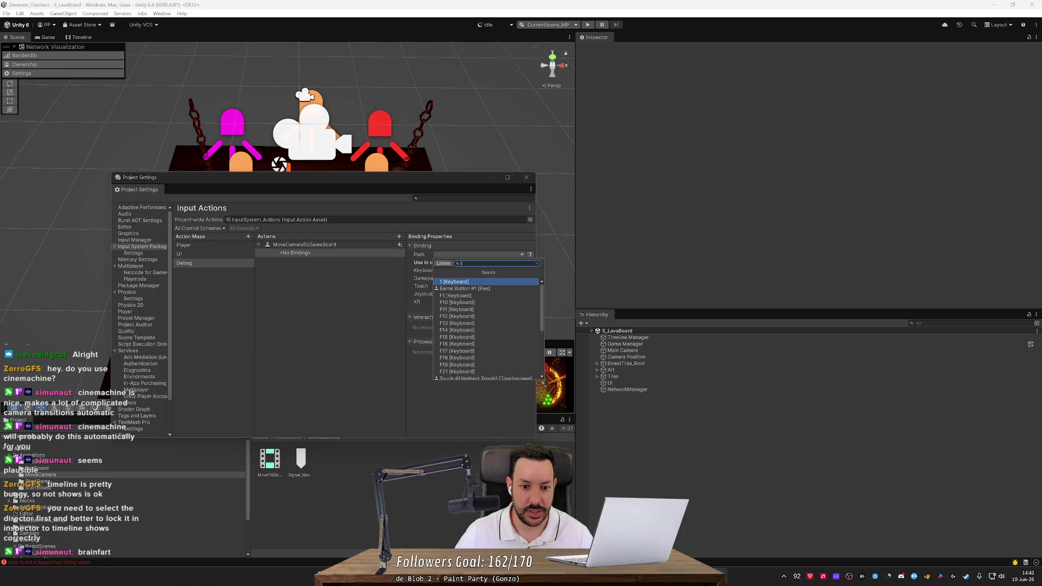
scroll(488, 285, down, 4)
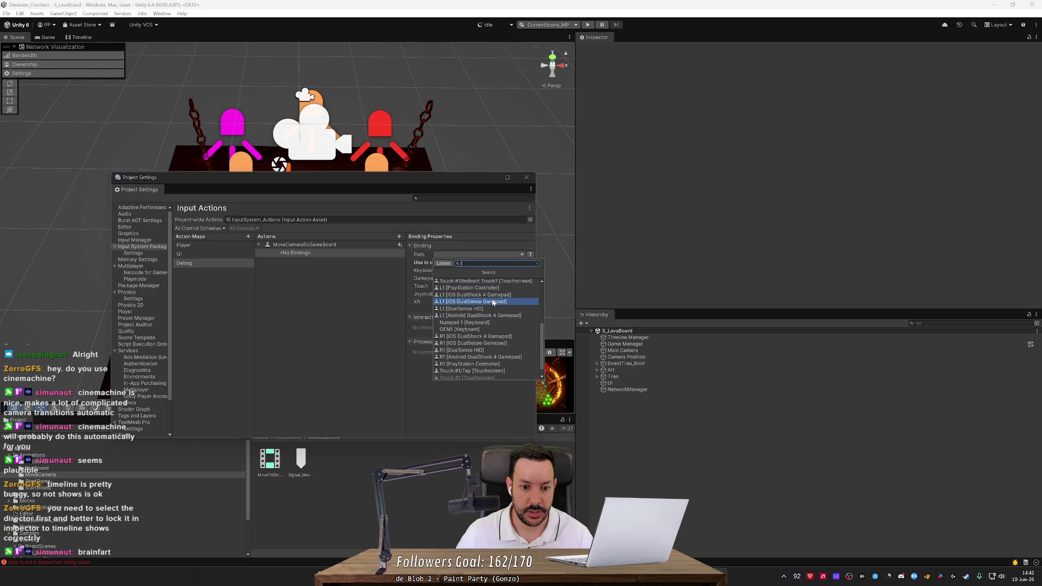
key(BackSpace)
text(k)
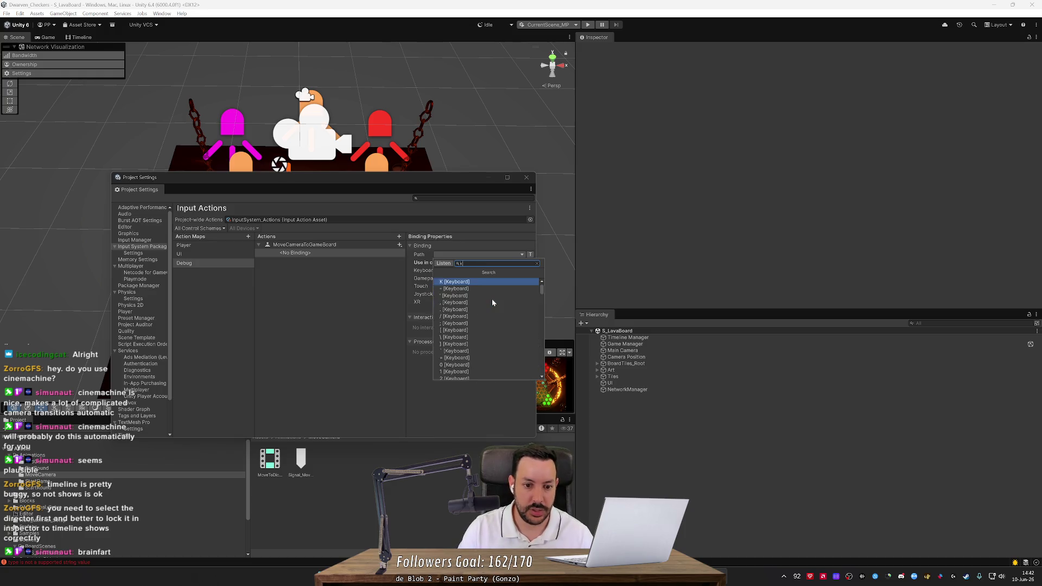
text(eypad)
key(BackSpace)
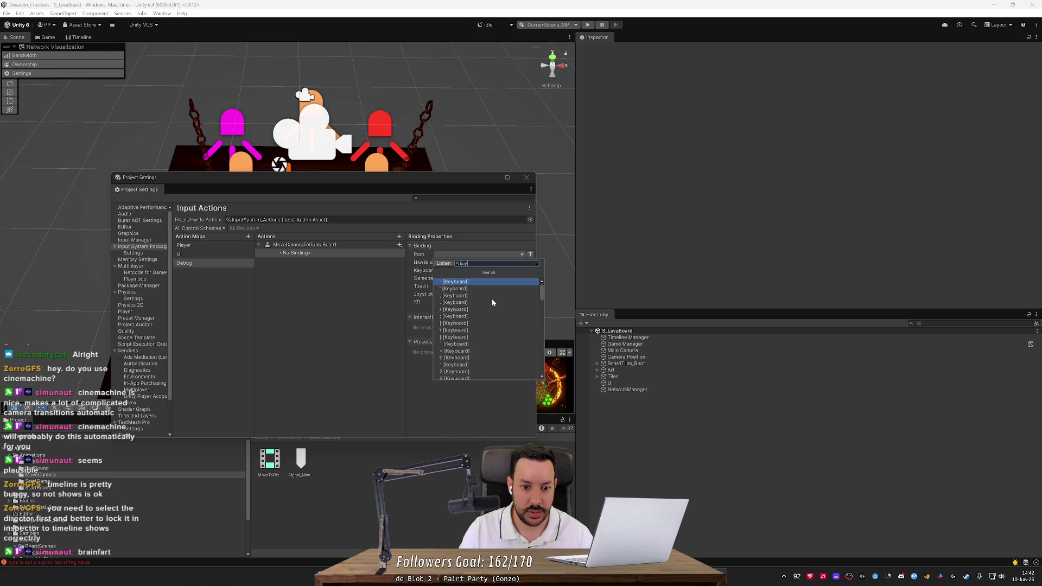
key(BackSpace)
key(BackSpace)
key(BackSpace)
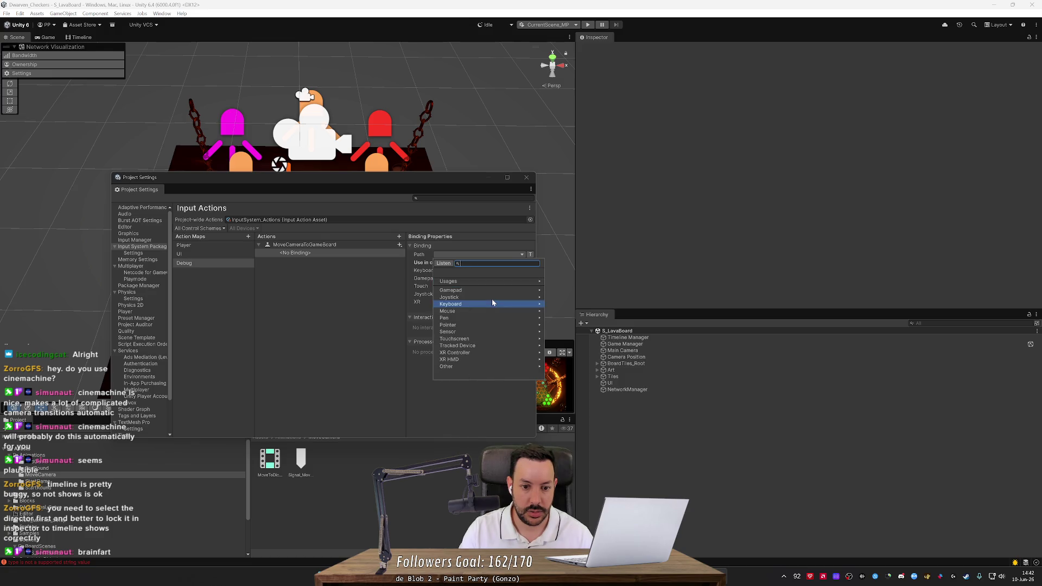
text(1)
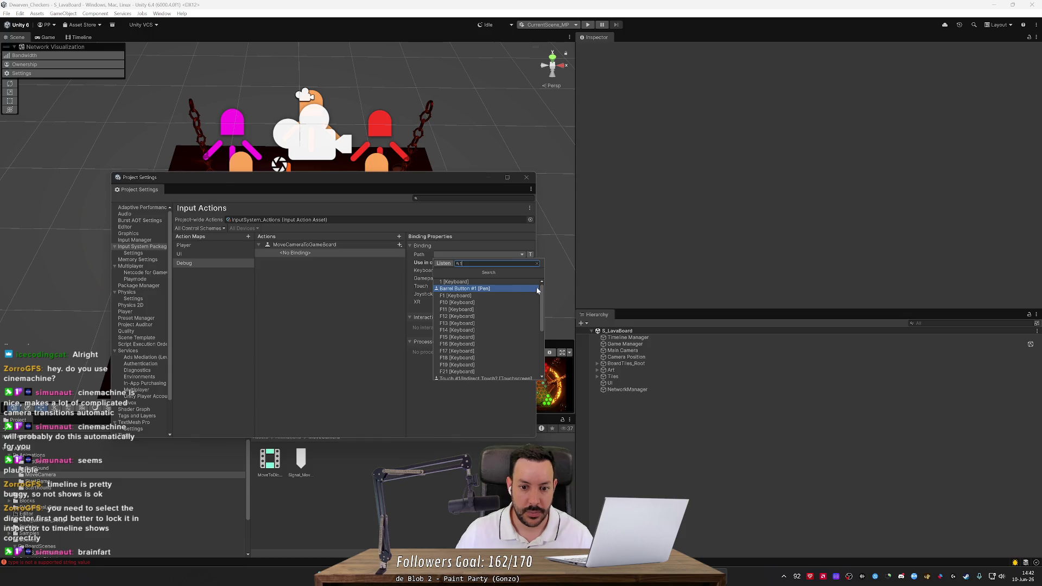
drag(543, 291, 540, 324)
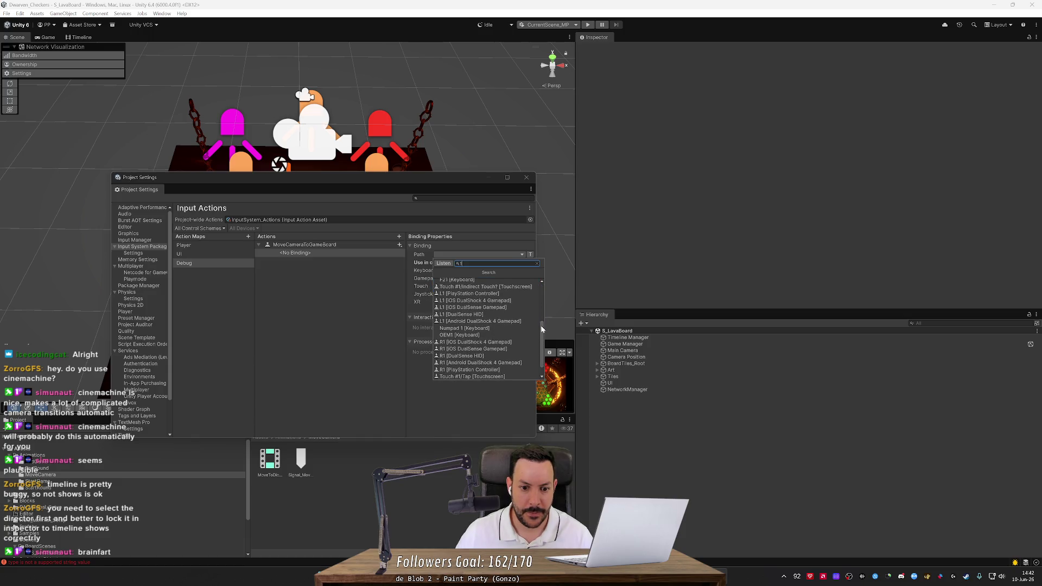
click(461, 329)
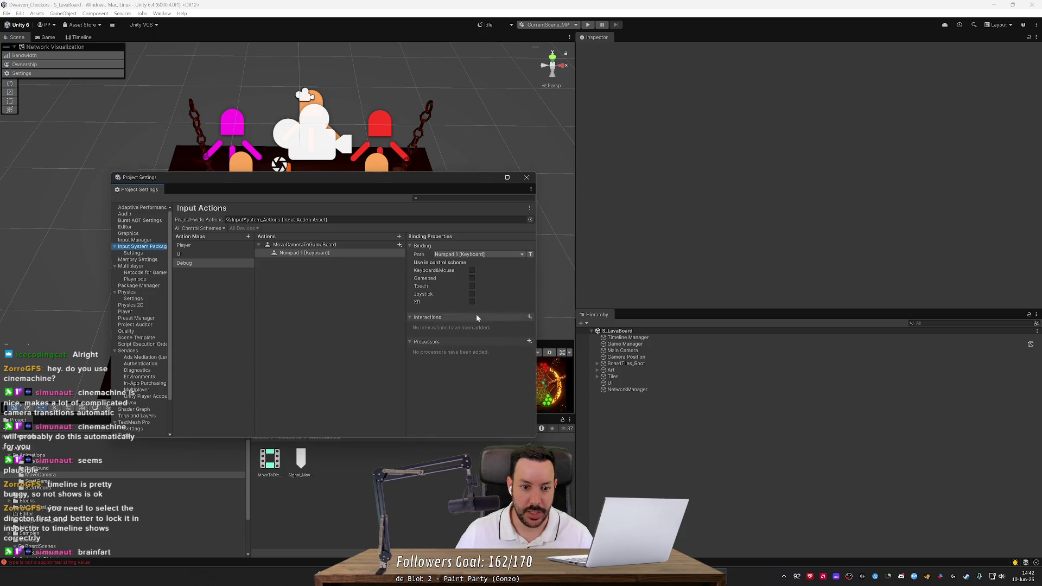
Step: Duplicate the action and rename the copy 'MoveCameraToDiceTray'
click(336, 246)
key(ctrl+d)
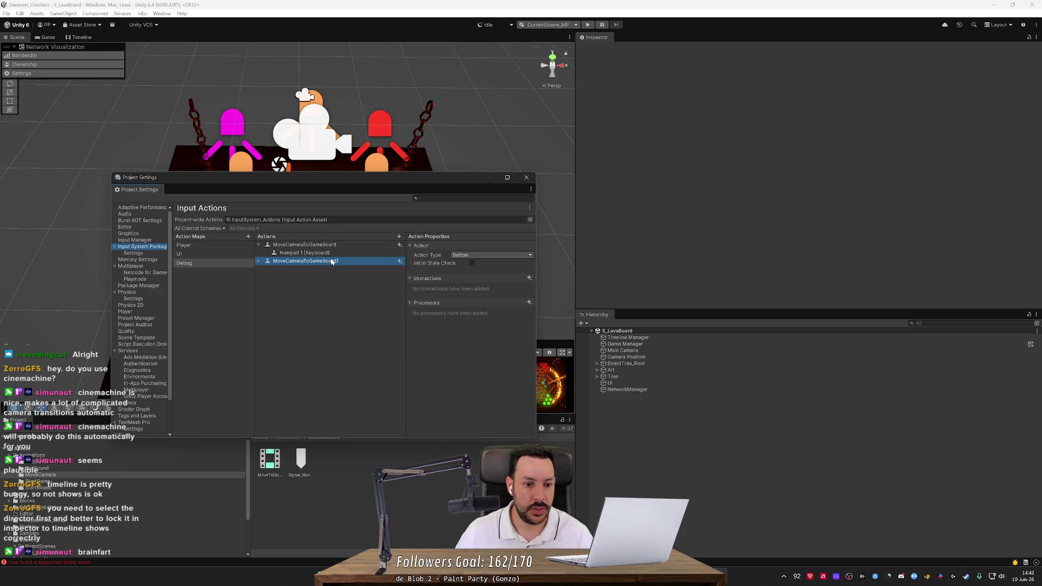
double_click(331, 262)
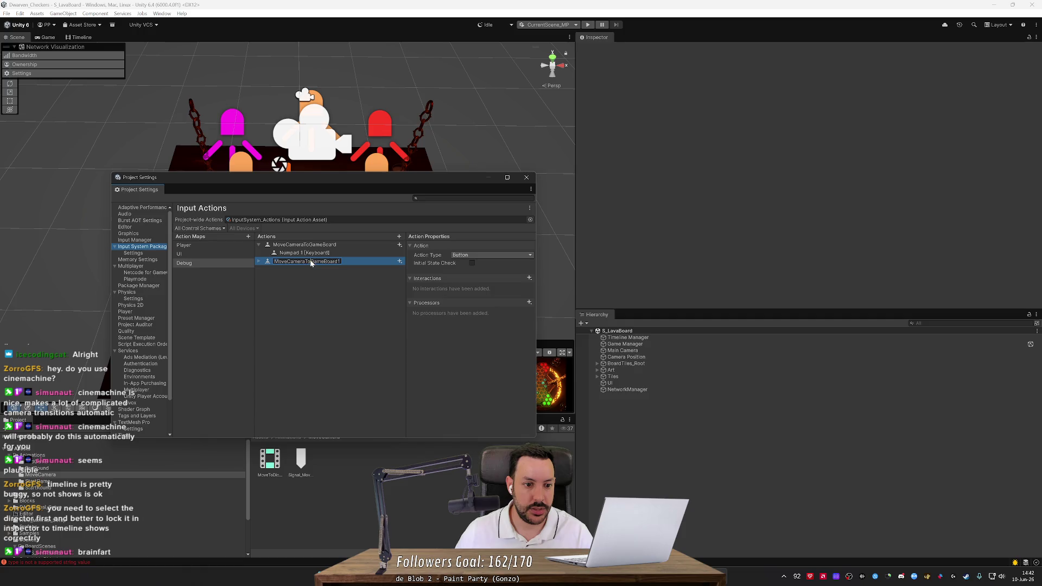
key(shift+End)
text(Di)
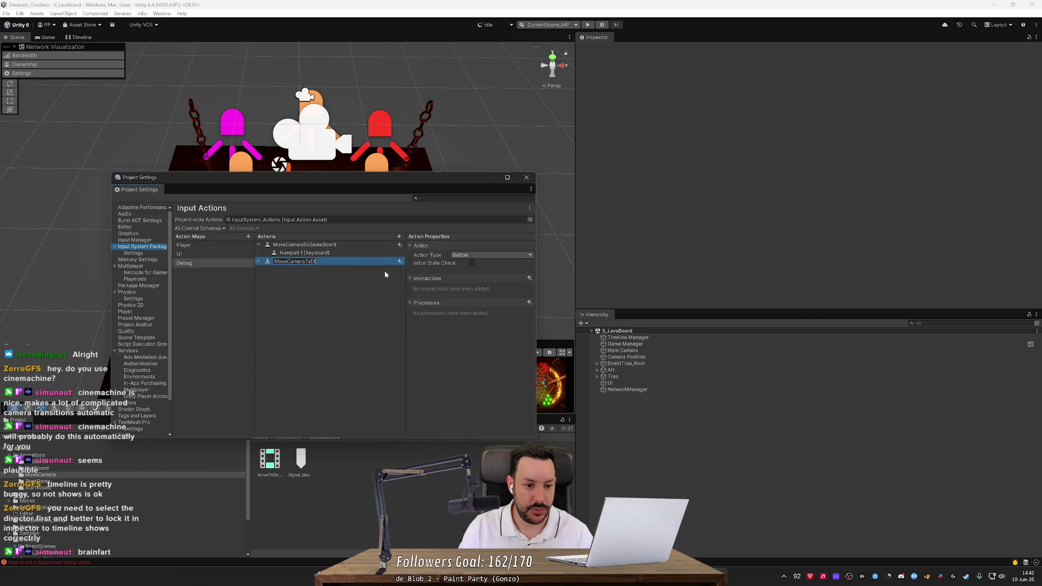
text(ceTray)
key(Return)
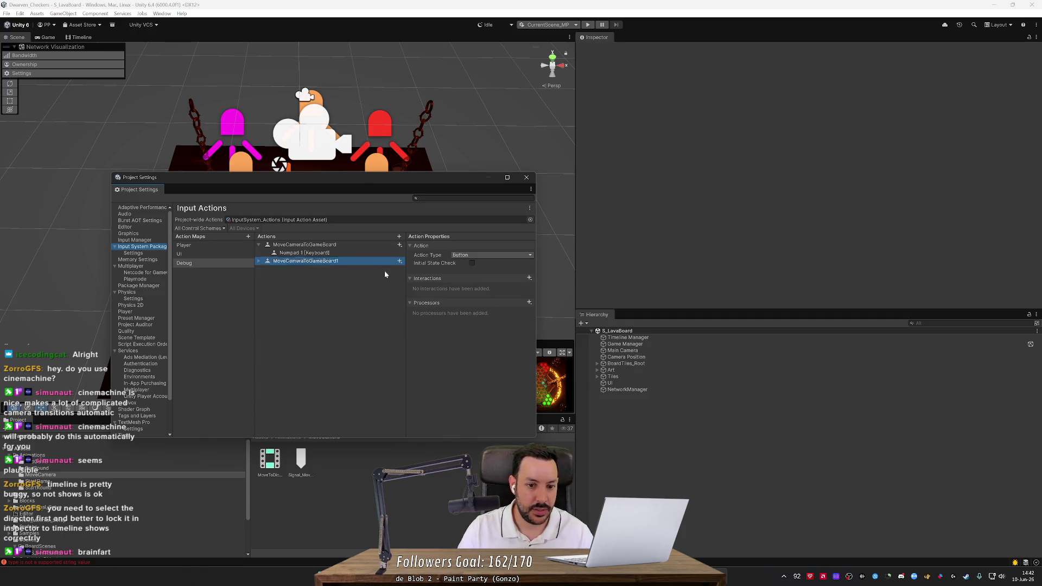
Step: Change MoveCameraToDiceTray's copied binding from Numpad 1 to Numpad 2
click(259, 261)
click(306, 270)
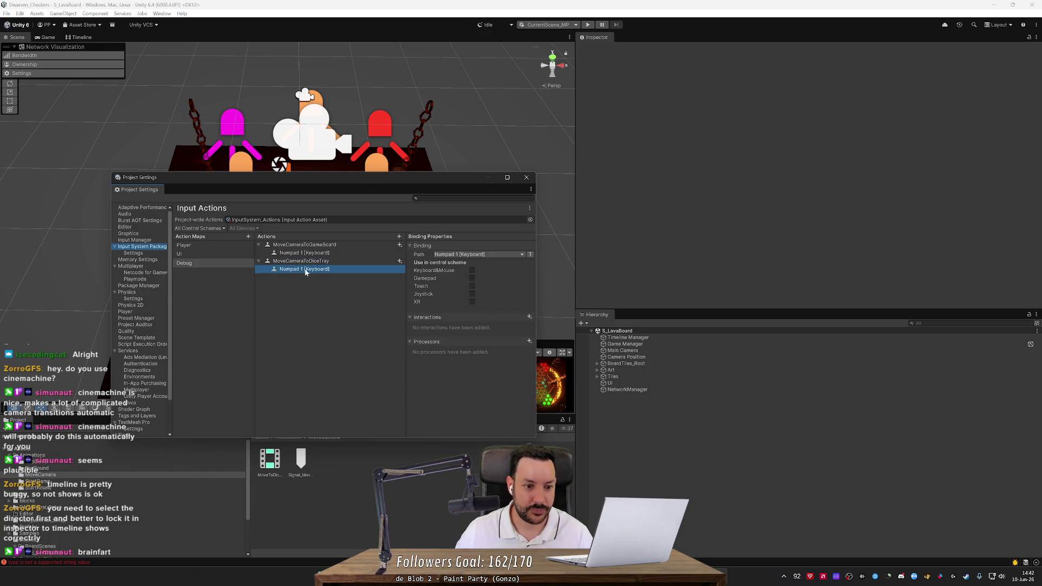
click(468, 255)
text(numpad 2)
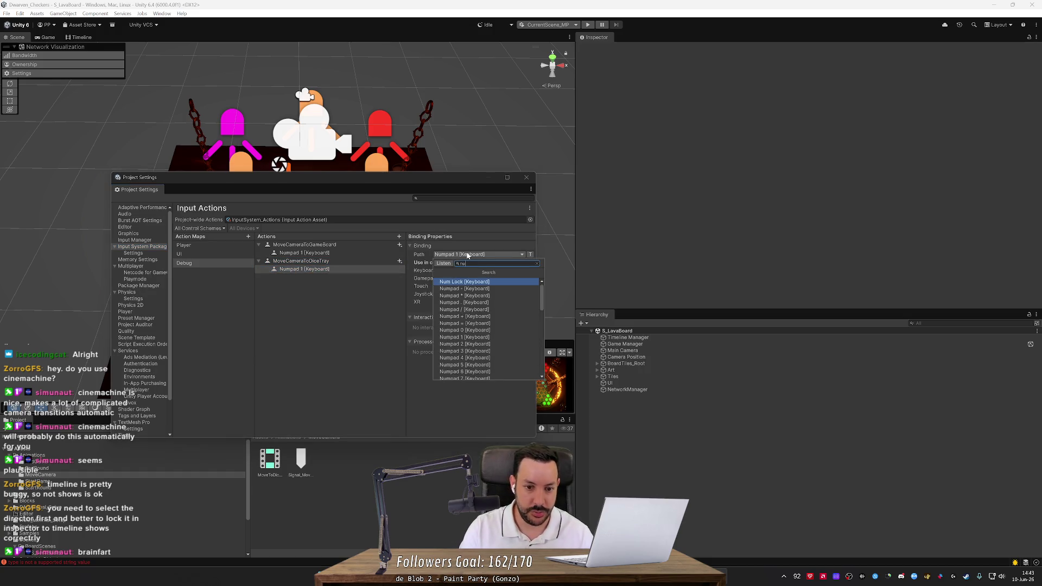
key(Return)
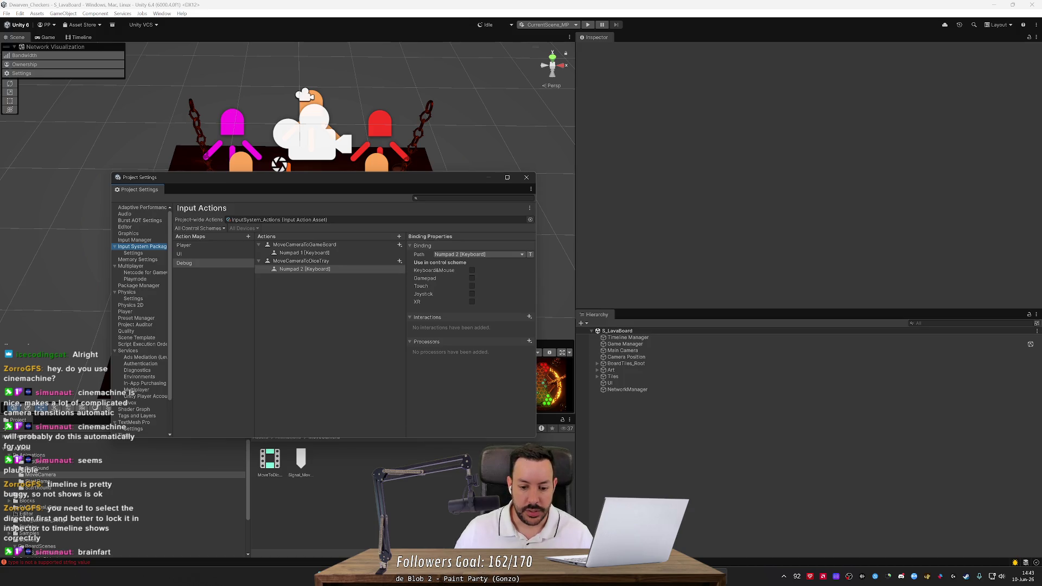
key(alt+Tab)
Step: Go to the MoveCameraToGameBoard call and start replacing the Keypad1 condition with 'Input.'
click(262, 196)
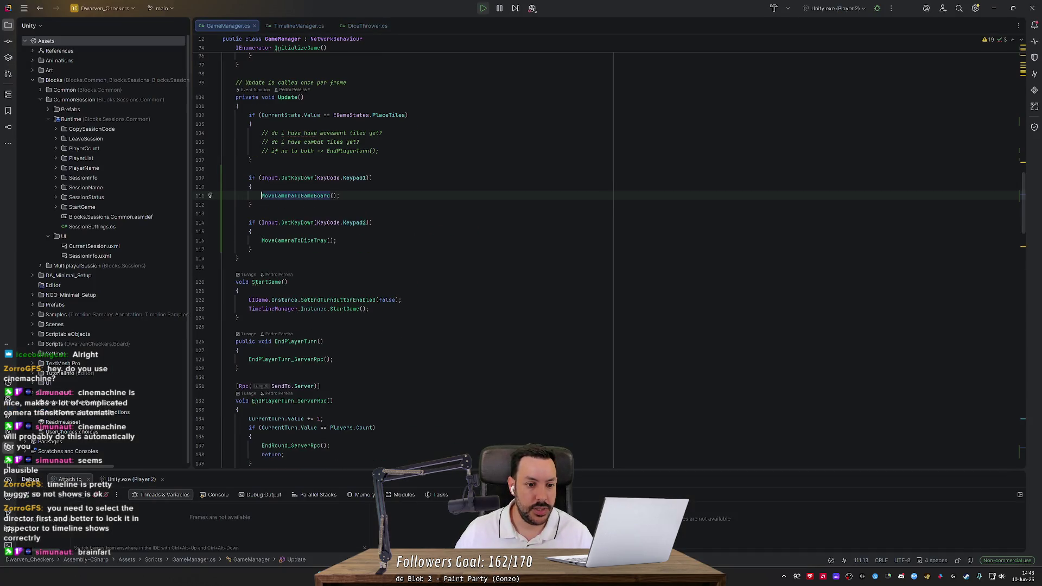
scroll(405, 261, up, 10)
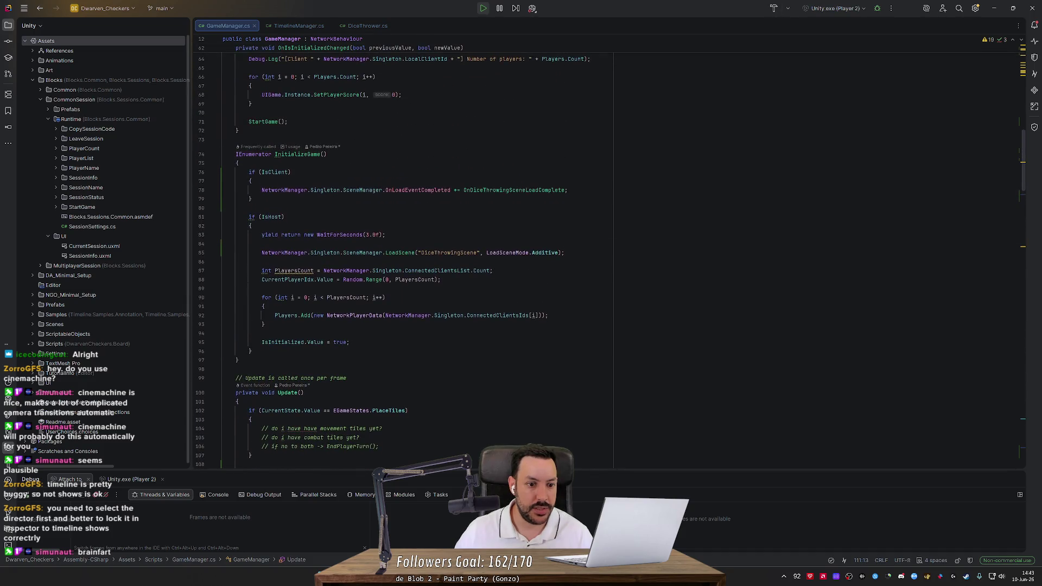
scroll(404, 261, down, 6)
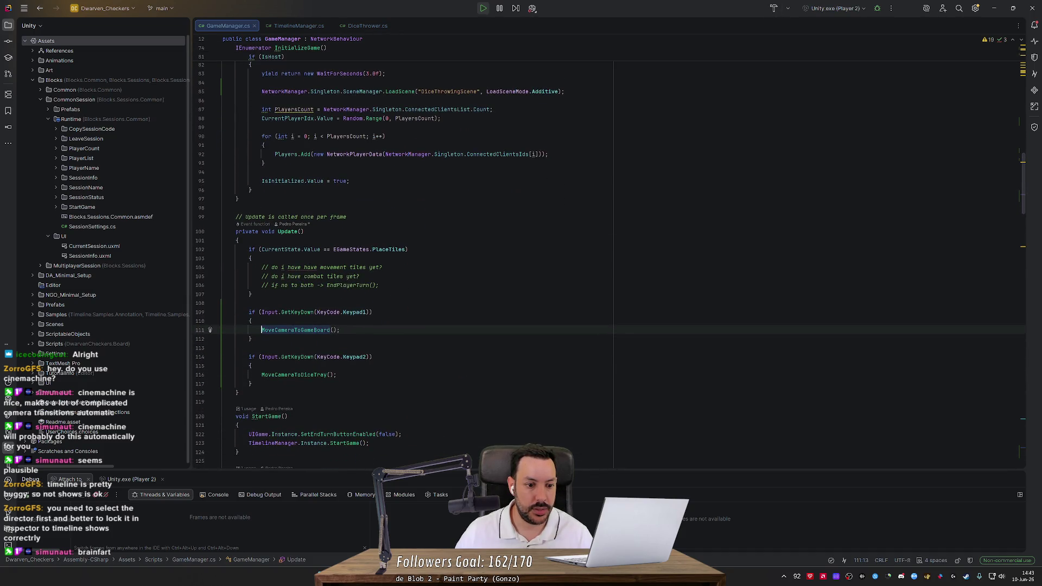
click(372, 312)
key(ctrl+w)
text((Input)
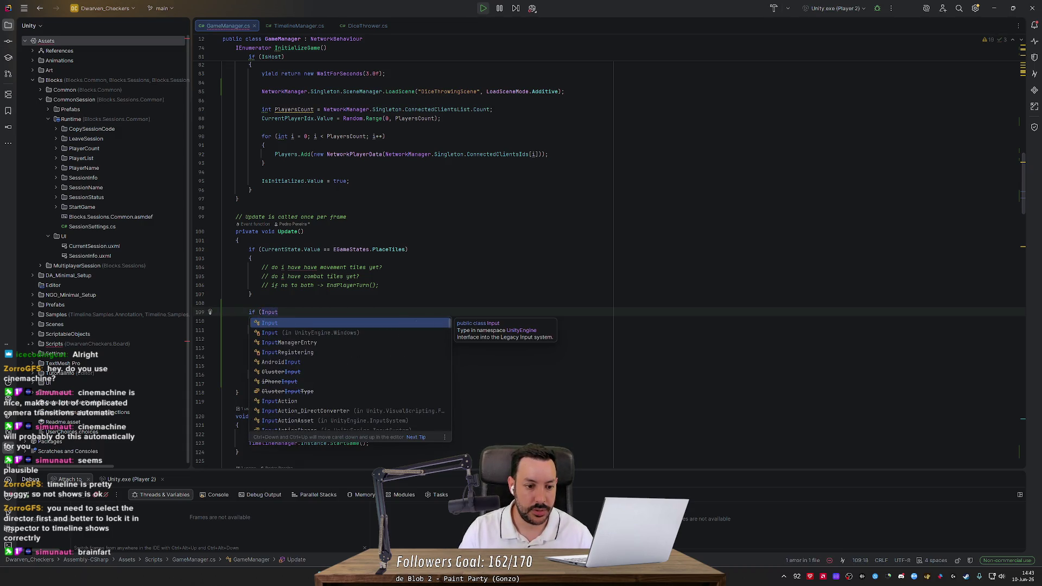
key(BackSpace)
key(BackSpace)
key(BackSpace)
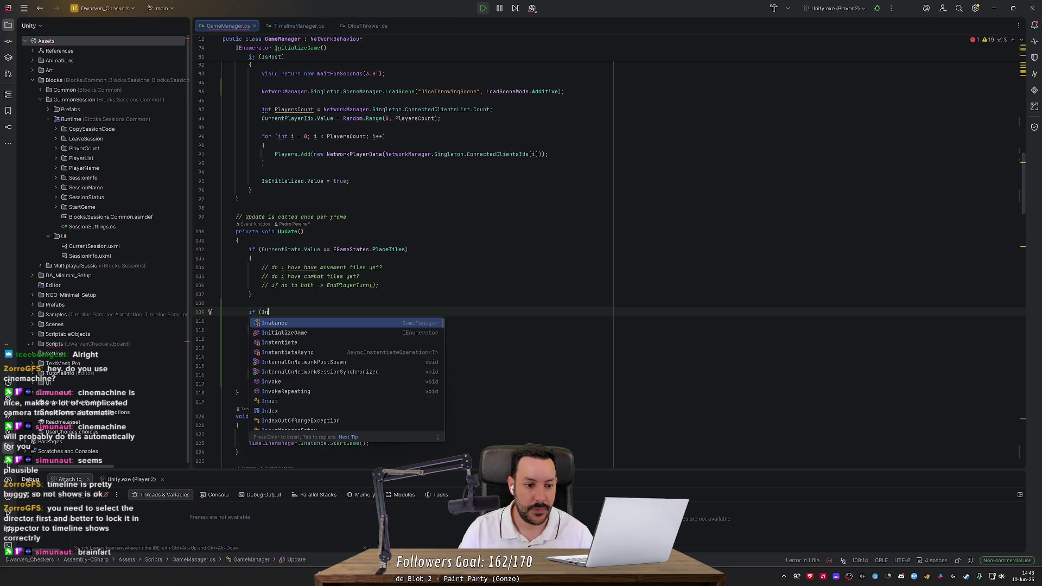
text(put.)
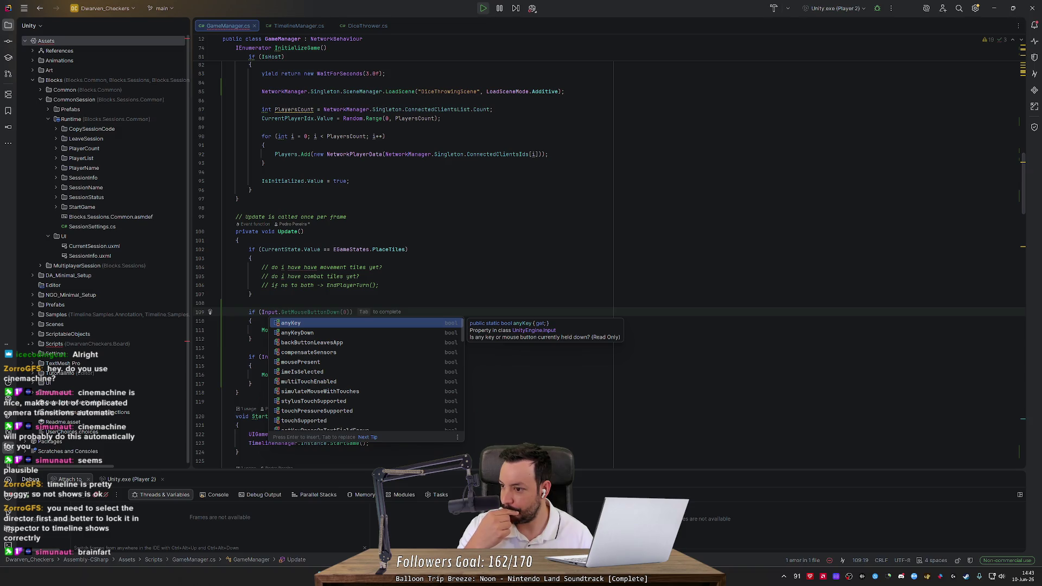
Step: In Unity, look over the UI, Player and Debug action maps' actions
key(alt+Tab)
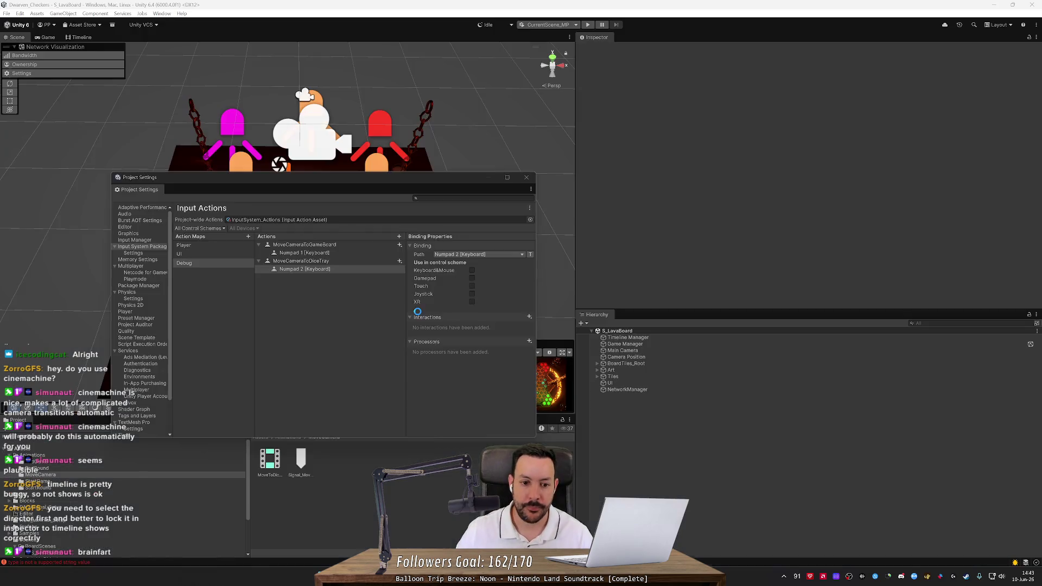
click(197, 254)
click(201, 245)
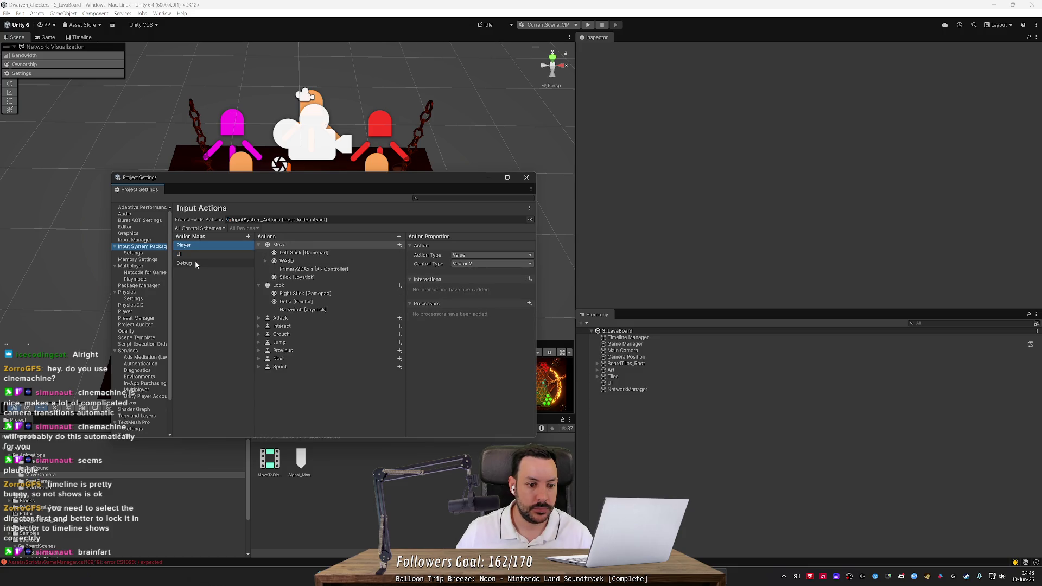
click(196, 262)
key(alt+Tab)
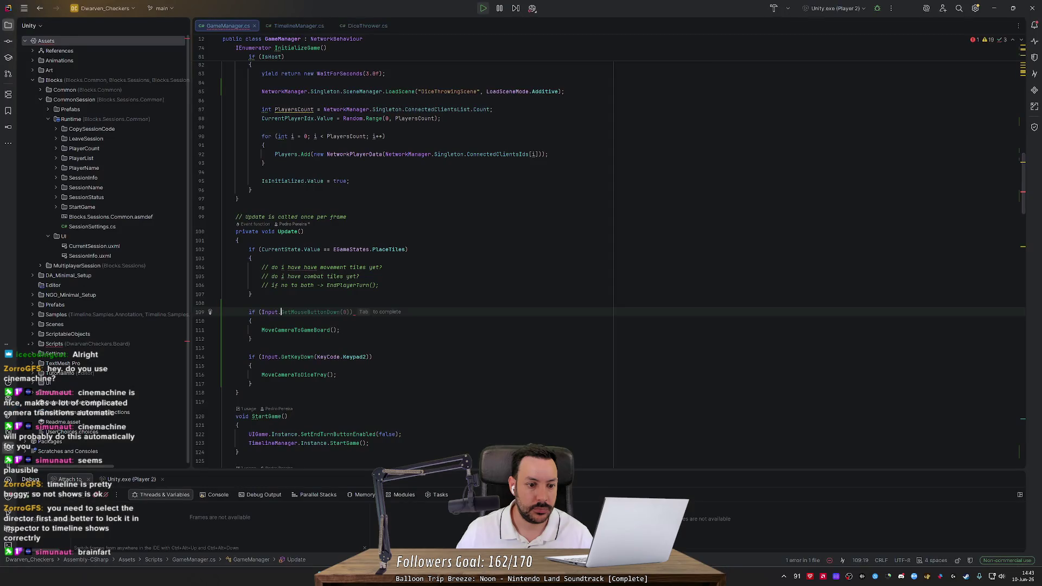
Step: Close the code preview and review the using statements and MoveCameraToGameBoard definition
click(1022, 456)
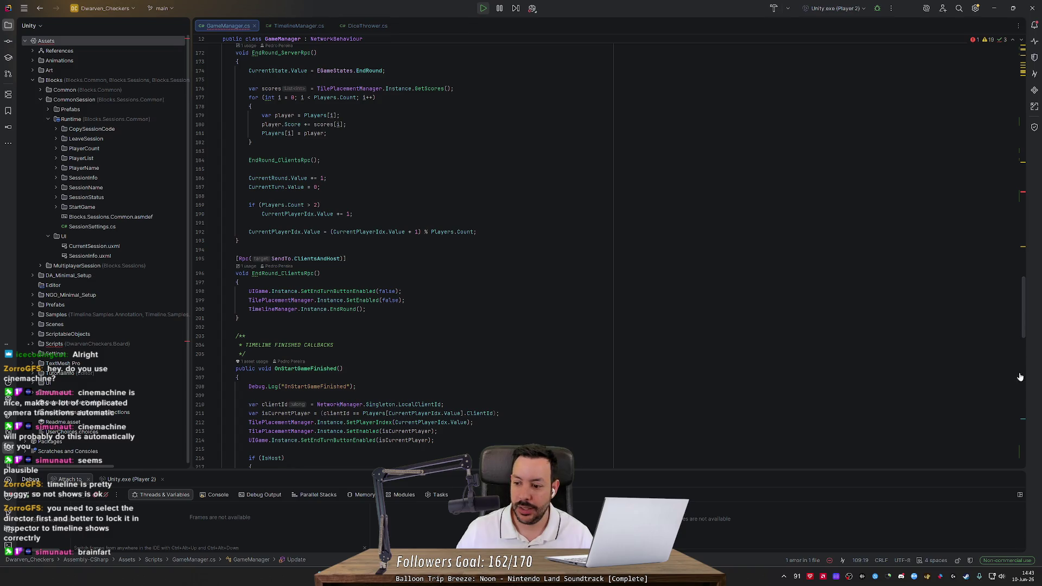
scroll(1025, 310, up, 1)
scroll(1025, 309, up, 20)
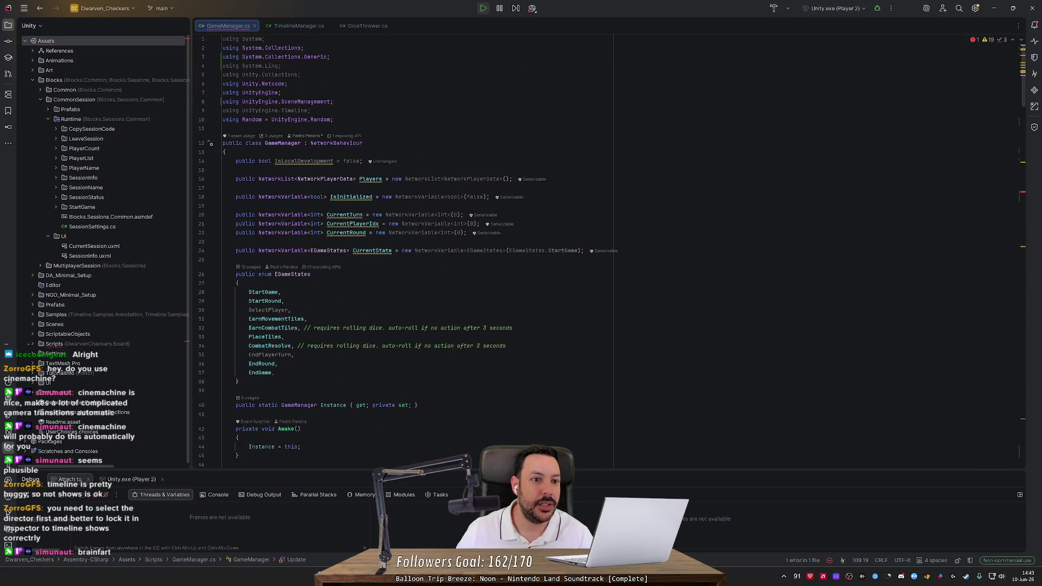
click(265, 39)
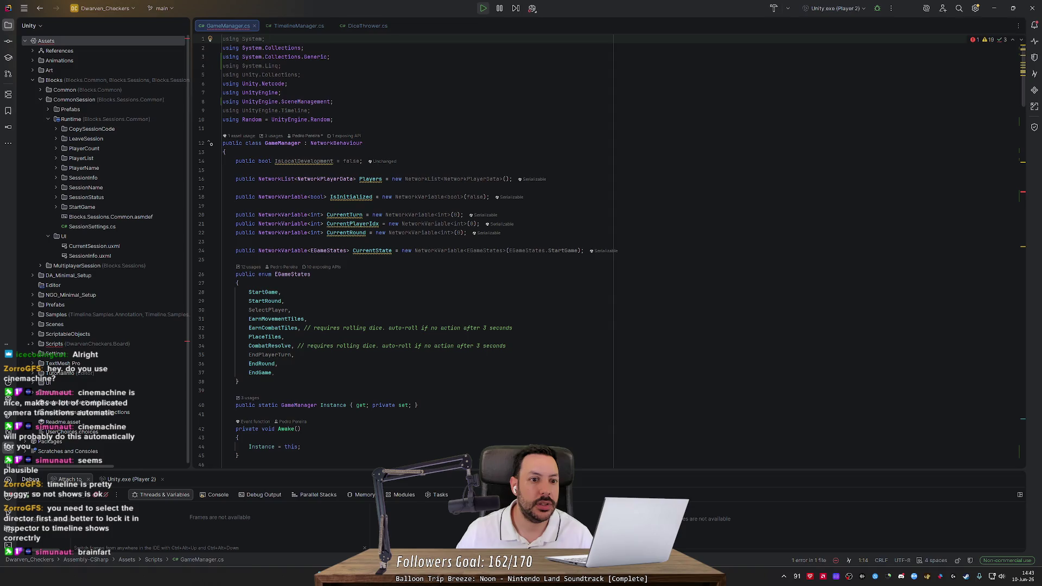
key(ctrl+shift+BackSpace)
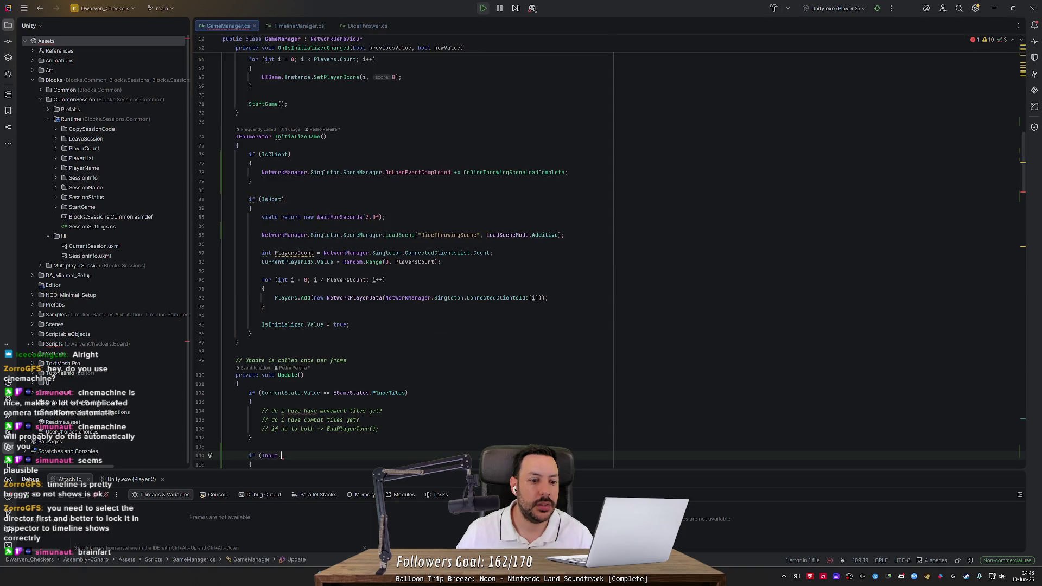
Step: Select the MoveCameraToGameBoard action in Unity, then jump to its call in GameManager
key(alt+Tab)
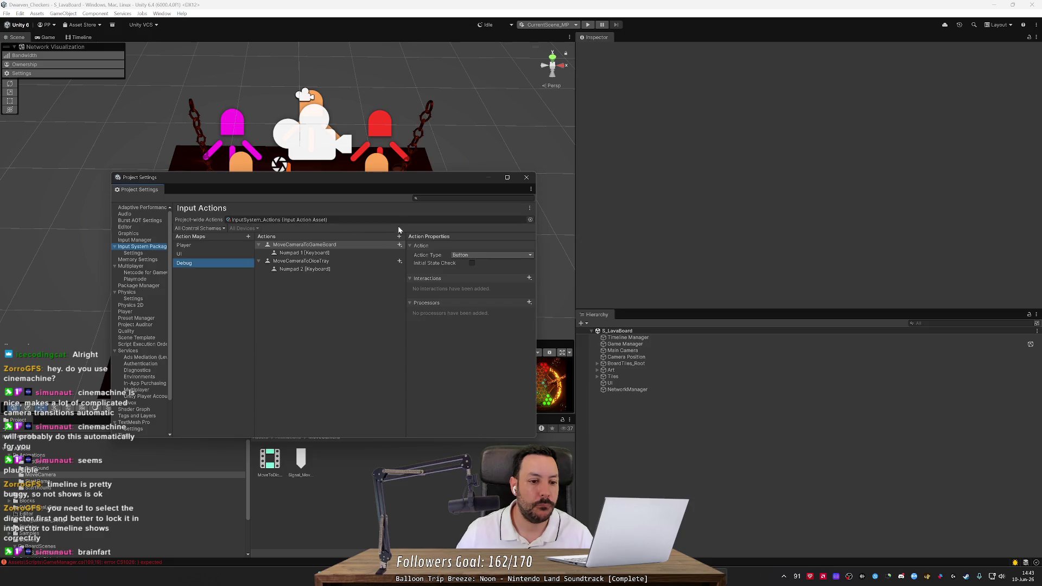
click(299, 245)
key(alt+Tab)
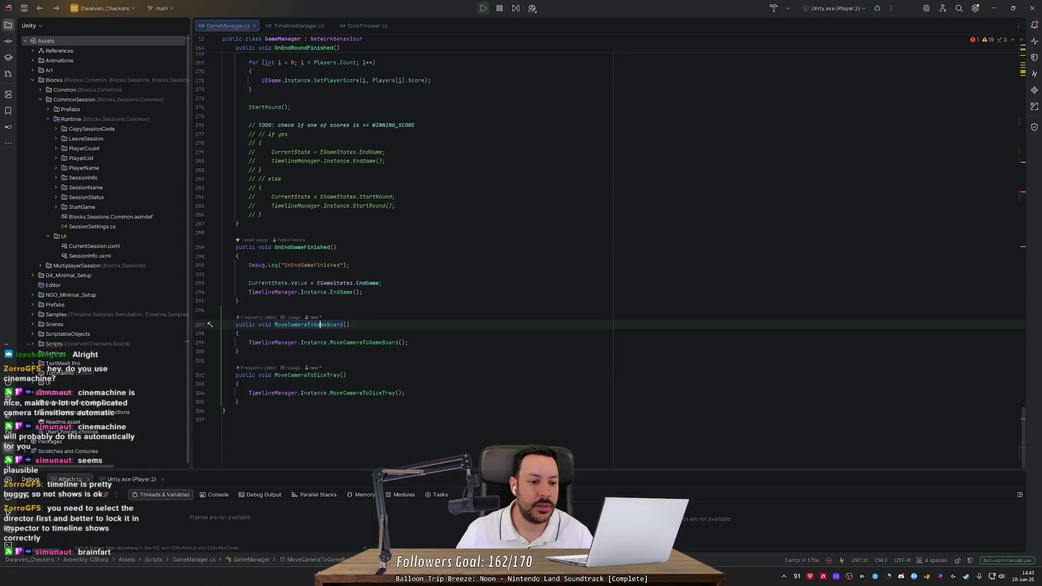
key(ctrl+b)
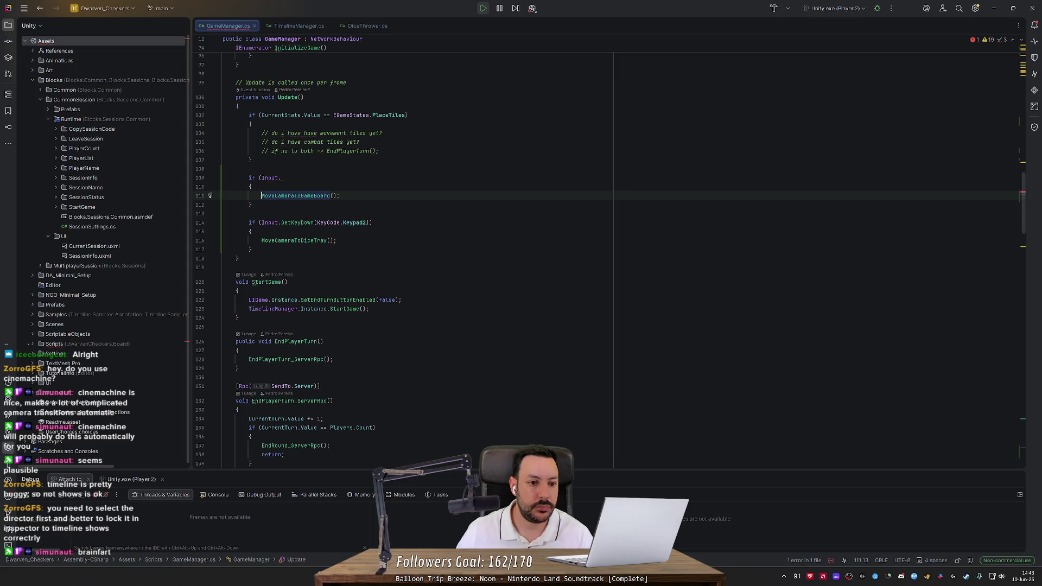
Step: Edit the first debug-key condition, trying the InputAction completion and then undoing it
click(281, 177)
text(Is)
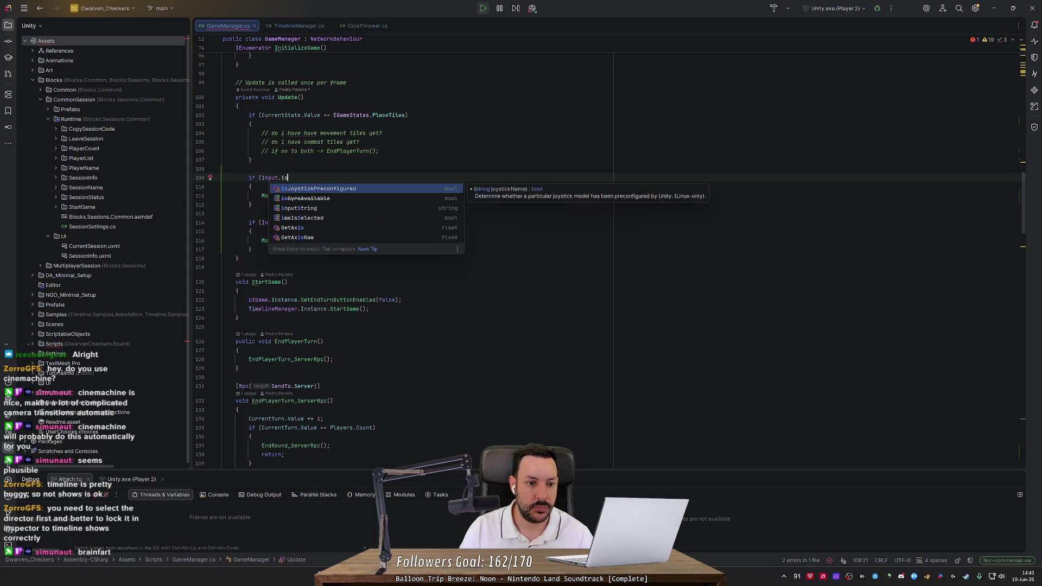
key(BackSpace)
key(BackSpace)
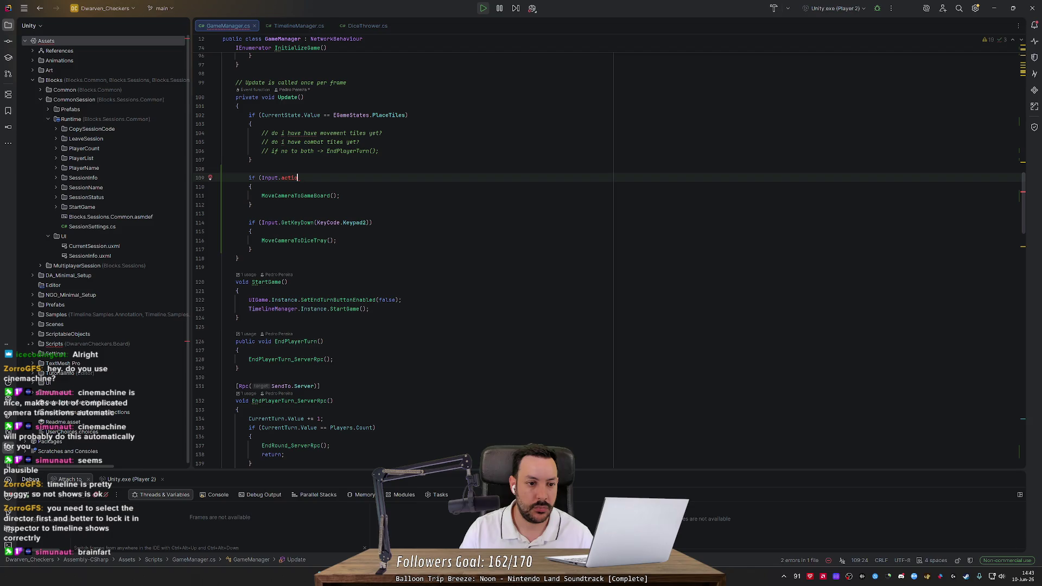
key(ctrl+space)
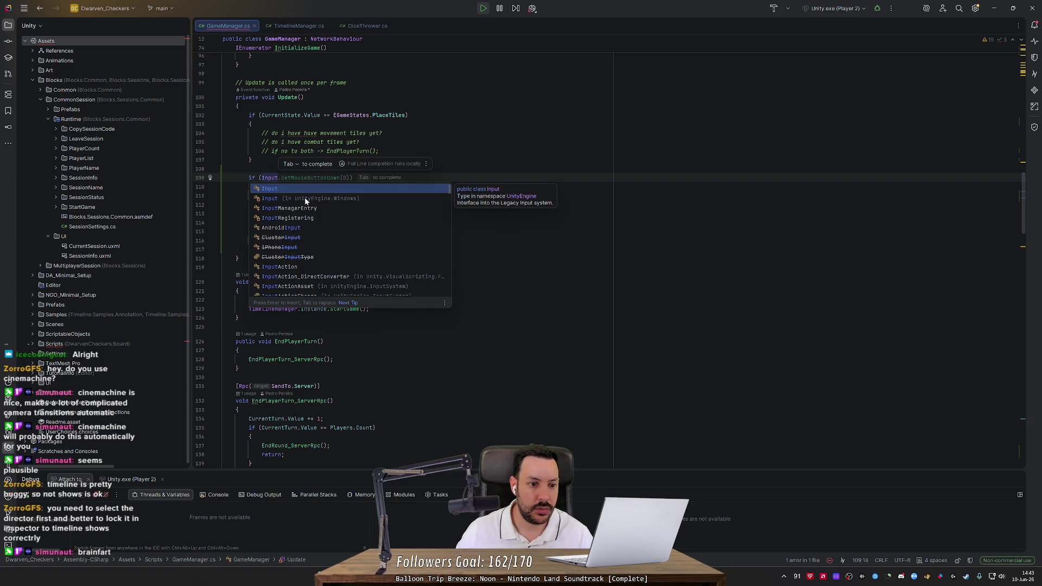
click(280, 267)
text(.)
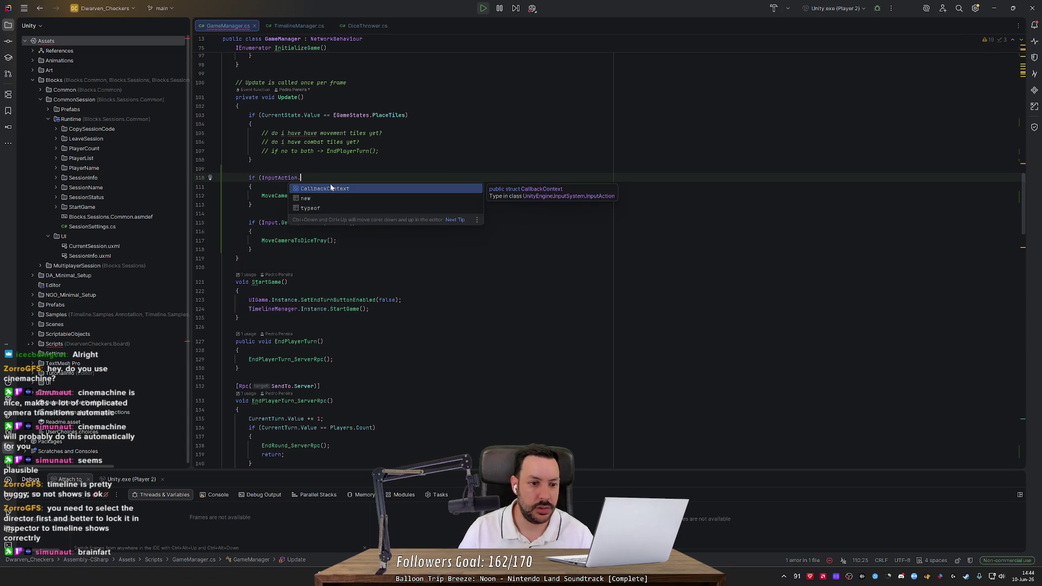
key(ctrl+z)
key(ctrl+z)
Step: Open the decompiled legacy Input class, reopen it with F12, and return to the first Update key check
ctrl+click(269, 214)
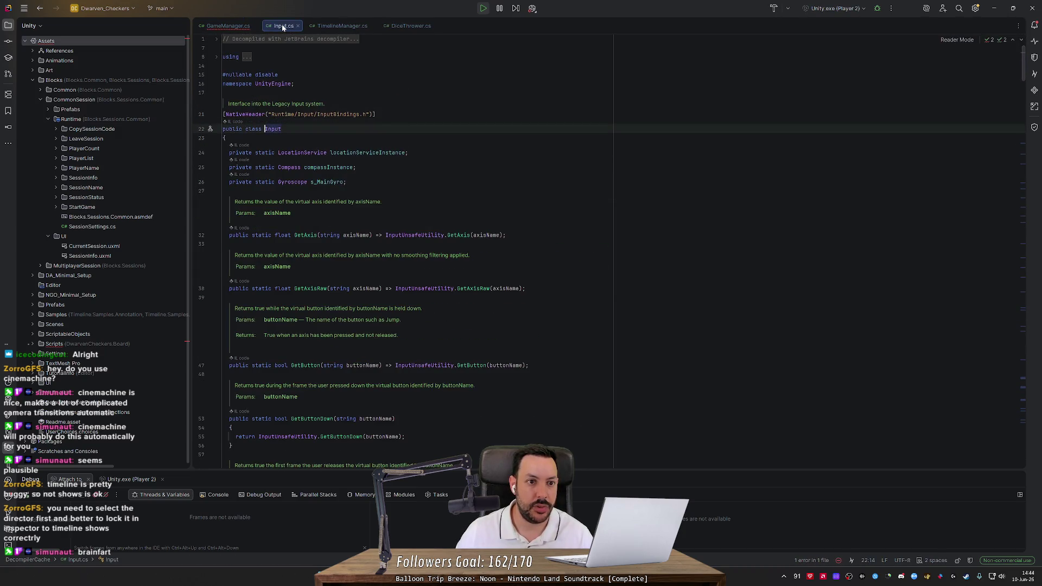
key(ctrl+F4)
drag(1022, 235, 1023, 92)
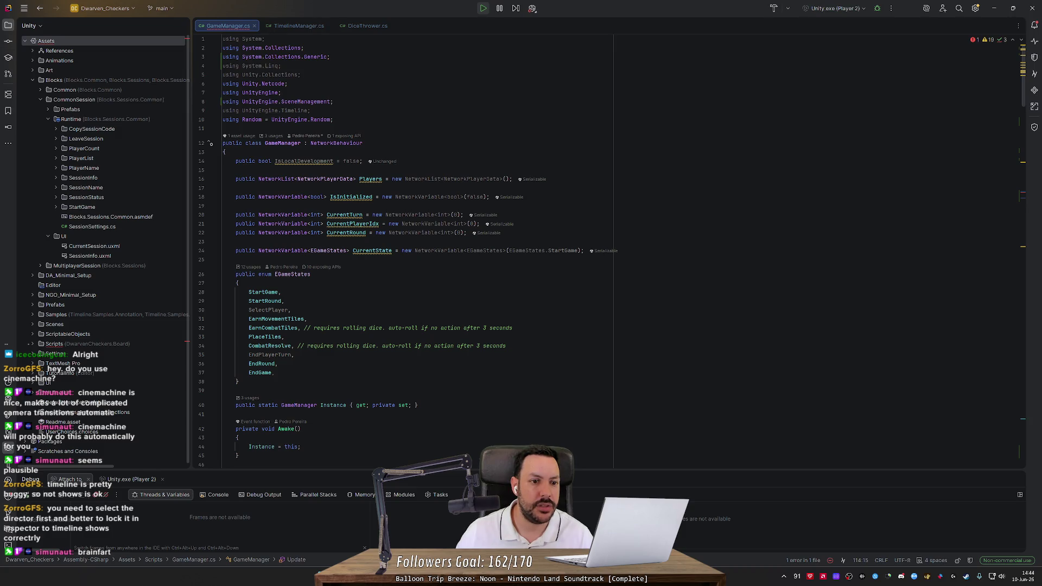
key(F12)
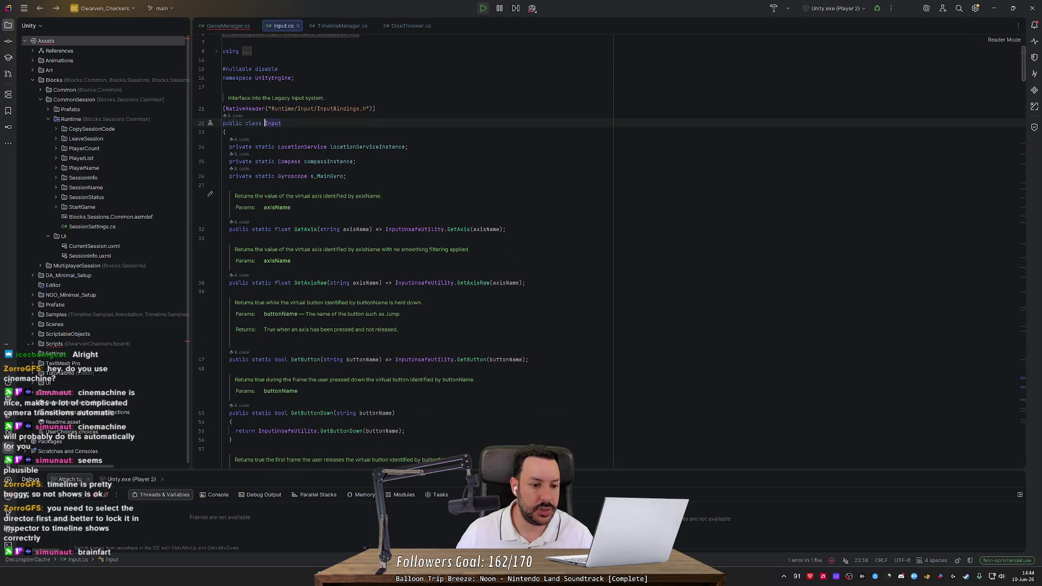
key(ctrl+minus)
click(278, 169)
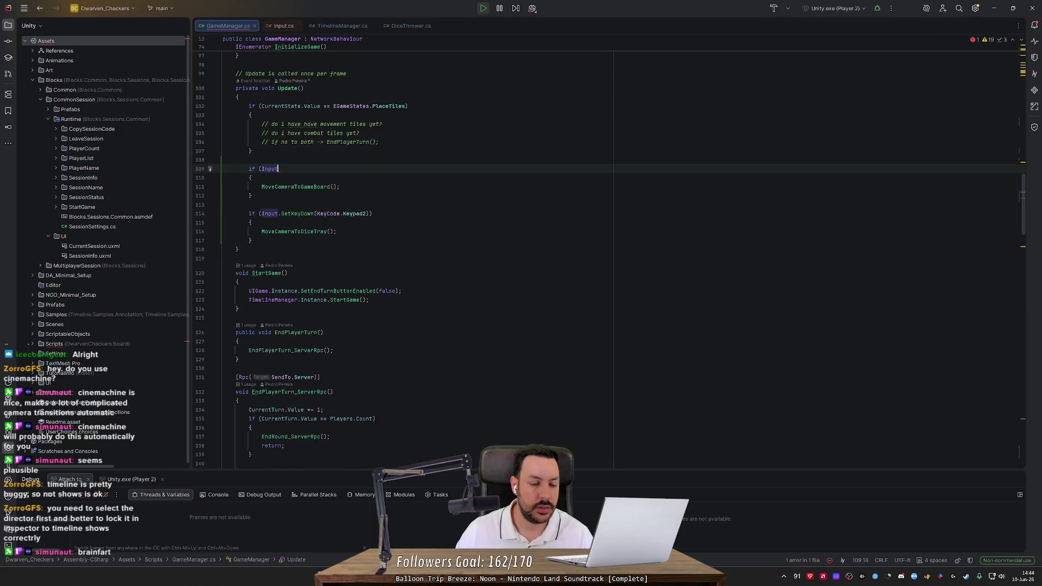
Step: Search 'input manager unity' and read the Input Manager page's legacy warning
key(alt+Tab)
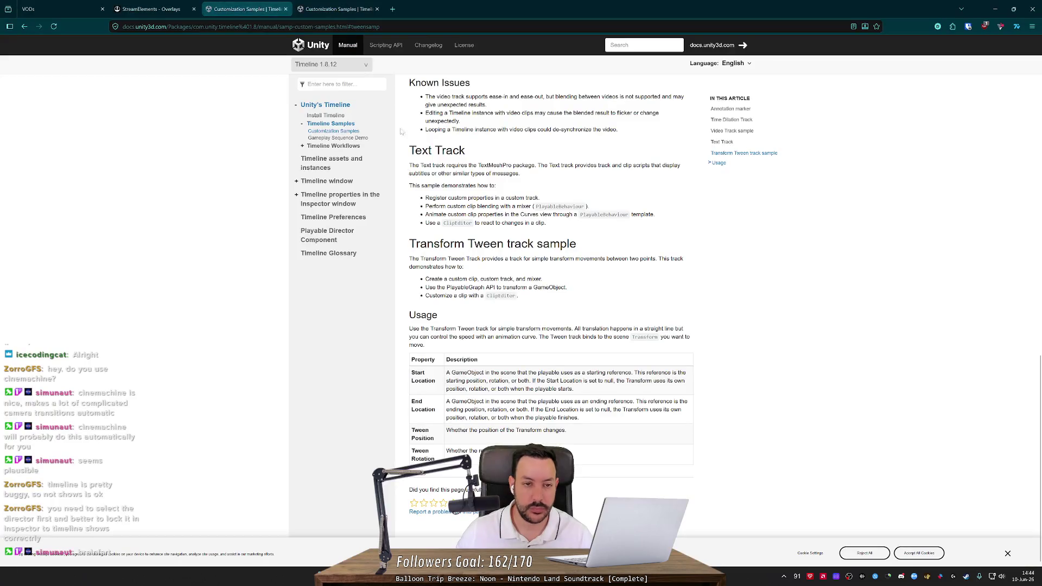
click(387, 9)
text(inp)
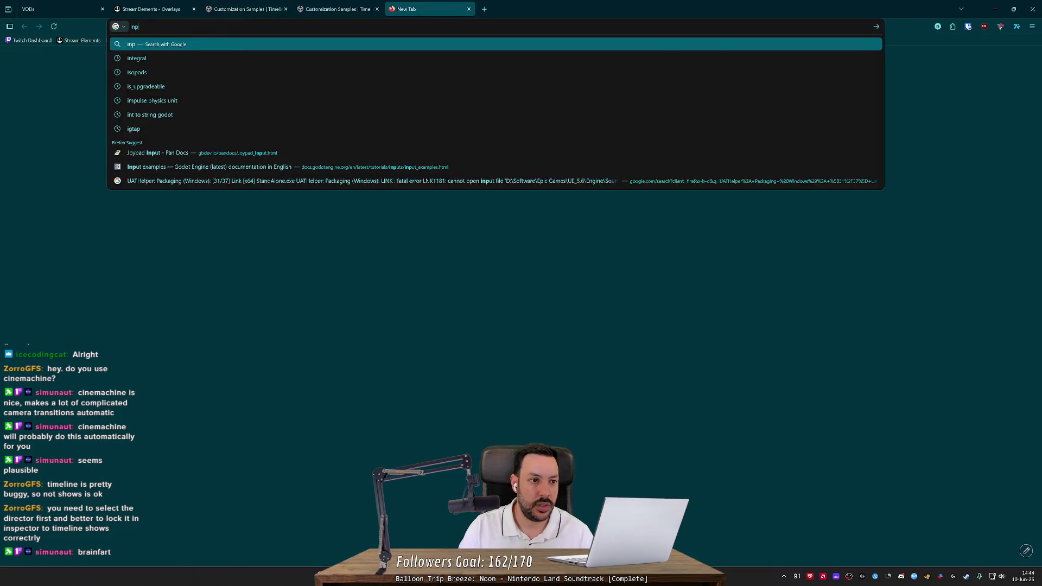
text(ut manager unity)
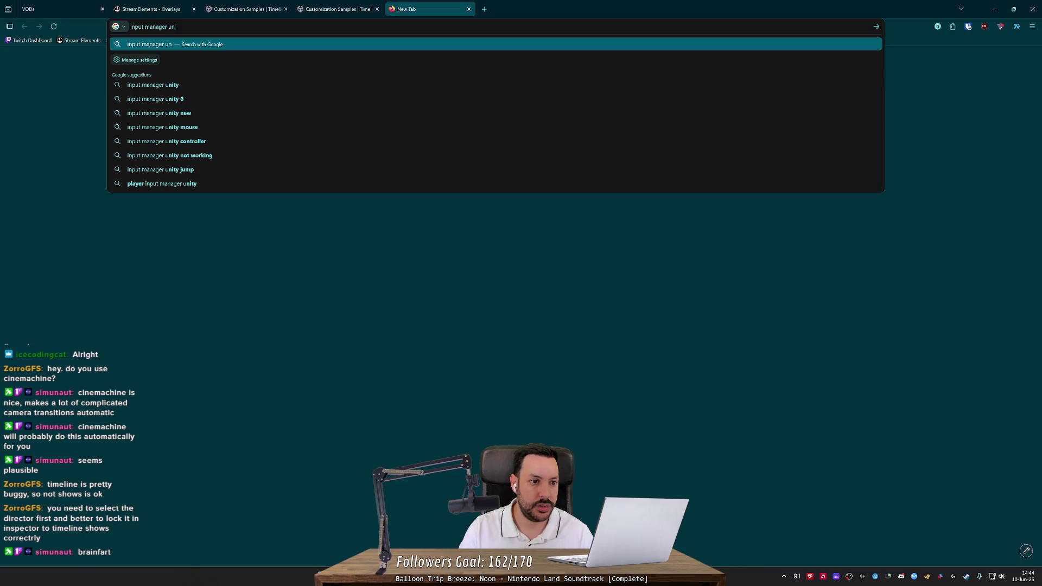
key(Return)
click(126, 125)
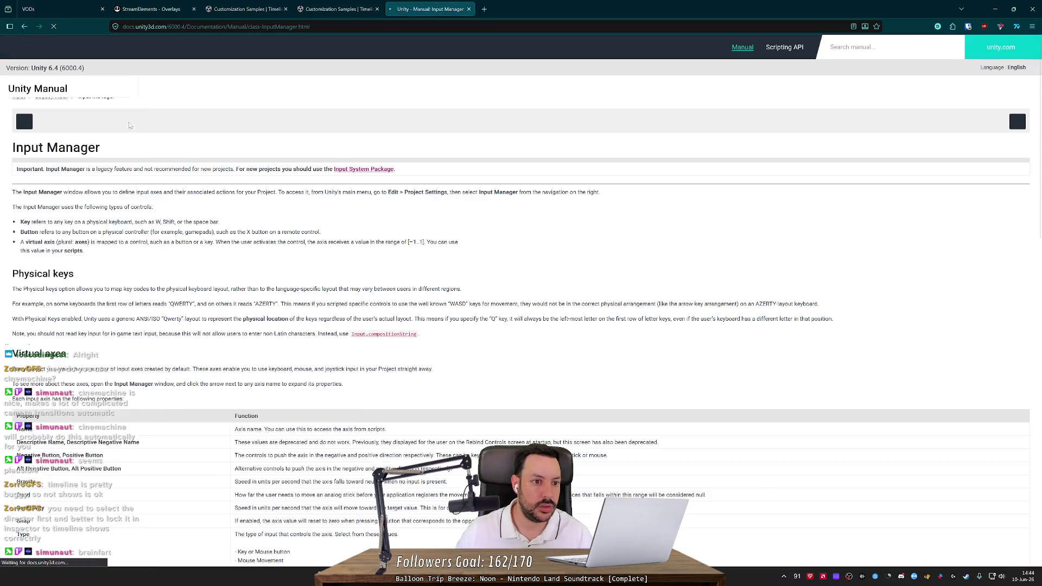
scroll(521, 293, down, 3)
scroll(336, 274, down, 10)
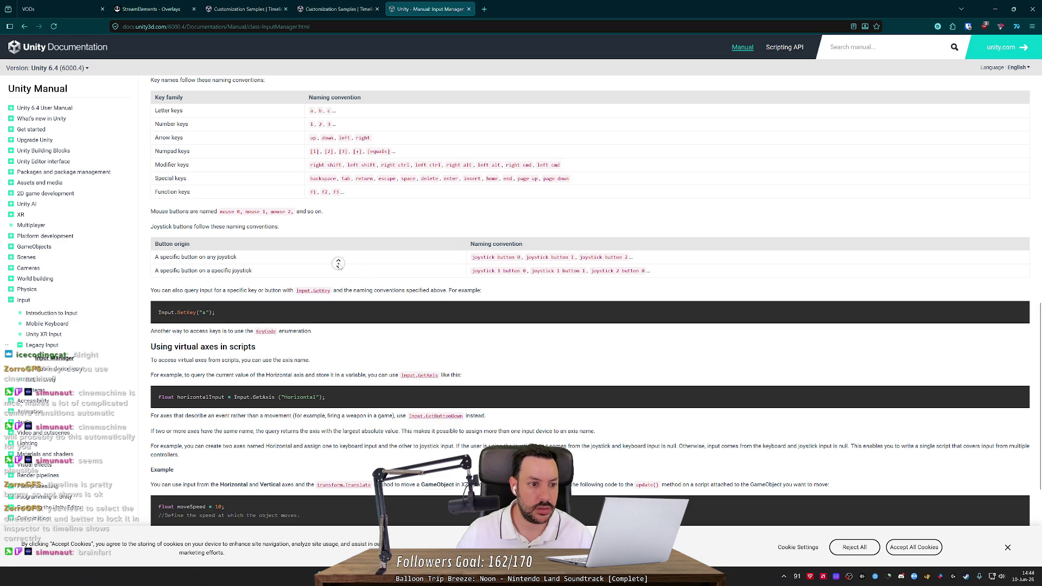
scroll(337, 263, up, 15)
drag(236, 168, 373, 172)
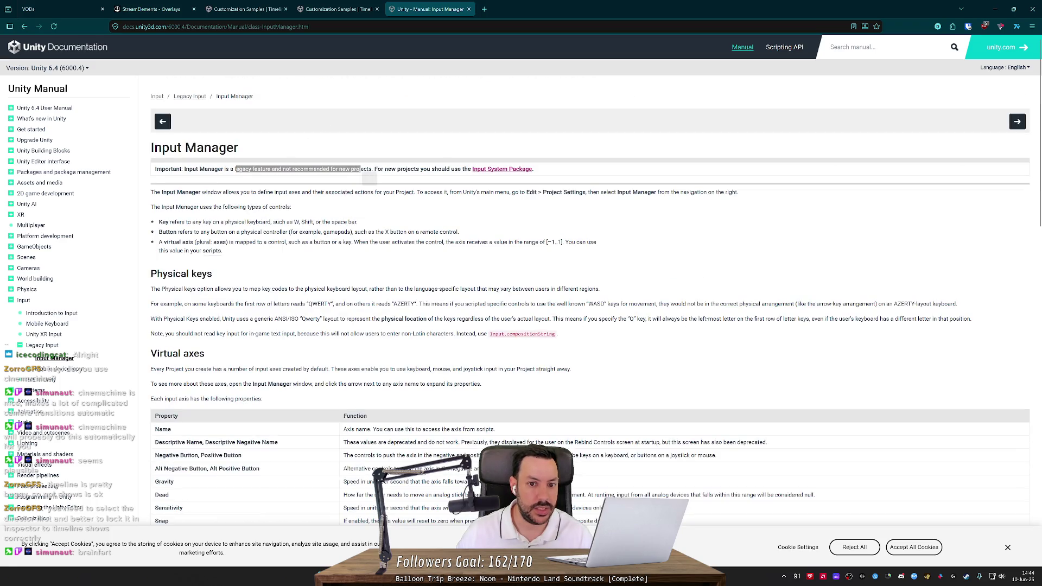
Step: Go via Introduction to Input to the Input System Package manual
key(alt+Left)
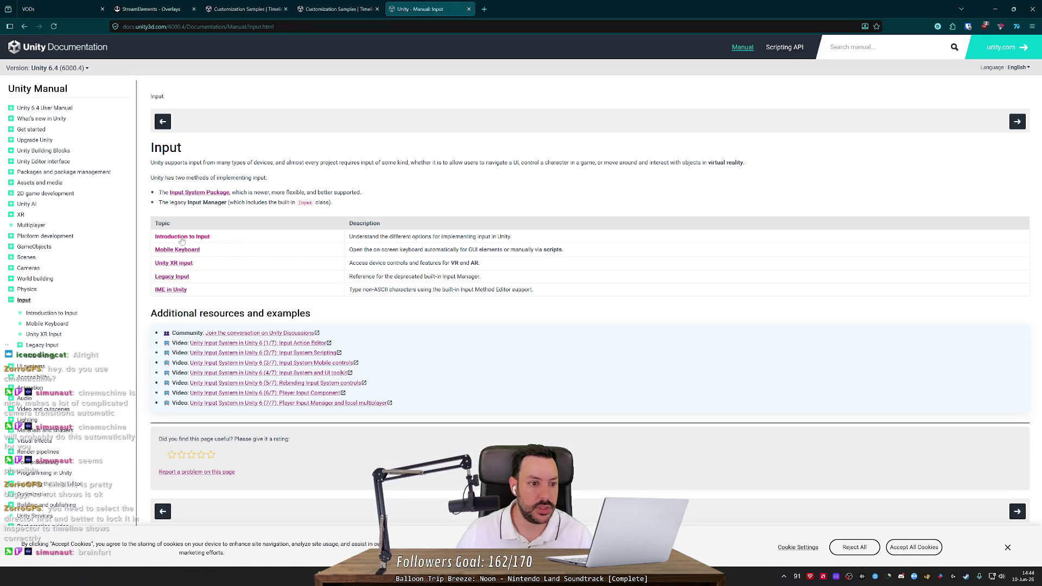
click(184, 237)
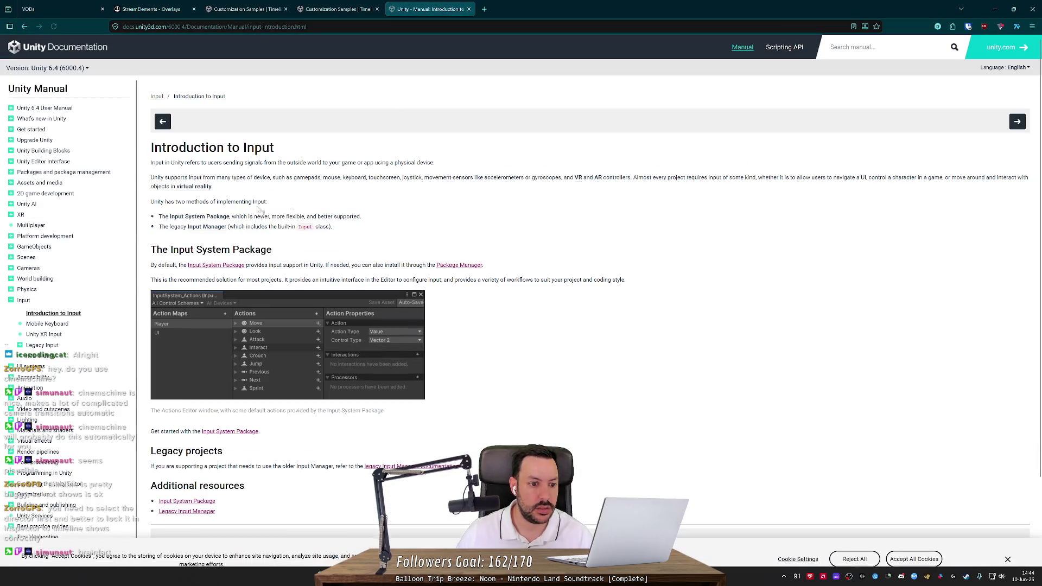
scroll(353, 266, down, 2)
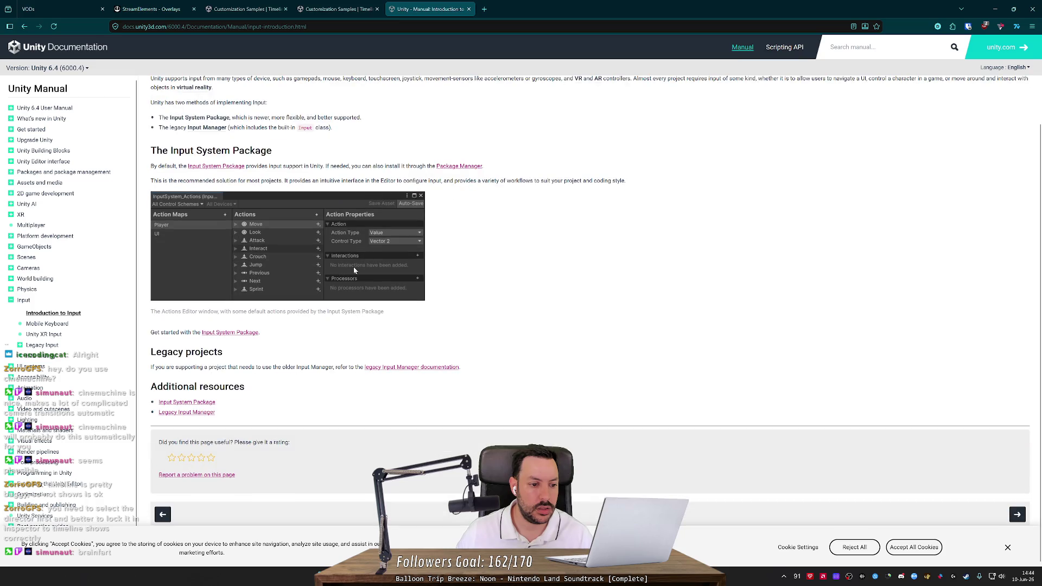
click(233, 334)
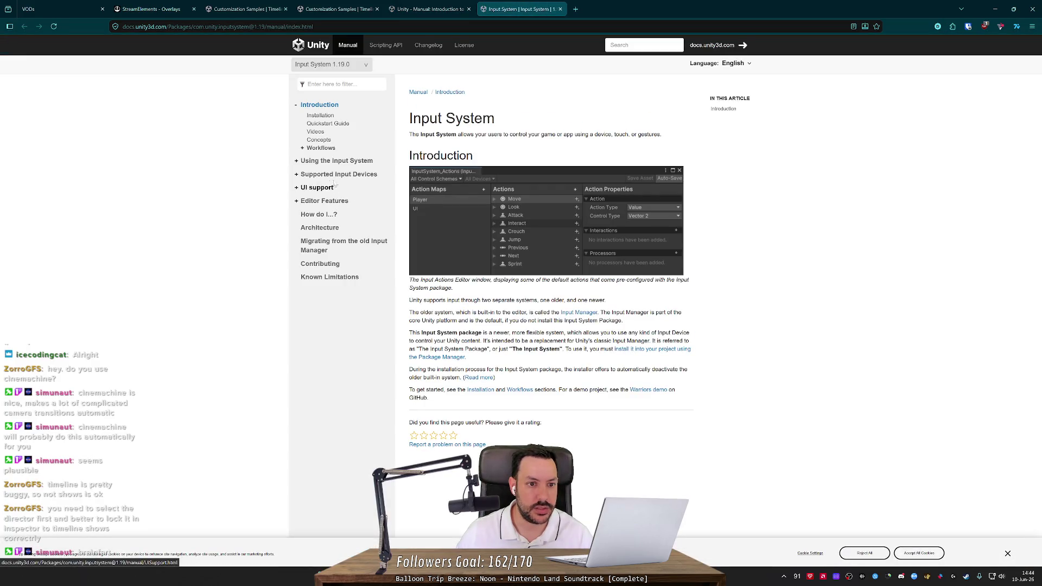
Step: Read the ButtonControl wasPressedThisFrame reference linked from the 'How do I…?' page, then go back
click(304, 220)
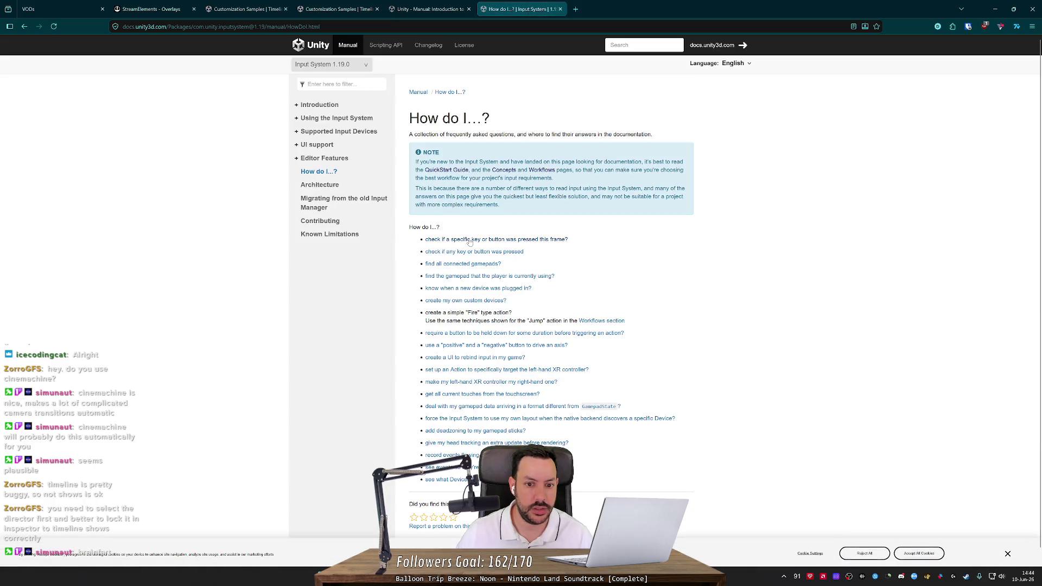
click(434, 237)
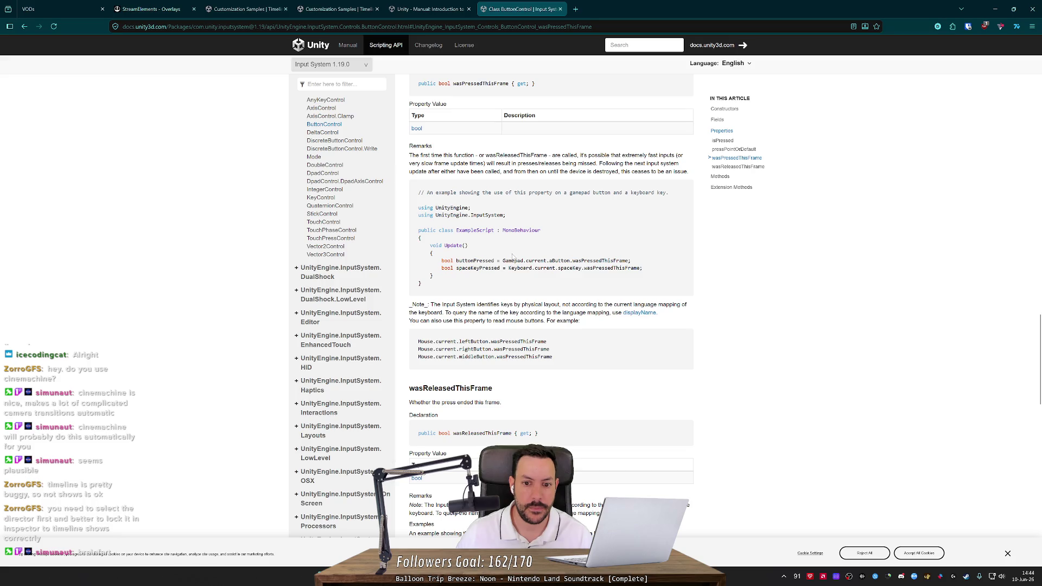
scroll(521, 262, up, 2)
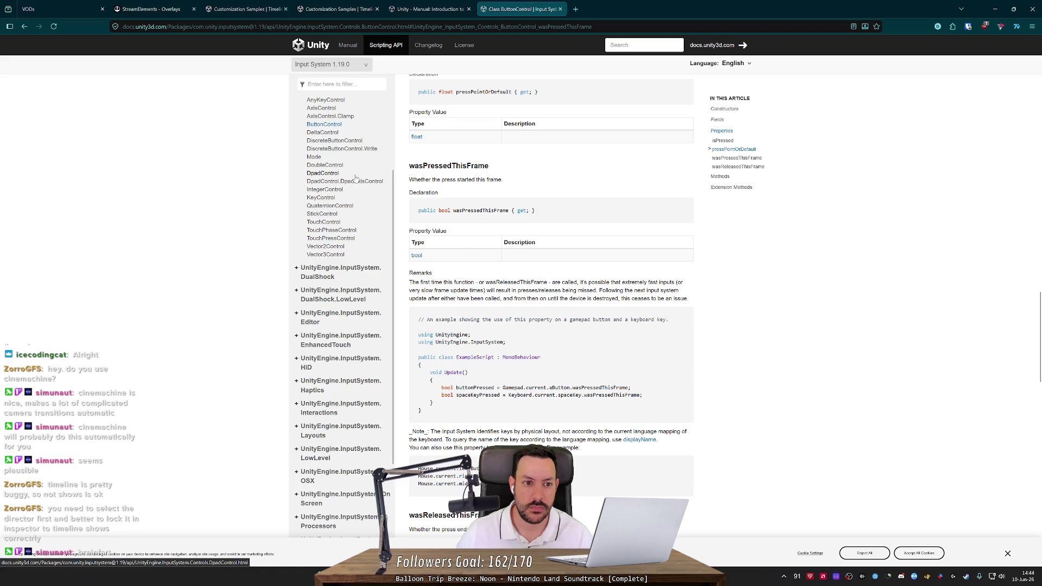
scroll(343, 157, up, 1)
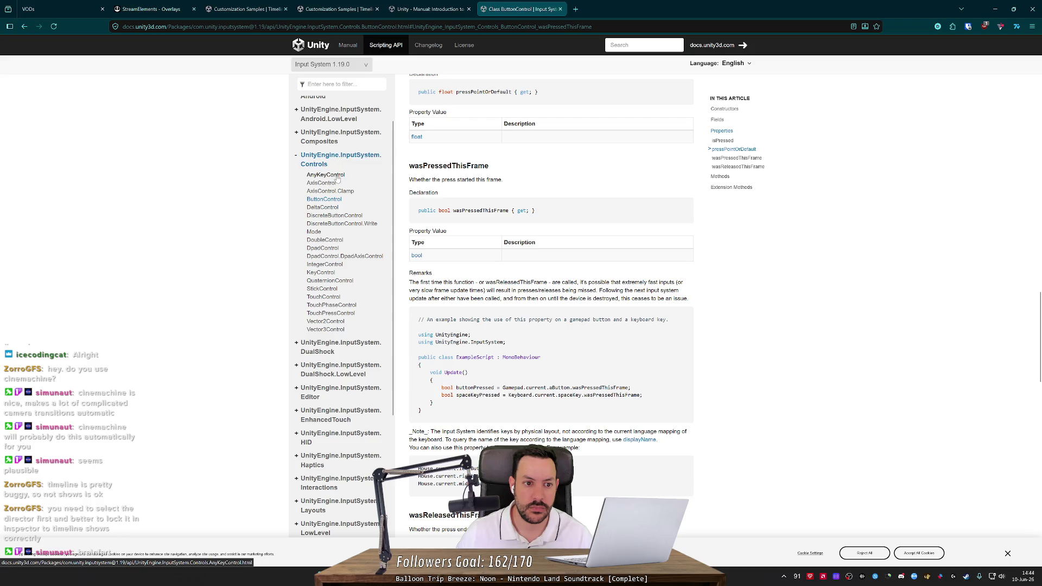
scroll(337, 177, up, 1)
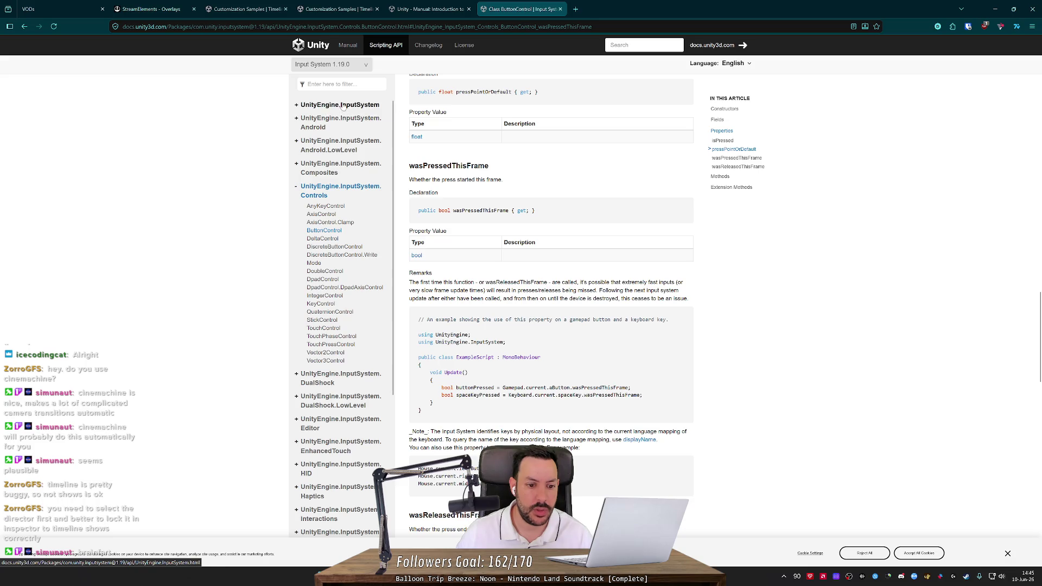
scroll(341, 156, down, 3)
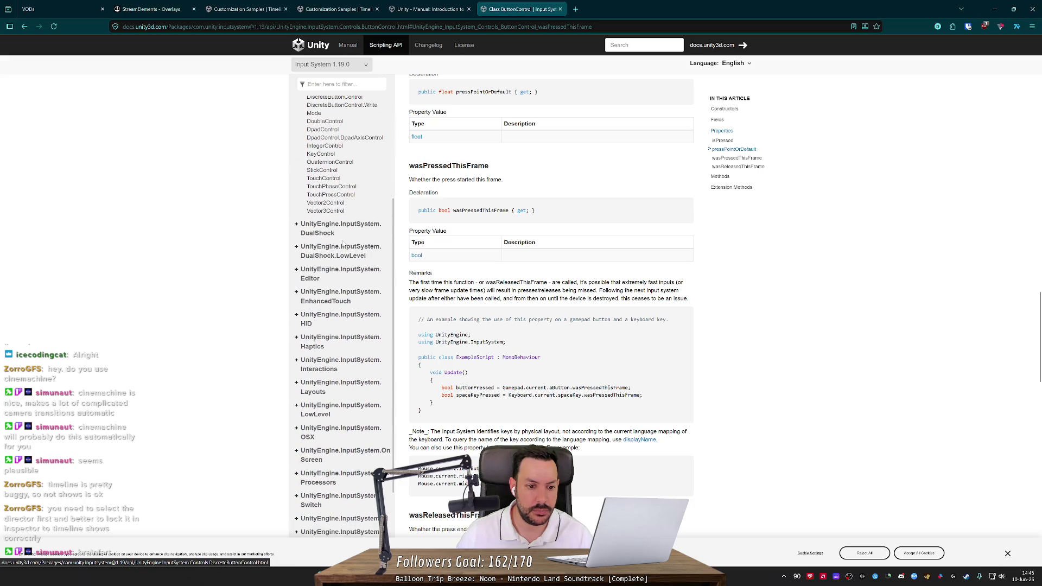
key(alt+Left)
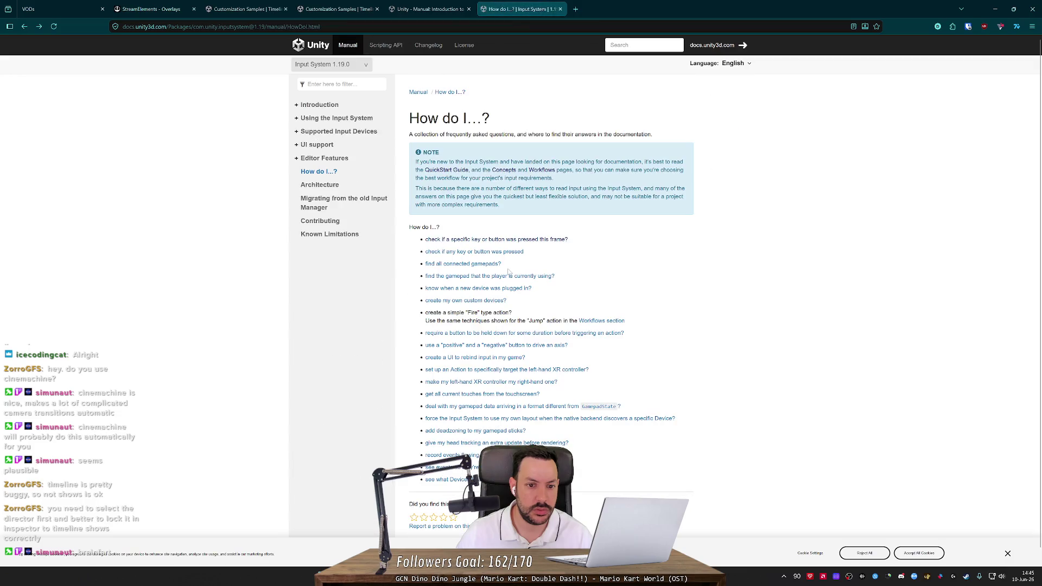
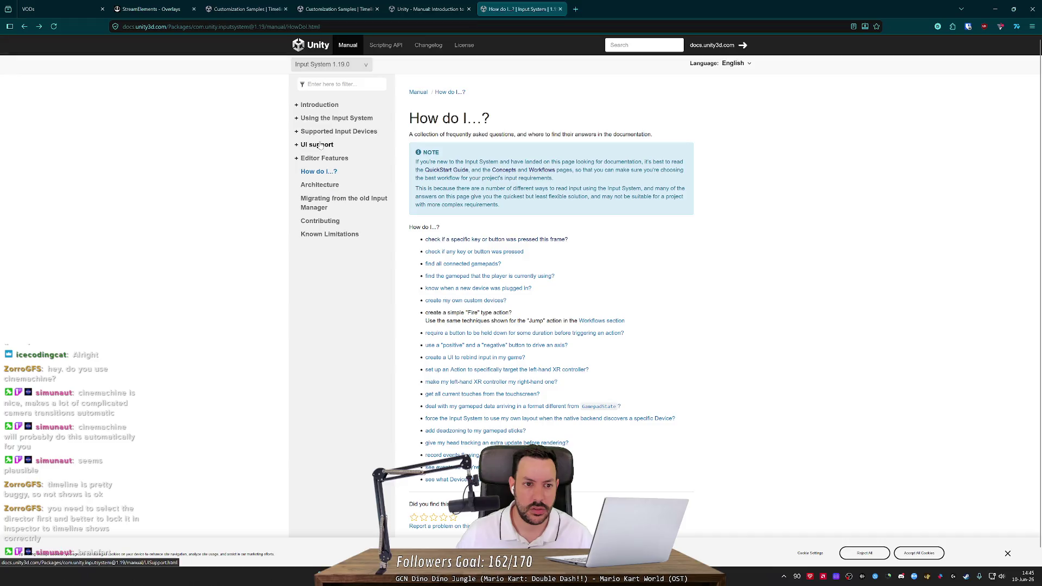
Step: Expand Using the Input System and open the Actions page, scrolling through its sections
click(305, 105)
click(331, 161)
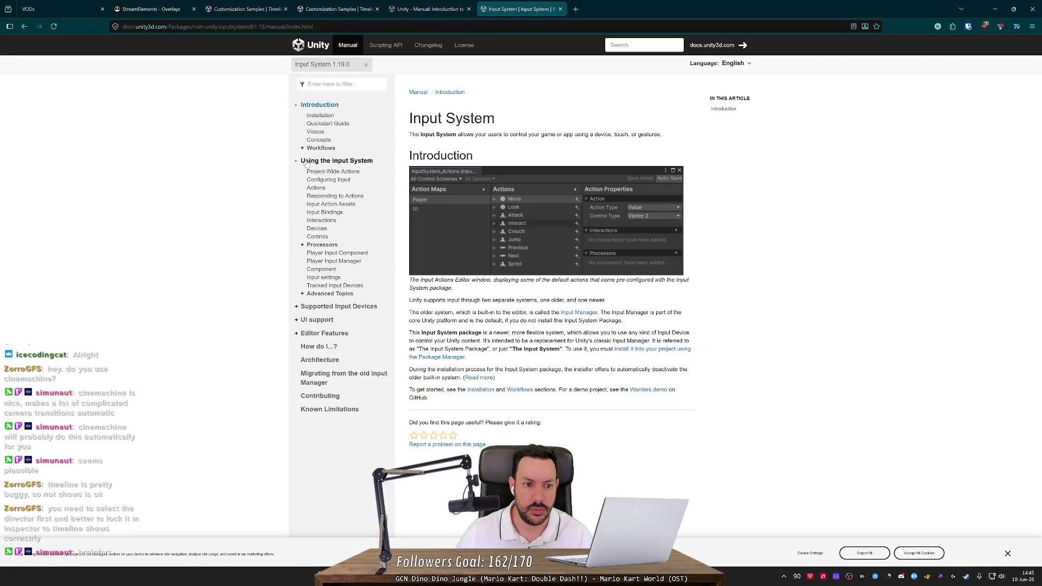
click(318, 188)
scroll(519, 357, down, 7)
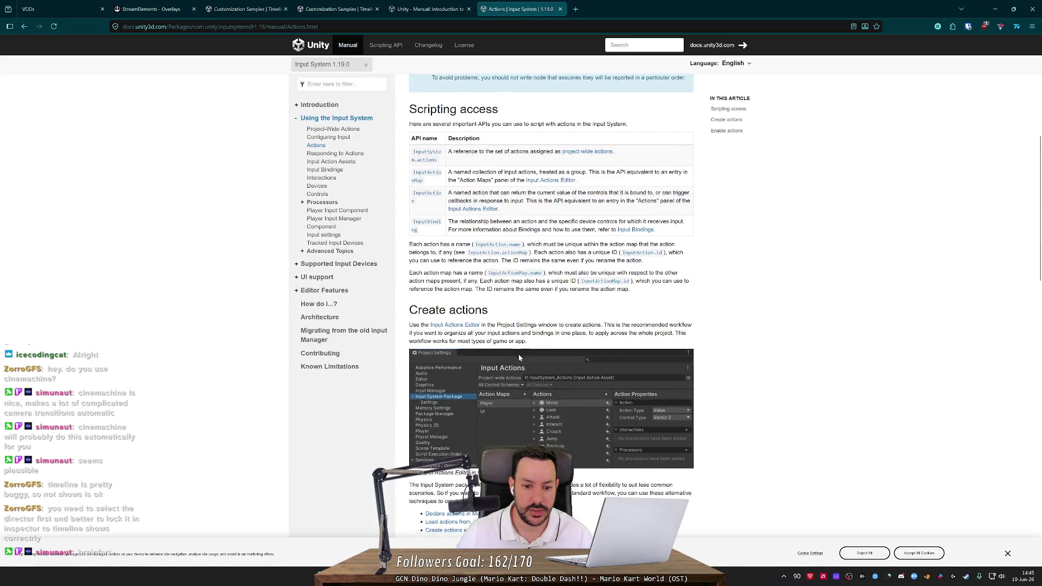
scroll(519, 354, down, 4)
scroll(518, 354, down, 5)
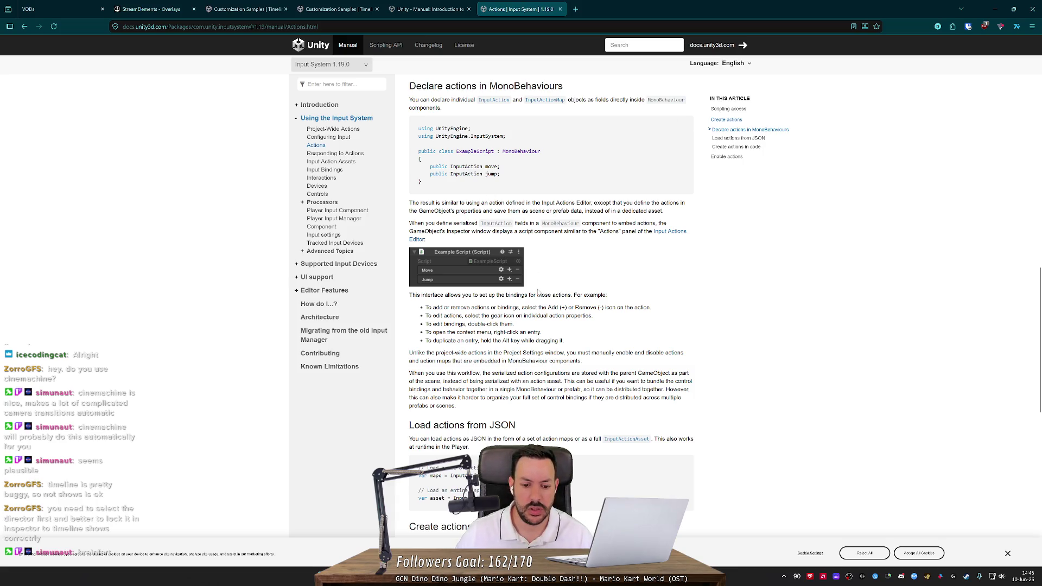
scroll(537, 292, down, 4)
scroll(539, 294, down, 5)
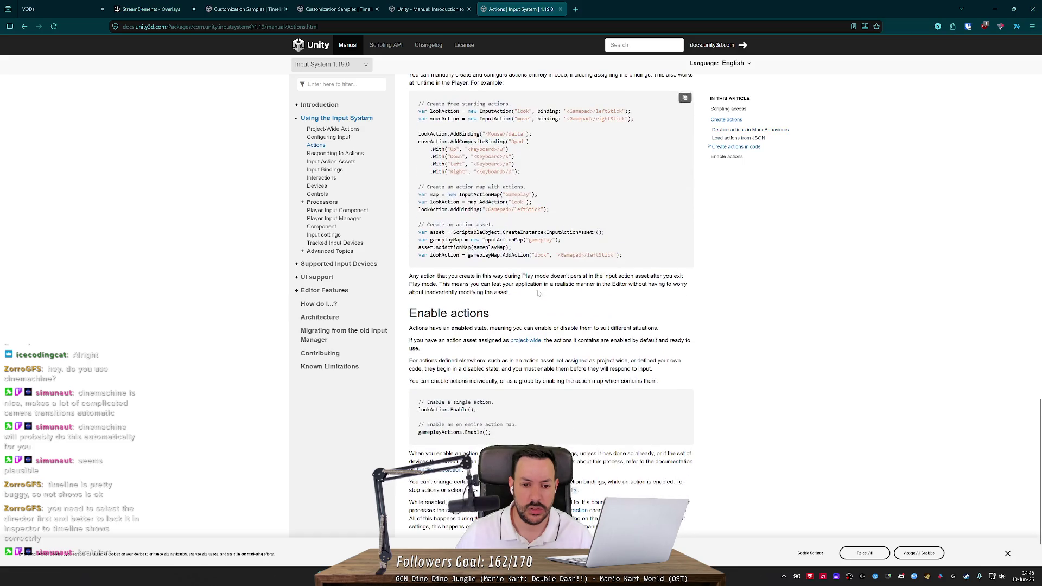
scroll(536, 301, up, 10)
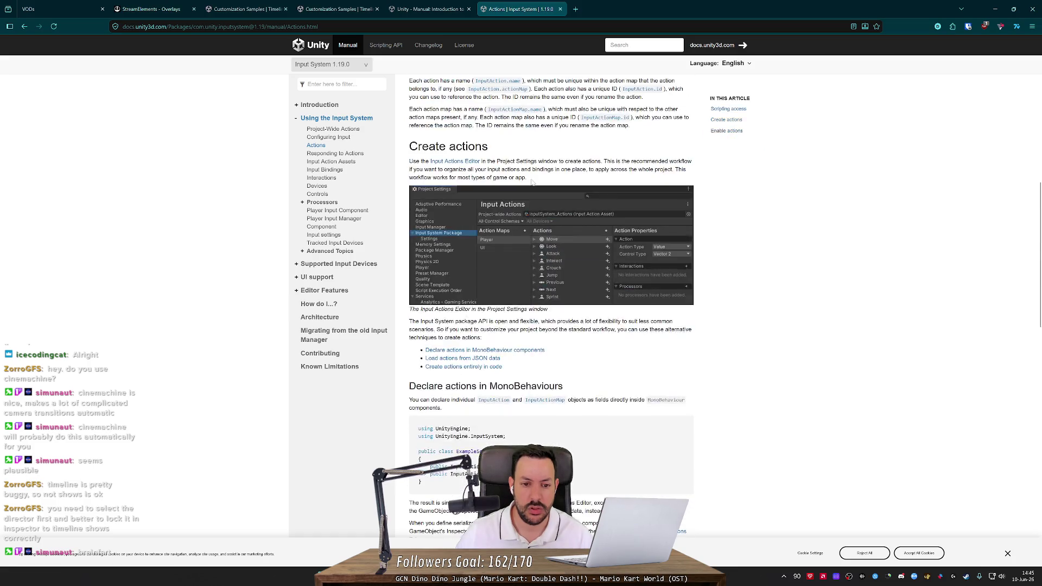
scroll(482, 232, up, 10)
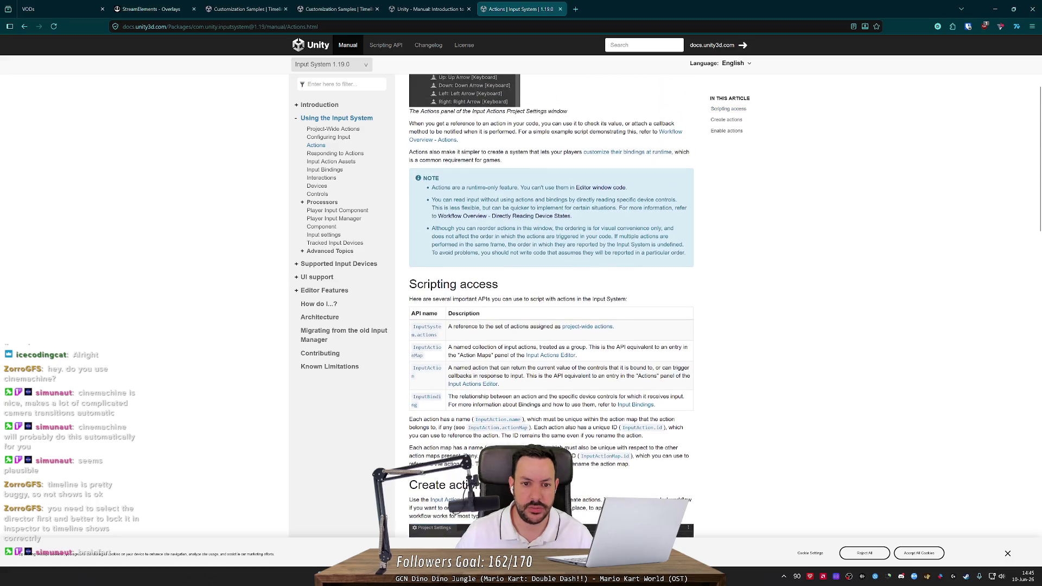
scroll(478, 243, down, 10)
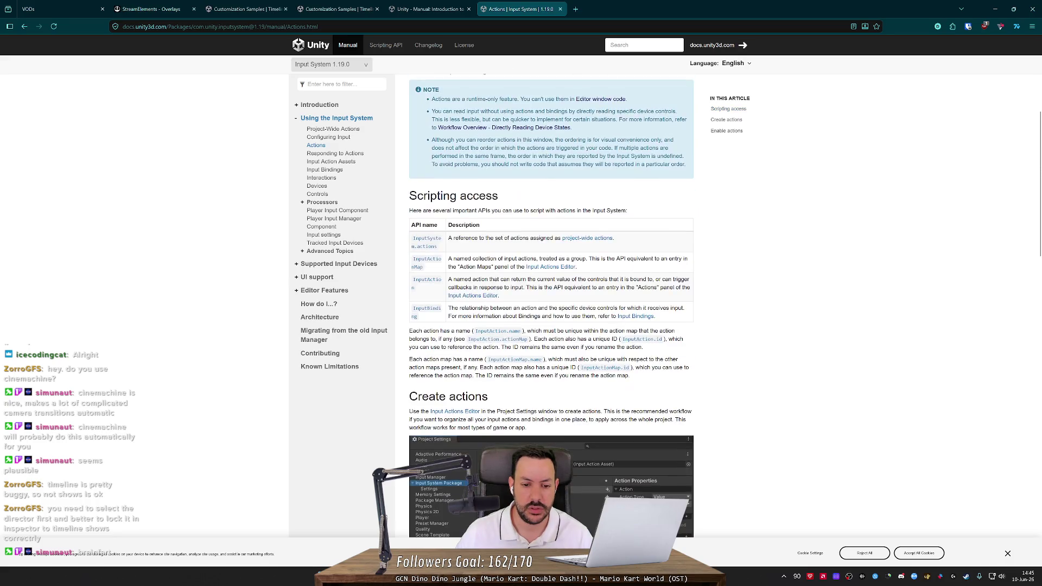
scroll(478, 244, down, 4)
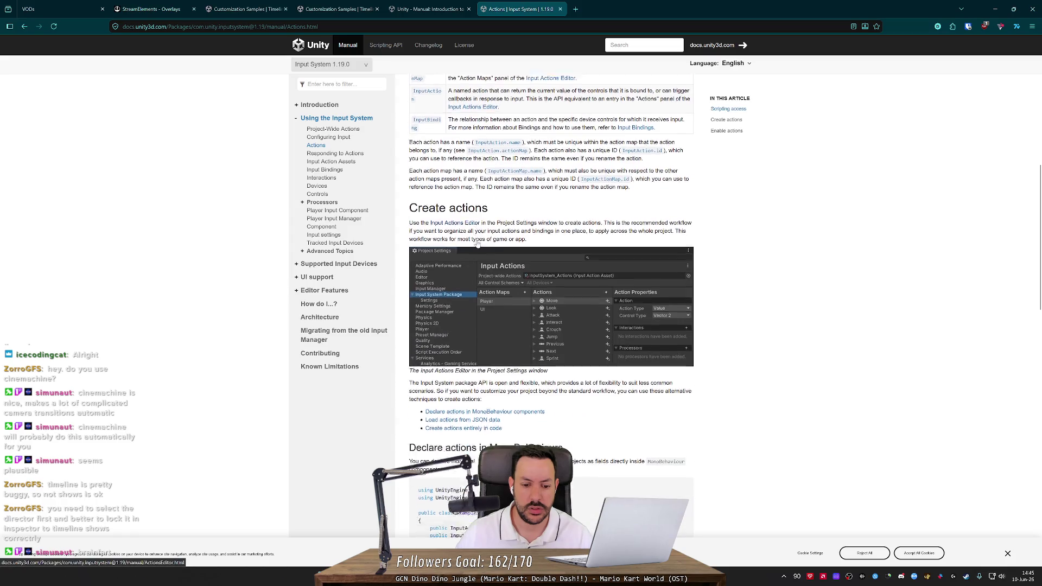
Step: Read the rest of the Actions page and its code sample, then go to Responding to Actions
mouse_move(467, 343)
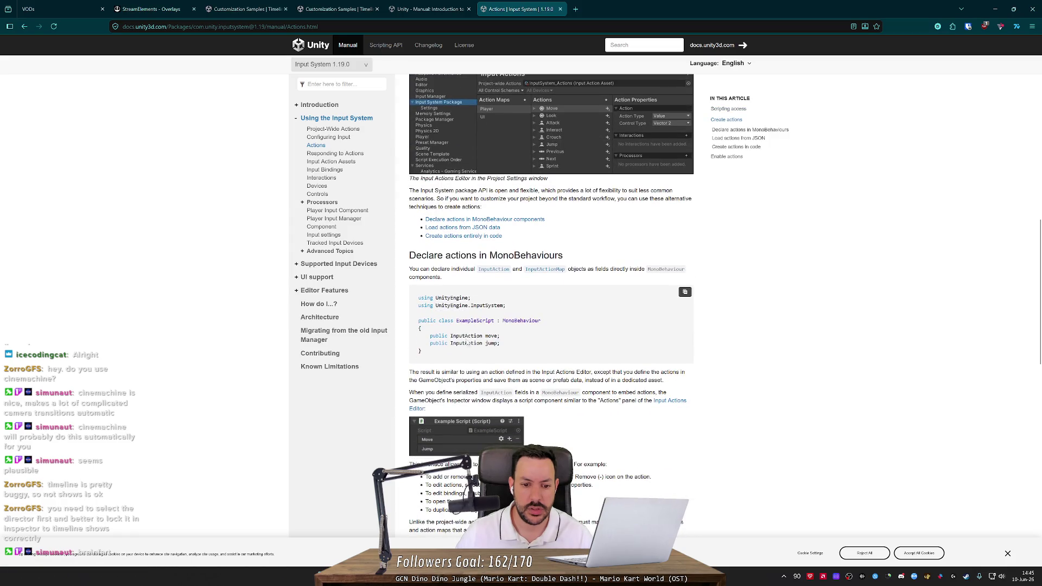
scroll(489, 335, up, 15)
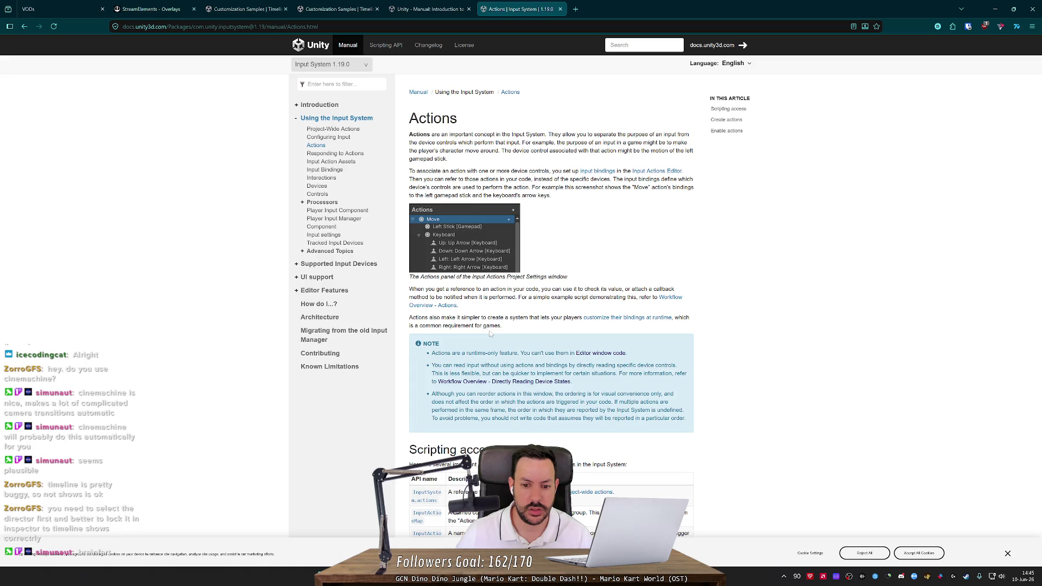
scroll(490, 334, down, 2)
scroll(505, 230, down, 4)
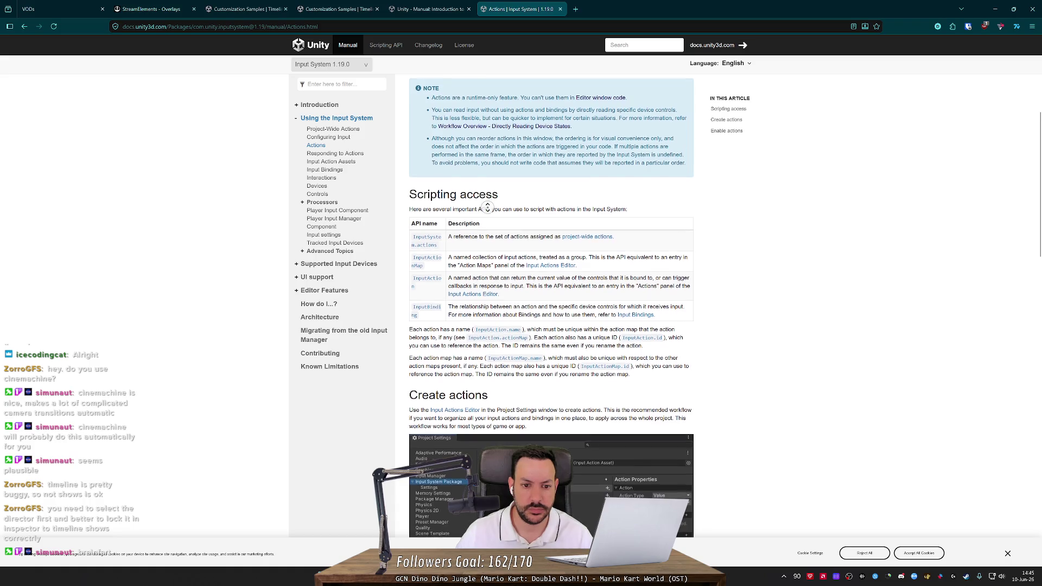
scroll(488, 208, down, 1)
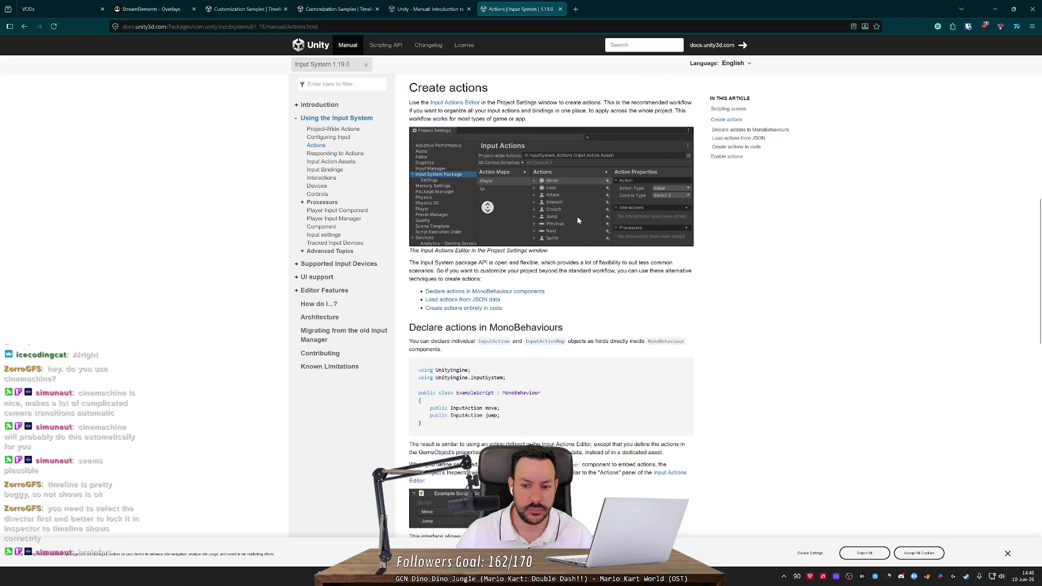
click(579, 225)
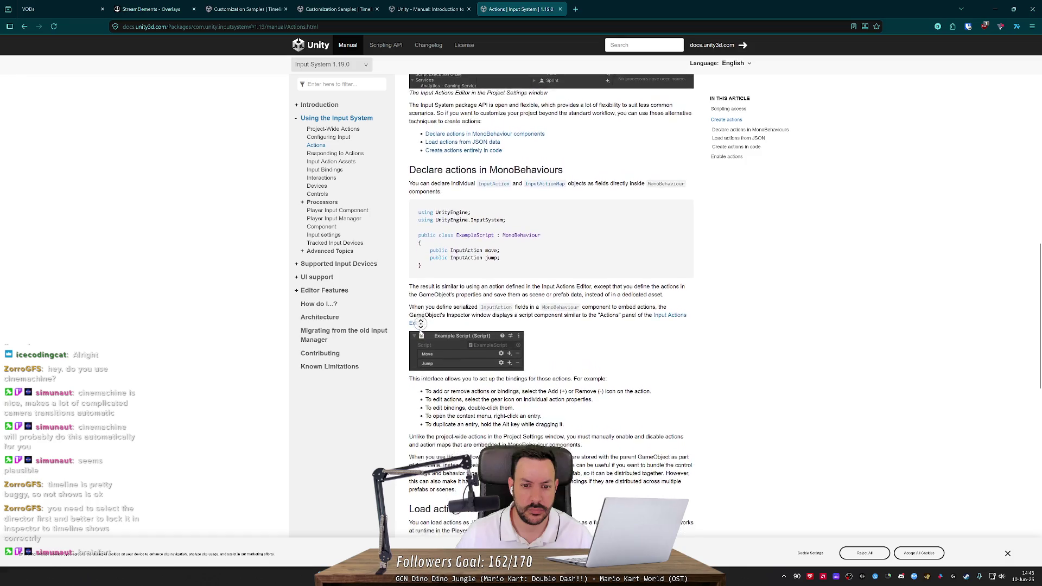
click(431, 317)
click(480, 245)
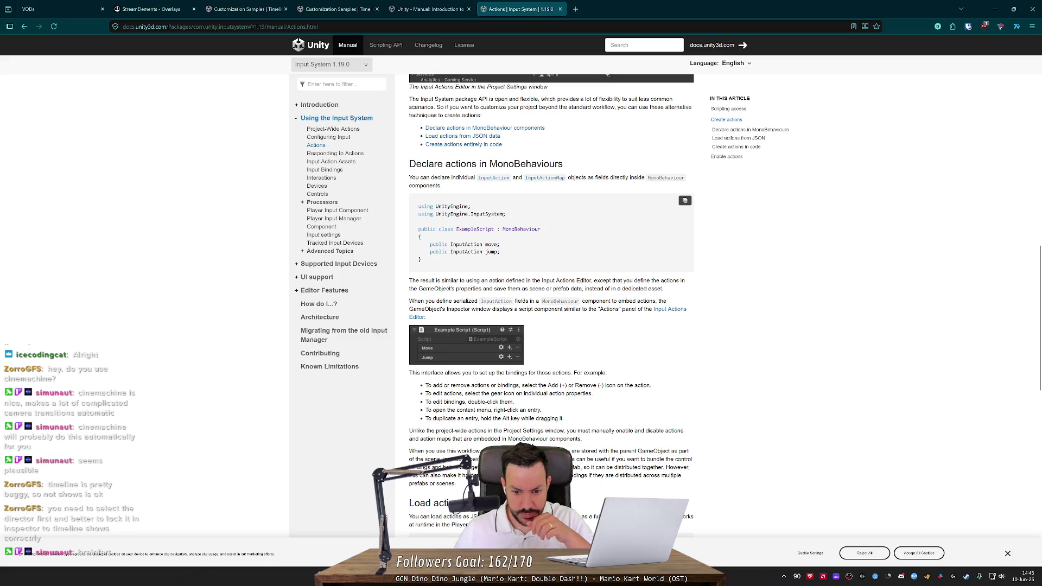
scroll(492, 248, down, 10)
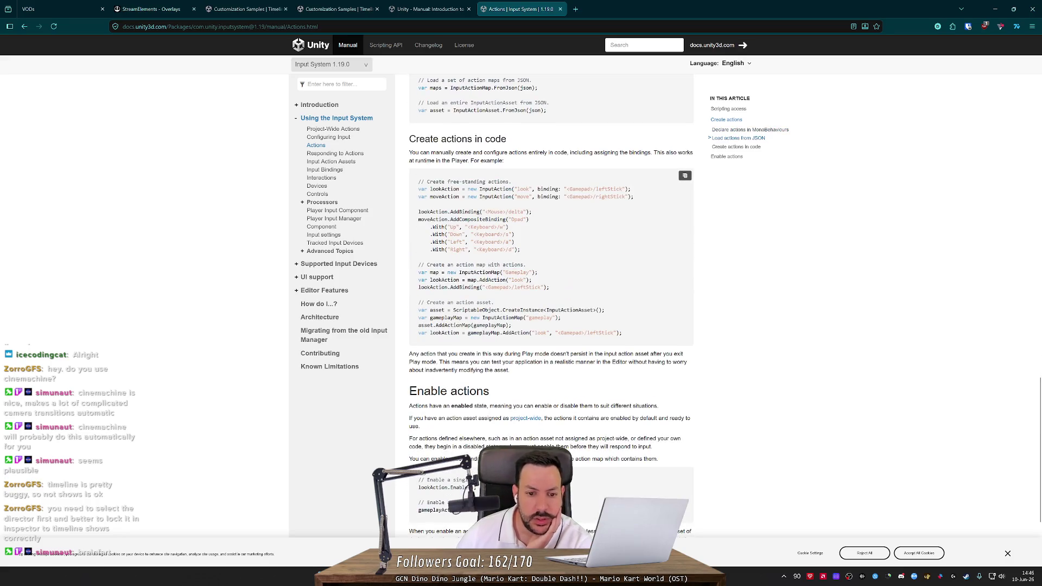
scroll(551, 304, down, 3)
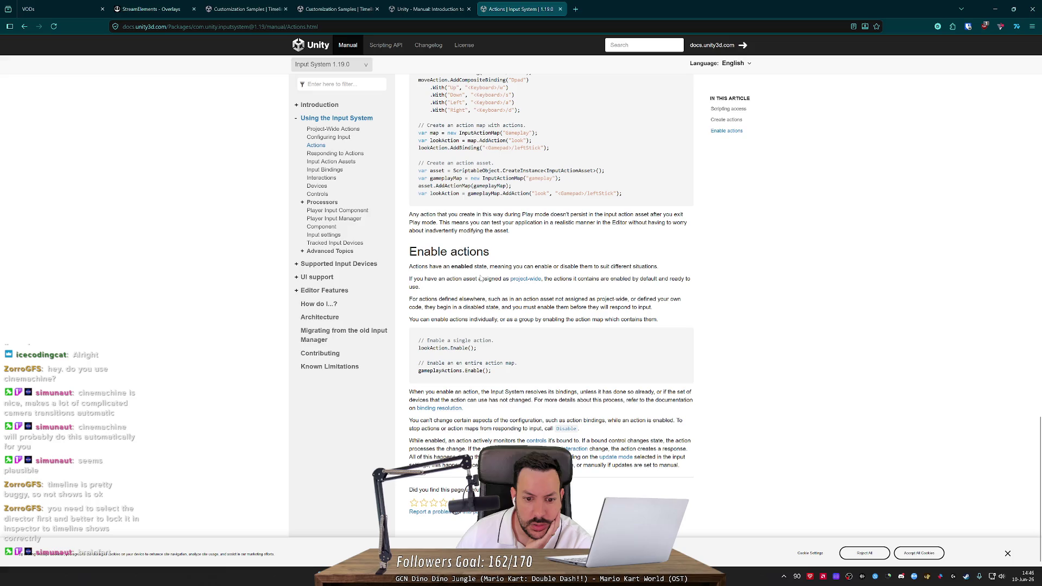
click(355, 155)
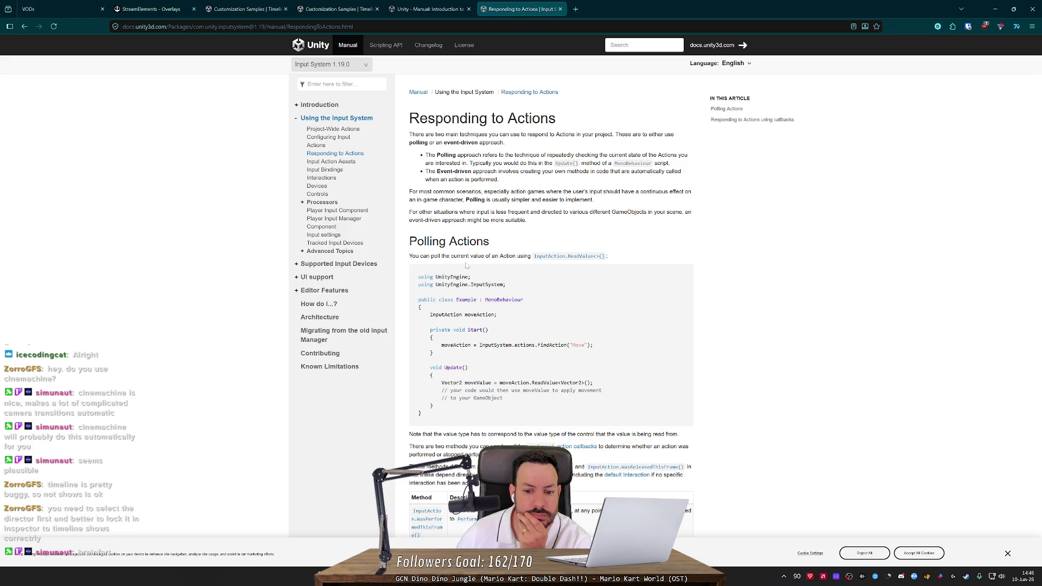
scroll(467, 265, down, 3)
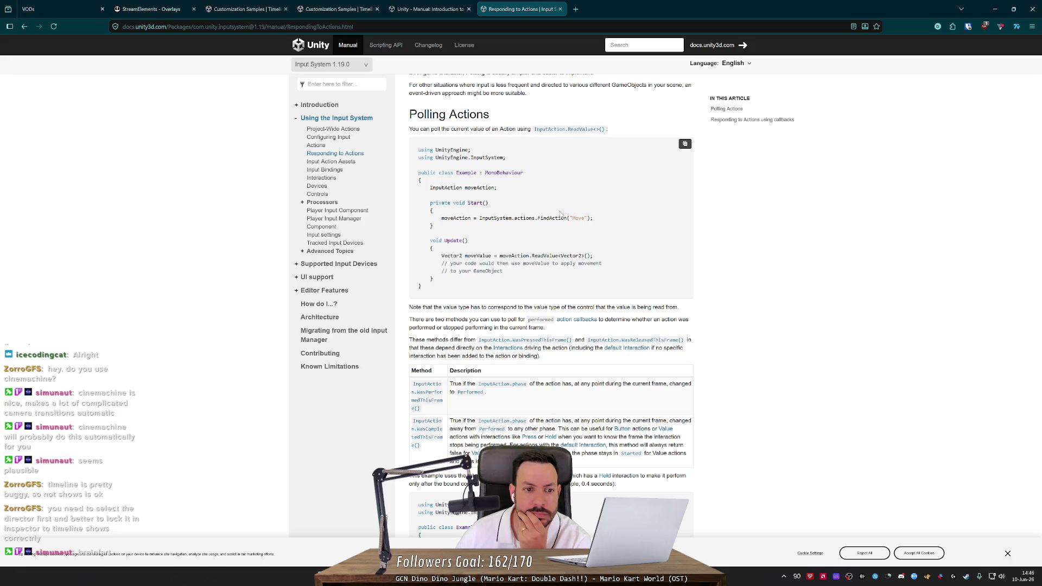
click(325, 170)
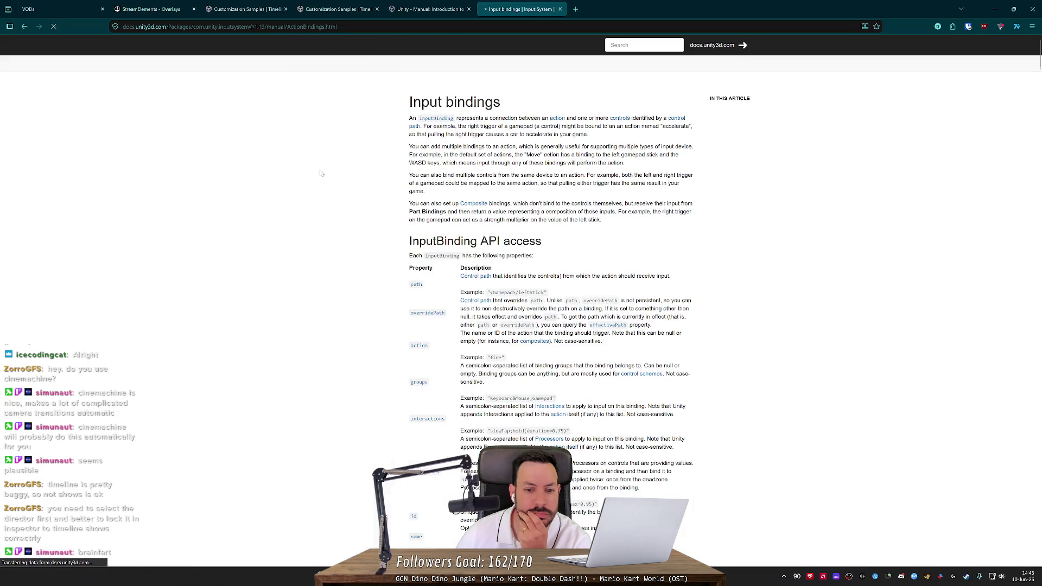
click(330, 178)
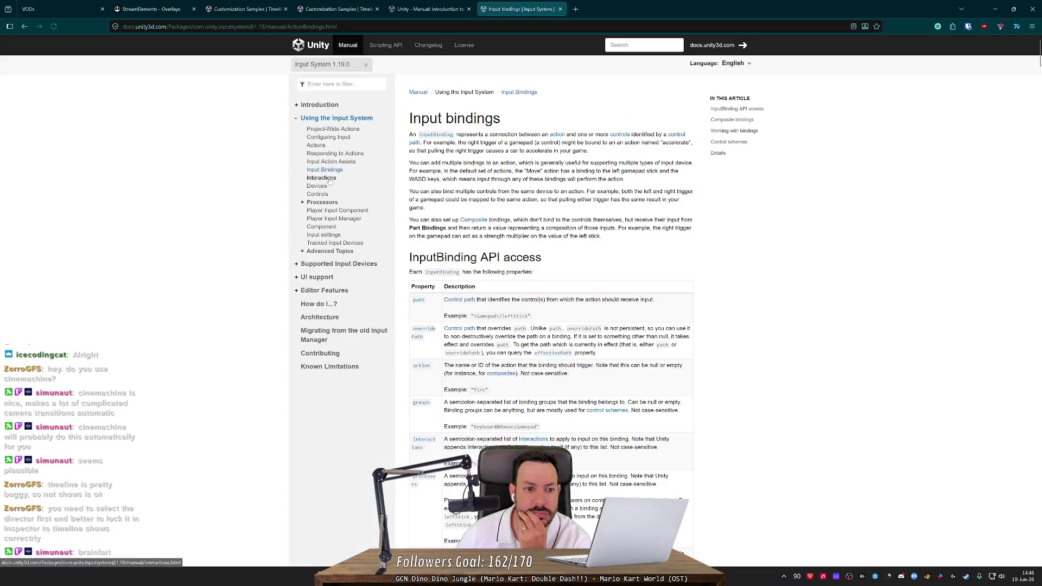
scroll(551, 304, down, 8)
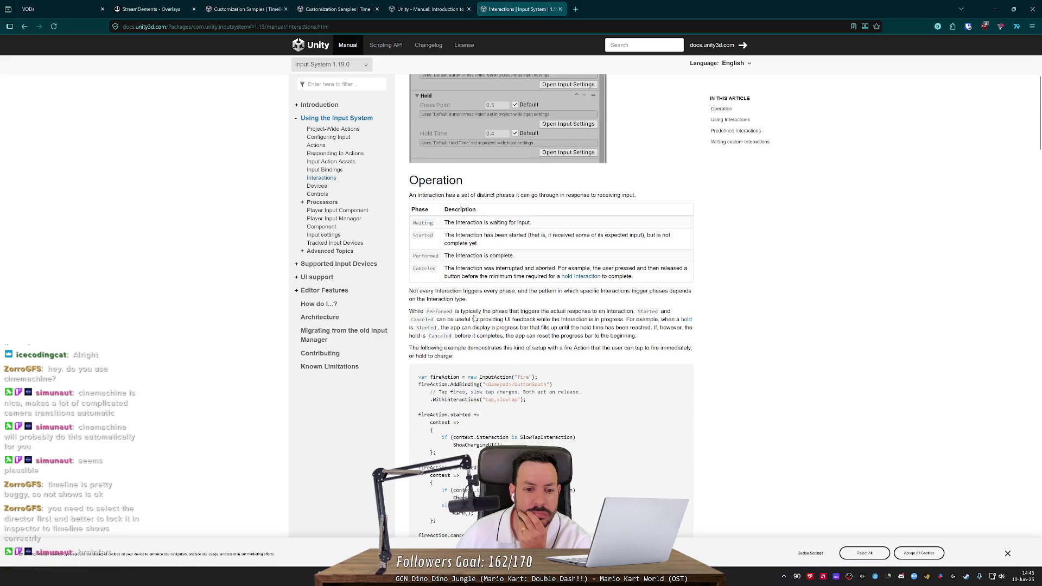
scroll(474, 319, down, 1)
key(alt+Left)
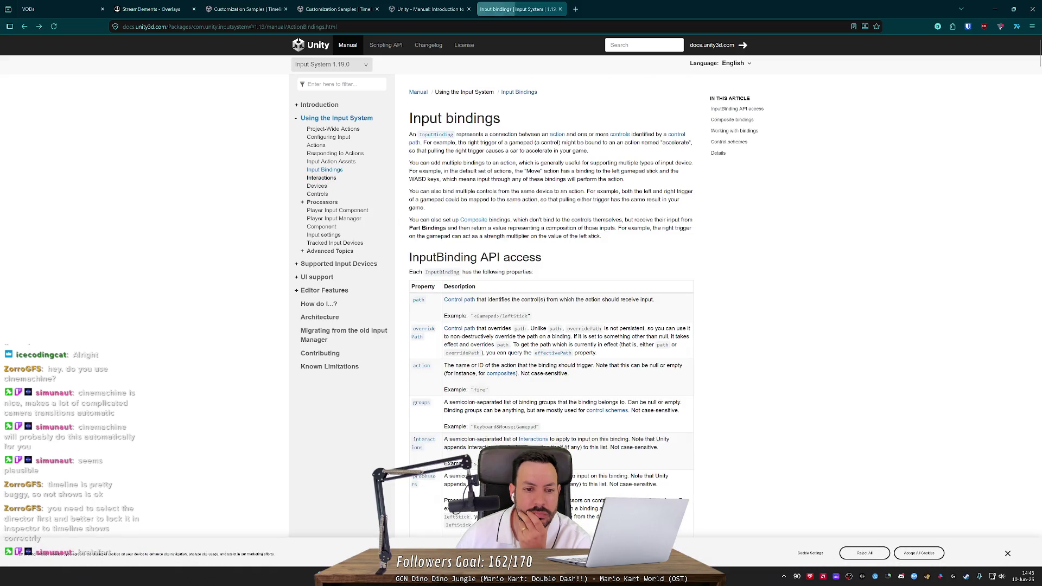
key(alt+Left)
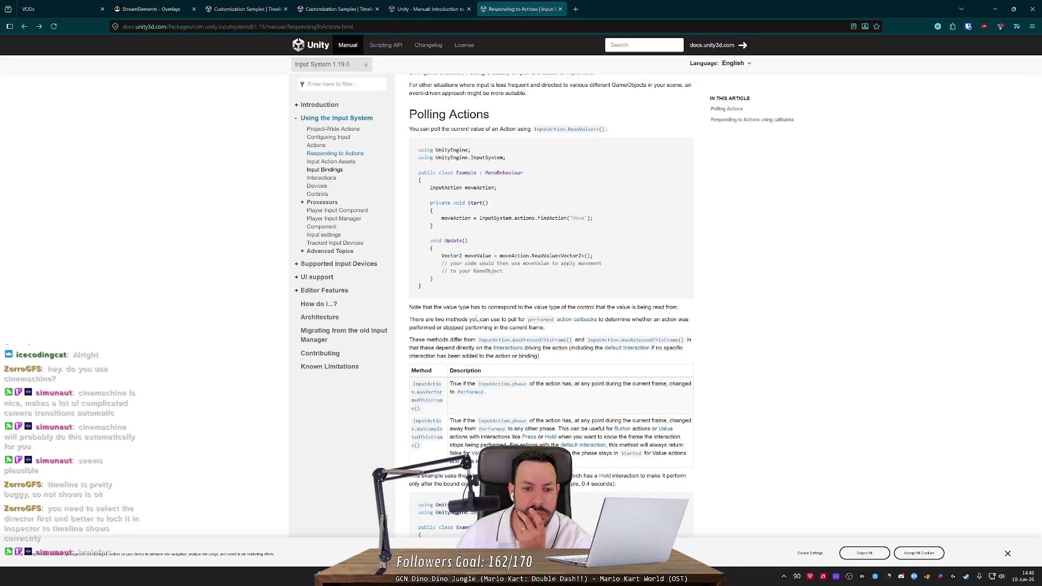
double_click(443, 188)
Step: Search the project for 'Input.' and preview the mouseWheel Input.GetAxis match in CameraController.cs
key(alt+Tab)
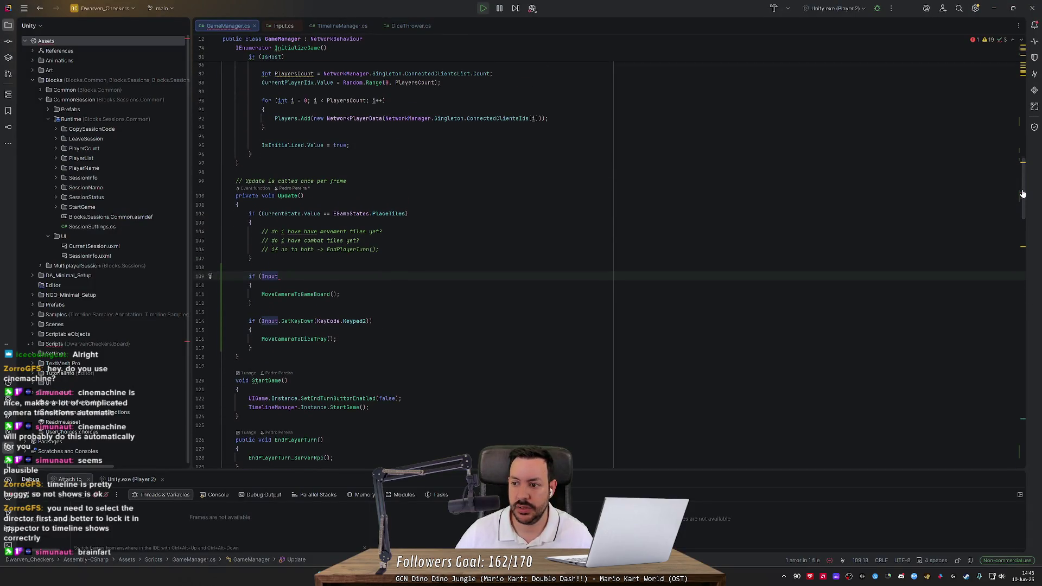
key(ctrl+shift+f)
text(Inpu)
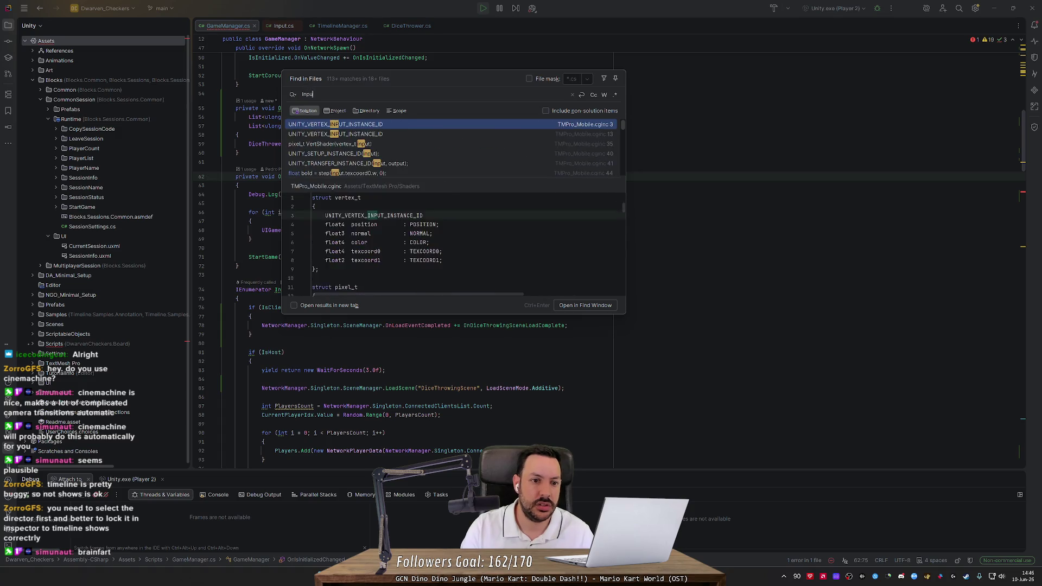
text(t.)
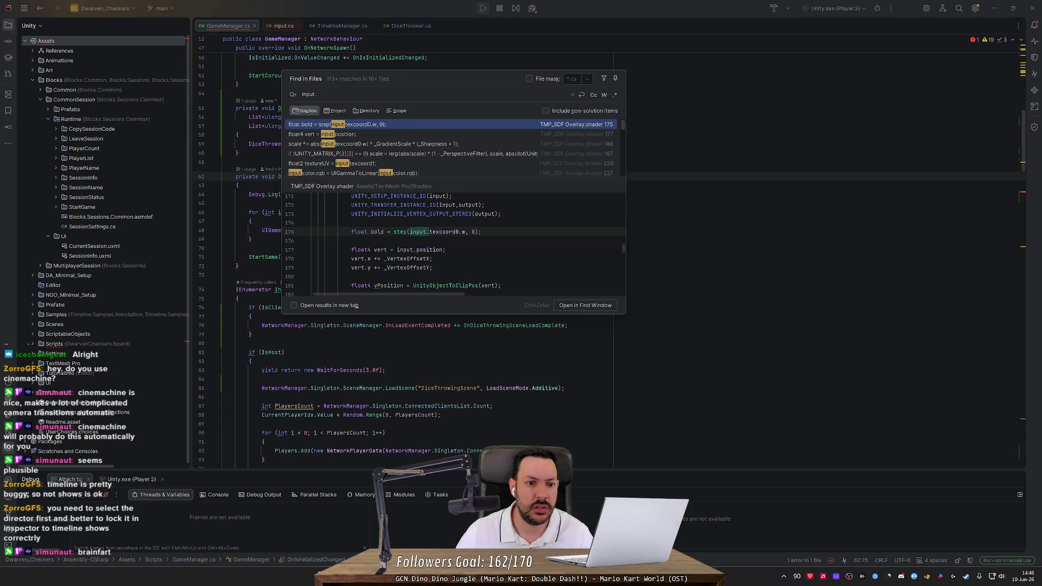
scroll(476, 144, down, 3)
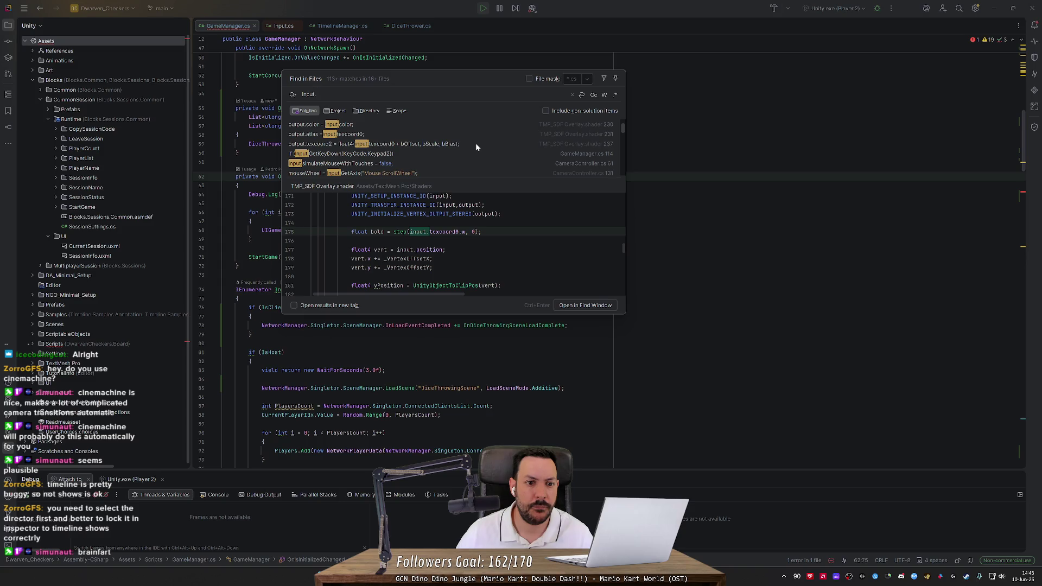
scroll(476, 143, down, 2)
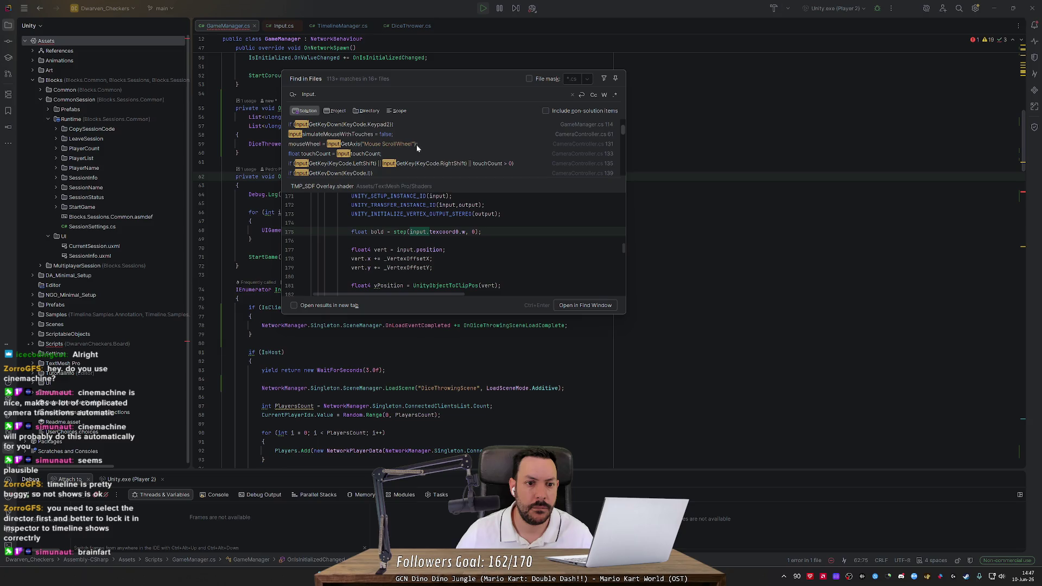
click(416, 144)
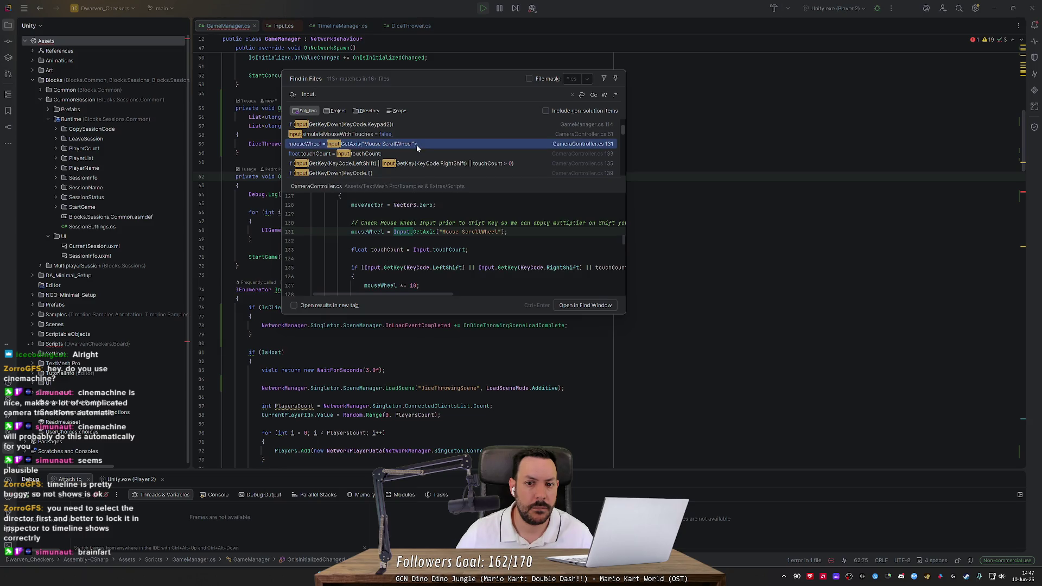
scroll(416, 146, down, 5)
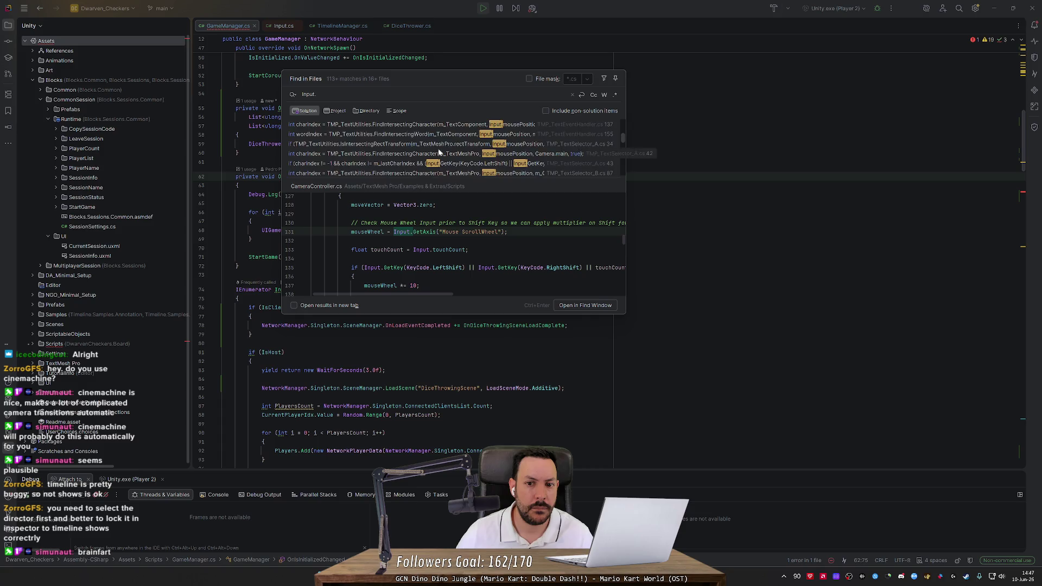
scroll(551, 157, down, 5)
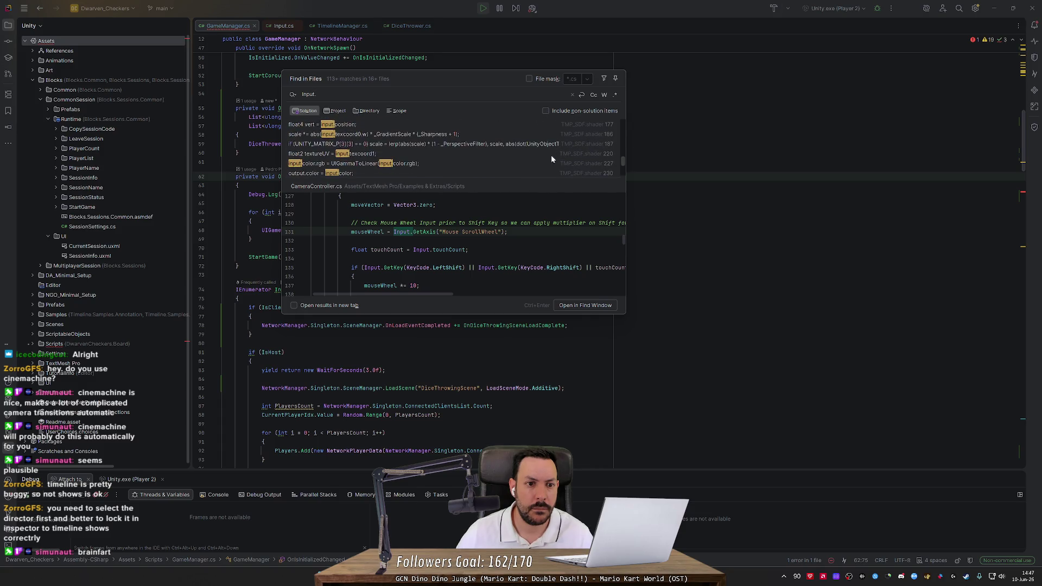
Step: Narrow the search scope from the Assembly-CSharp code to the Assets\Scripts directory
click(337, 111)
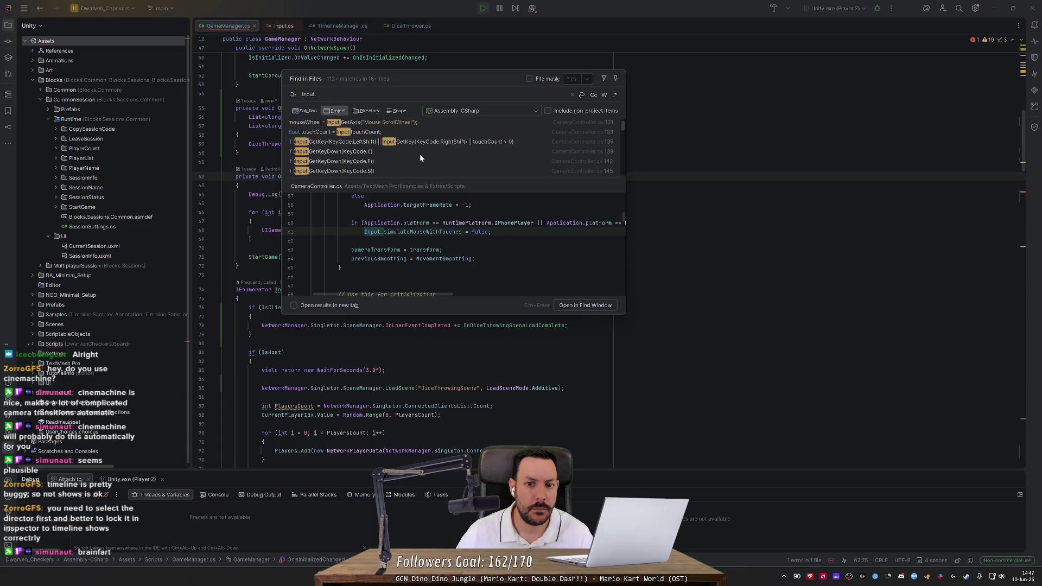
scroll(421, 158, down, 5)
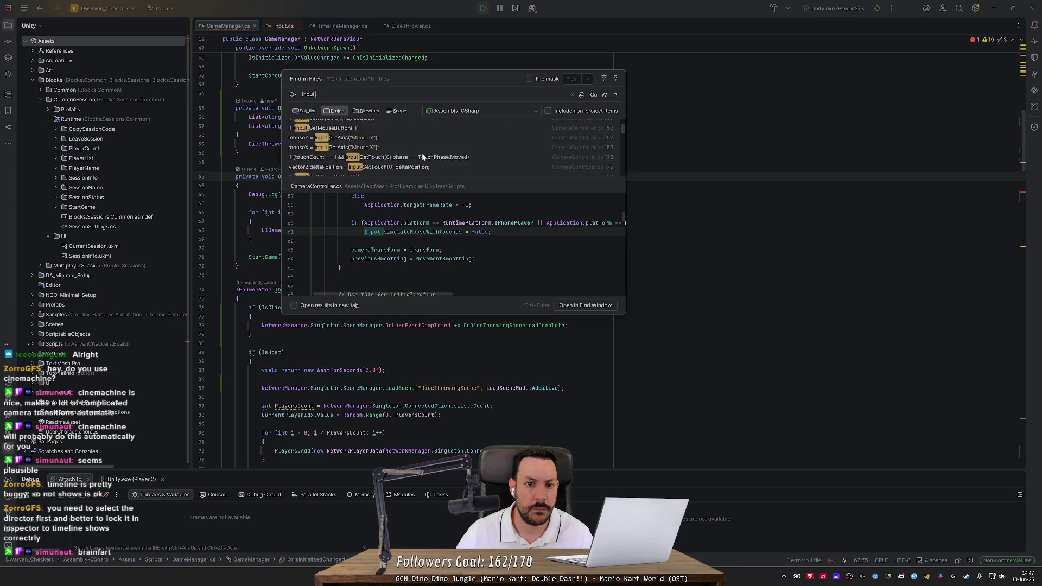
click(454, 111)
scroll(504, 180, down, 5)
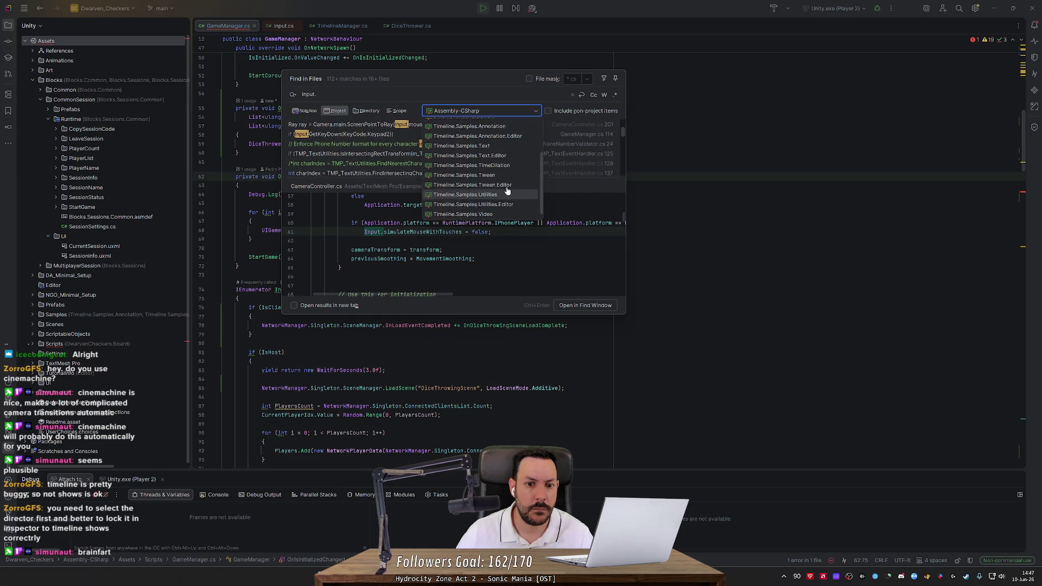
scroll(504, 187, up, 5)
click(486, 126)
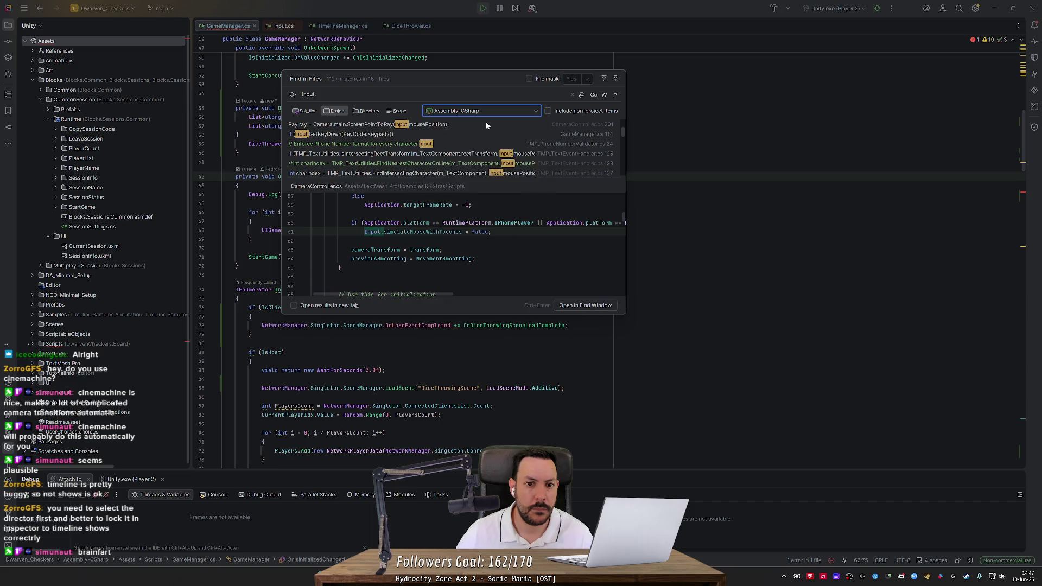
click(372, 110)
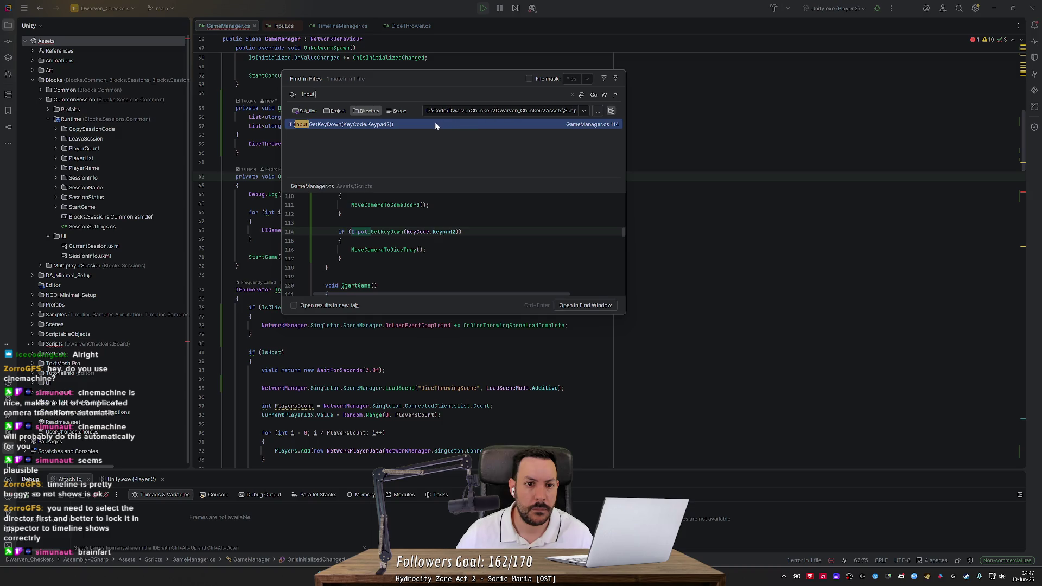
drag(518, 111, 614, 112)
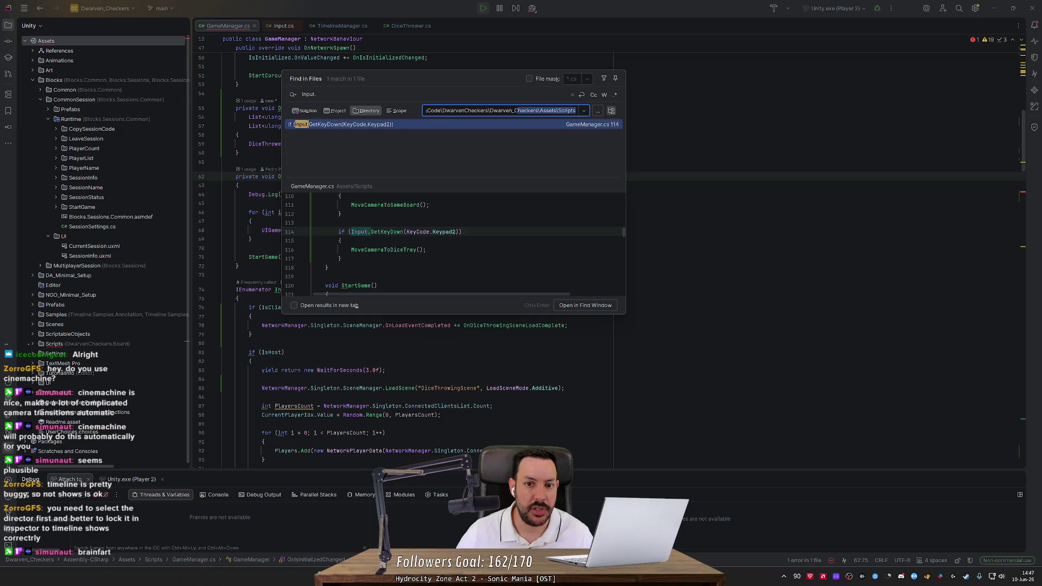
Step: Search 'Input' without the dot and open TilePlacementManager.cs at its InputSystem import
click(396, 95)
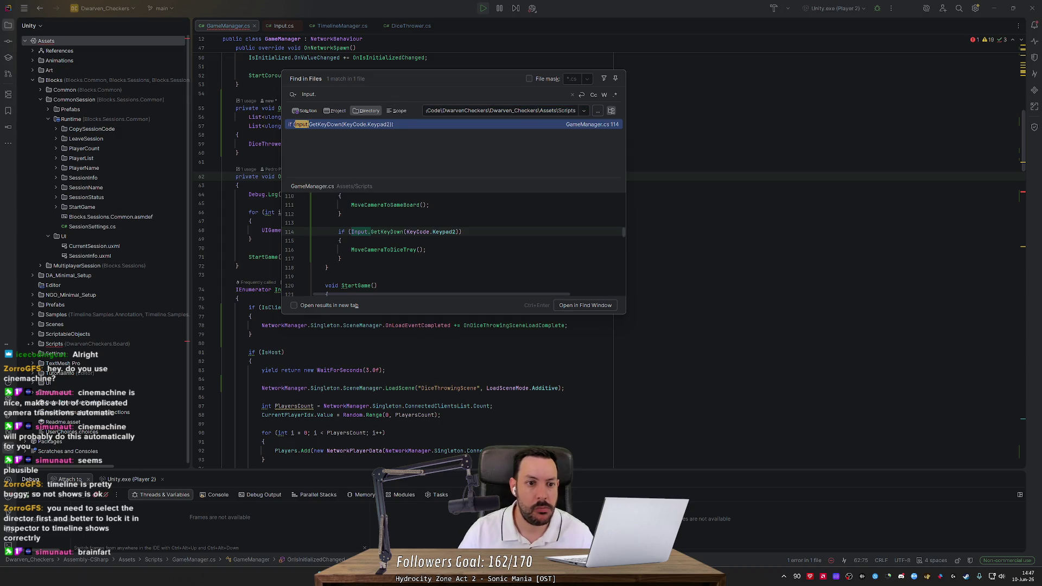
key(BackSpace)
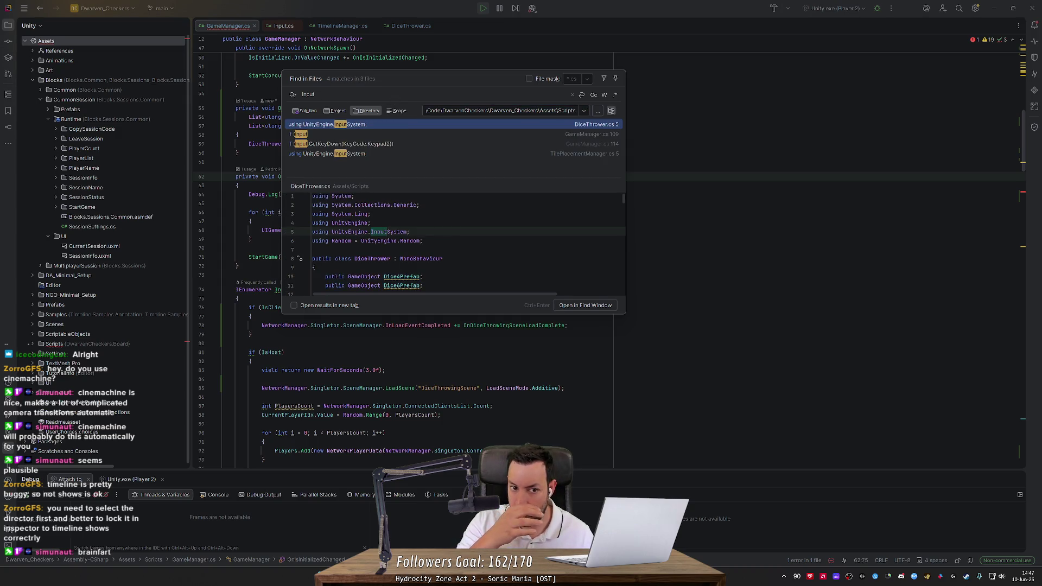
double_click(357, 154)
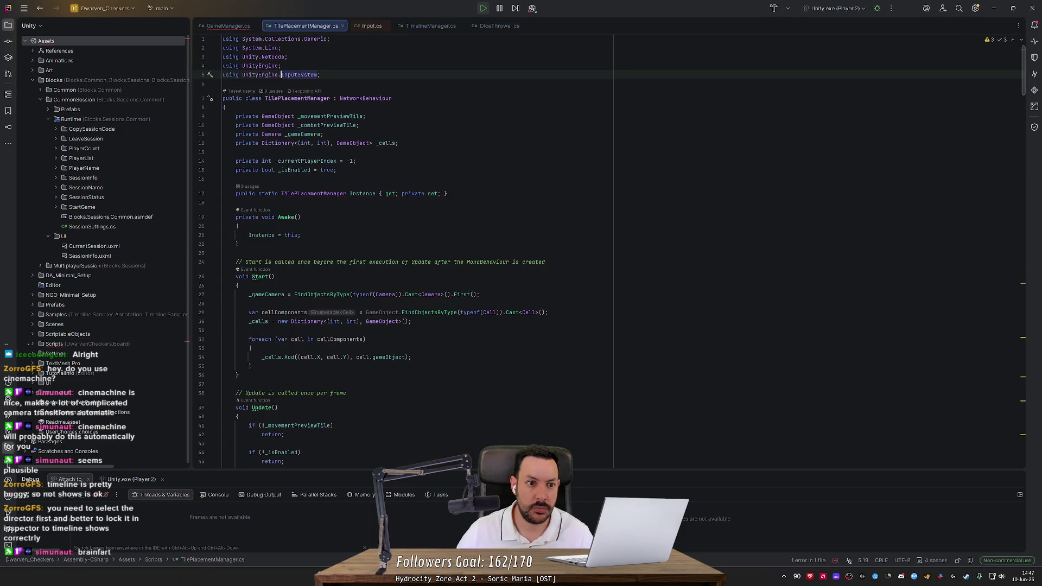
key(ctrl+shift+f)
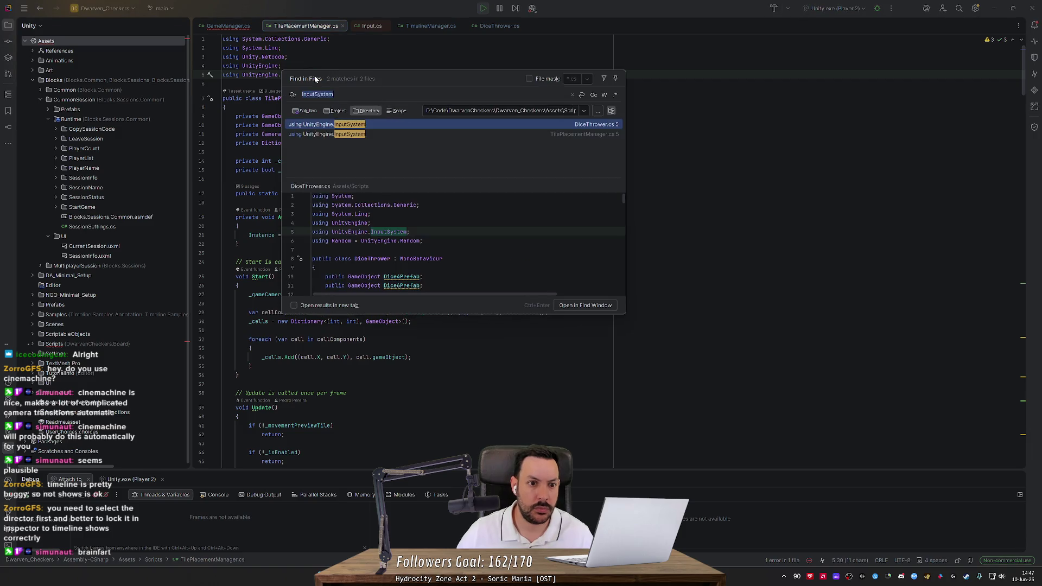
click(446, 193)
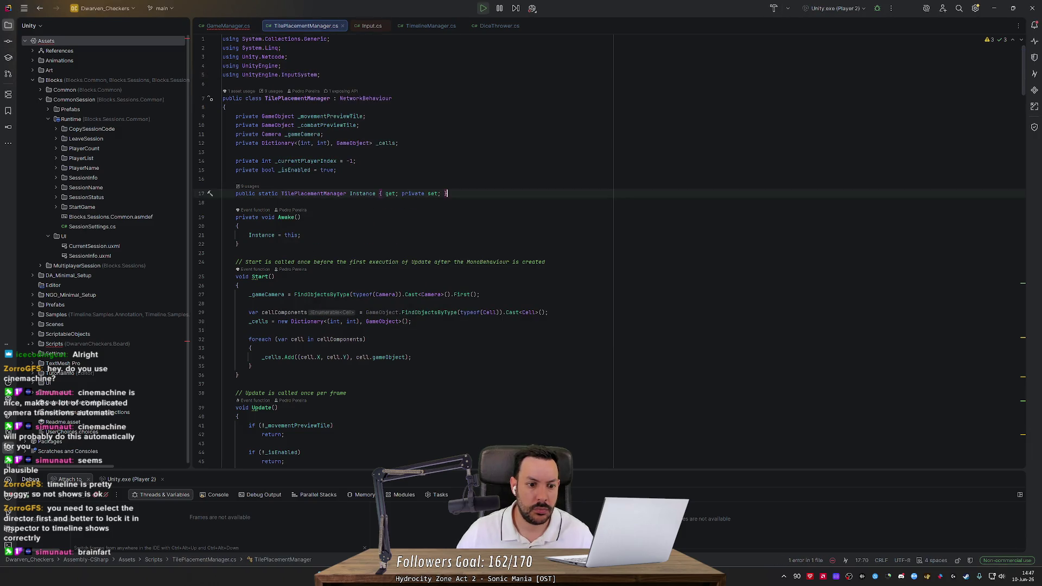
scroll(609, 249, down, 10)
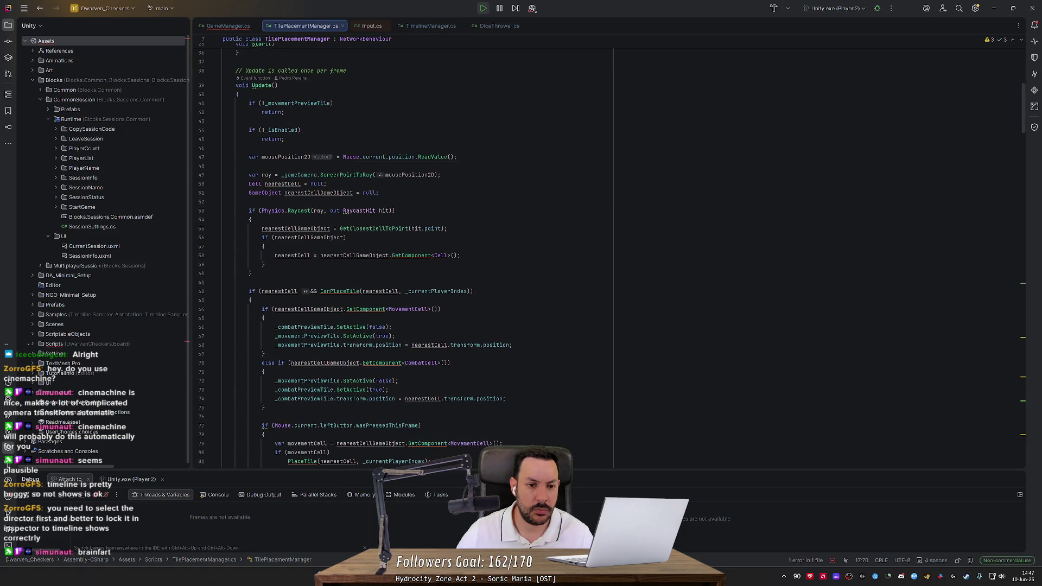
mouse_move(350, 157)
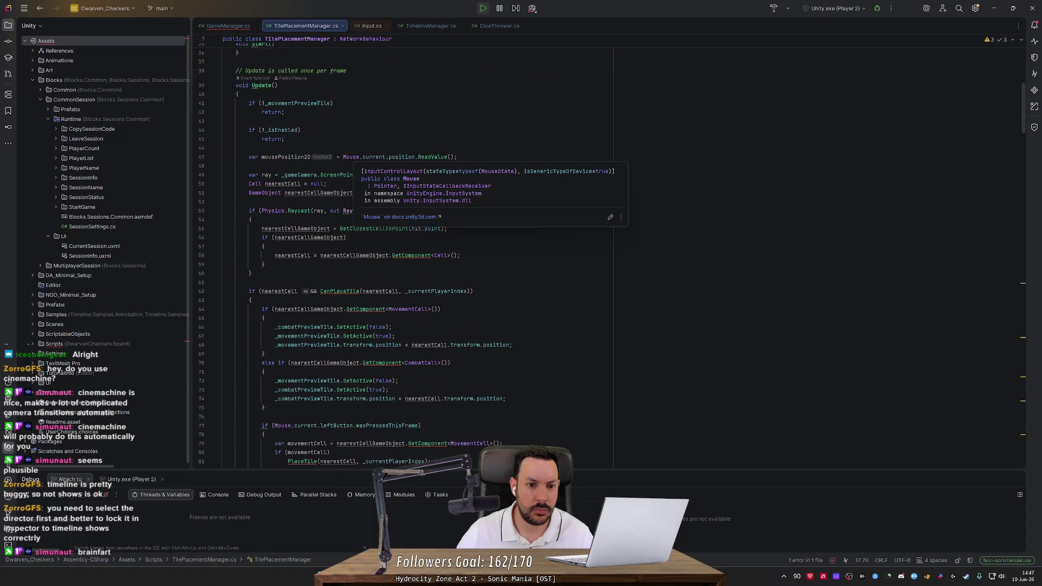
ctrl+click(351, 157)
middle_click(374, 27)
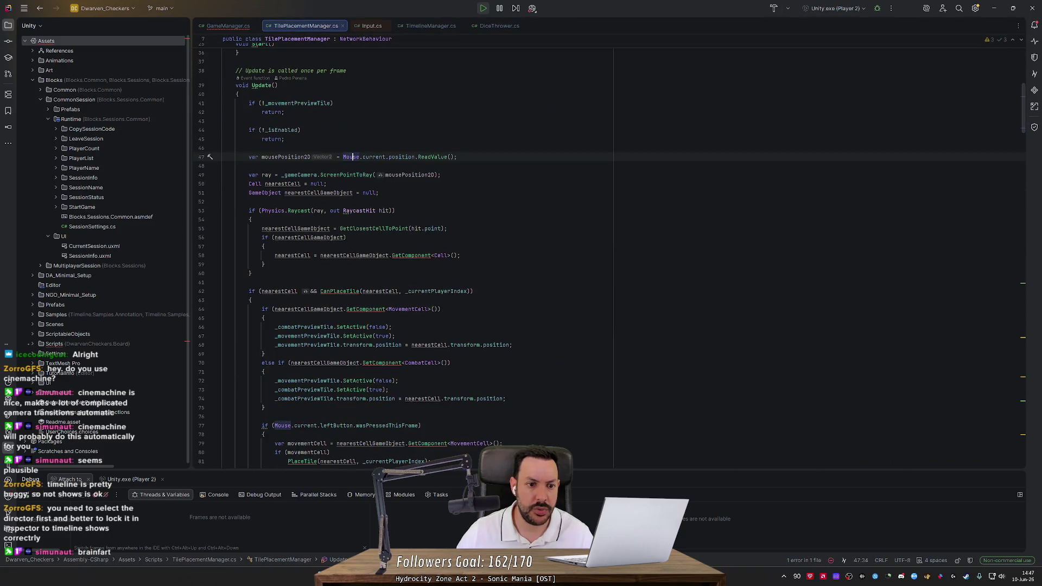
drag(1022, 126, 1023, 49)
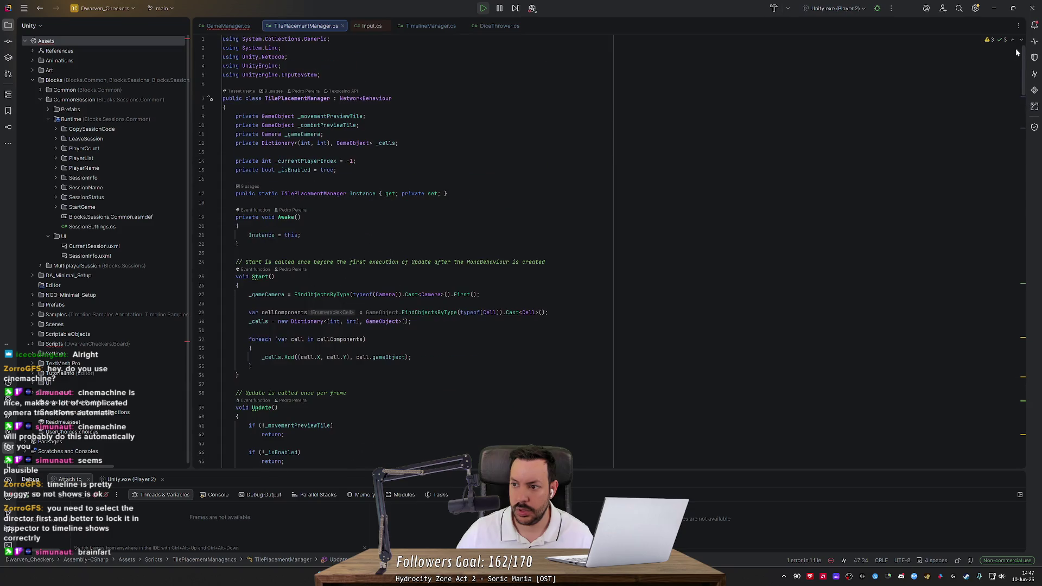
click(326, 74)
key(Delete)
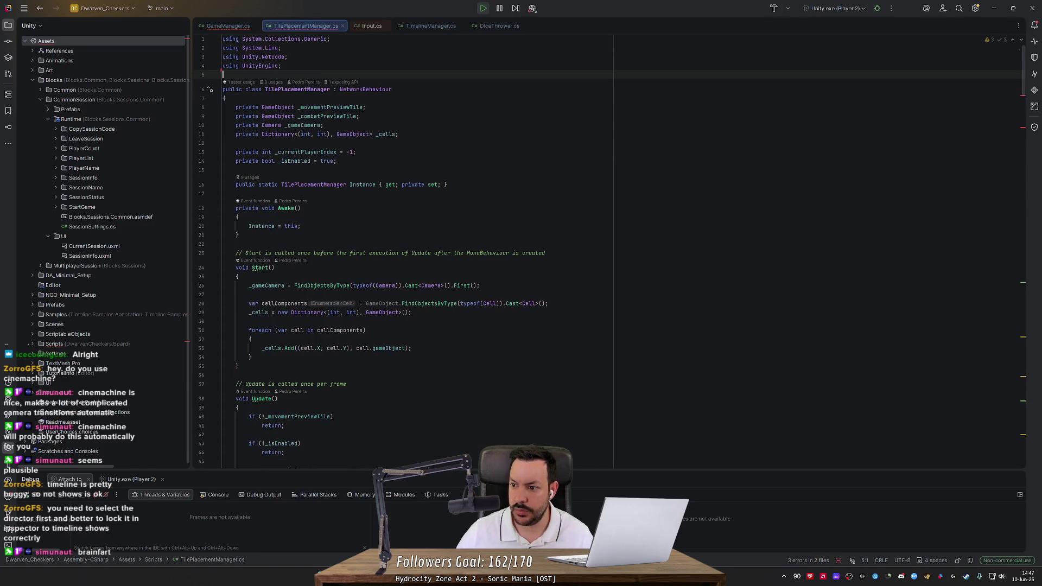
drag(1023, 68, 1023, 109)
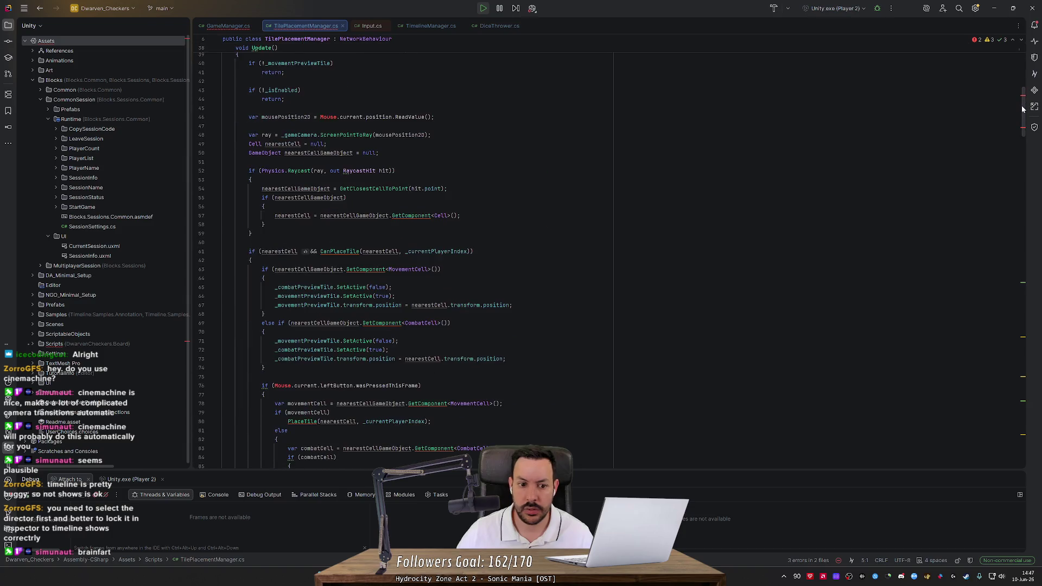
Step: Restore the InputSystem import and declare 'public InputAction moveCamera1;' below CurrentState in GameManager.cs
key(ctrl+z)
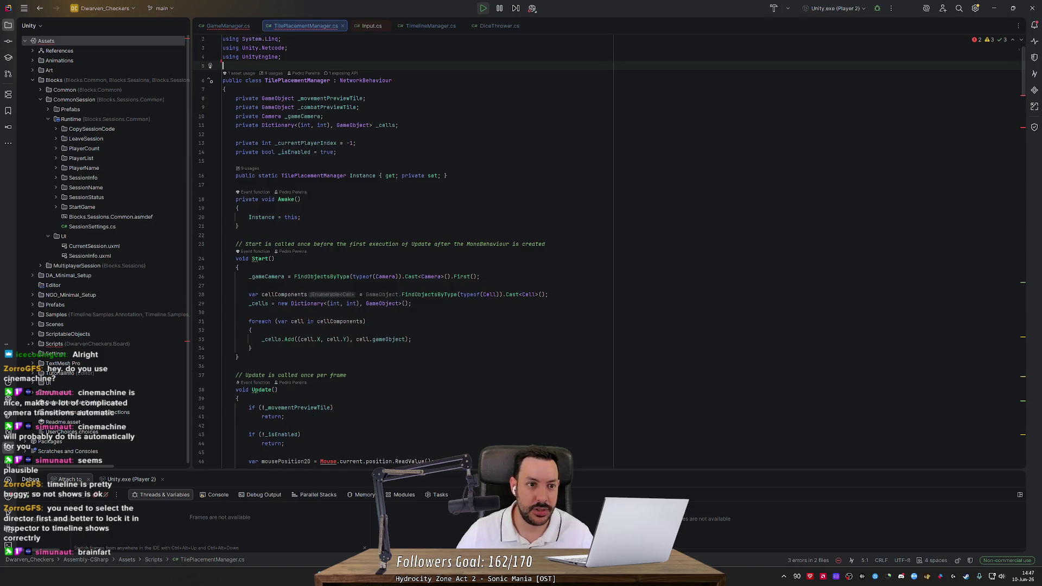
key(ctrl+Tab)
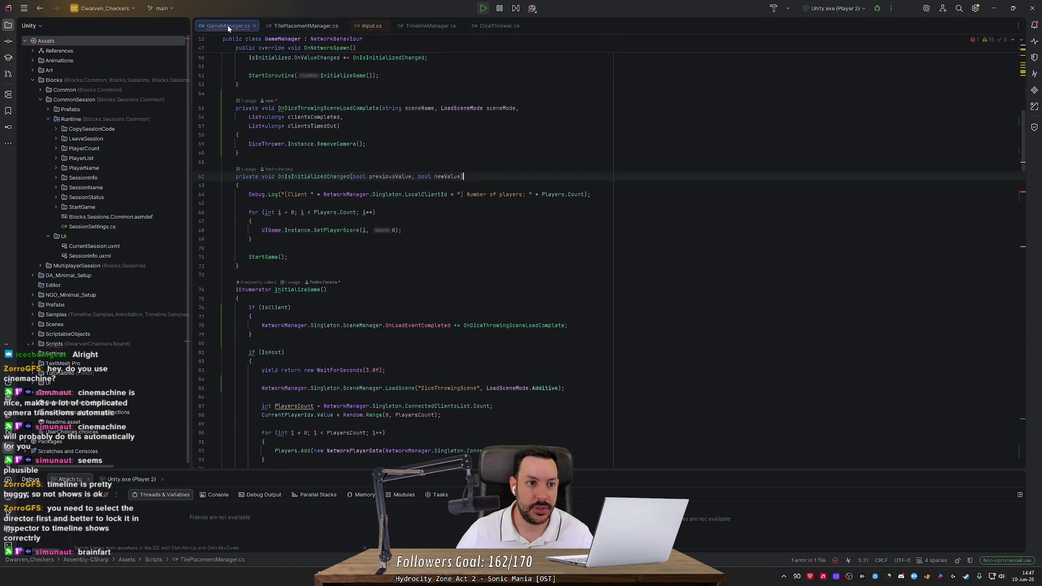
drag(1023, 168, 1021, 94)
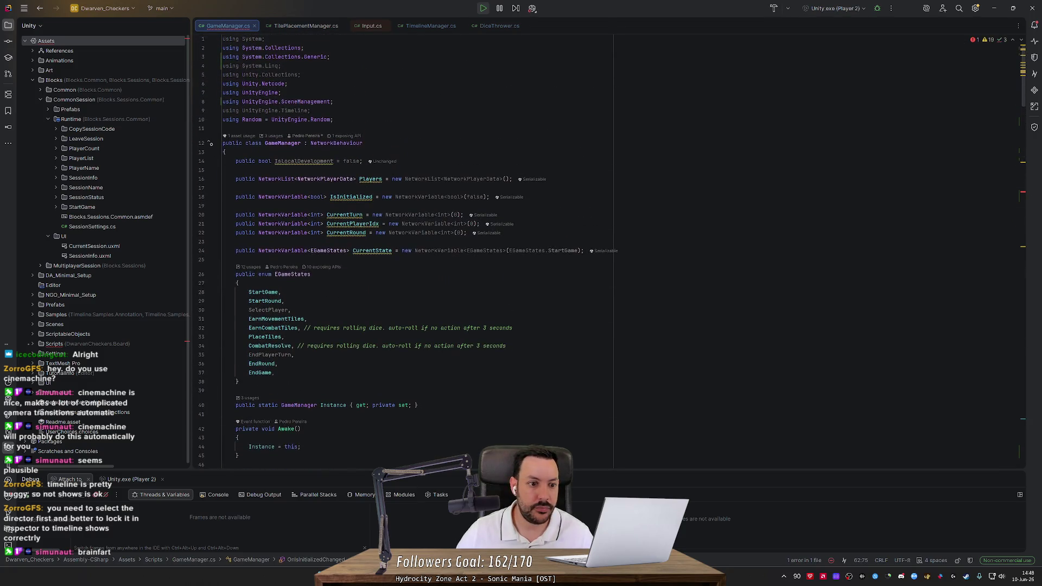
click(584, 251)
key(Return)
key(Return)
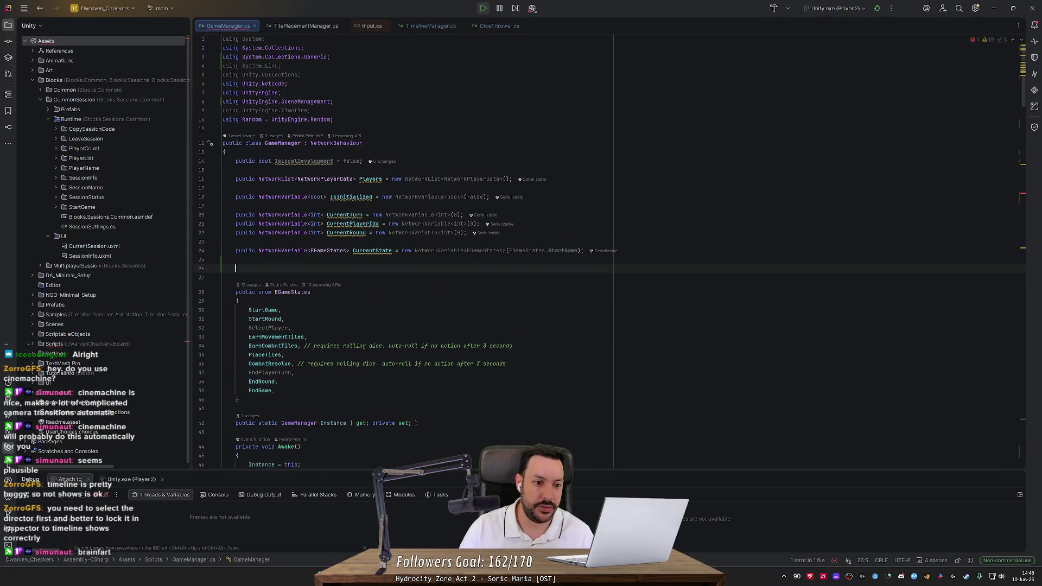
text(public InputAct)
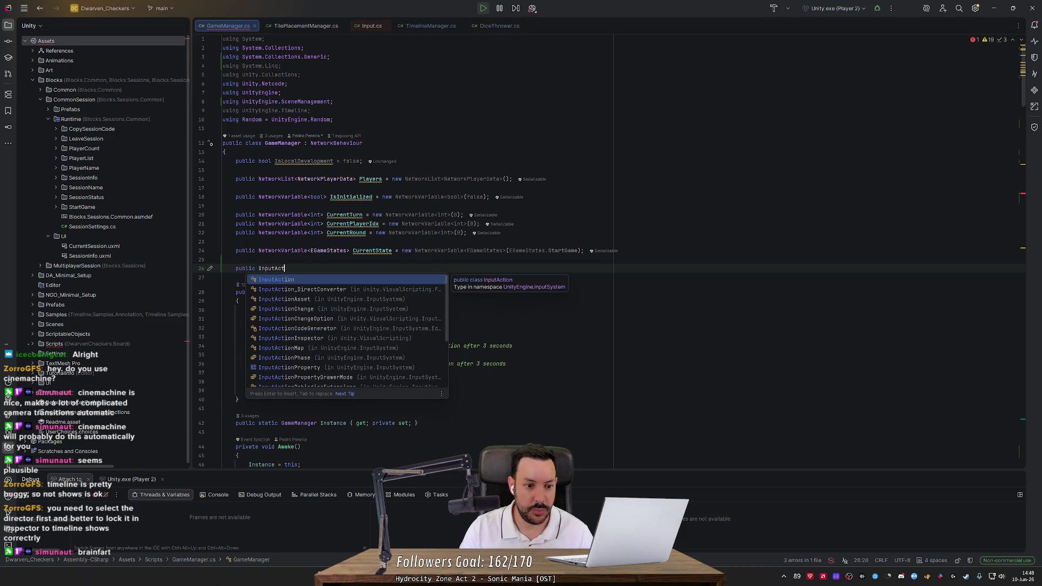
key(Return)
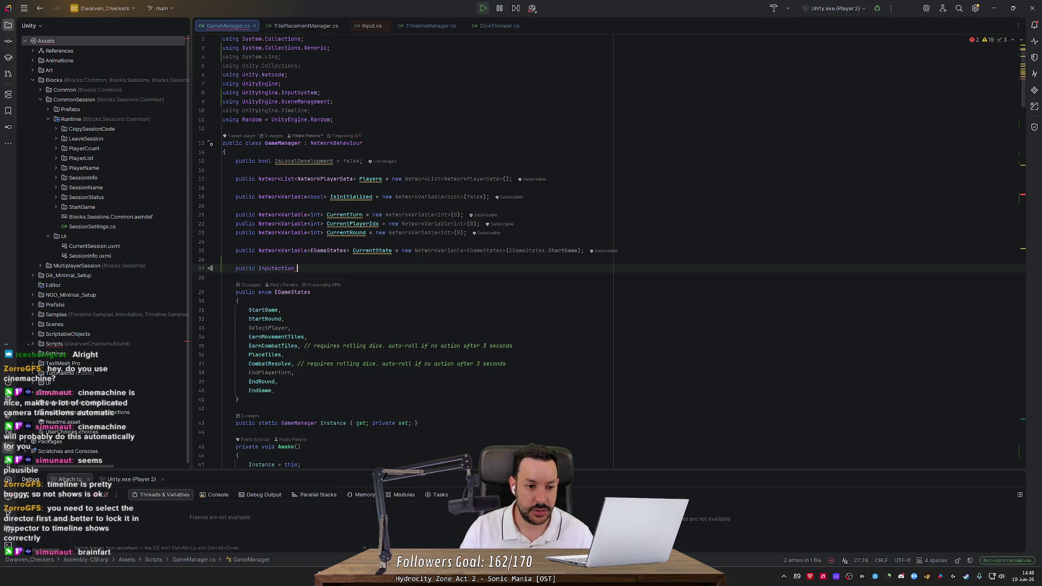
text(moveCamera1)
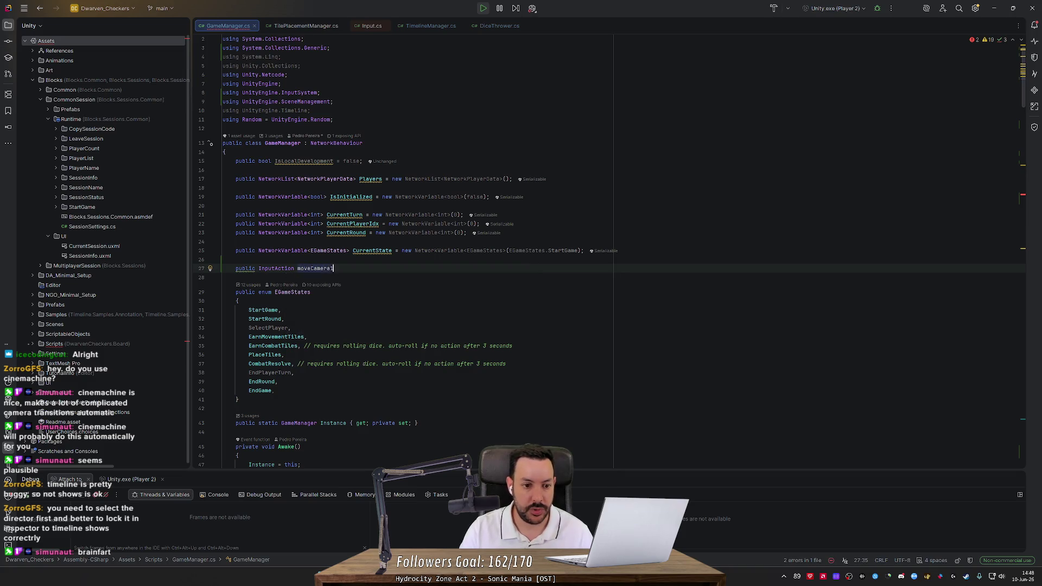
text(;)
Step: Duplicate the field declaration and rename the copy to moveCamera2
key(Down)
text(public InputAction moveCamera1;)
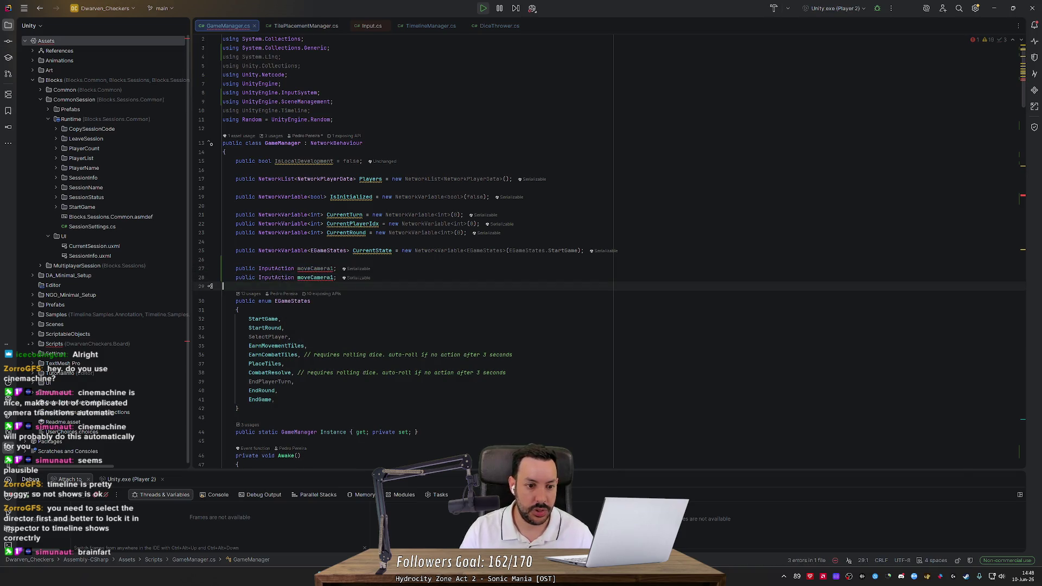
key(Up)
key(End)
key(Left)
key(BackSpace)
text(2)
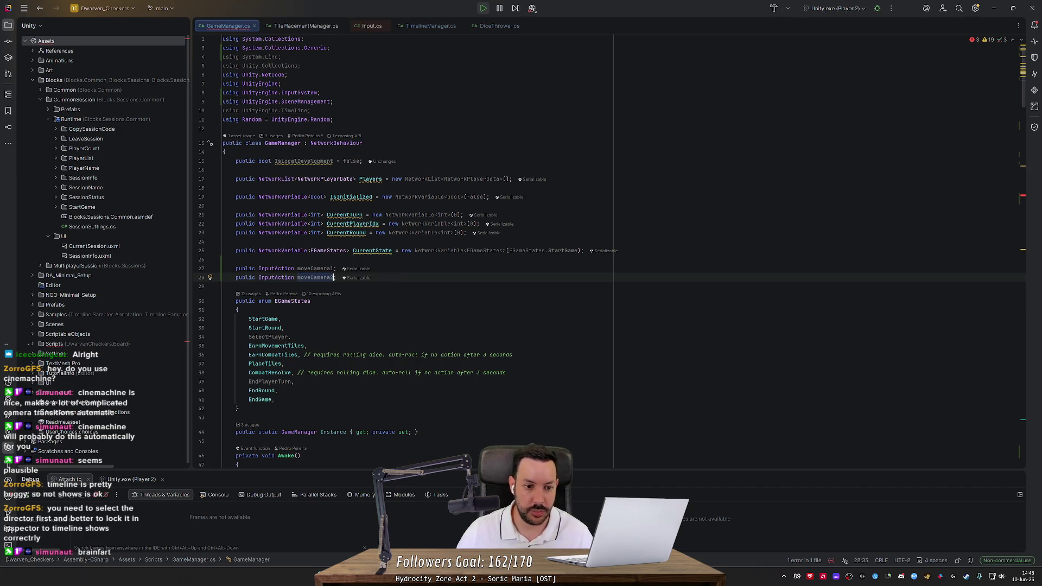
scroll(543, 253, down, 4)
scroll(612, 263, down, 15)
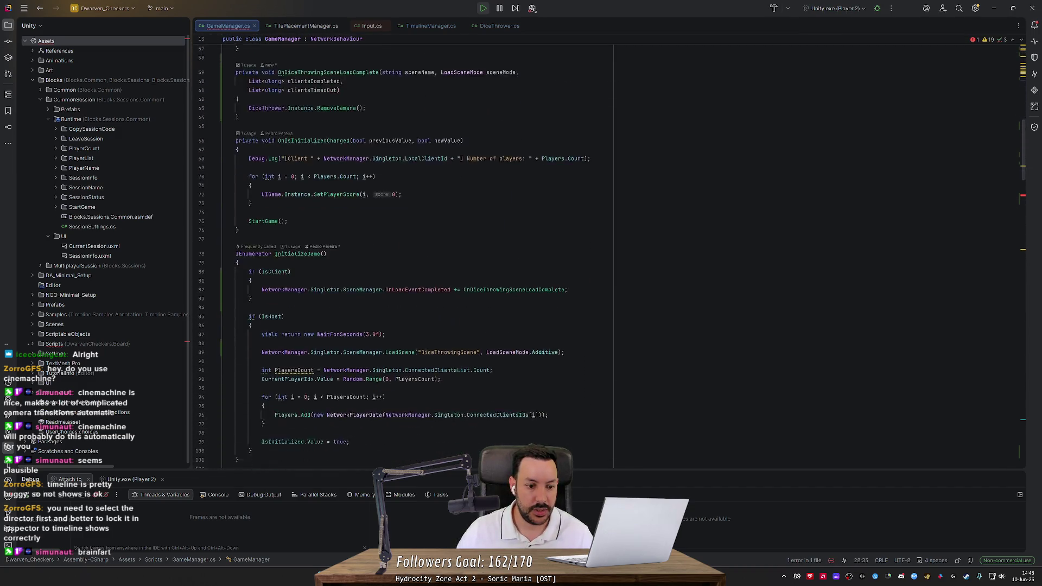
Step: Change the first camera condition in Update to moveCamera1.WasPressedThisFrame()
scroll(380, 260, down, 3)
click(279, 305)
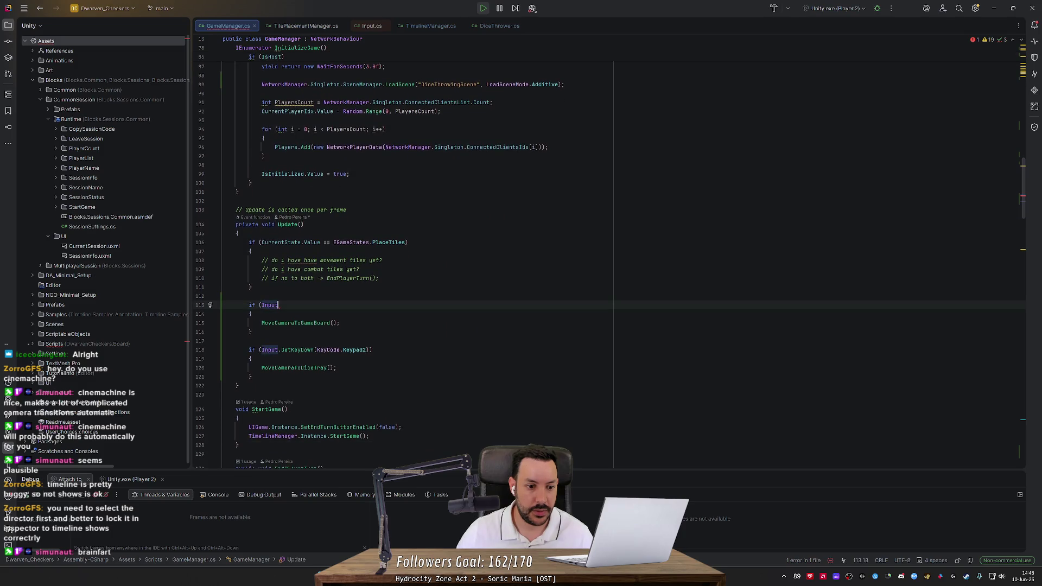
key(ctrl+BackSpace)
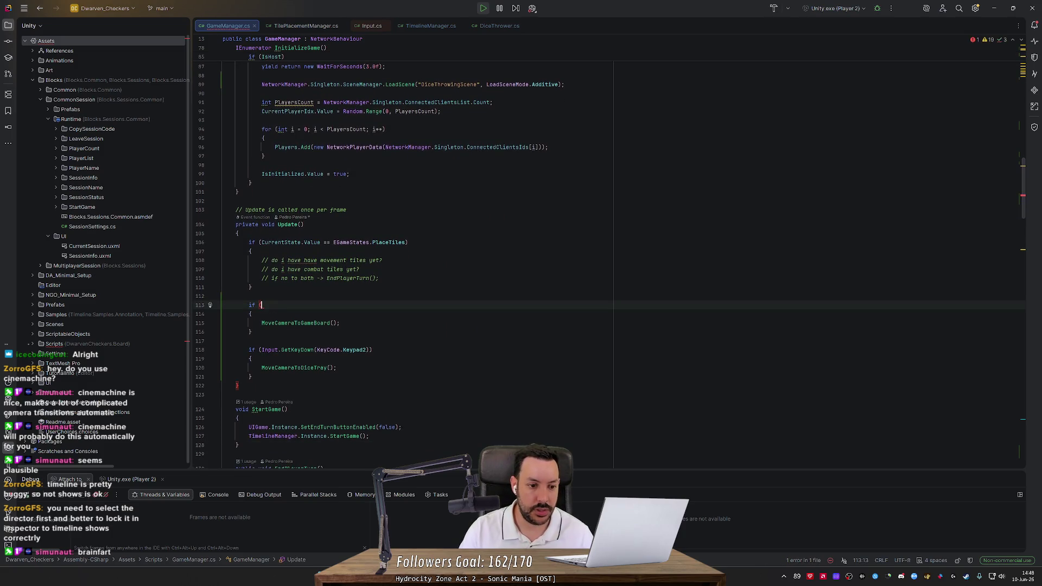
text(move)
key(Return)
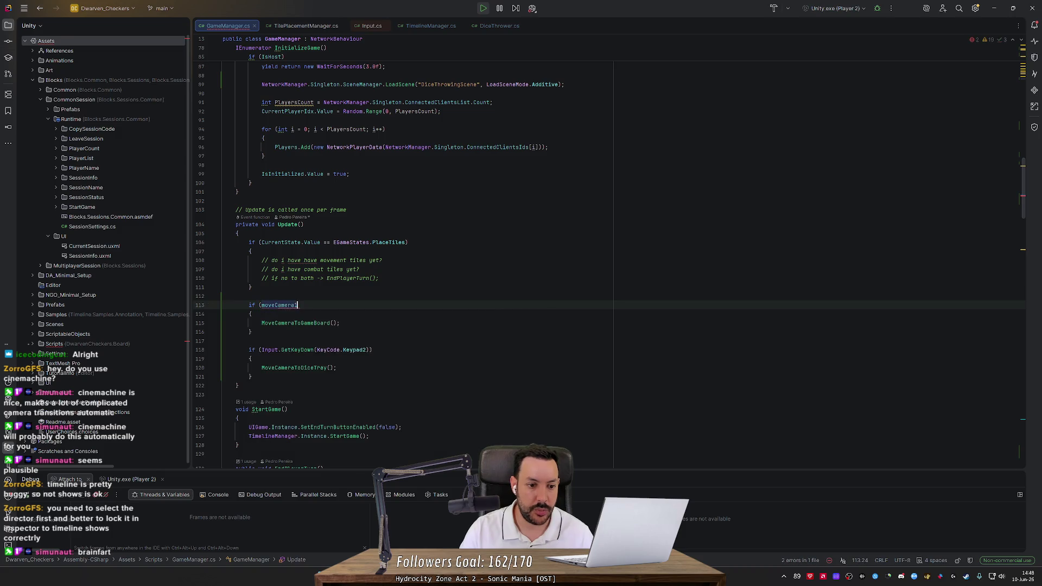
text(.)
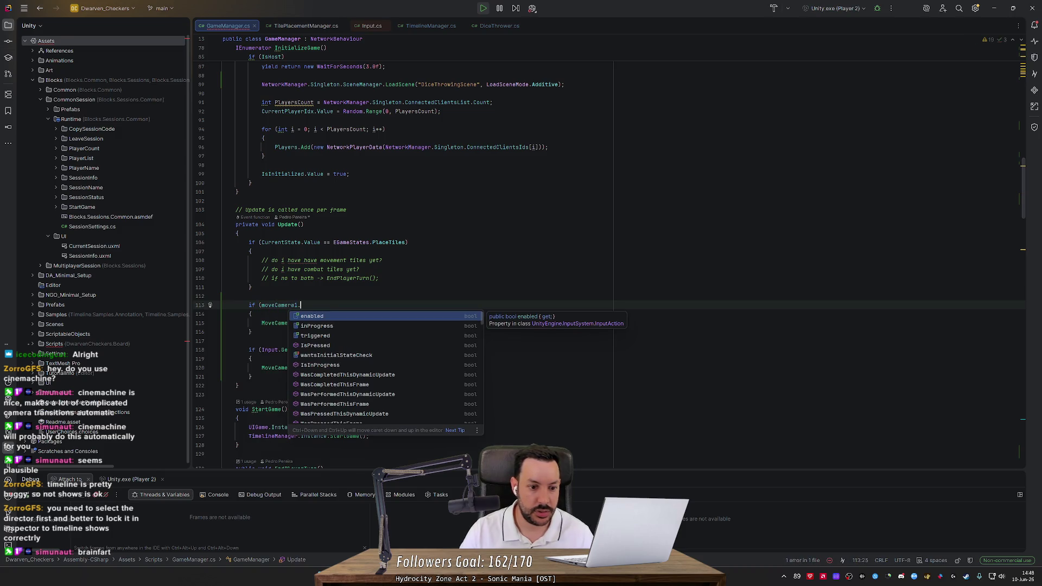
key(Down)
key(Down)
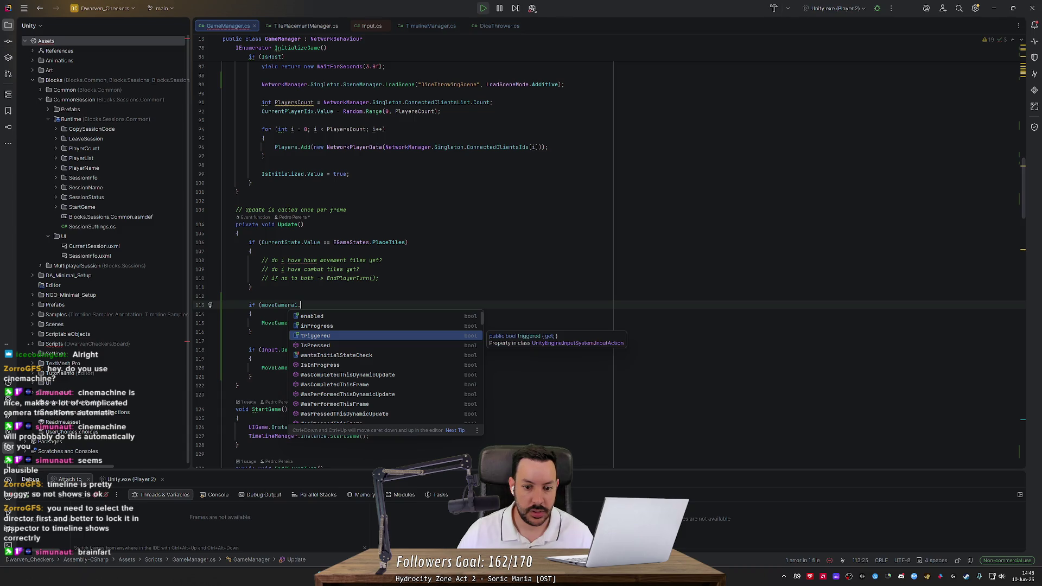
key(Down)
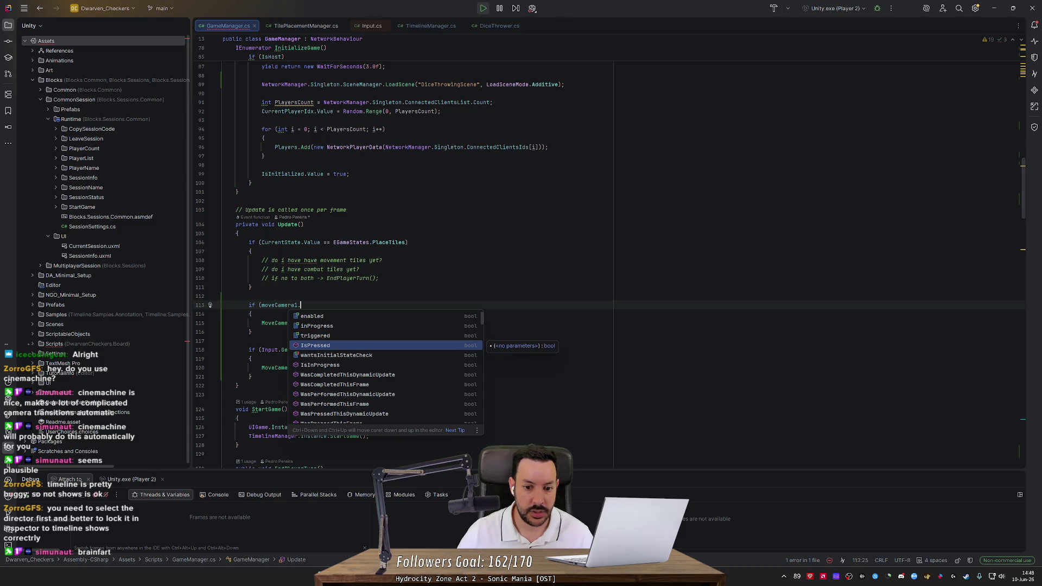
key(Up)
key(Down)
key(Down)
key(Down)
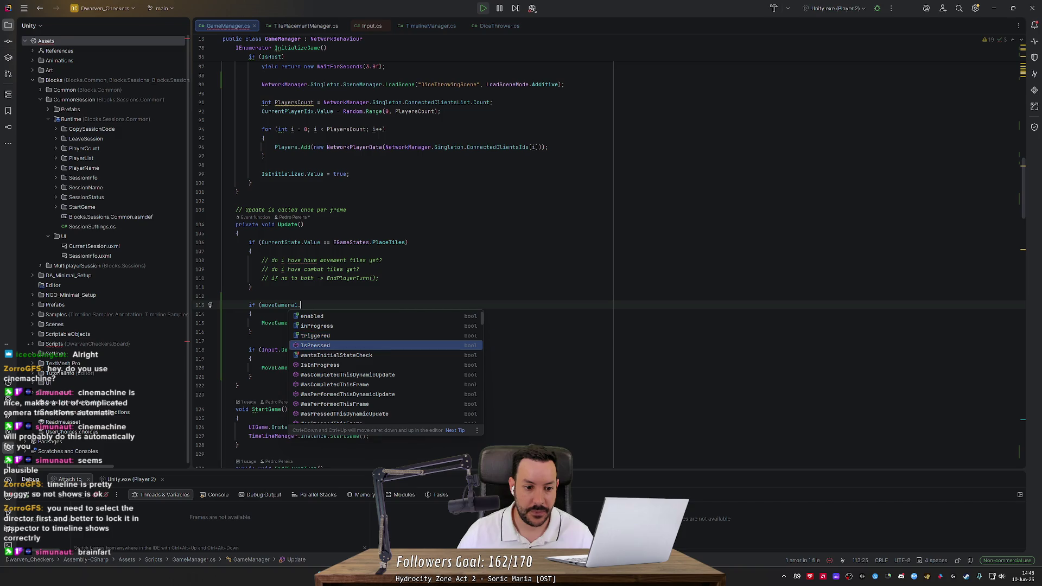
key(Down)
key(Down)
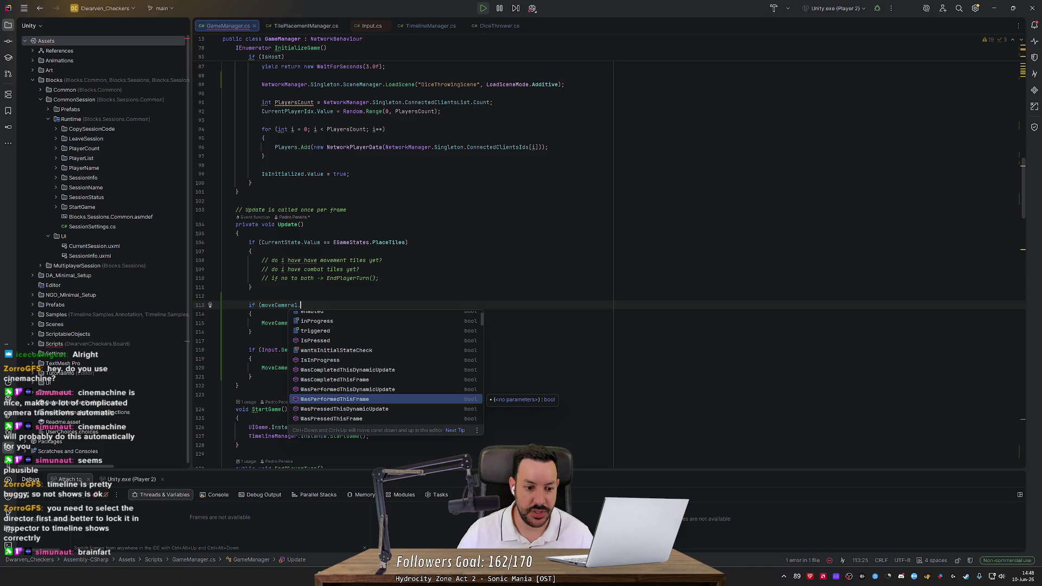
key(Down)
key(Down)
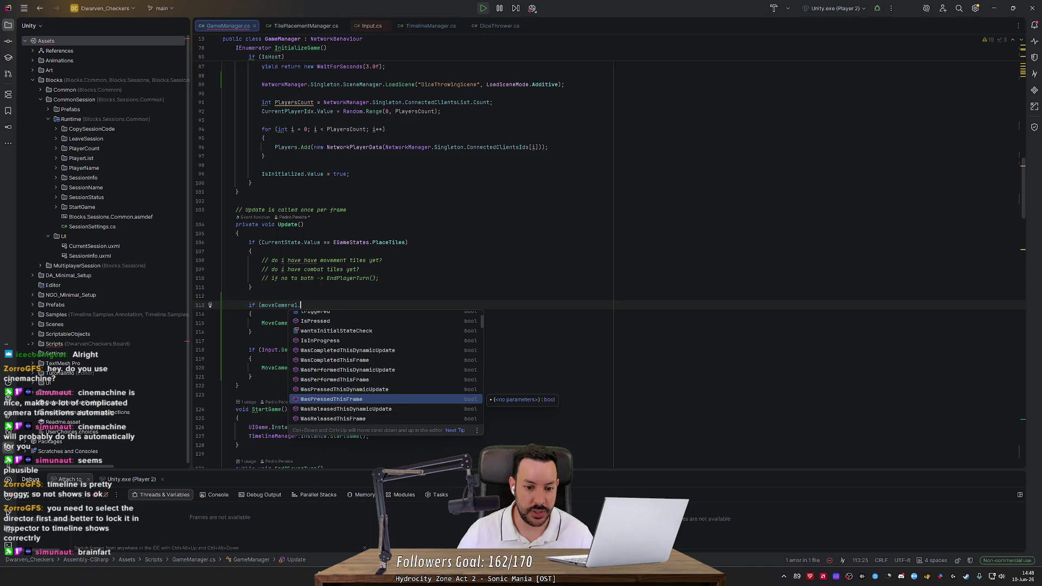
key(Return)
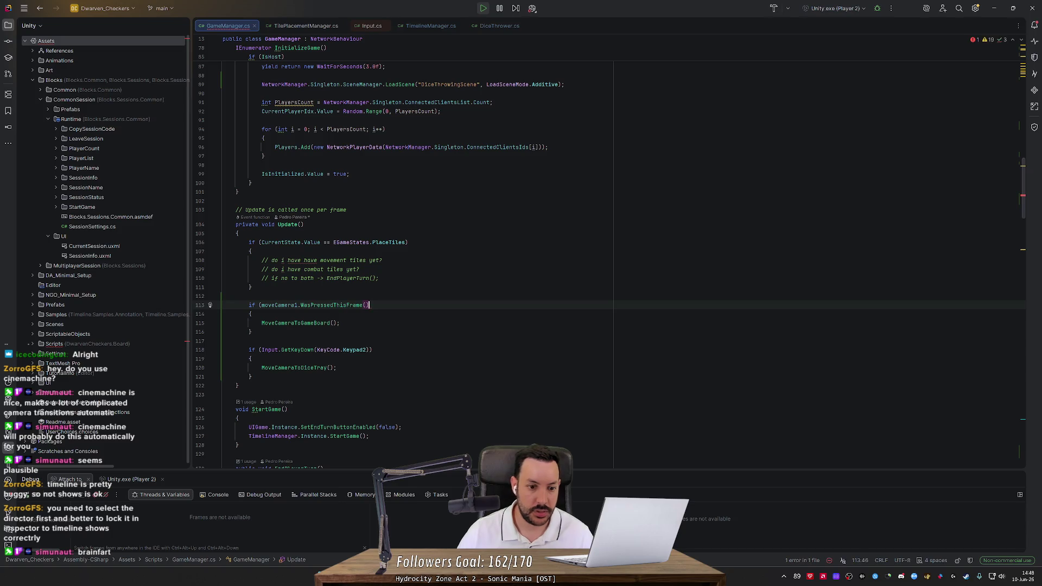
text())
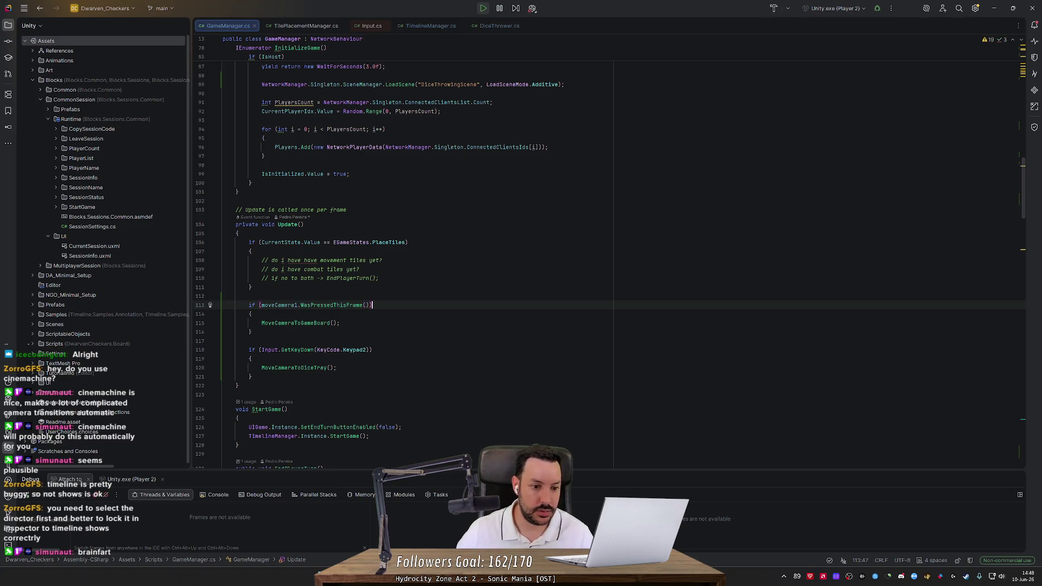
Step: Replace the Keypad2 key check with moveCamera2.WasPressedThisFrame() and let Unity recompile
drag(261, 349, 373, 350)
text(moveCamera2.)
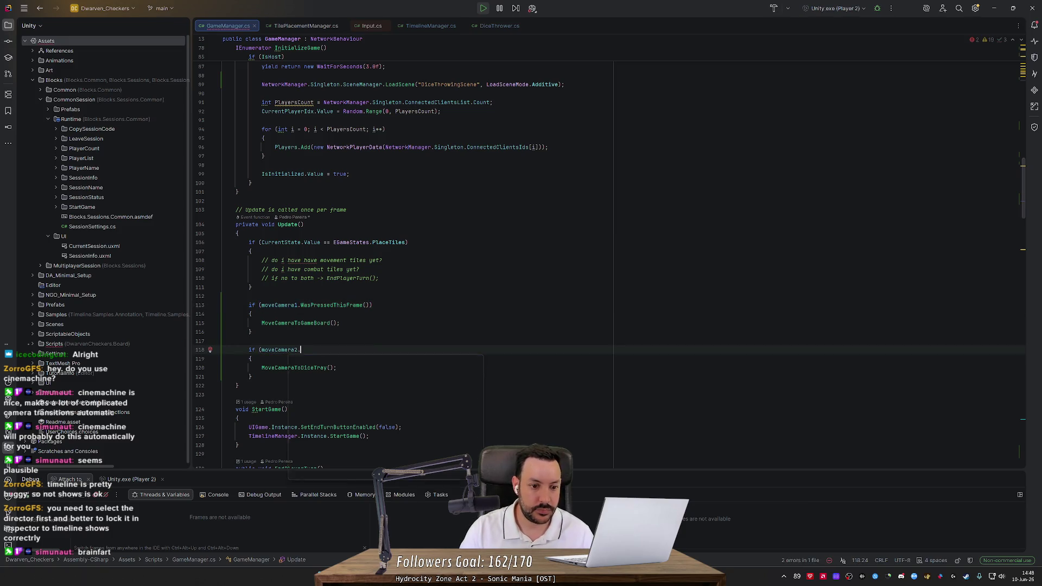
text(waspres)
key(Return)
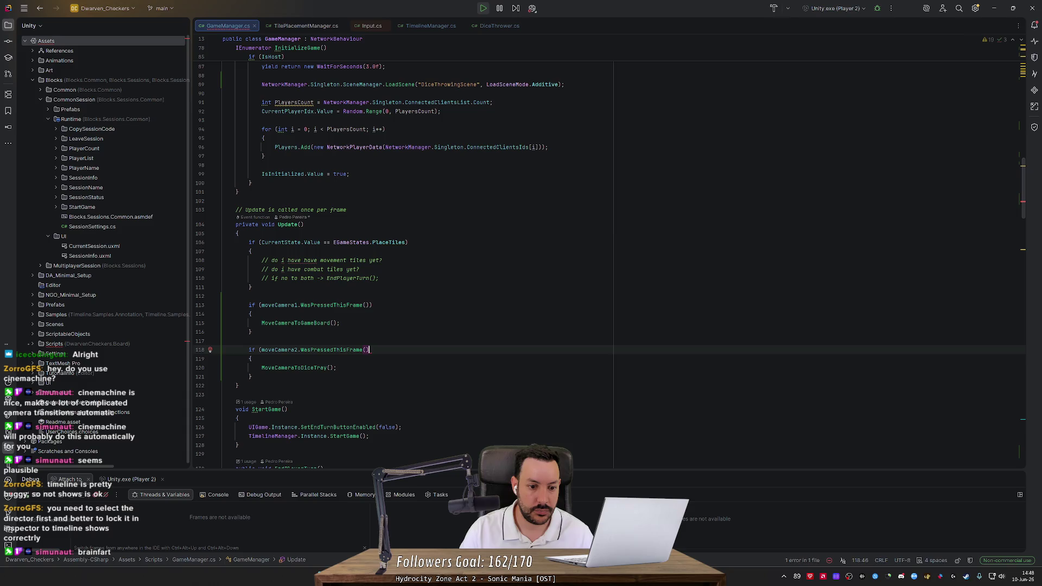
text())
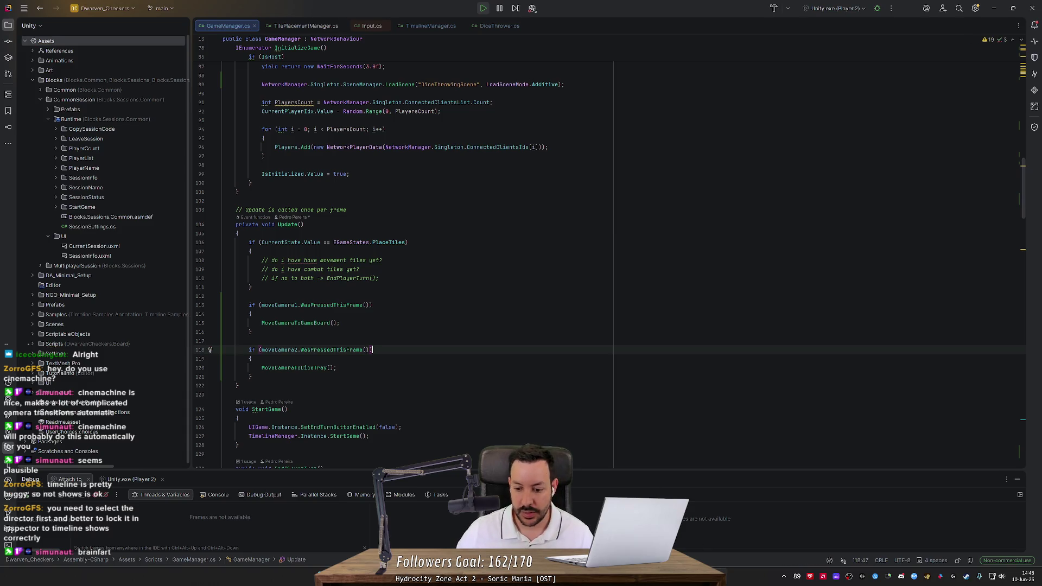
key(alt+Tab)
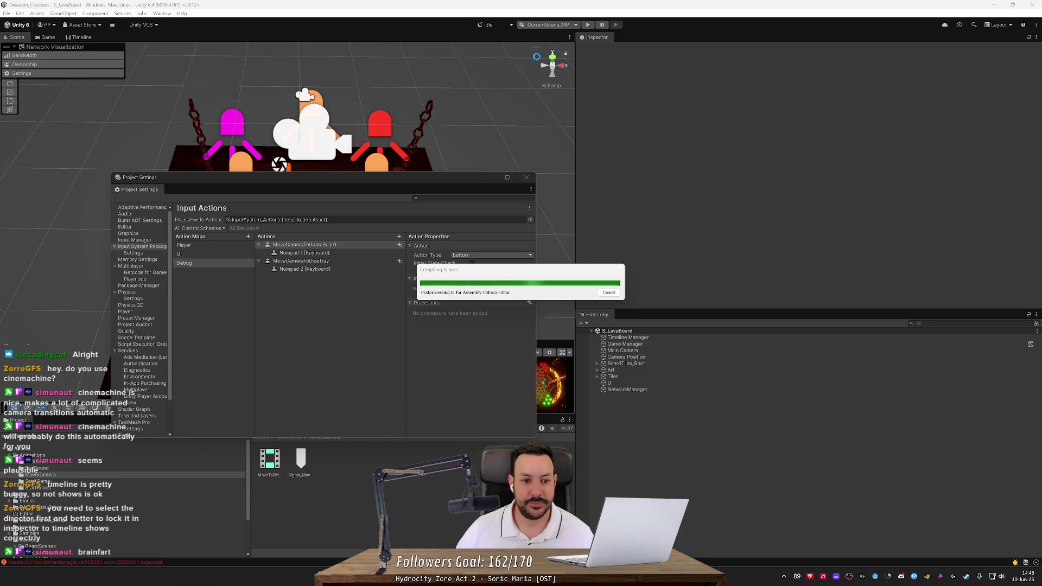
Step: Close Project Settings and add a new binding to the Game Manager's Move Camera 1 action
click(527, 178)
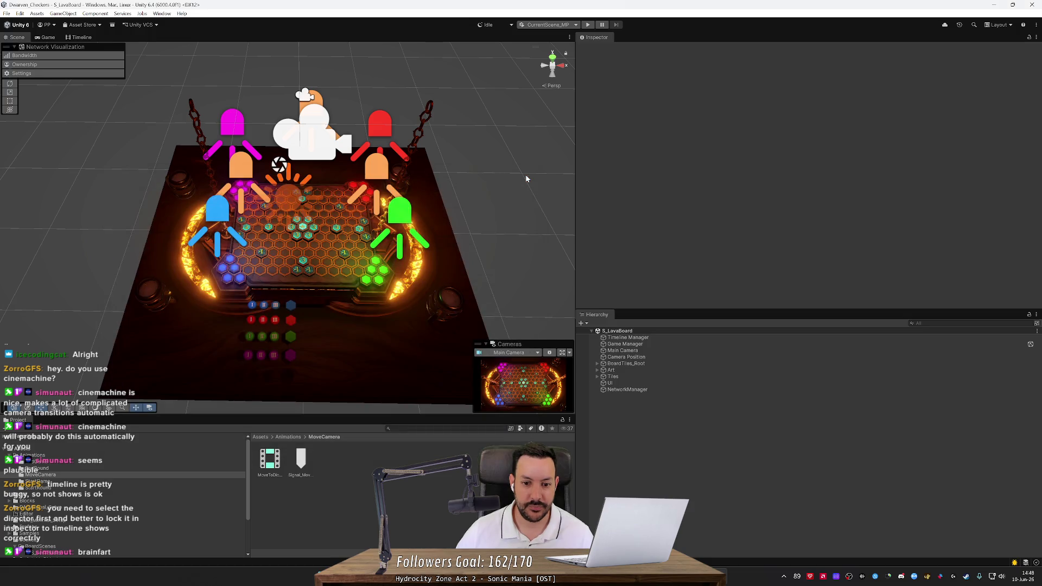
click(621, 344)
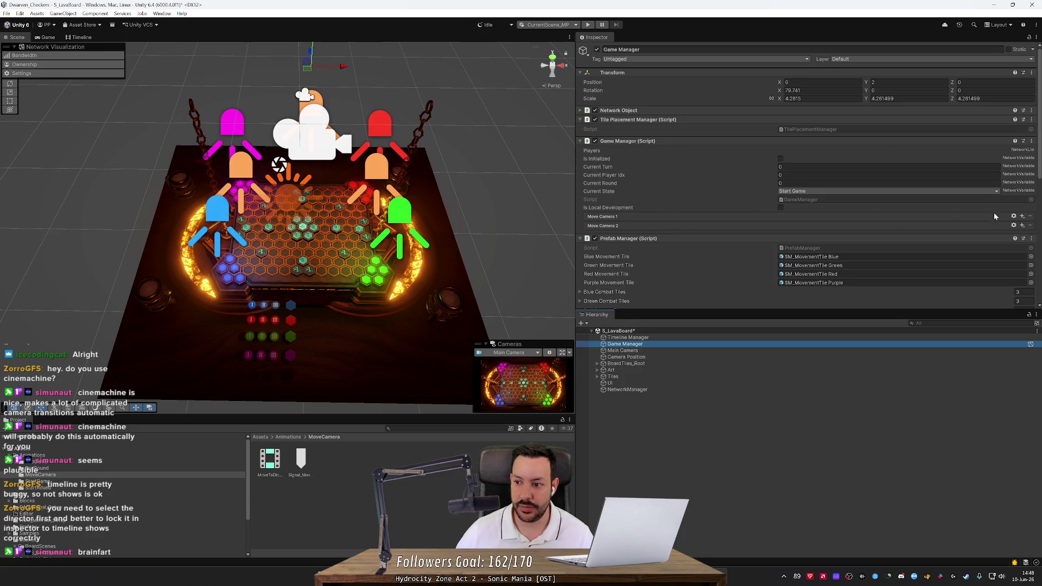
click(1022, 216)
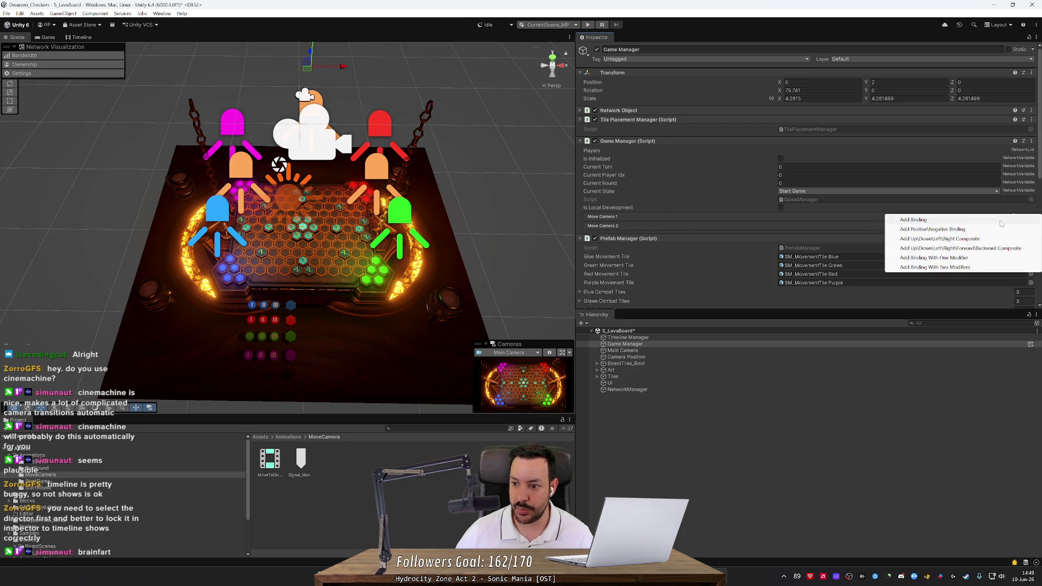
click(1001, 220)
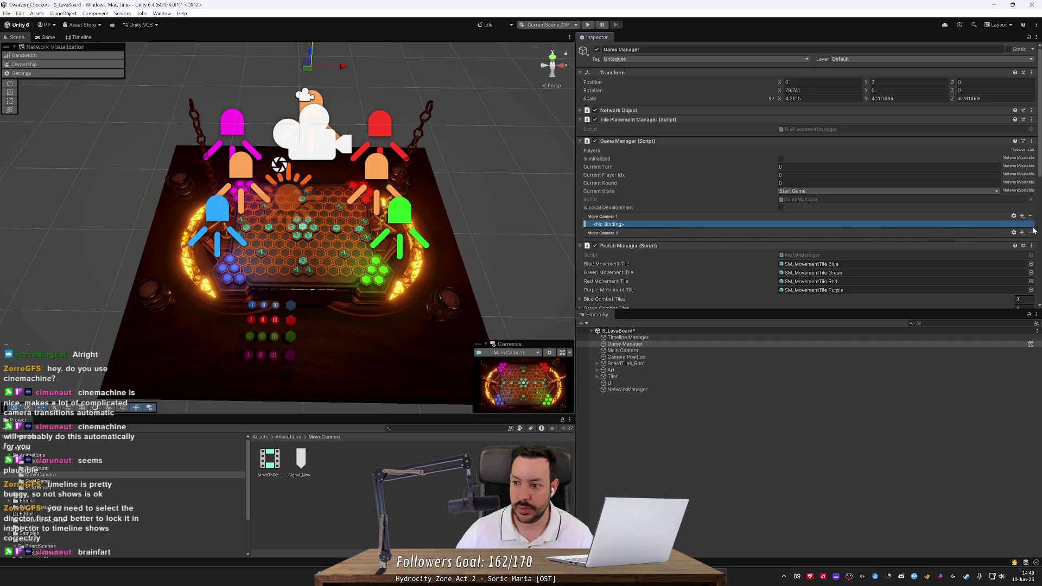
Step: Browse the new binding's Path list and search it for 'move'
click(917, 224)
click(971, 237)
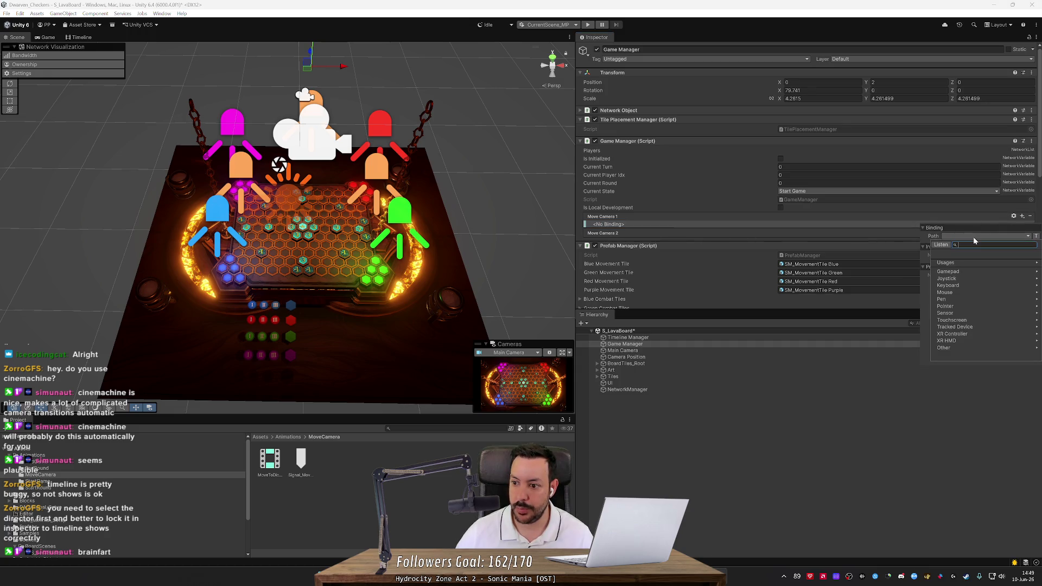
click(929, 221)
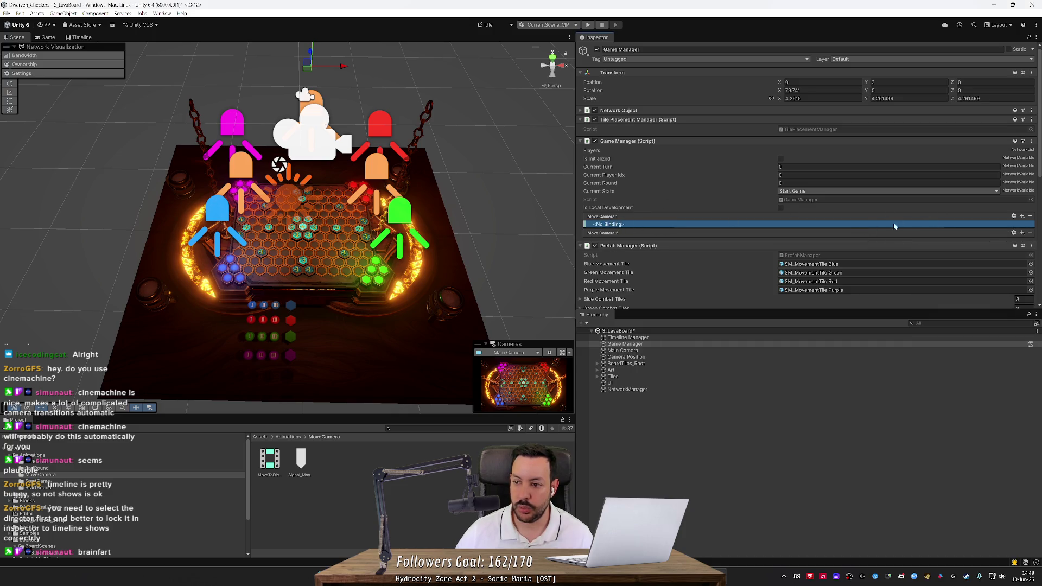
click(1029, 224)
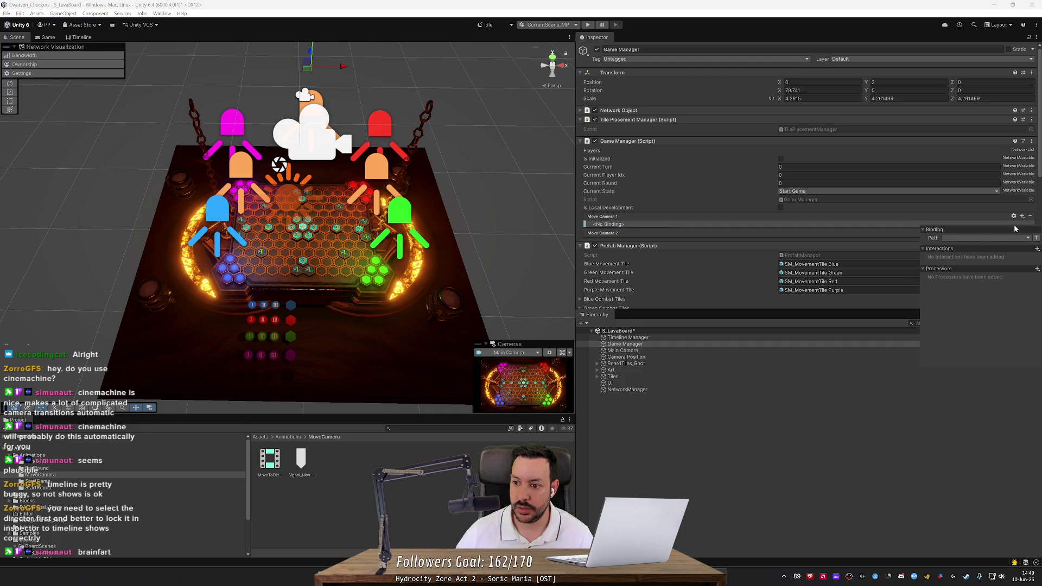
click(987, 238)
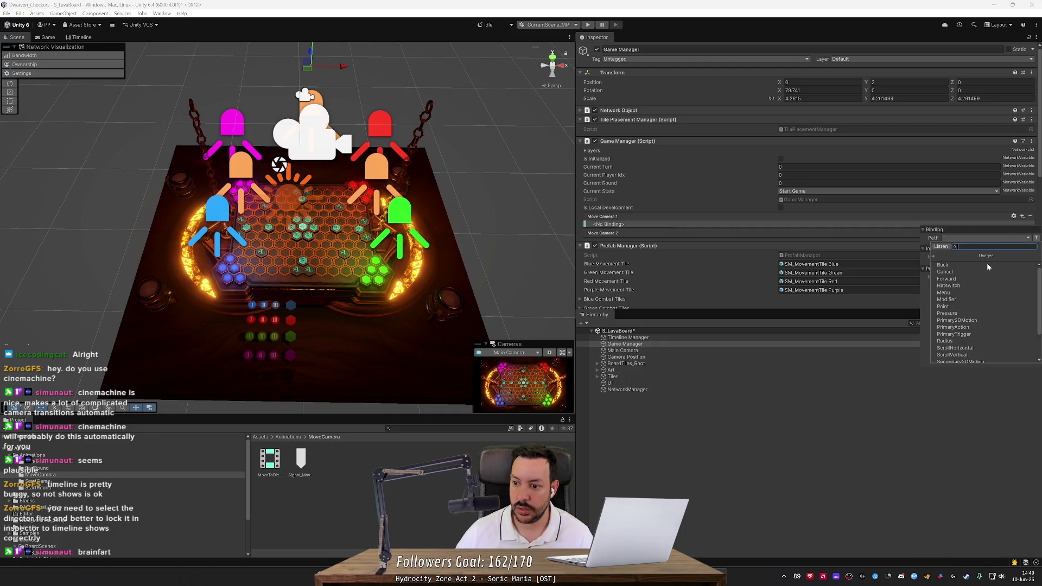
click(935, 256)
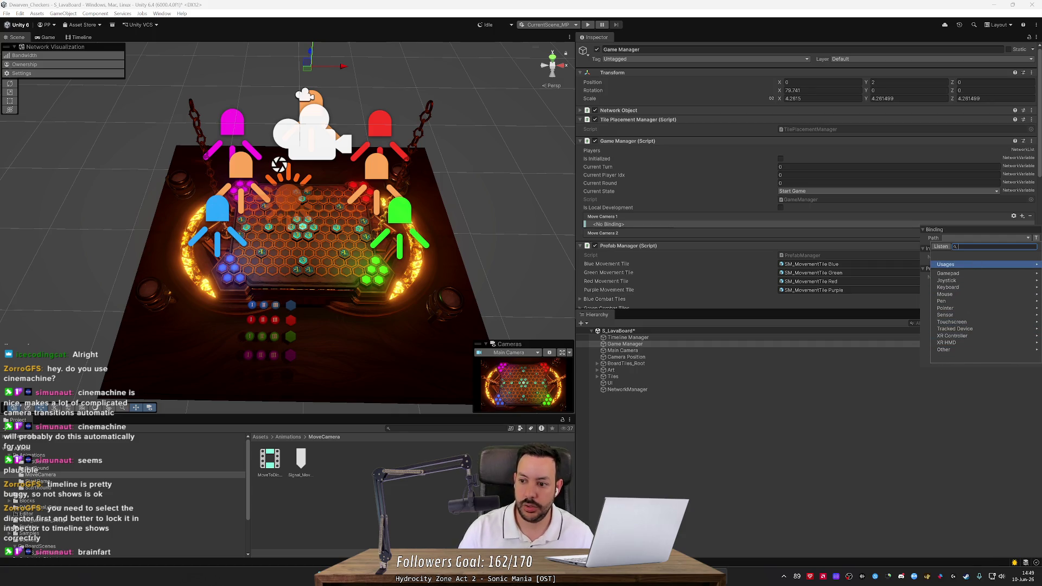
text(move)
key(alt+Tab)
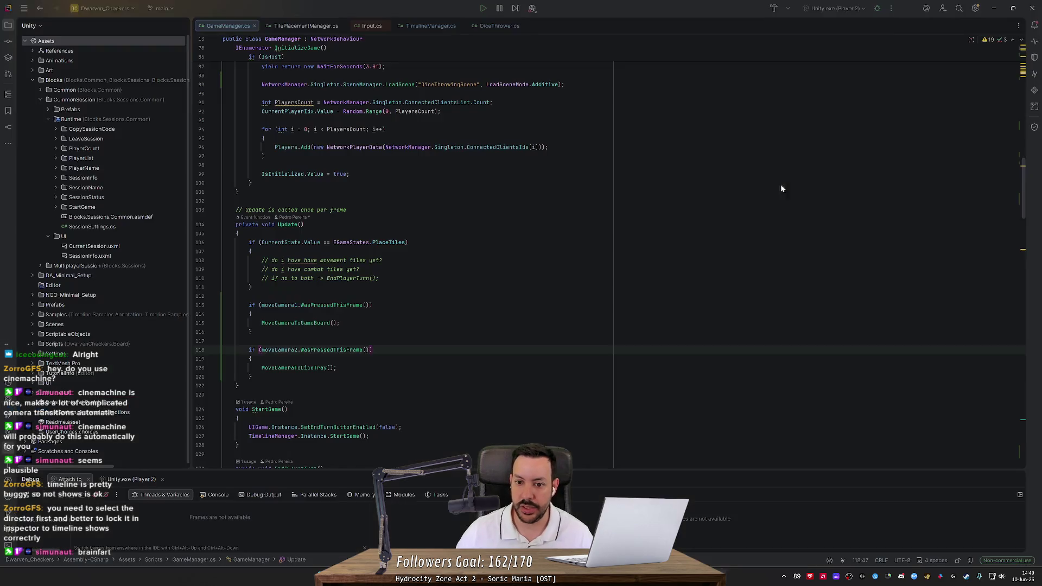
key(alt+Tab)
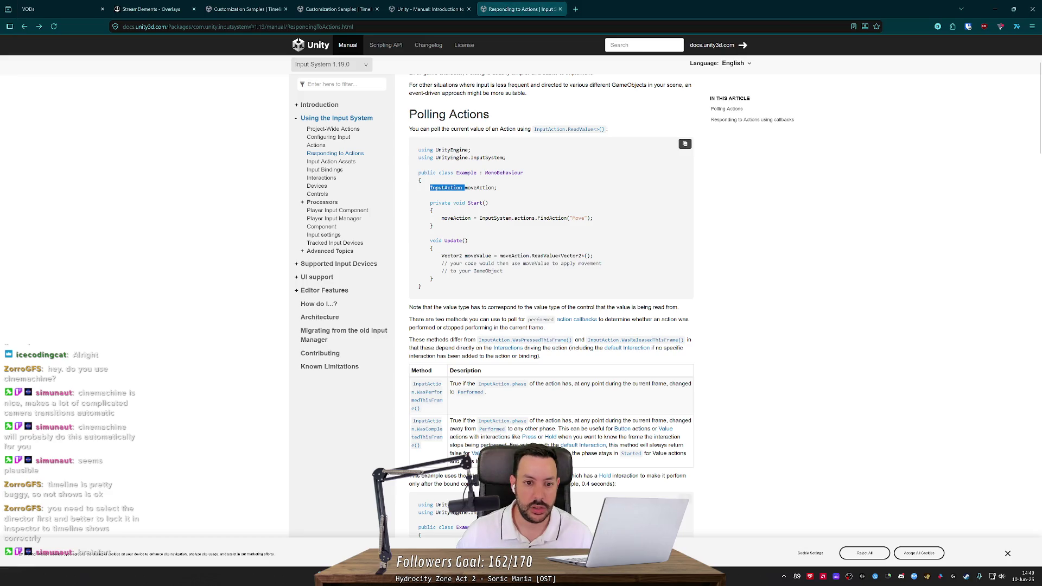
mouse_move(593, 218)
mouse_down()
mouse_move(417, 217)
mouse_move(453, 219)
mouse_move(441, 218)
mouse_up()
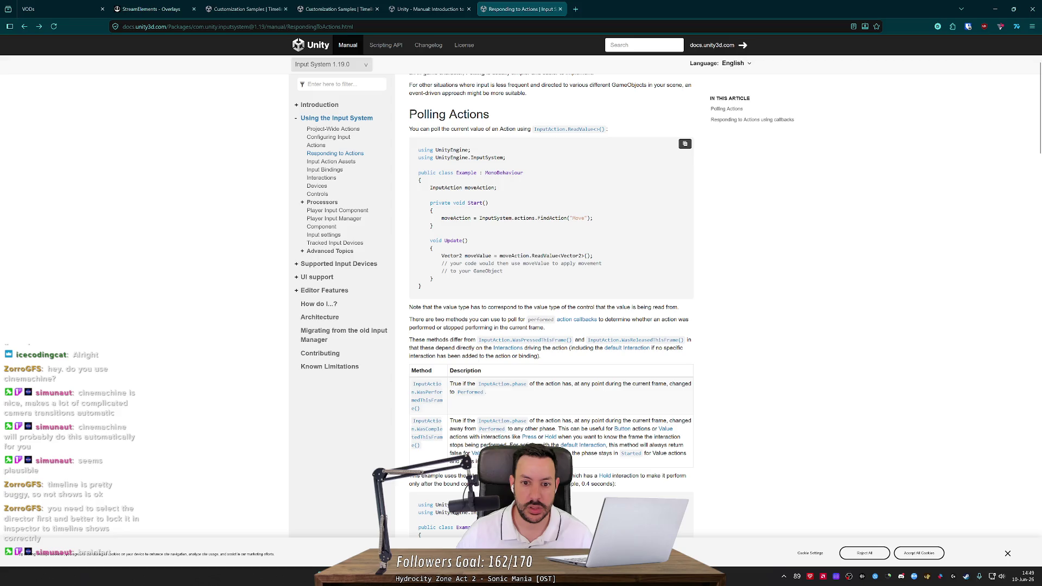
double_click(552, 218)
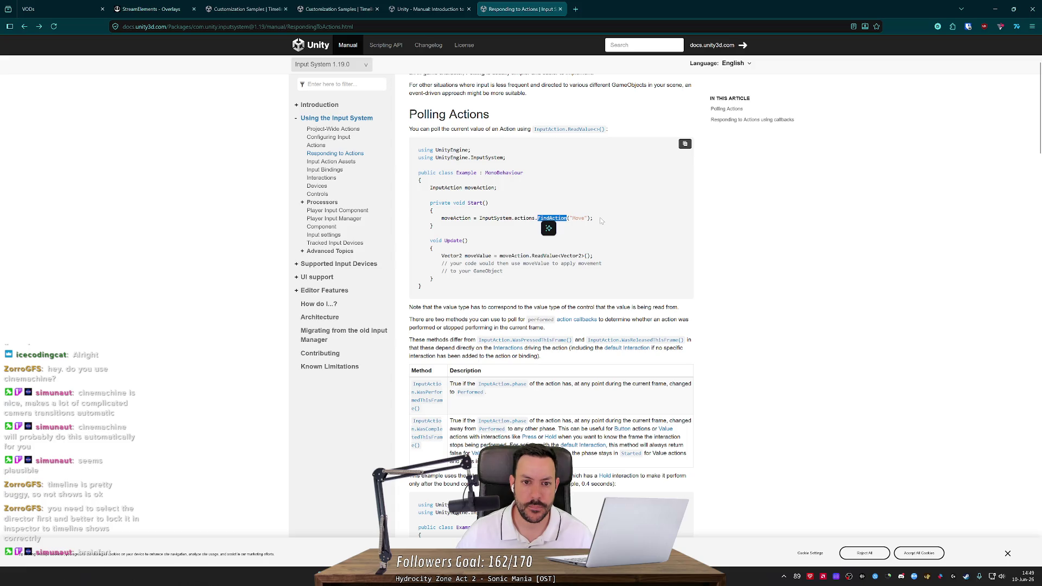
scroll(601, 221, up, 2)
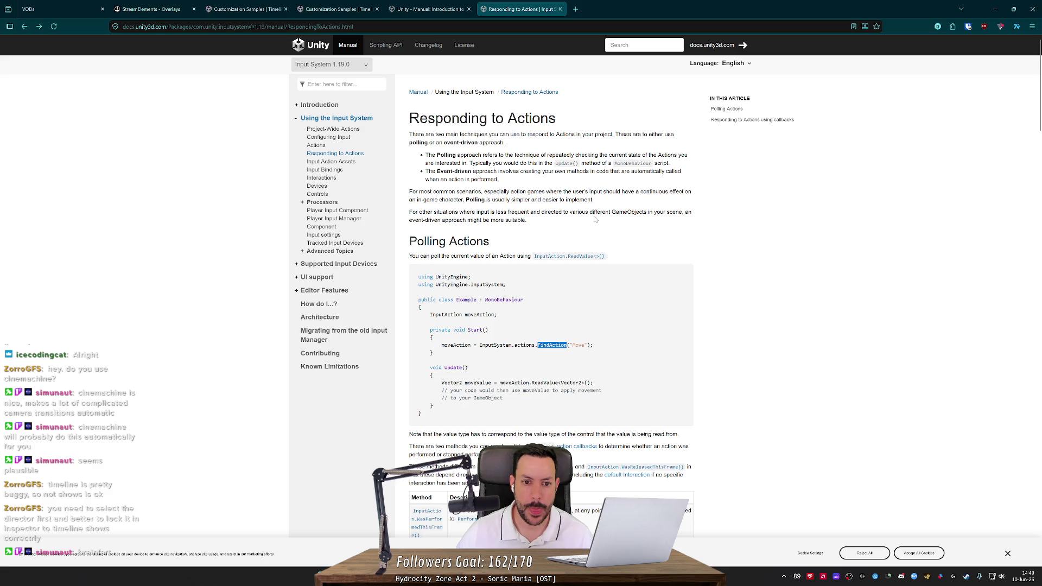
scroll(596, 219, down, 4)
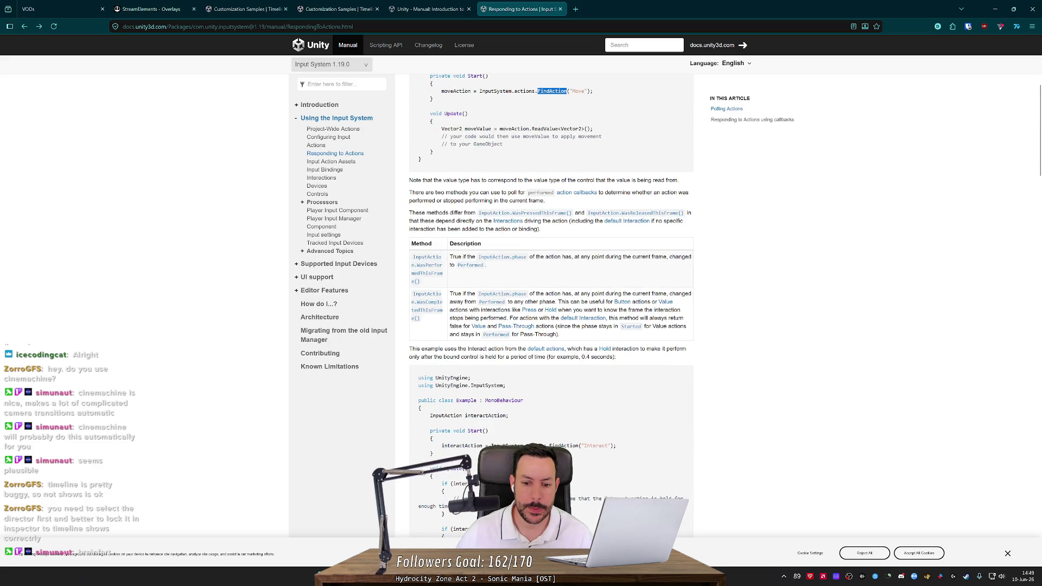
scroll(567, 239, down, 3)
triple_click(567, 234)
key(alt+Tab)
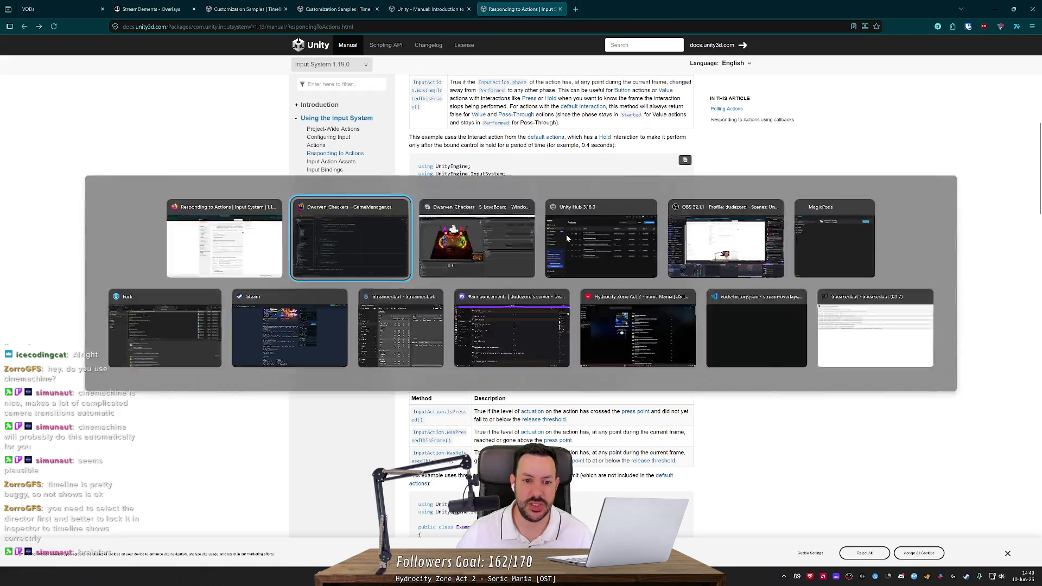
click(373, 377)
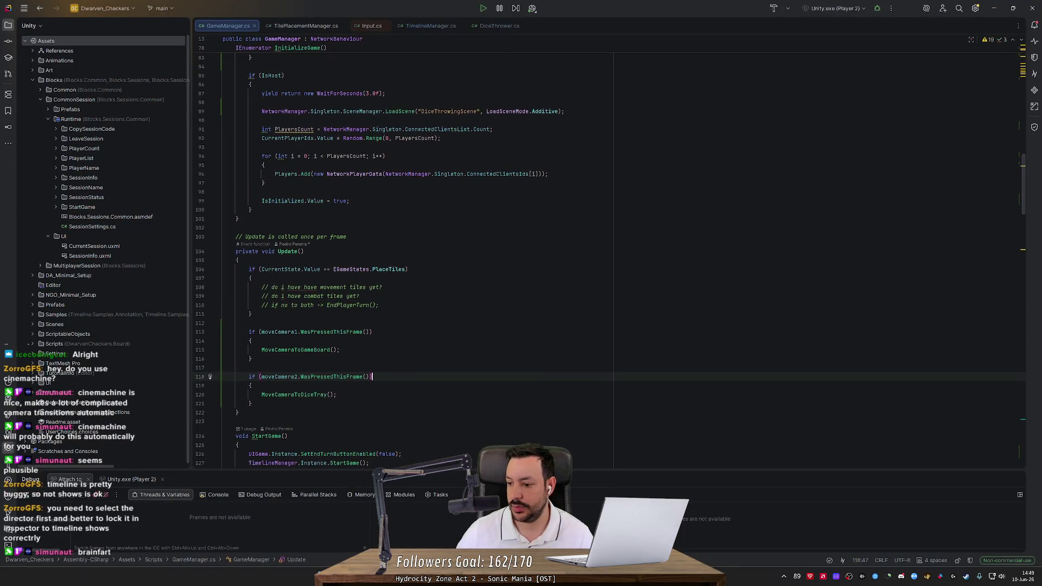
Step: Make the moveCamera1 and moveCamera2 fields private
scroll(372, 377, up, 20)
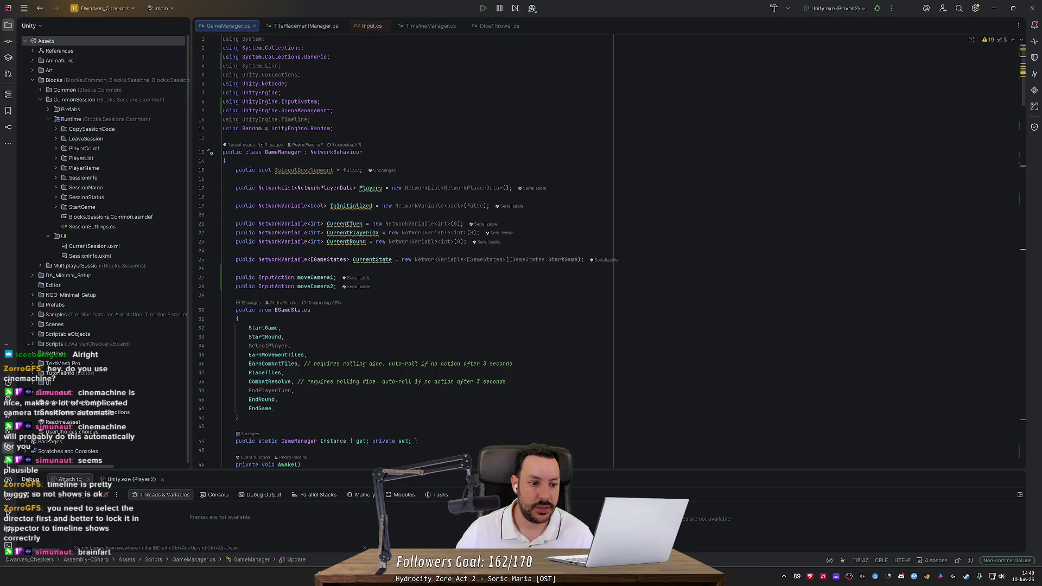
drag(236, 277, 258, 278)
text(private)
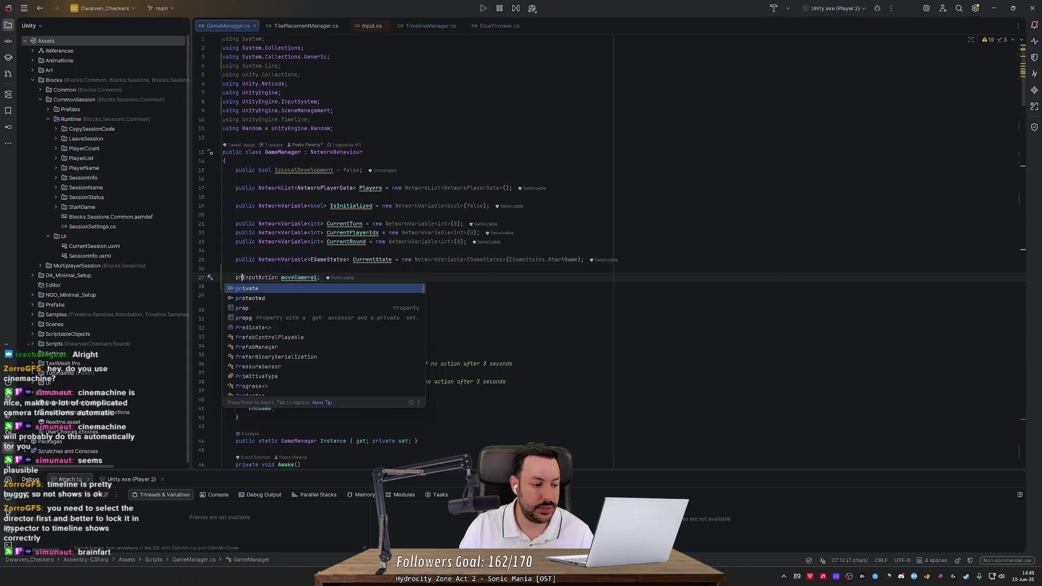
key(Down)
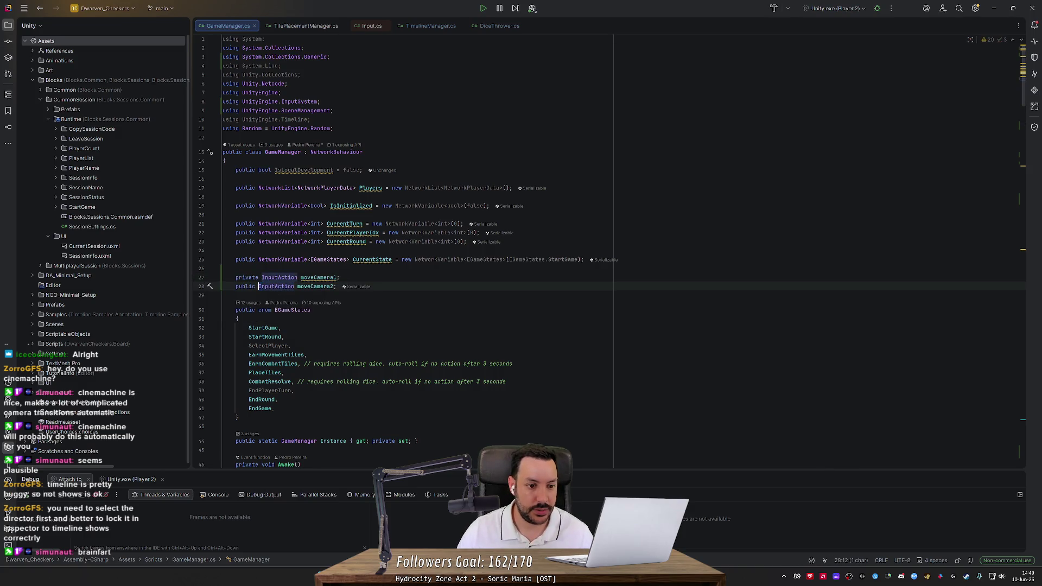
key(shift+Home)
text(private)
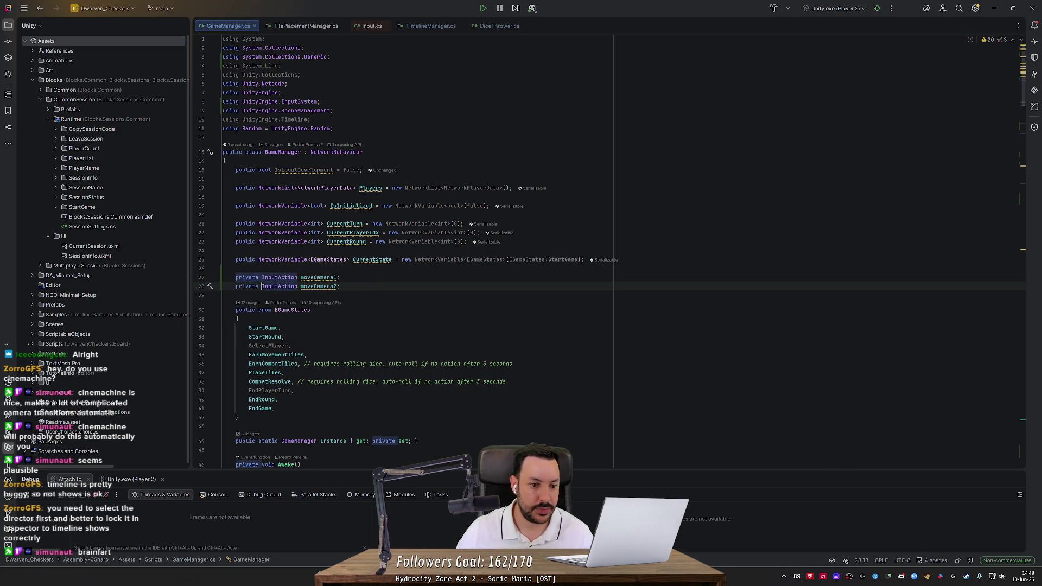
Step: In Awake, assign moveCamera1 = InputSystem.actions.FindAction("moveCamera1") after Instance = this, then recompile
double_click(318, 277)
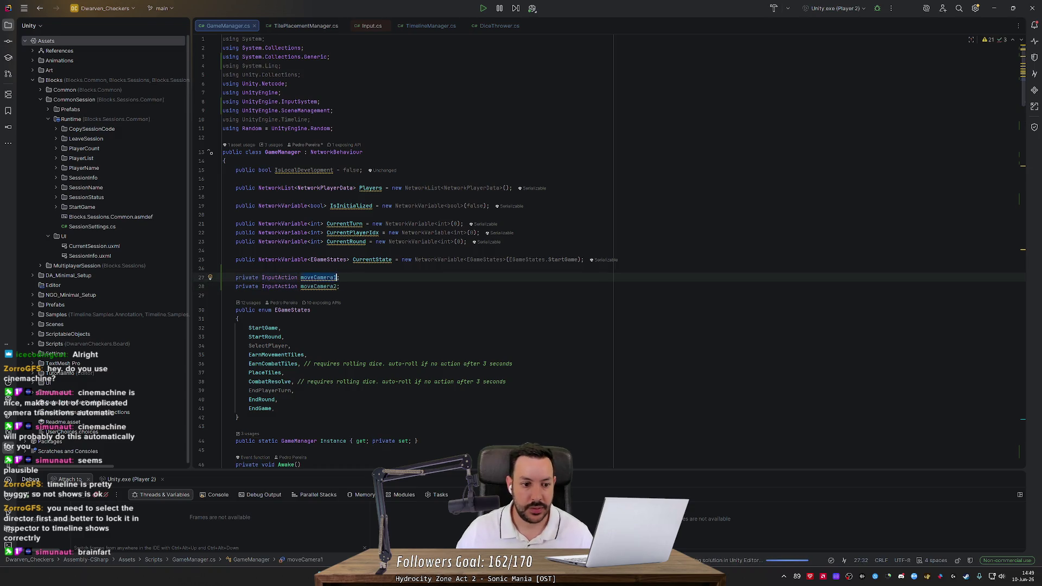
scroll(412, 249, down, 10)
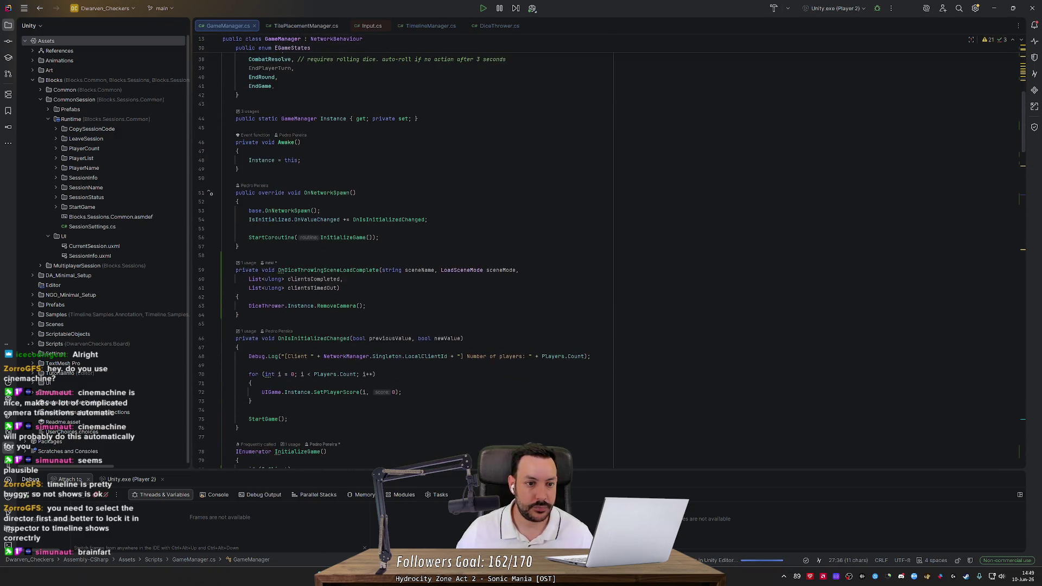
click(300, 160)
key(Return)
text(moveCamera1 =)
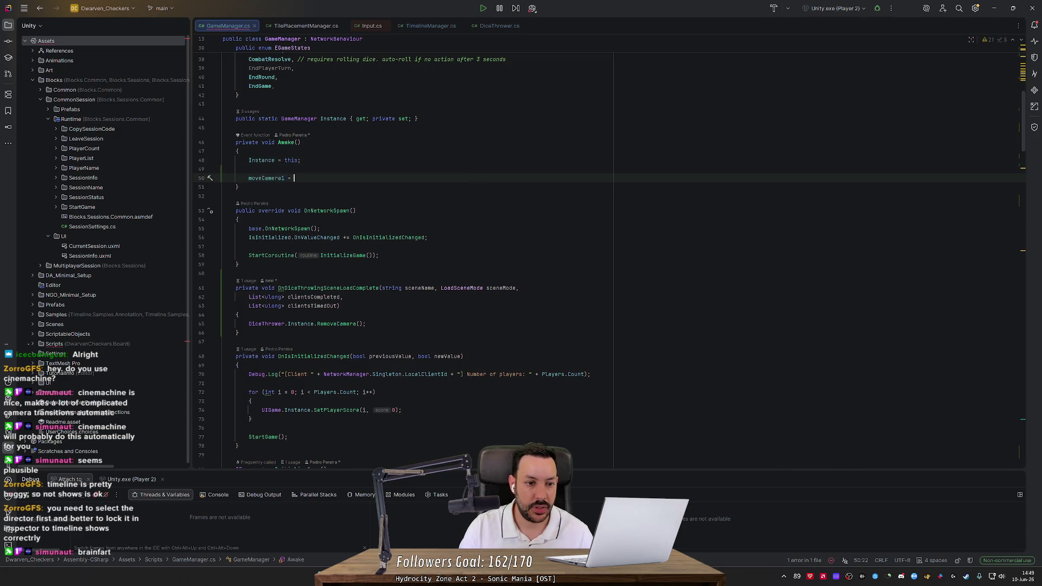
key(alt+Tab)
key(alt+Tab)
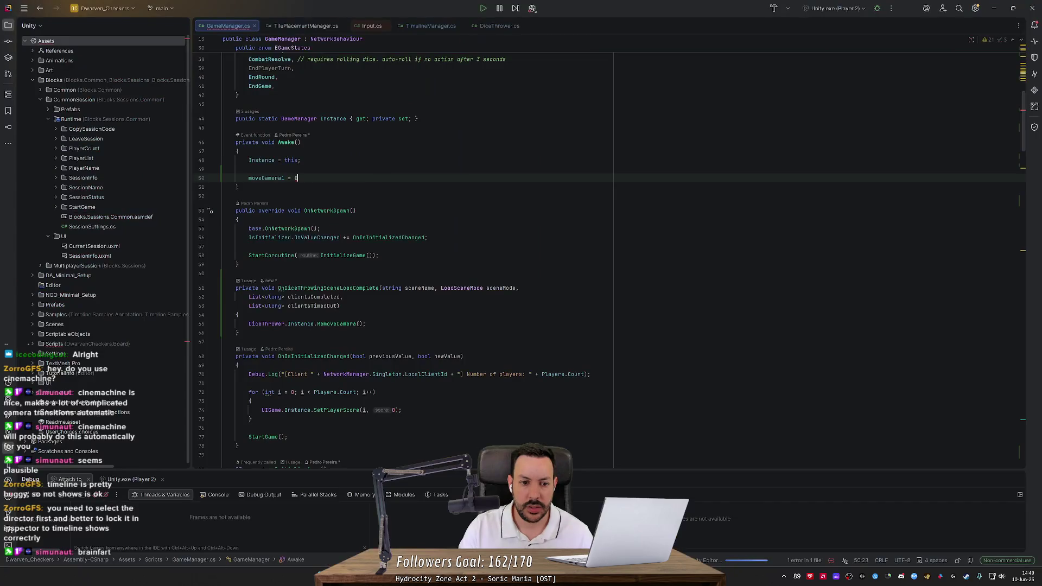
text(Input)
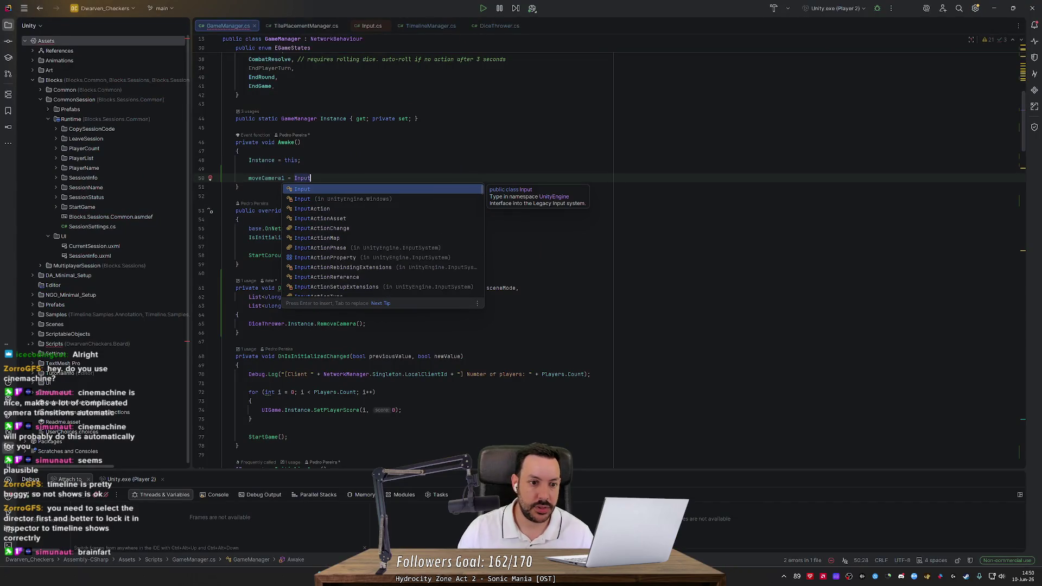
text(System.)
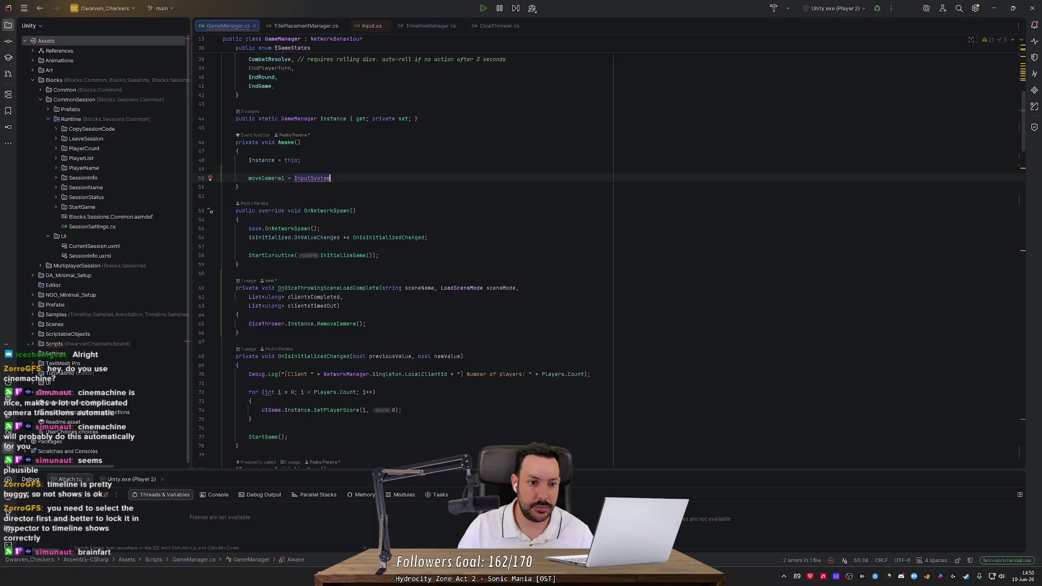
key(Return)
text(.actions.)
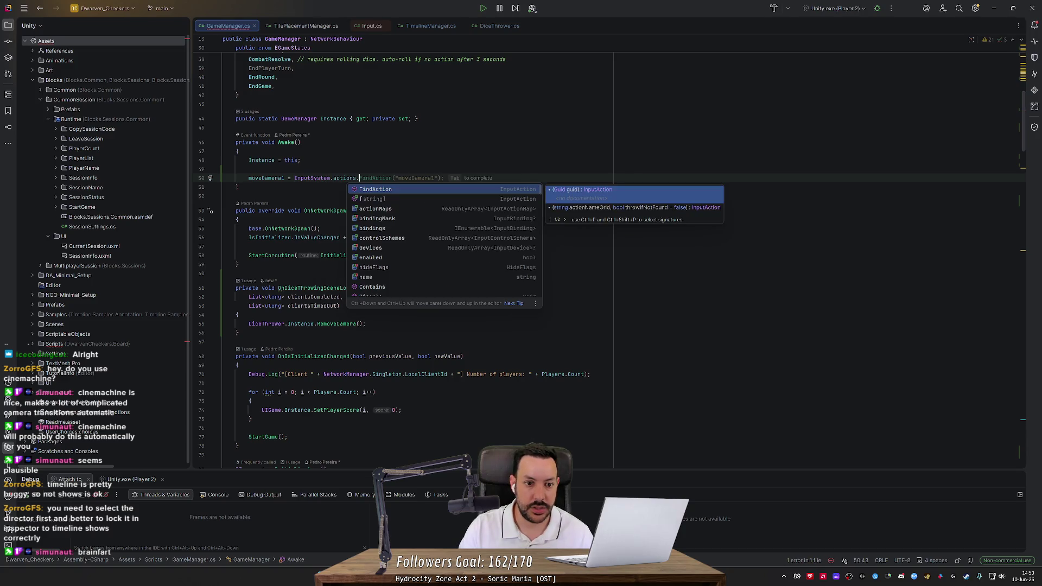
key(Tab)
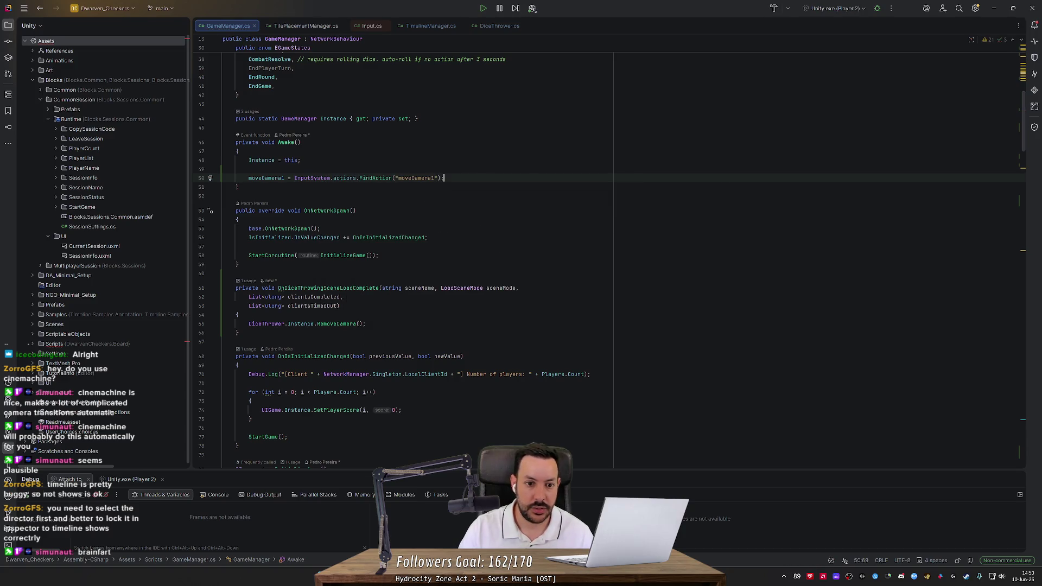
key(alt+Tab)
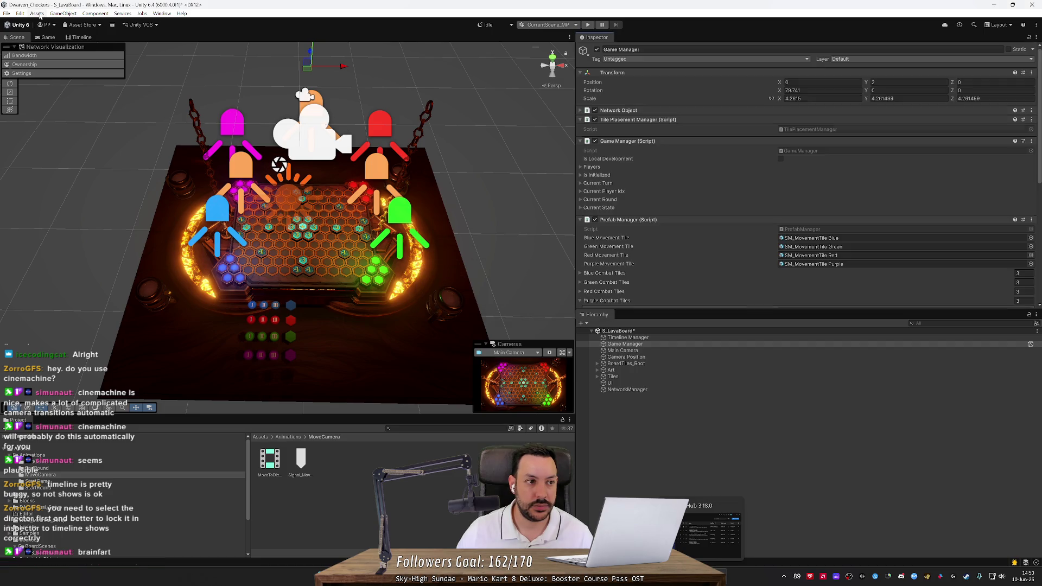
Step: View the Debug action map's MoveCameraToGameBoard and MoveCameraToDiceTray actions under Input System Package settings
click(20, 13)
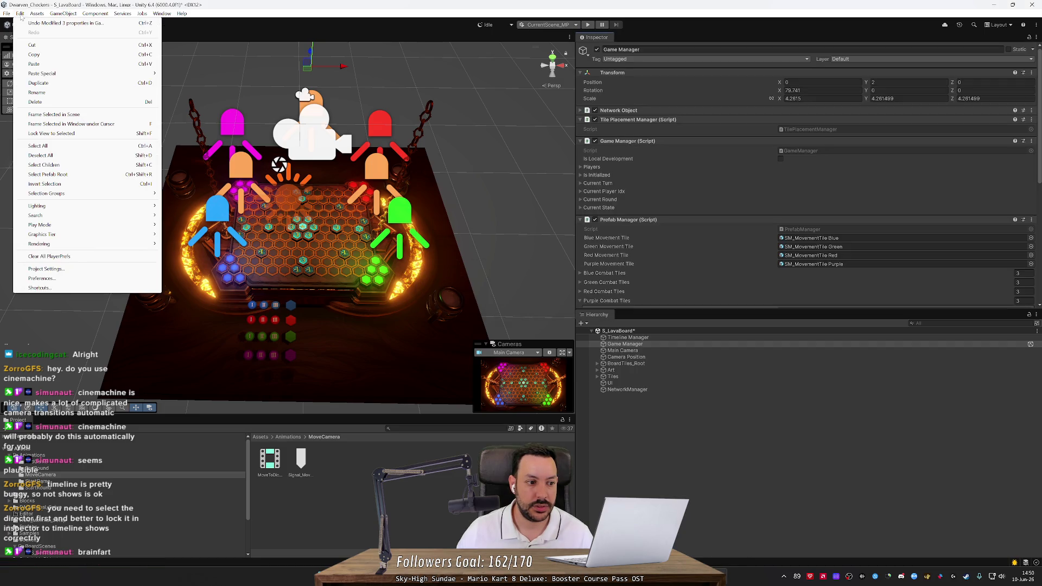
click(46, 269)
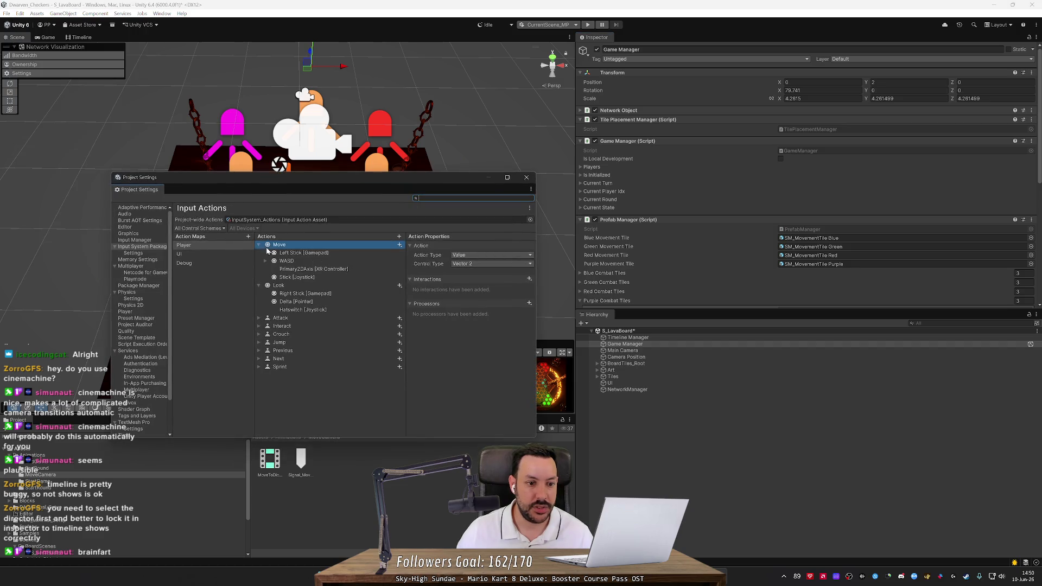
click(200, 264)
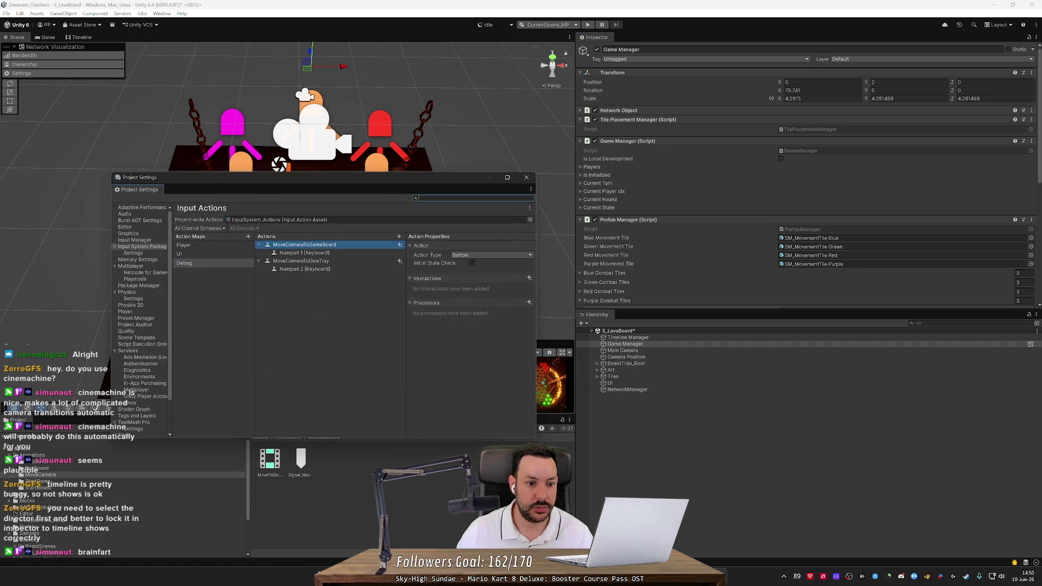
key(alt+Tab)
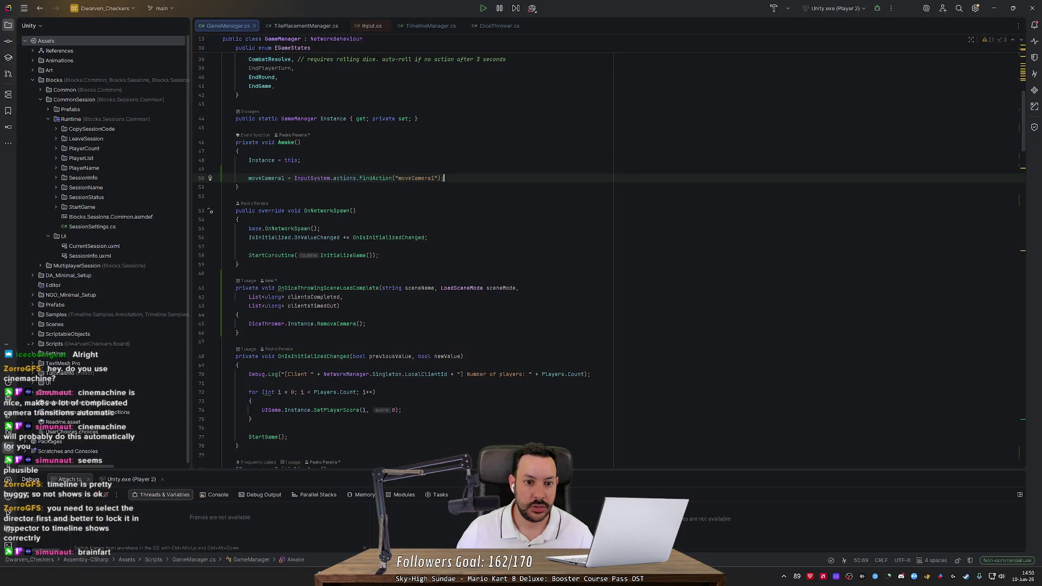
Step: Point moveCamera1's lookup at "MoveCameraToGameBoard" and add moveCamera2 looking up "MoveCameraToDiceTray"
double_click(416, 178)
text(MoveCameraToGameBoard)
key(End)
key(Return)
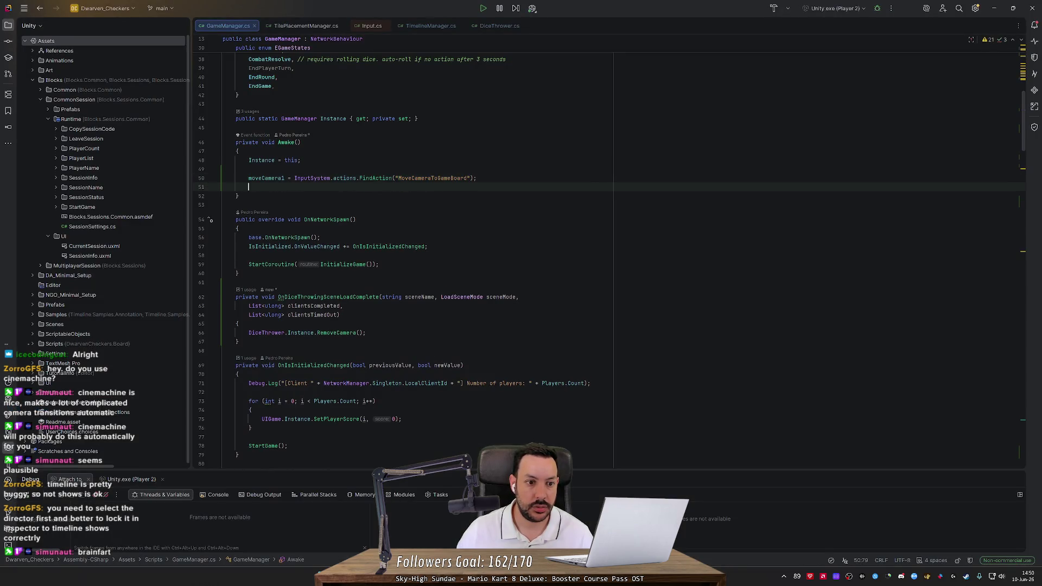
text(moveCamera2)
key(Tab)
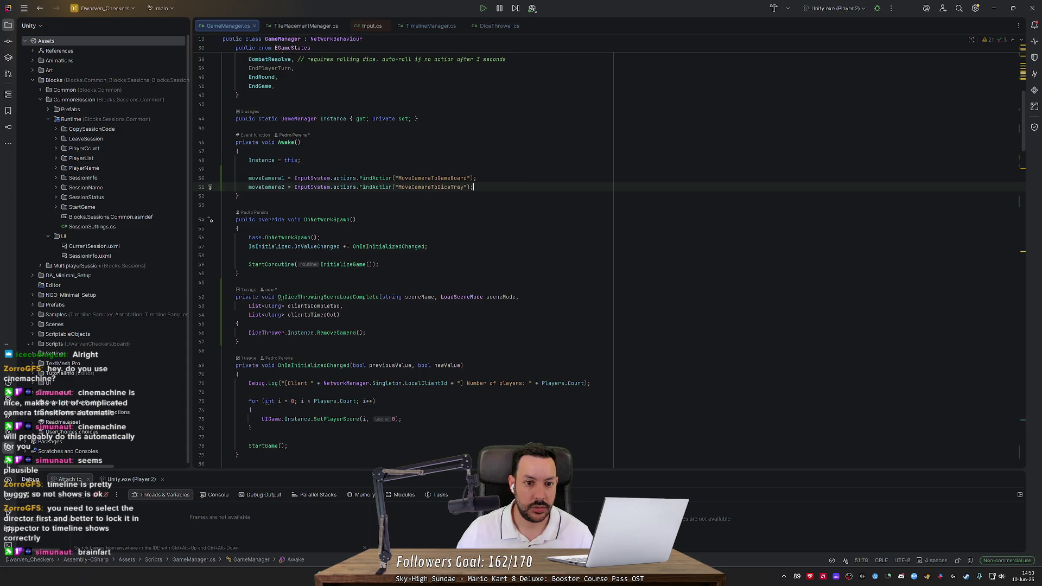
Step: Retype the line 50 action name as MoveCameraToGameBoard using completion, then return to Unity
click(432, 178)
double_click(433, 178)
key(BackSpace)
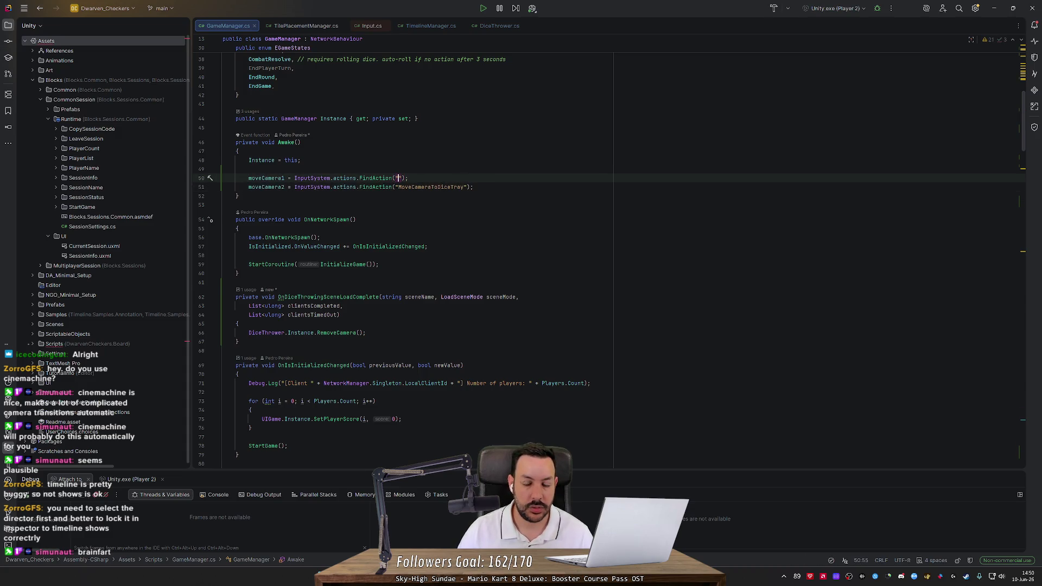
text(Move)
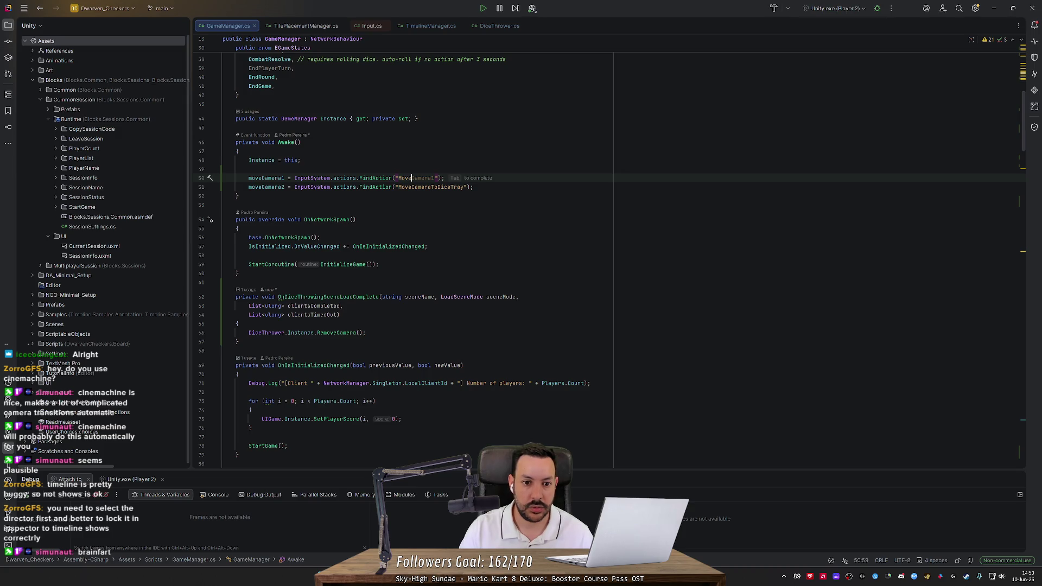
key(Tab)
key(BackSpace)
key(BackSpace)
key(BackSpace)
text(meraTo)
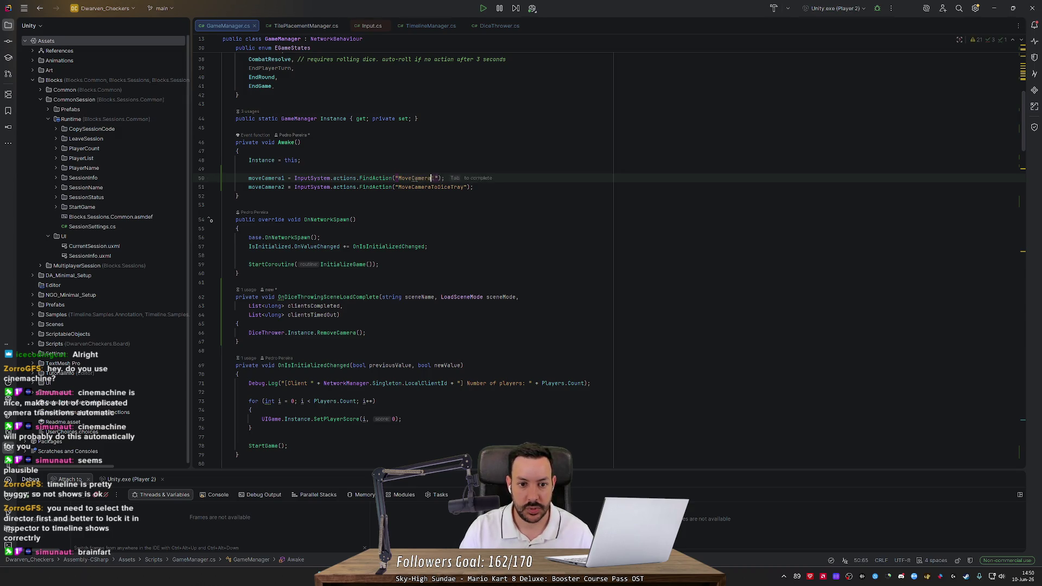
text(Game)
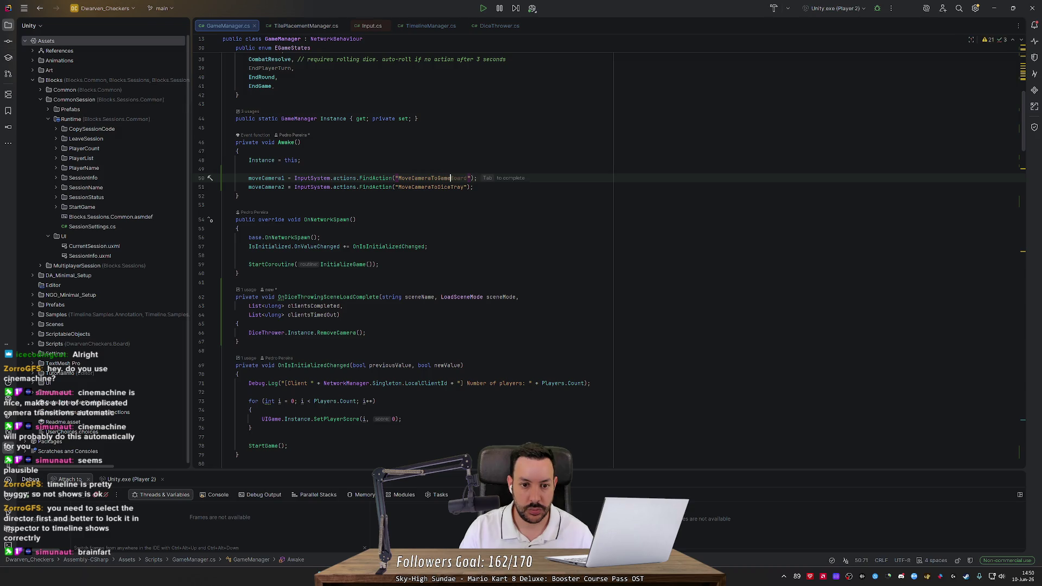
key(Tab)
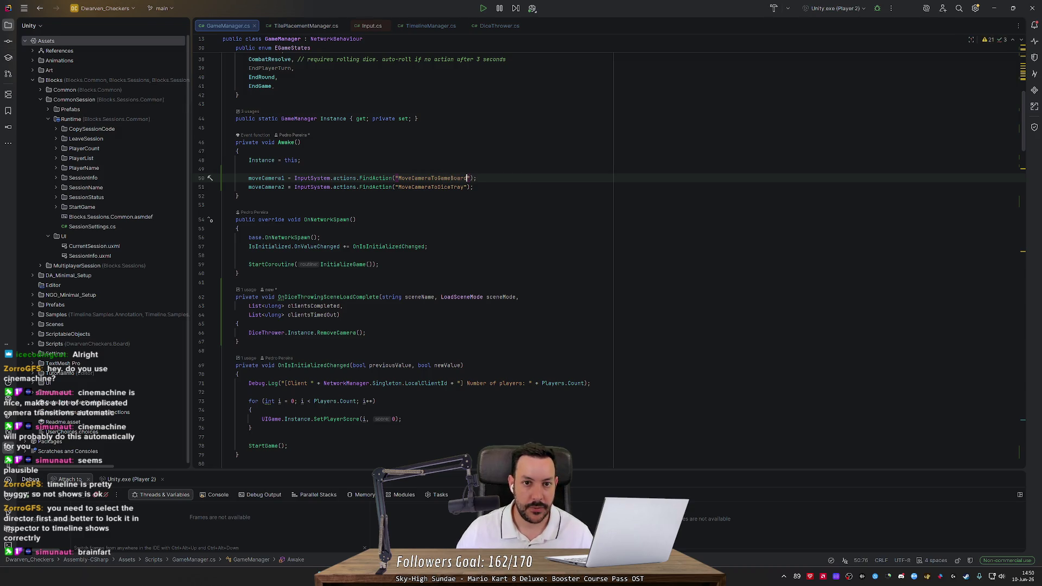
scroll(506, 85, down, 6)
key(alt+Tab)
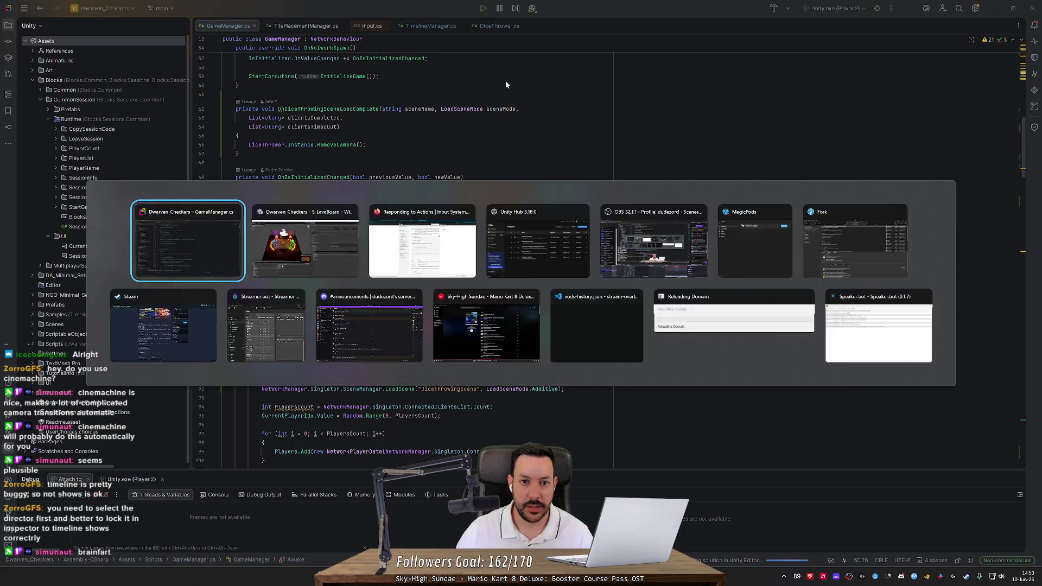
Step: Recheck the Debug map's camera actions in Unity and close Project Settings
mouse_move(705, 576)
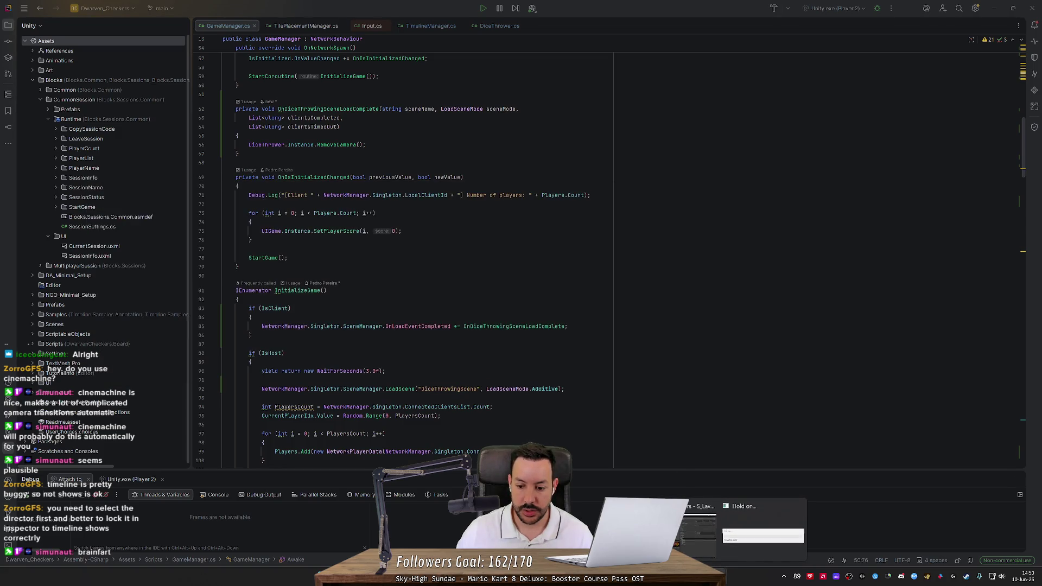
click(700, 529)
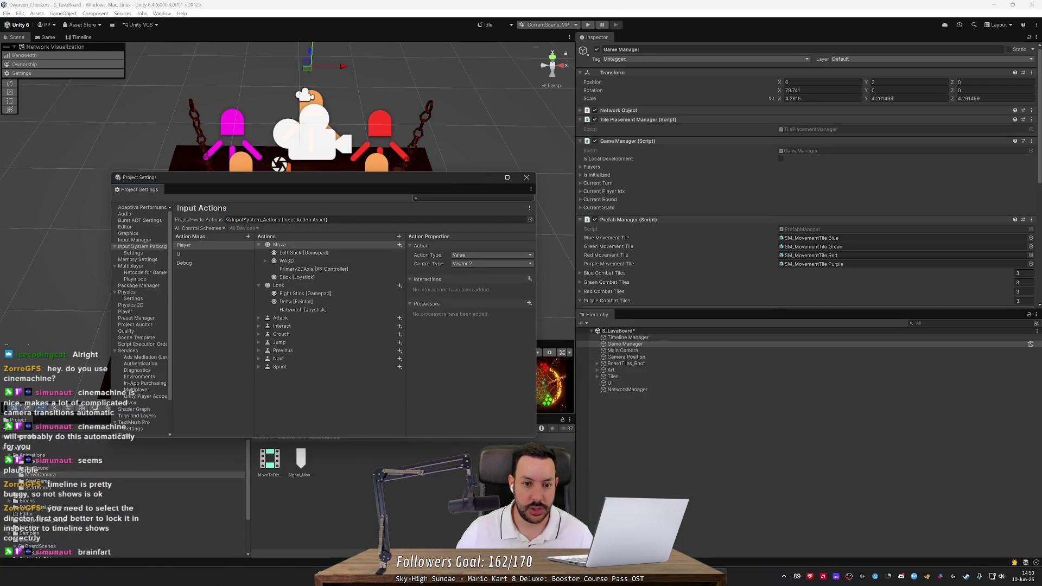
click(184, 263)
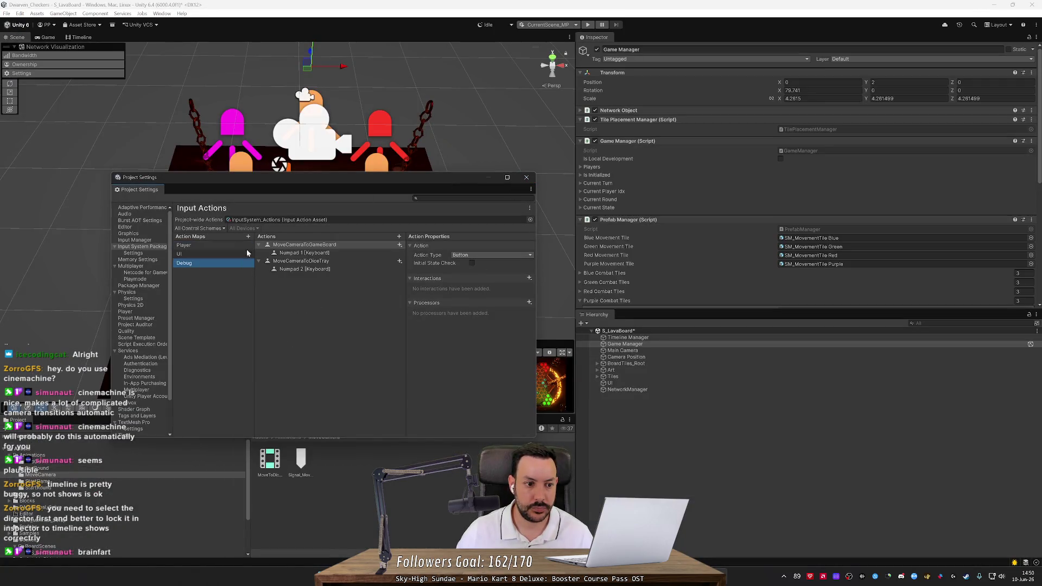
click(528, 180)
Step: Save the modified scene, play the game, and open the null error's line in TimelineManager.cs
click(588, 25)
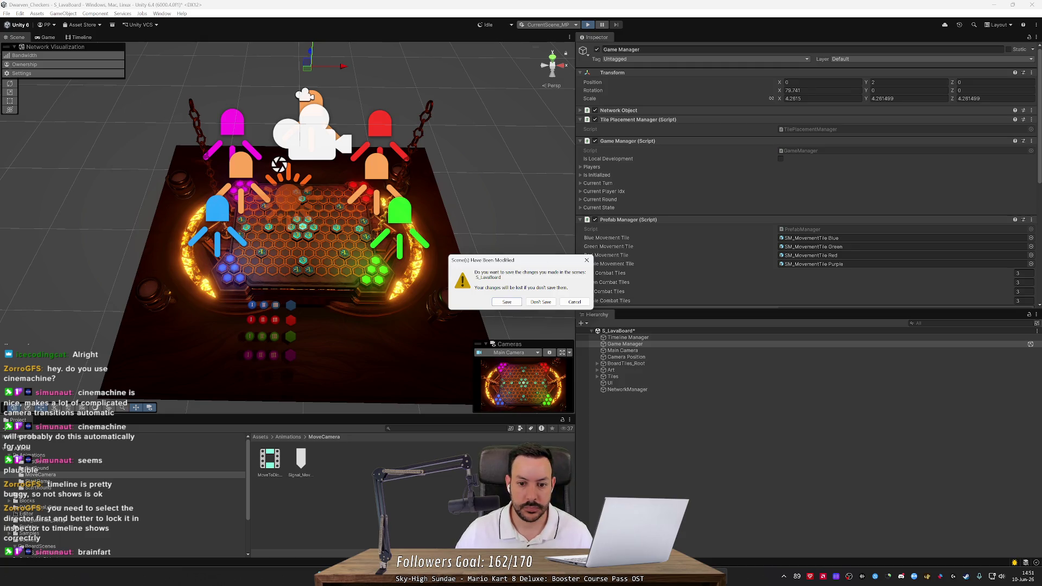
click(507, 302)
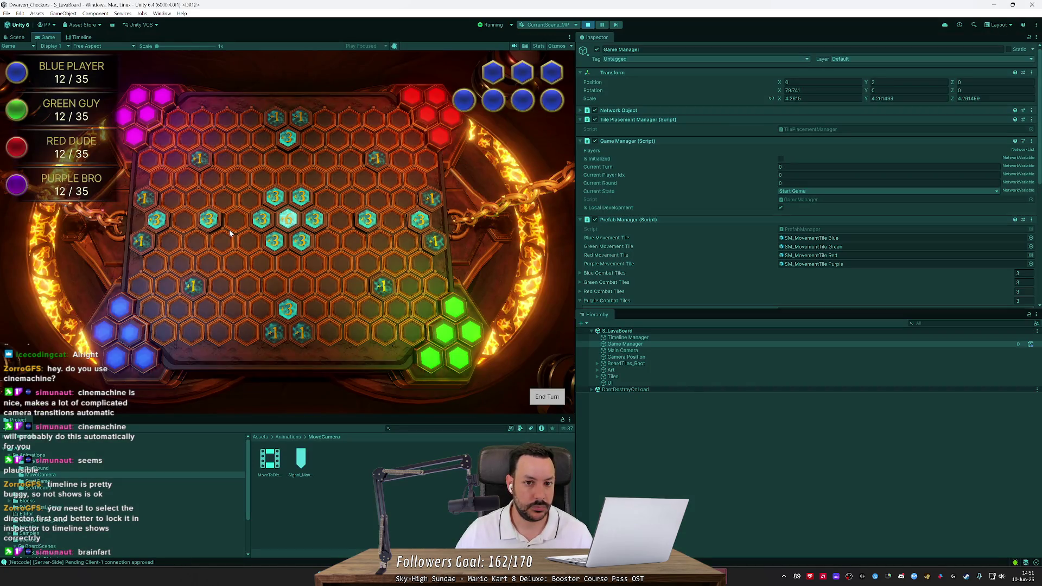
click(17, 37)
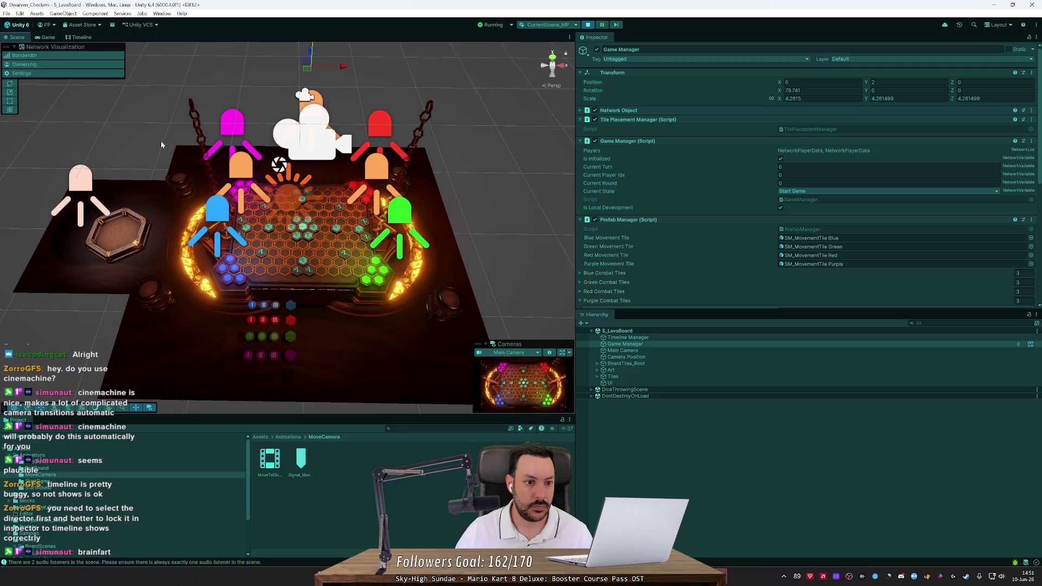
click(48, 38)
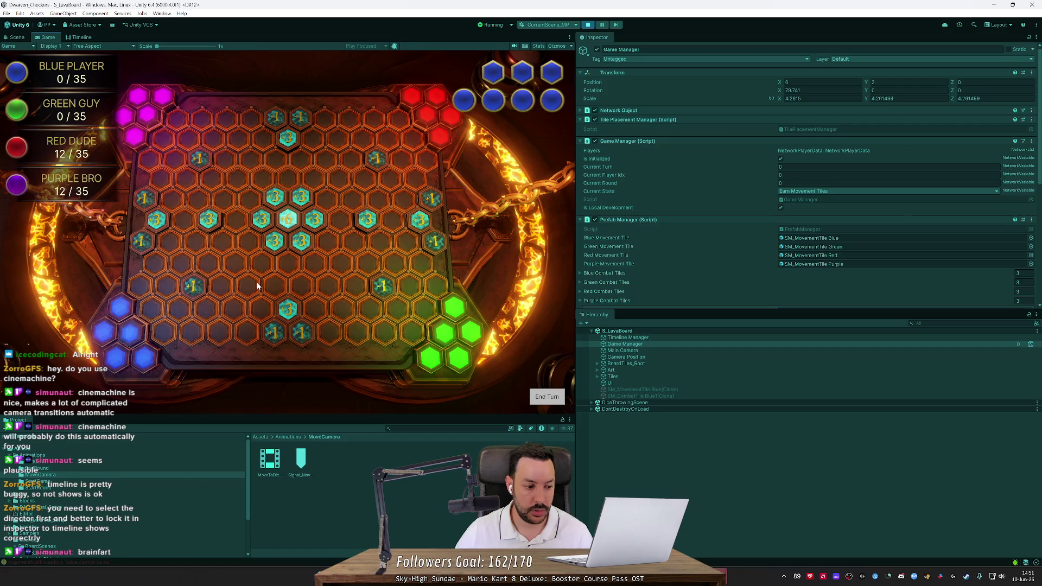
double_click(43, 561)
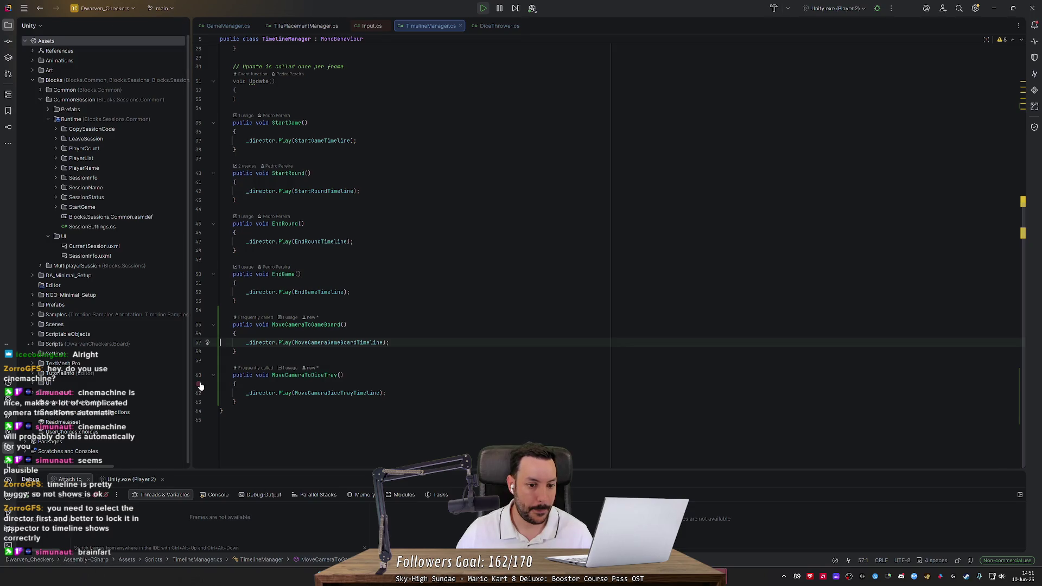
Step: Open the ArgumentNullException's source line in TimelineManager.cs from the Console stack trace
key(alt+Tab)
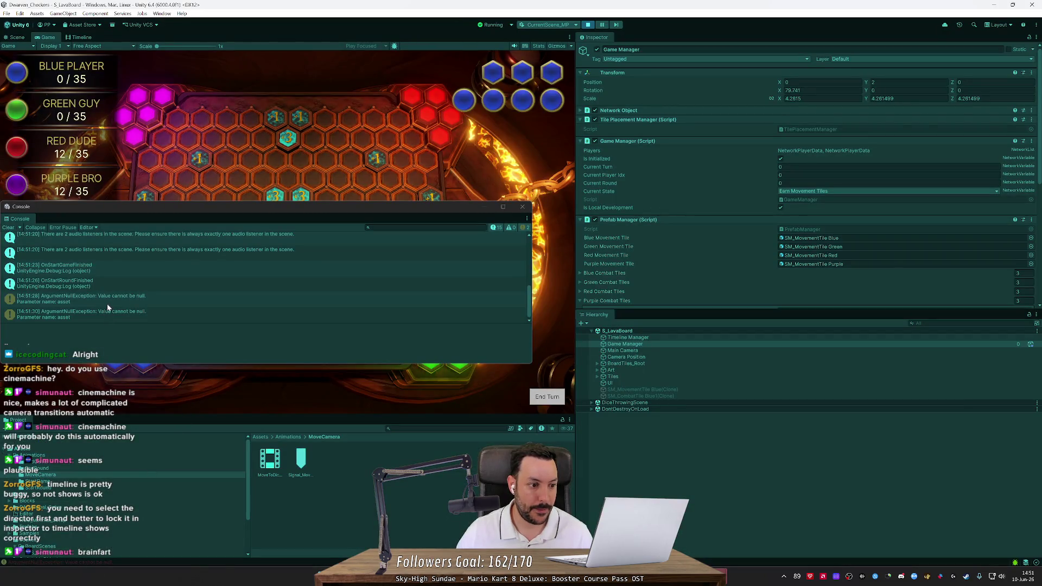
click(109, 299)
click(628, 337)
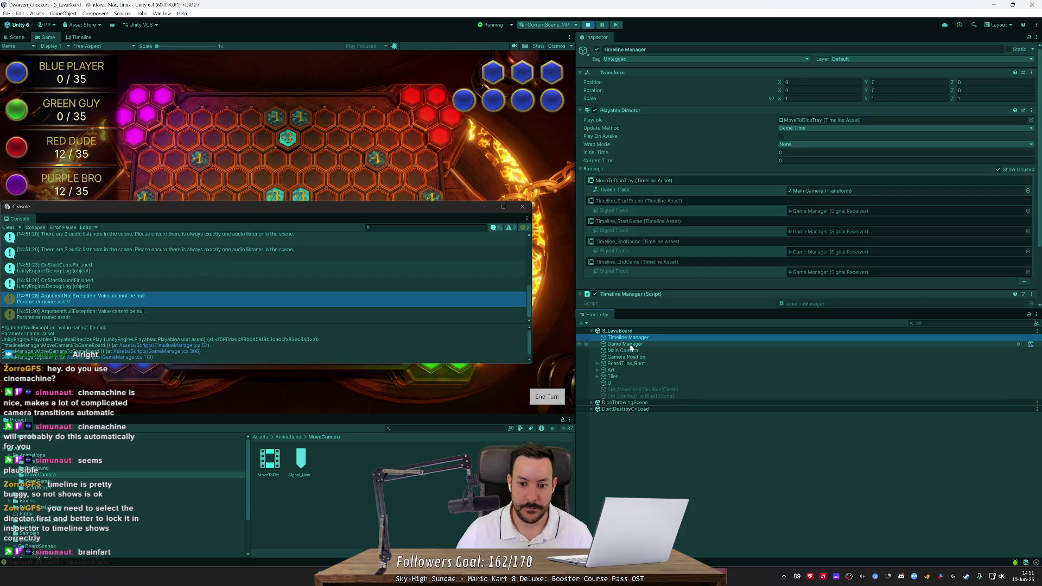
click(629, 345)
scroll(646, 249, down, 5)
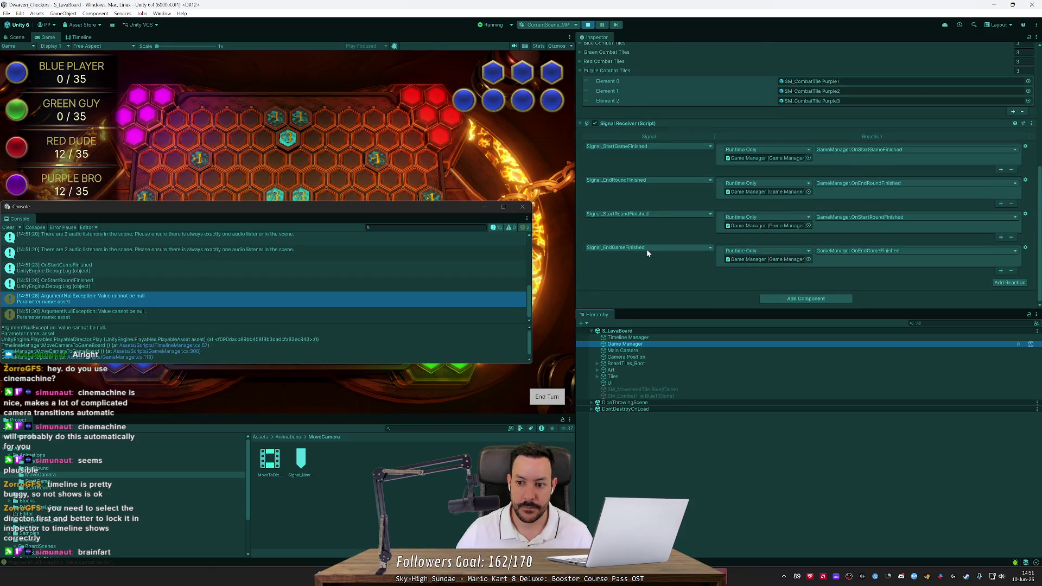
double_click(282, 302)
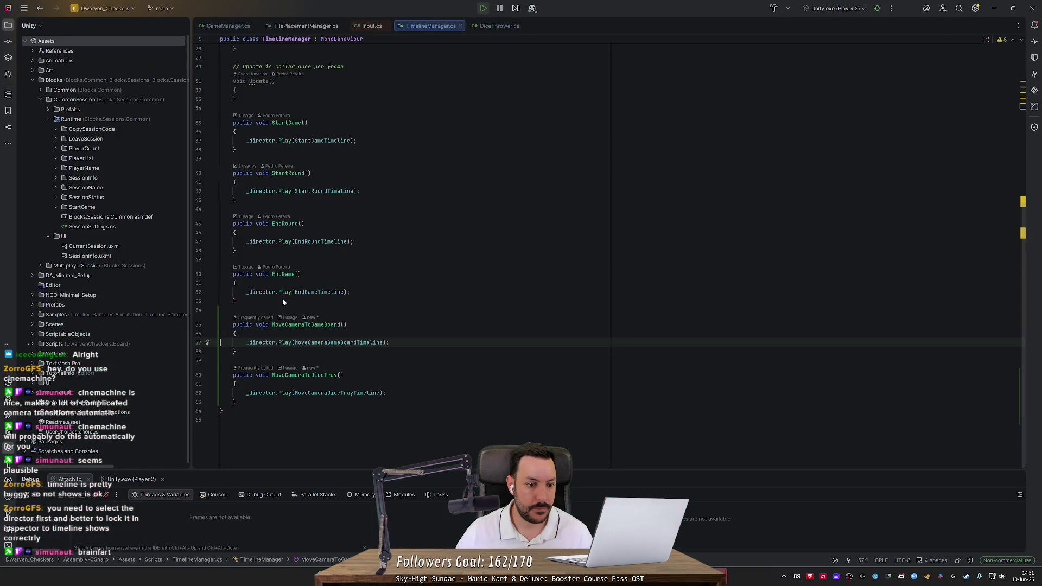
Step: Locate the MoveCameraGameBoardTimeline reference on line 57, then stop and restart play mode
key(alt+Tab)
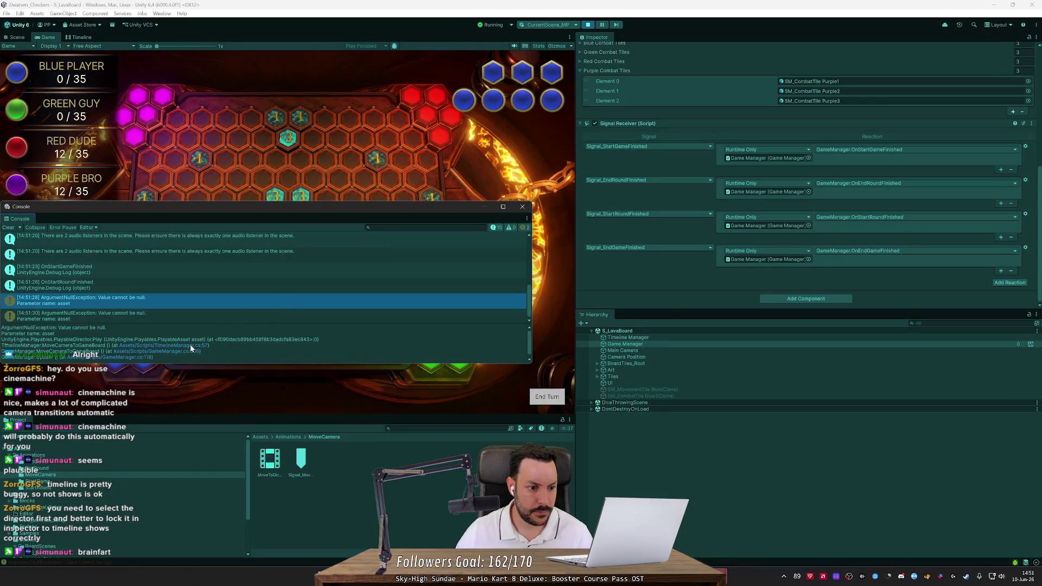
drag(63, 339, 103, 361)
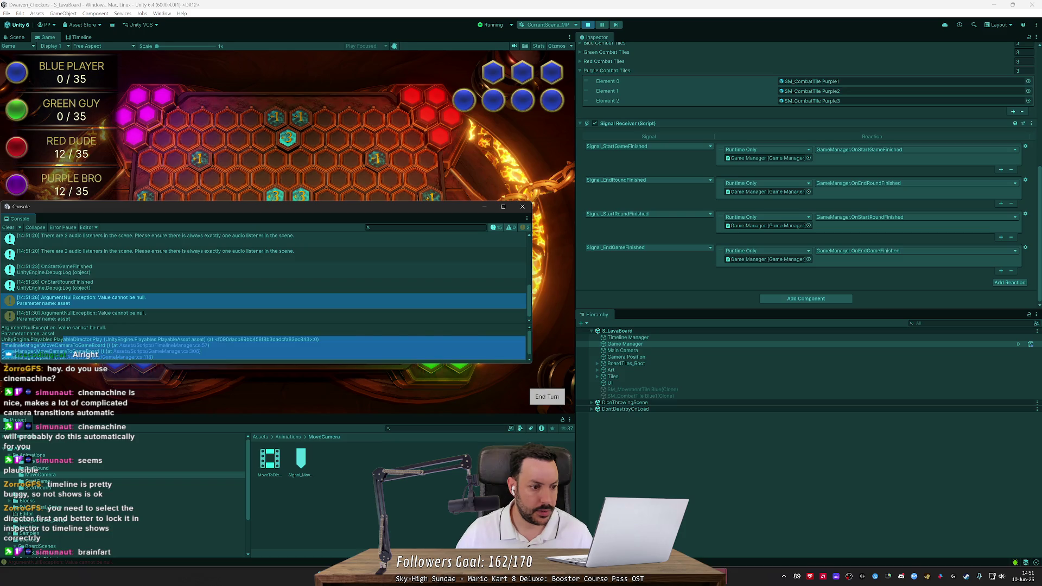
click(103, 358)
click(146, 346)
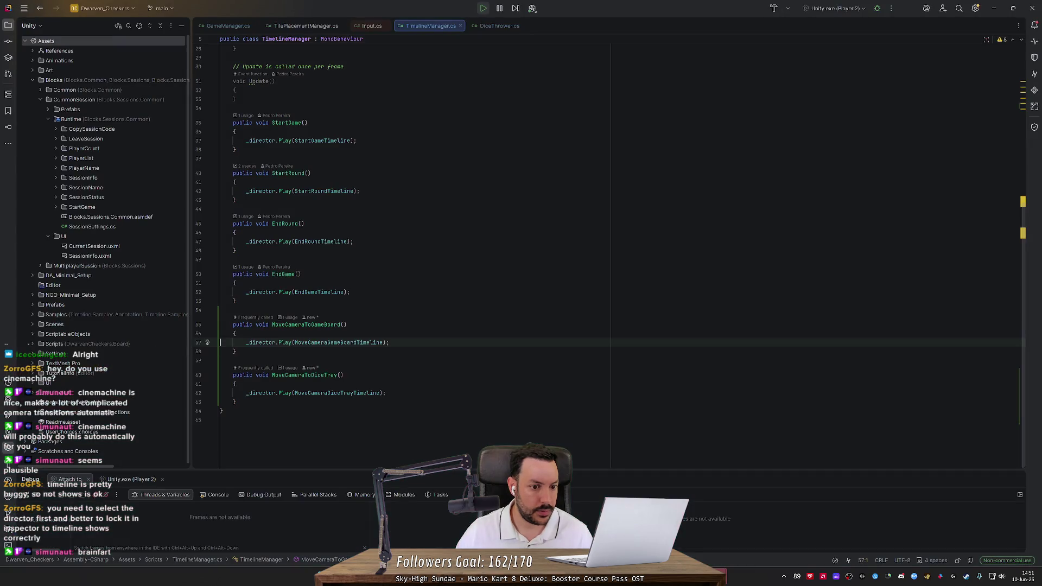
double_click(338, 343)
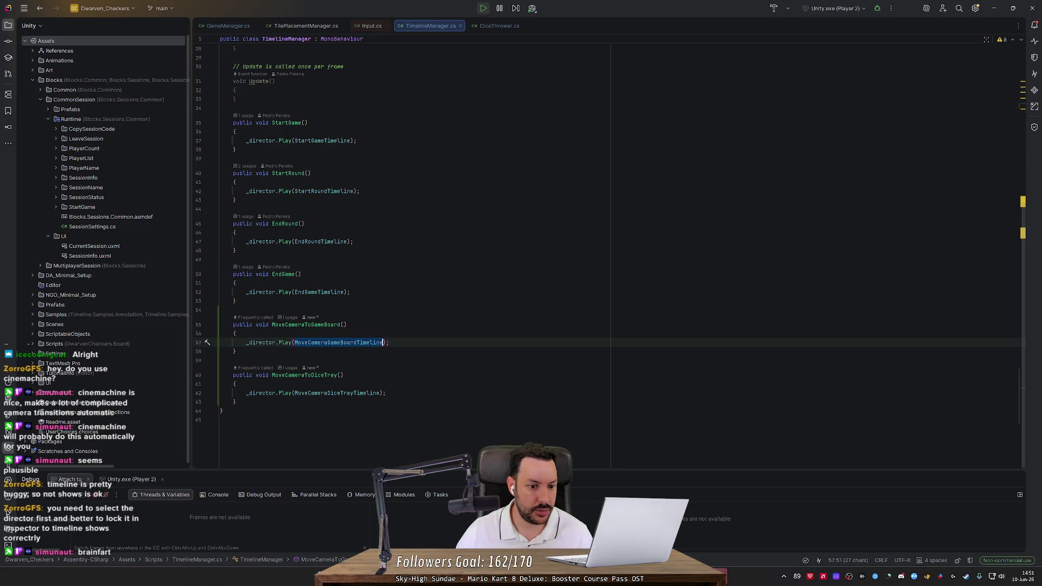
key(alt+Tab)
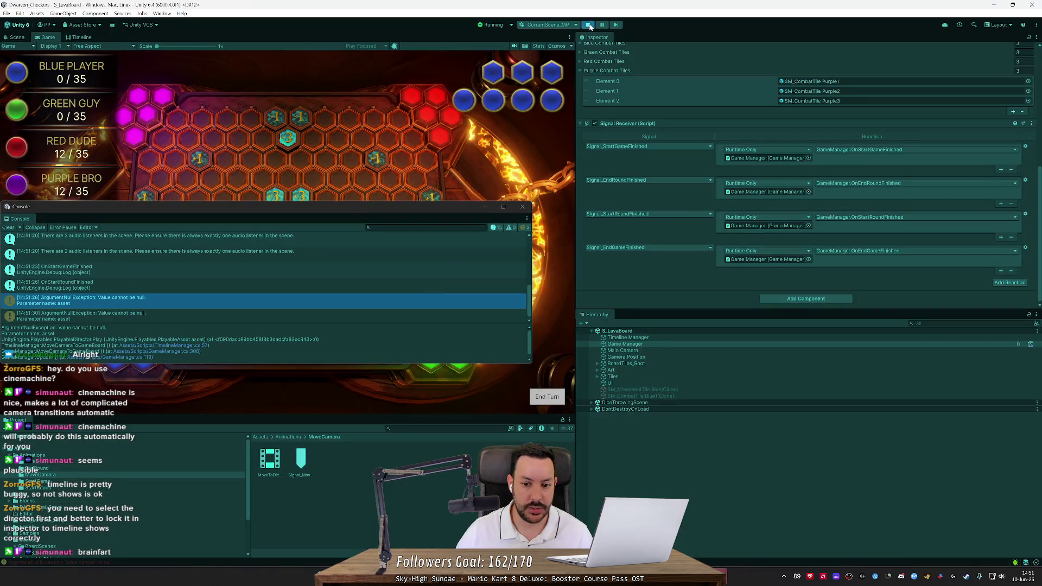
key(ctrl+p)
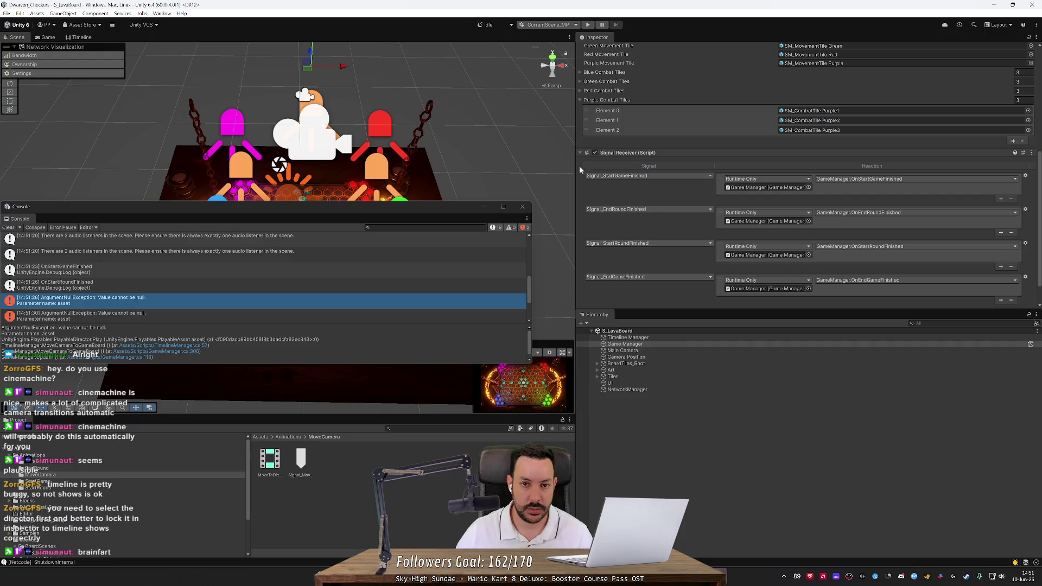
click(589, 24)
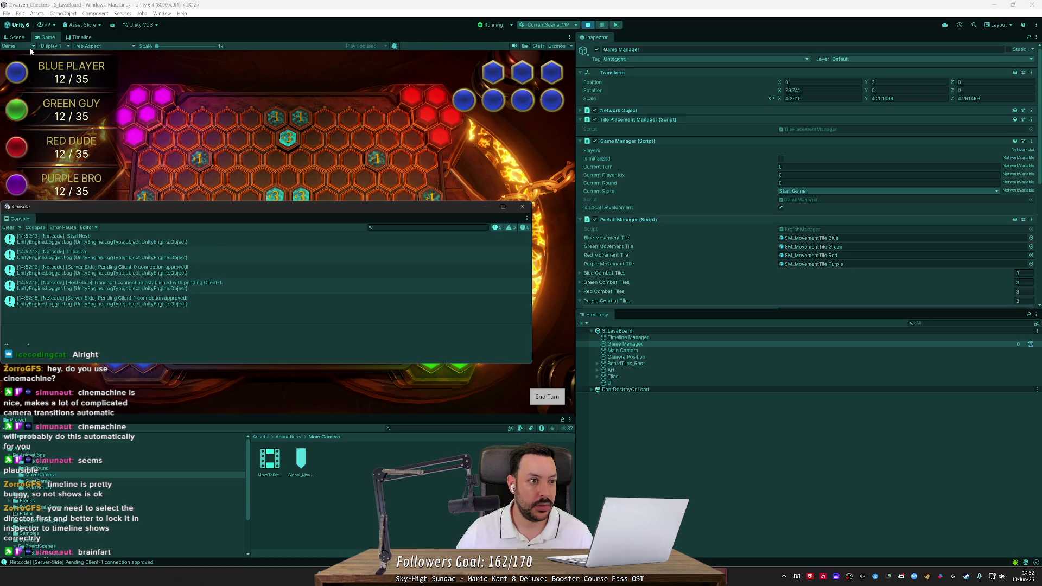
Step: Watch the round start in the Game view with the Console closed, then exit play mode
click(17, 38)
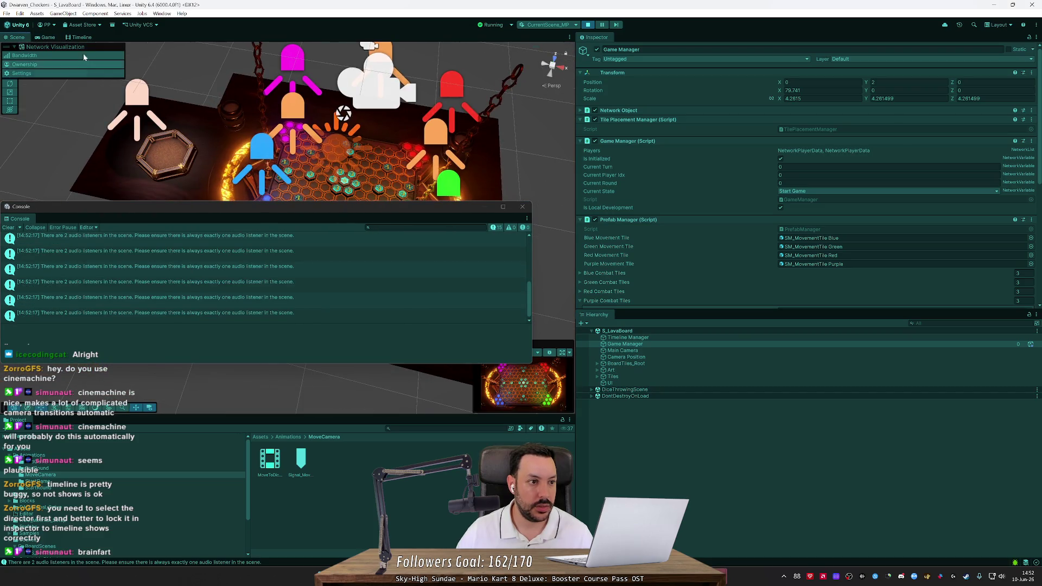
click(48, 37)
click(522, 207)
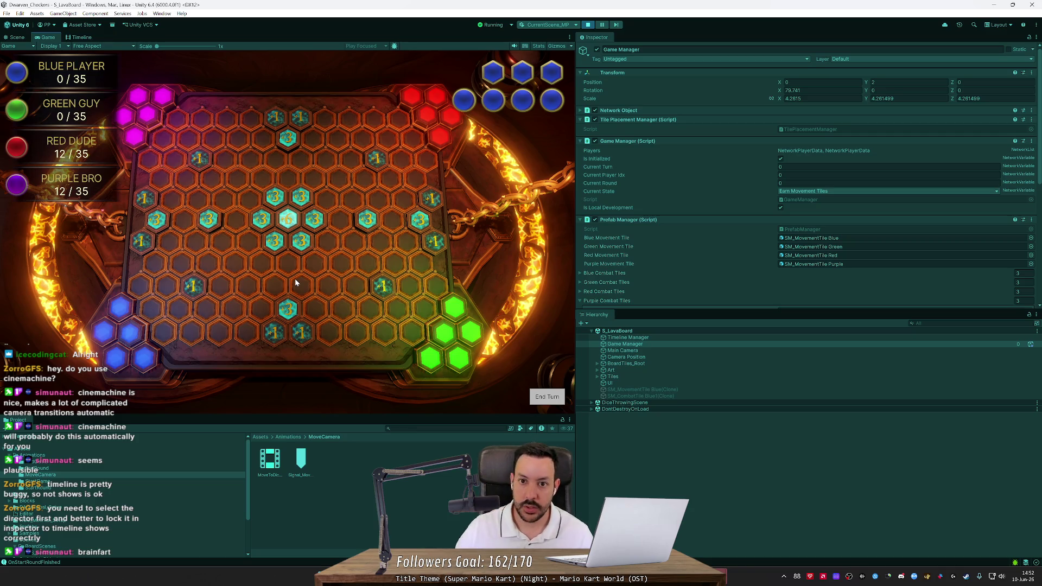
click(591, 25)
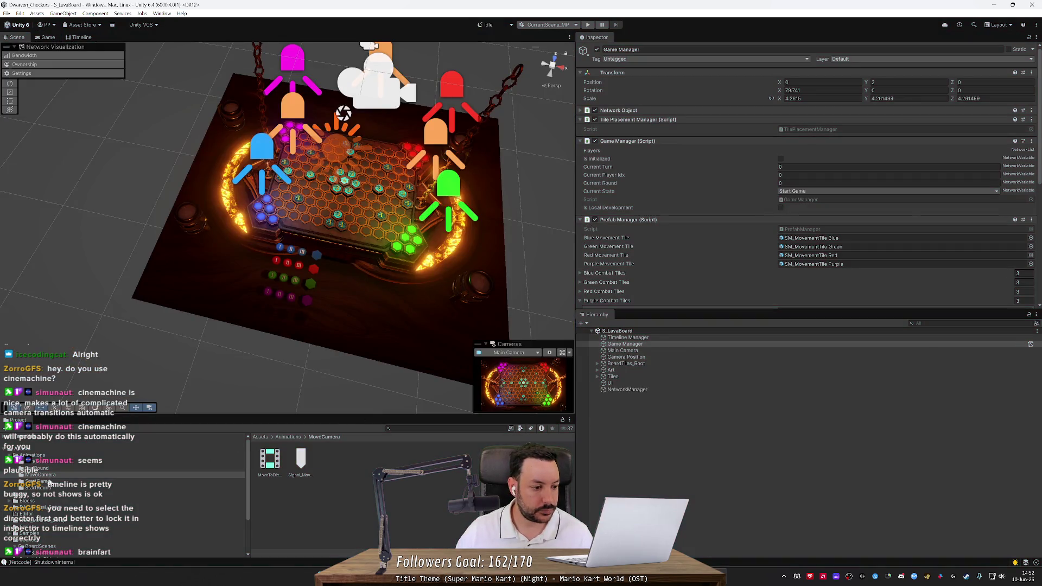
scroll(134, 495, down, 5)
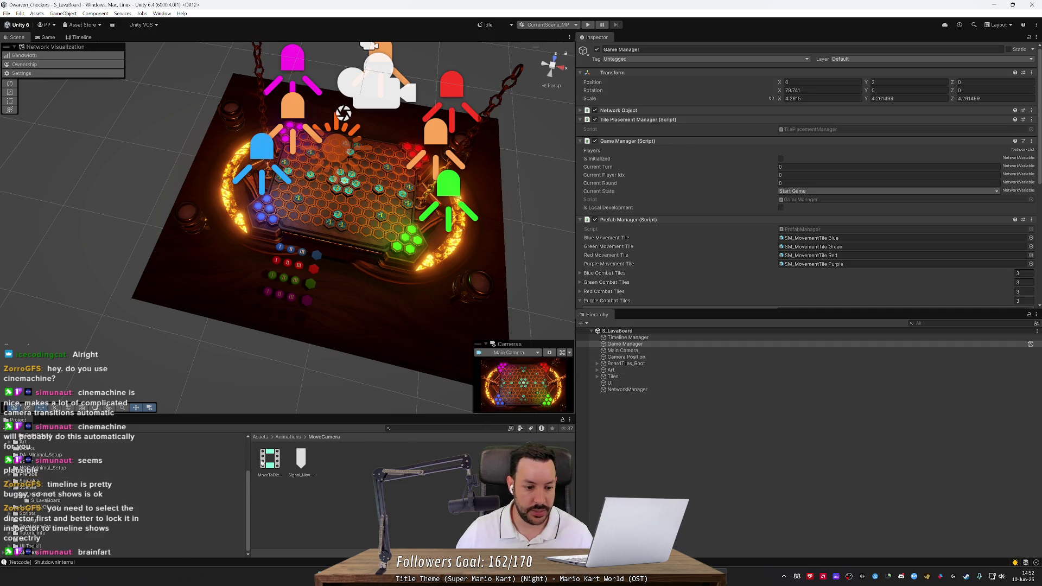
Step: Open the MoveToDiceTray timeline and inspect the Main Camera tween clip's start location
double_click(267, 460)
click(191, 70)
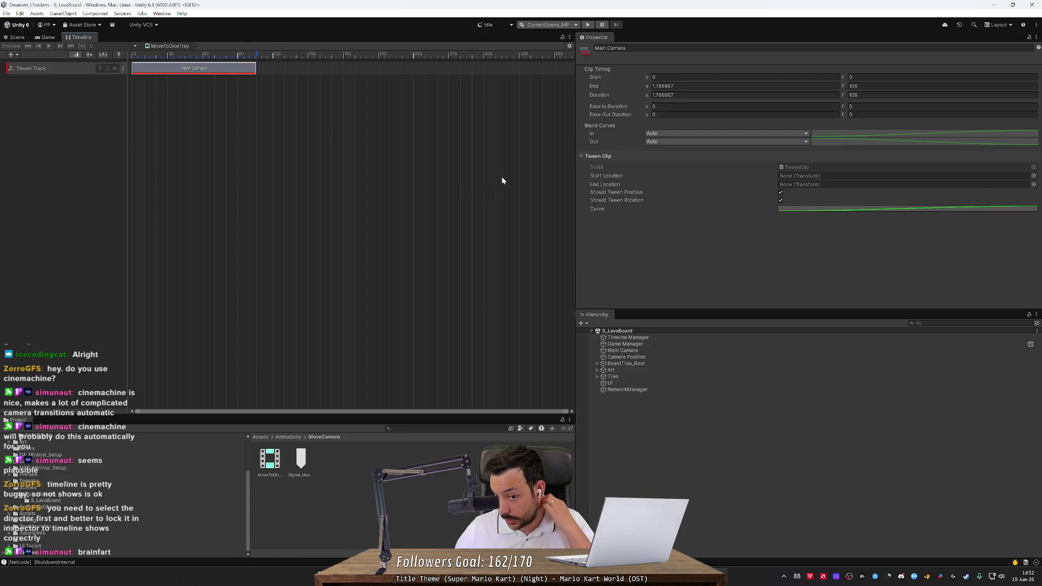
click(625, 344)
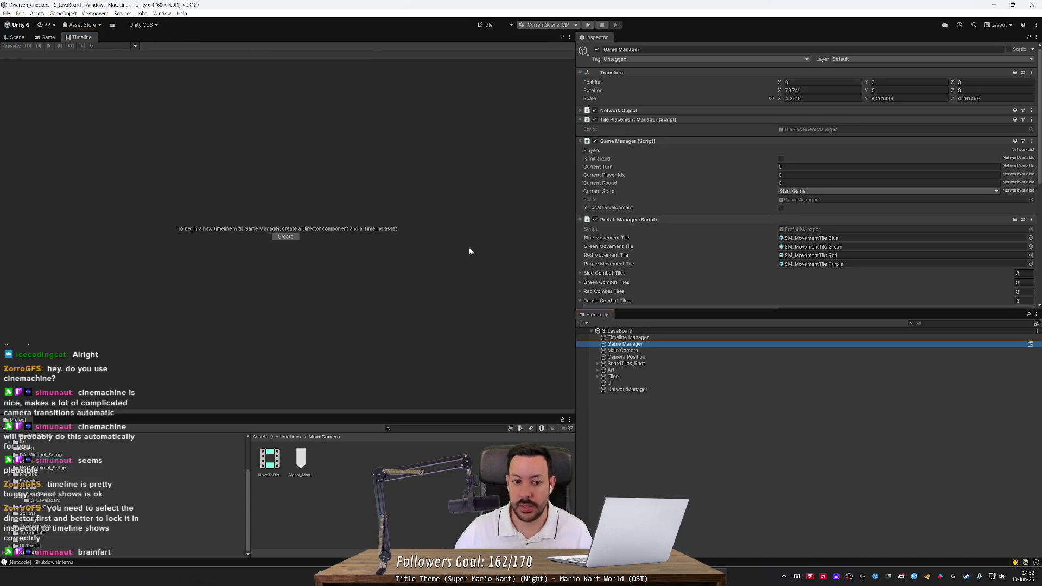
double_click(275, 465)
click(228, 66)
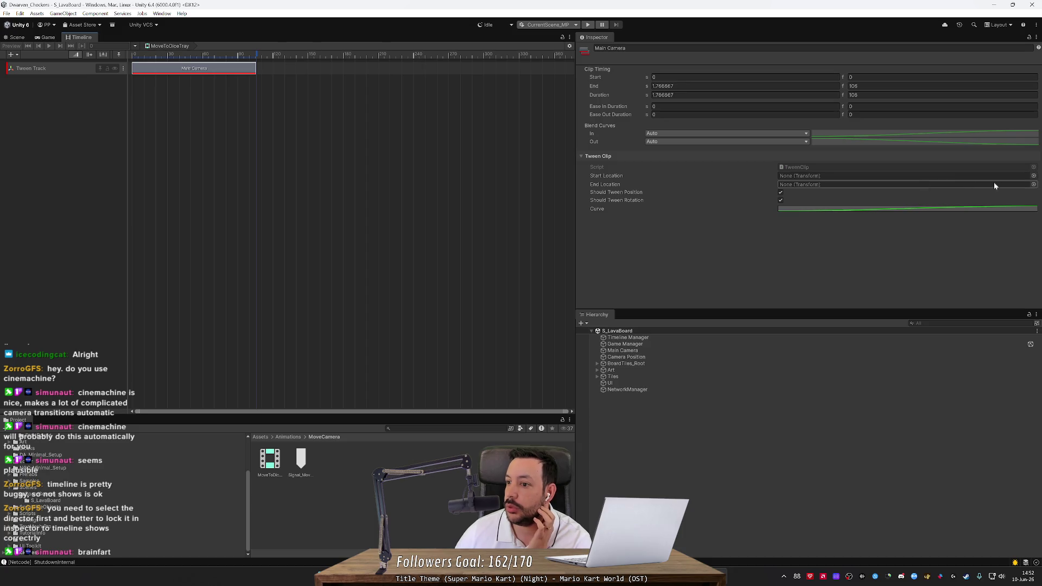
click(1033, 175)
click(1034, 169)
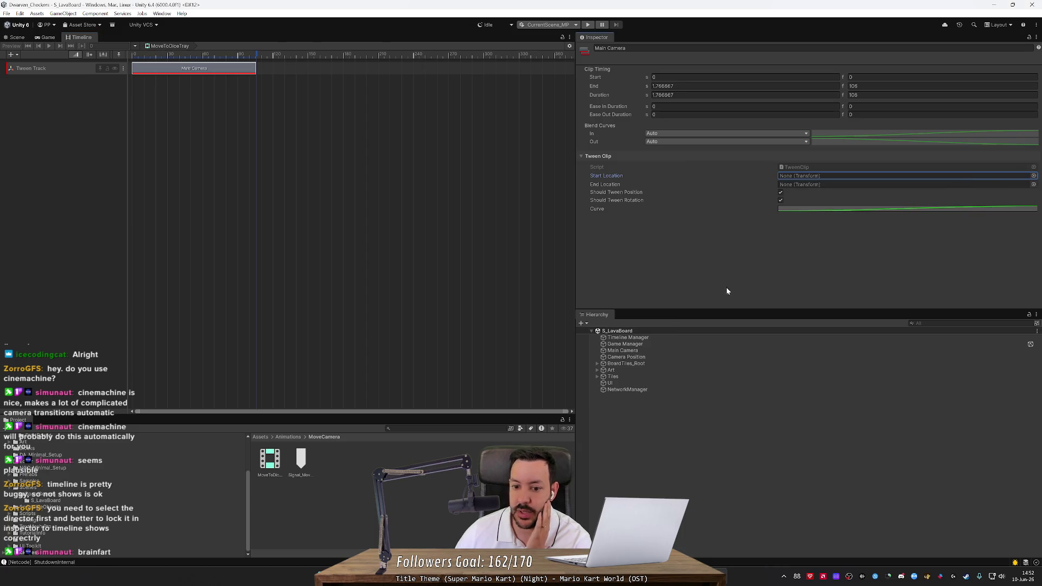
Step: Compare the Timeline Manager's Playable Director bindings with the tween clip's settings
click(638, 346)
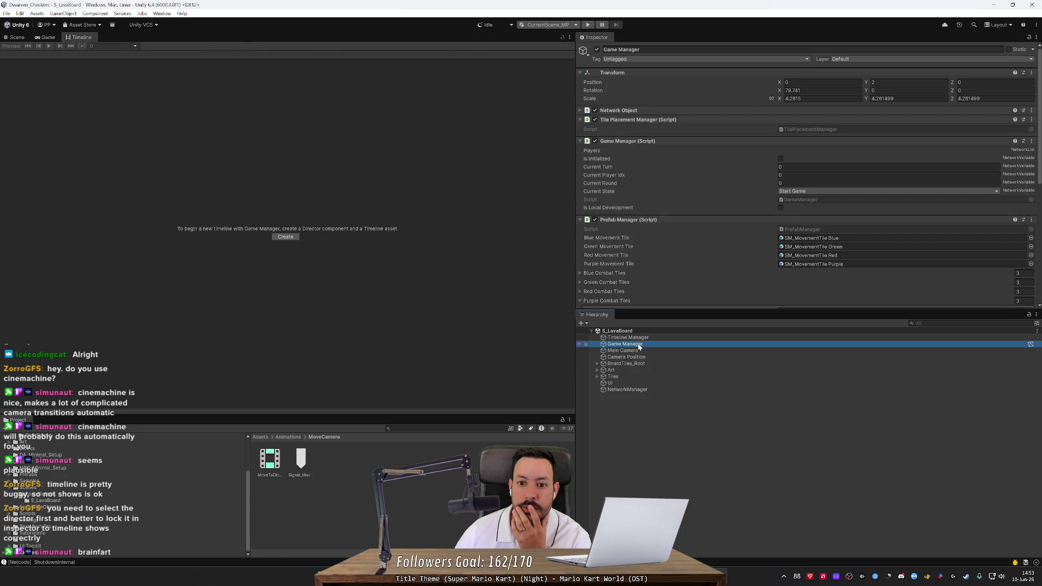
scroll(656, 277, down, 7)
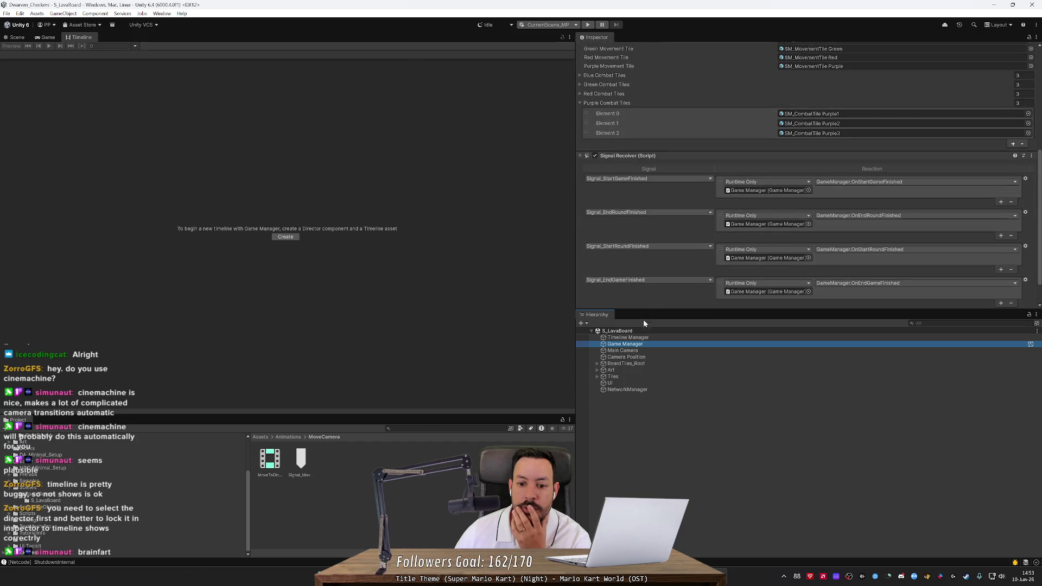
click(638, 337)
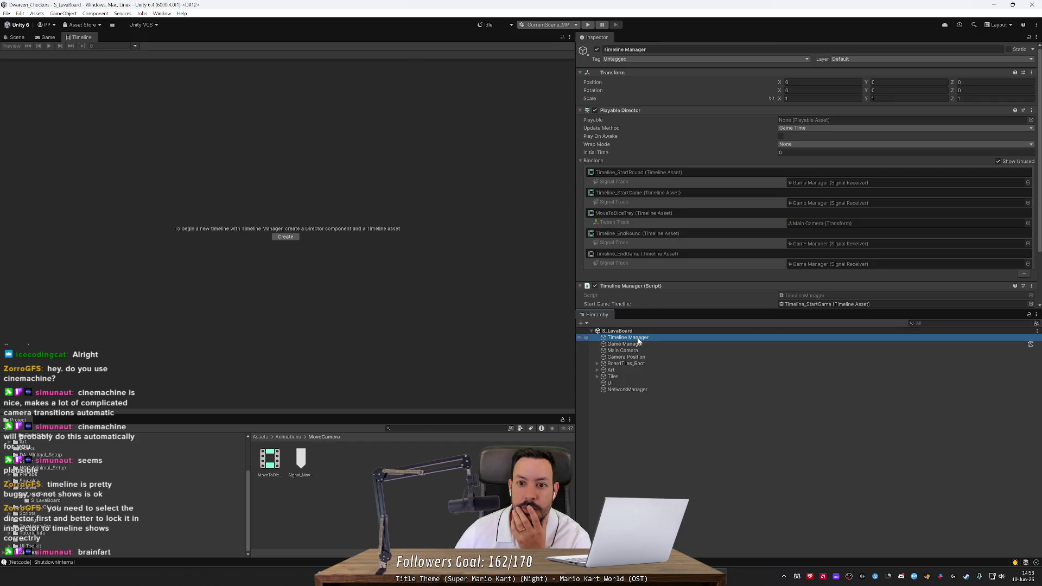
scroll(654, 265, down, 3)
click(270, 460)
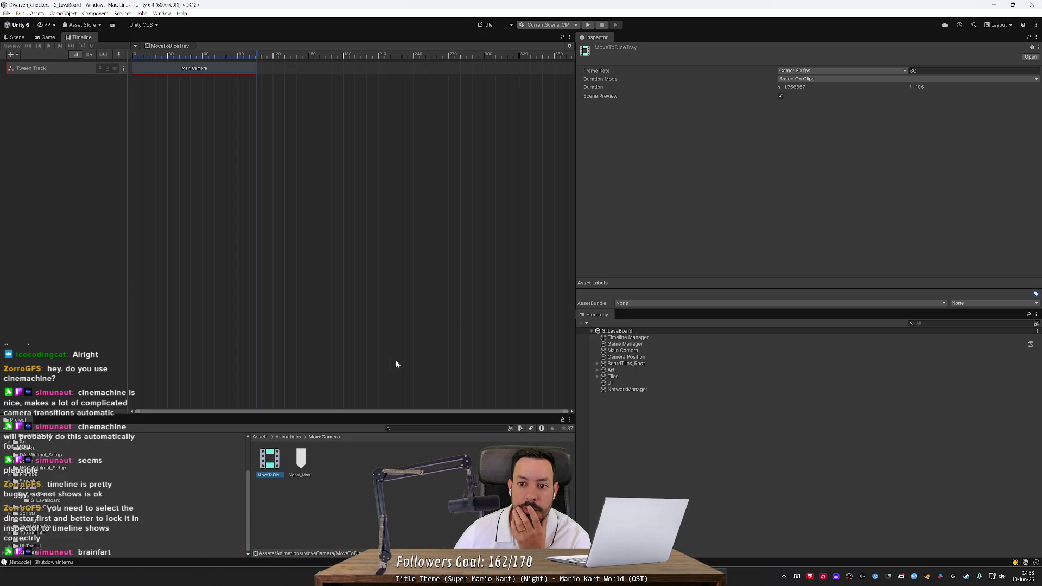
click(239, 68)
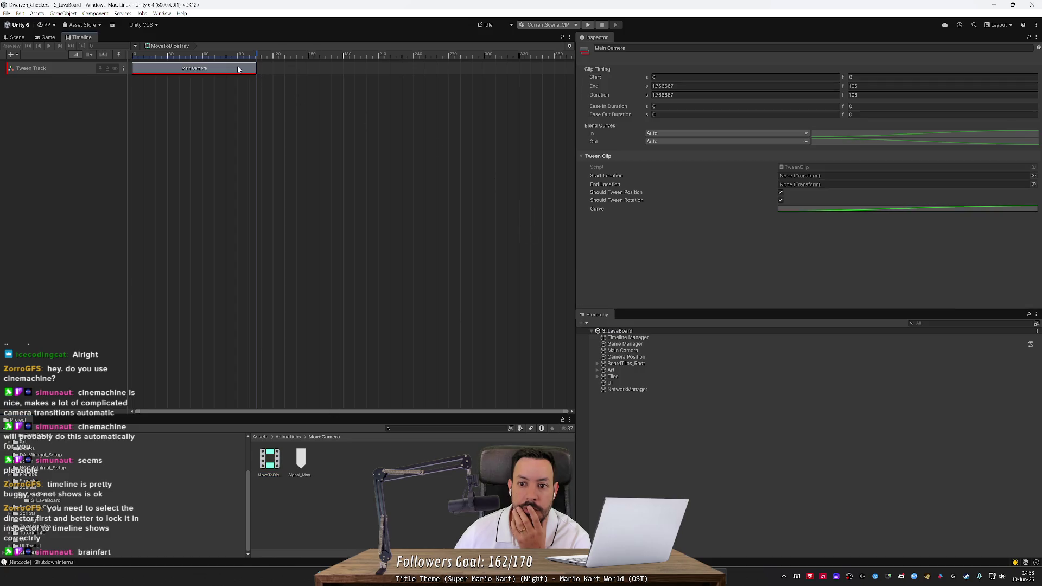
click(1035, 176)
click(1035, 170)
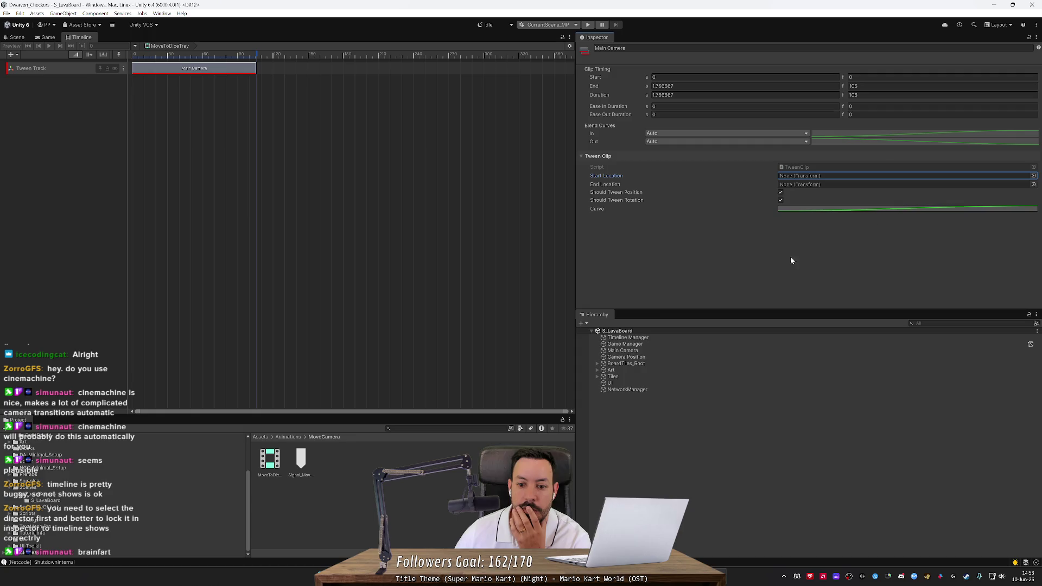
click(628, 338)
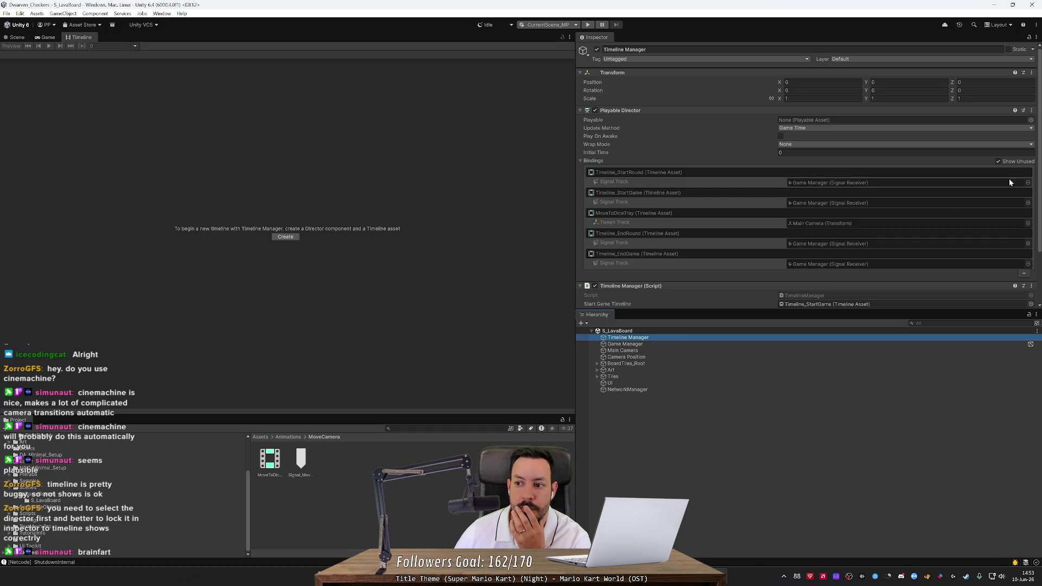
click(998, 162)
click(1009, 162)
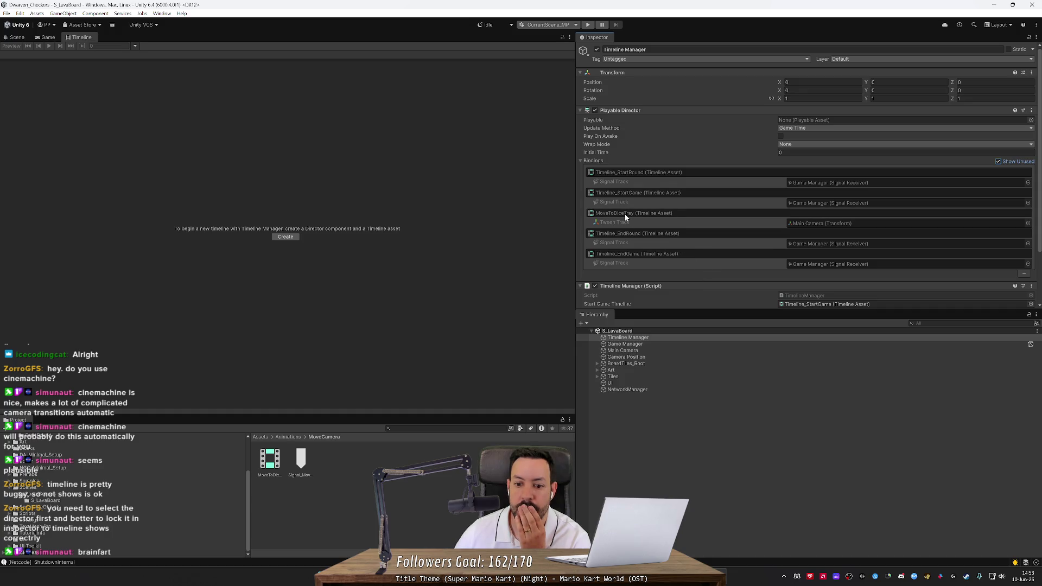
Step: Assign MoveToDiceTray to the Timeline Manager director's Playable field and review its tween track
drag(624, 213, 871, 120)
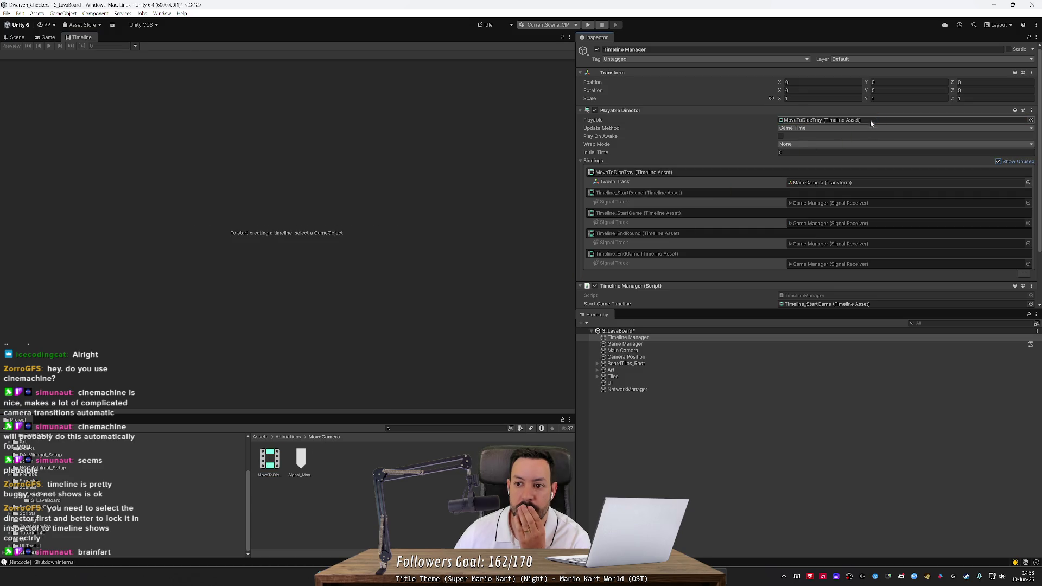
click(270, 460)
click(227, 67)
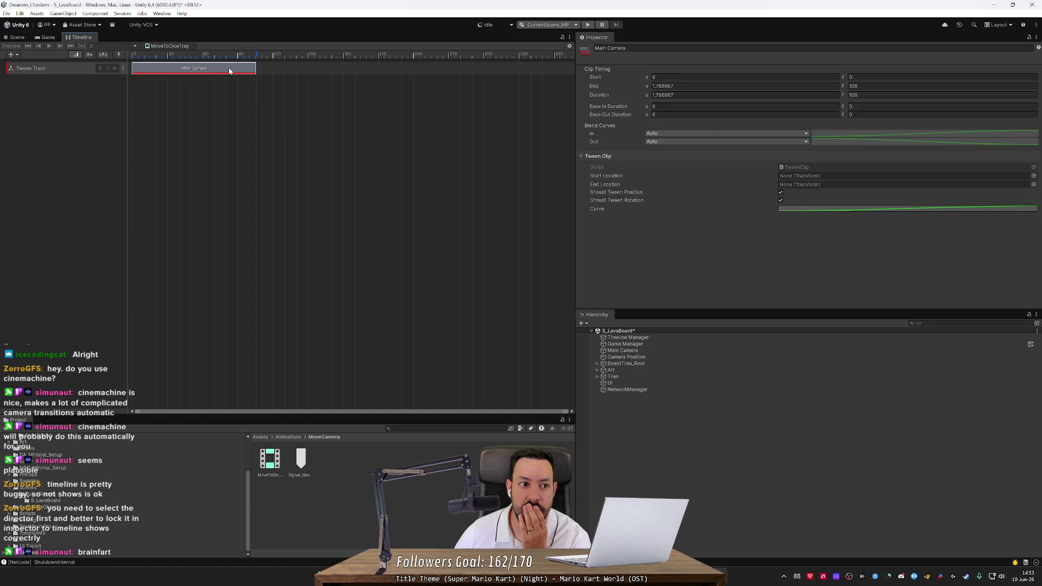
click(249, 94)
click(63, 67)
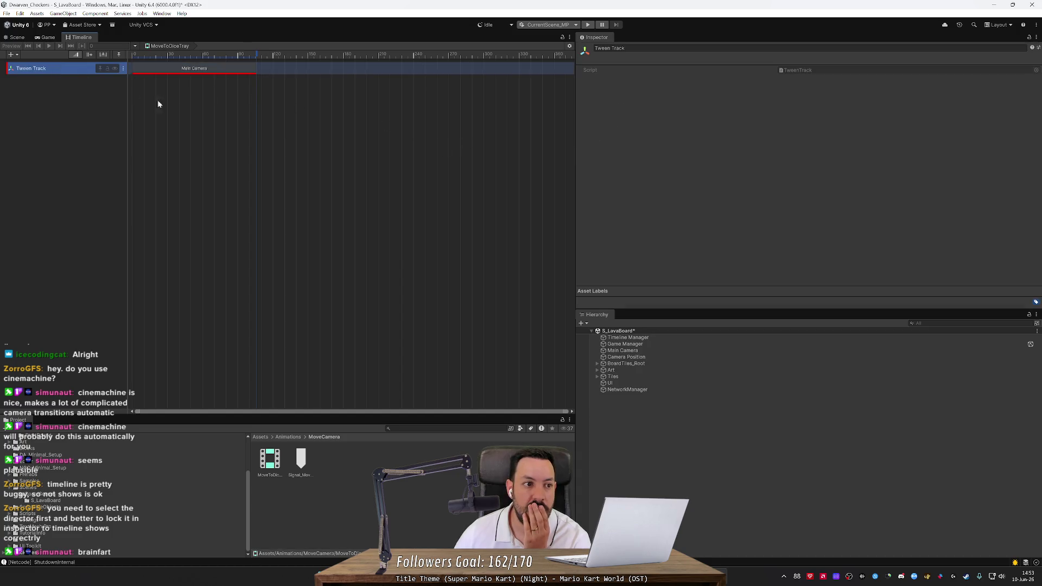
click(157, 100)
click(646, 376)
click(641, 344)
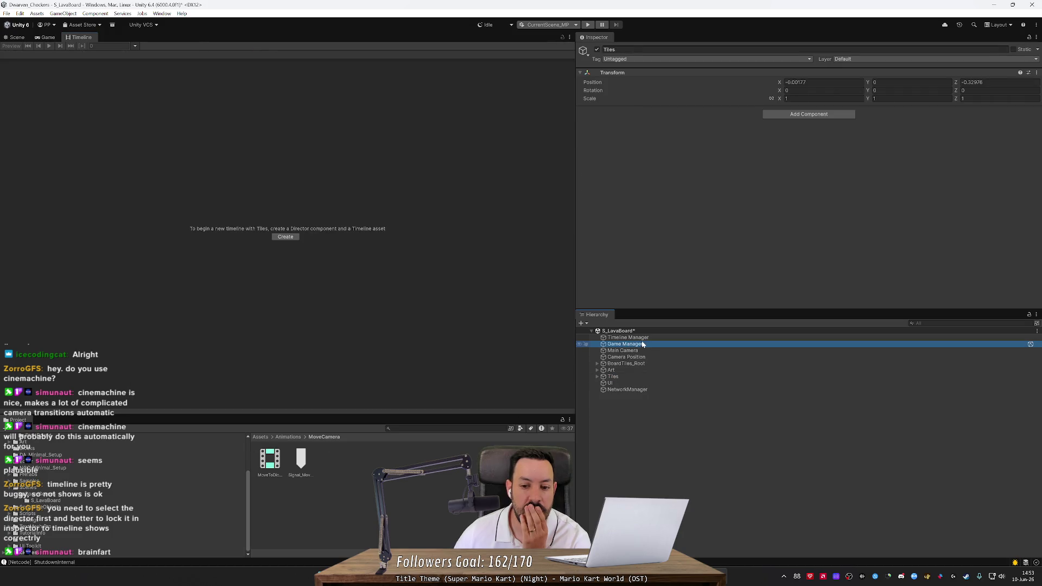
click(645, 337)
Step: Show the Timeline Manager's MoveToDiceTray timeline, then open the Assets > Scenes folder
click(196, 75)
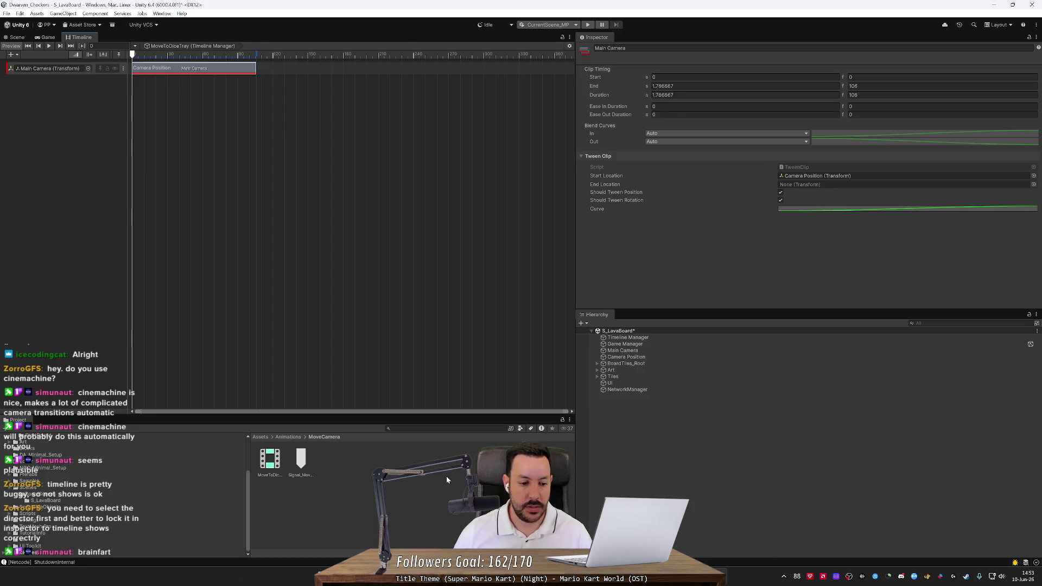
click(46, 490)
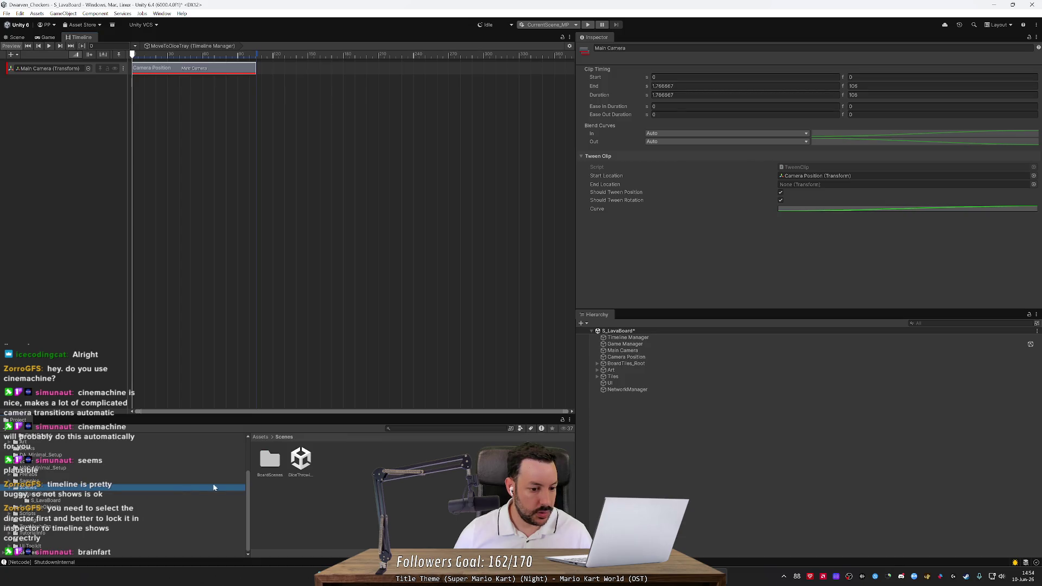
Step: Move DiceThrowingScene's Camera Position into S_LavaBoard and rename it 'Dice Tray Camera Position'
drag(300, 460, 706, 467)
click(632, 410)
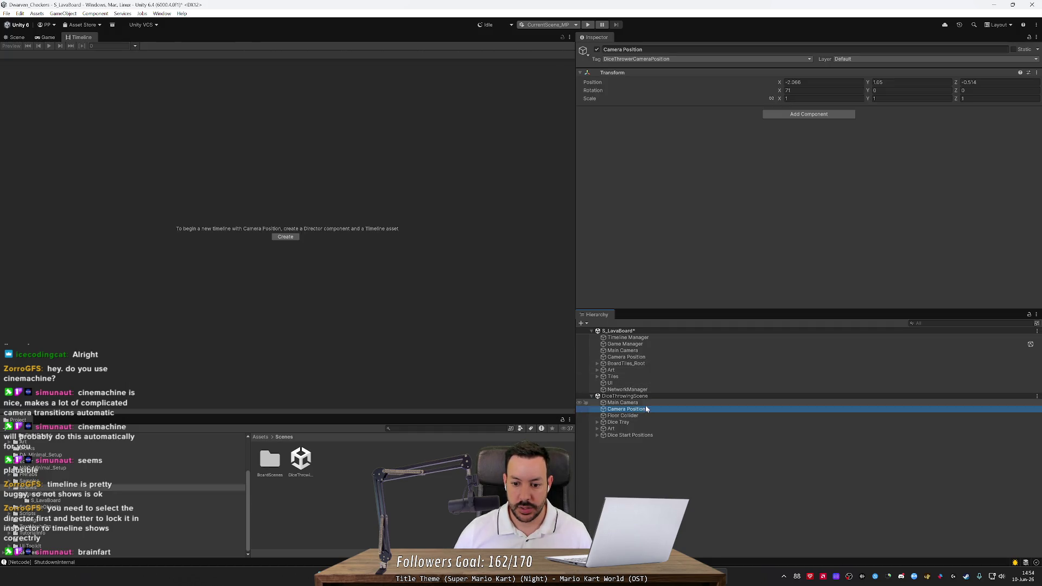
drag(646, 409, 651, 363)
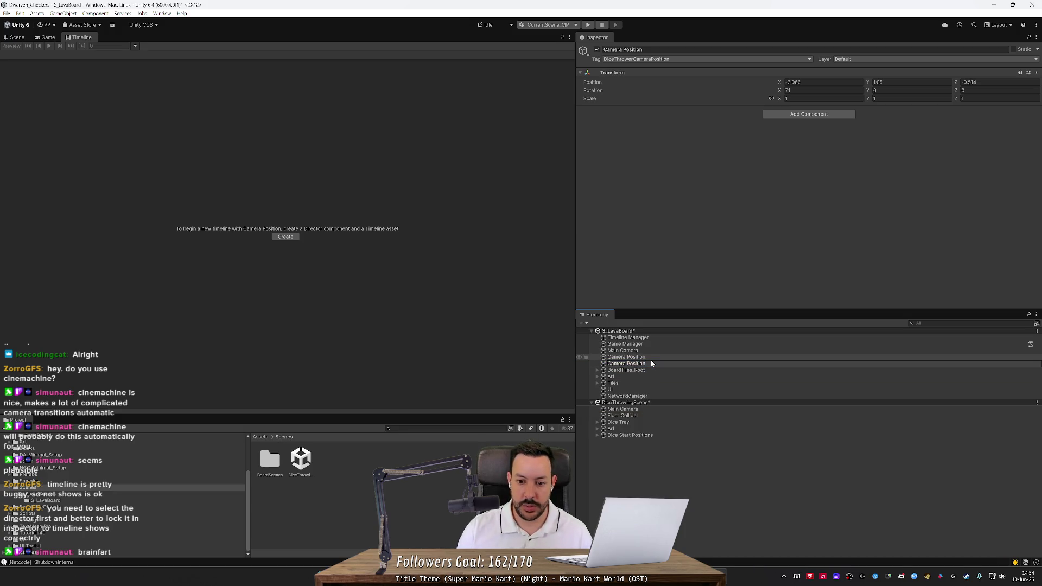
key(F2)
text(Dice Tray Camera Position)
key(Return)
Step: Rename the original Camera Position to 'Game Board Camera Position'
key(Up)
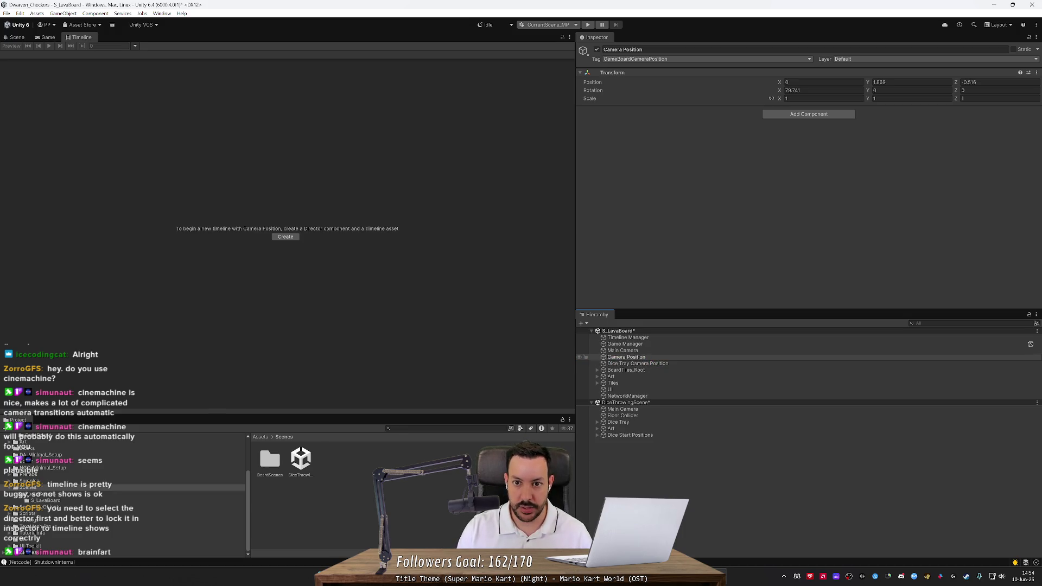
key(F2)
key(Home)
text(Game Board)
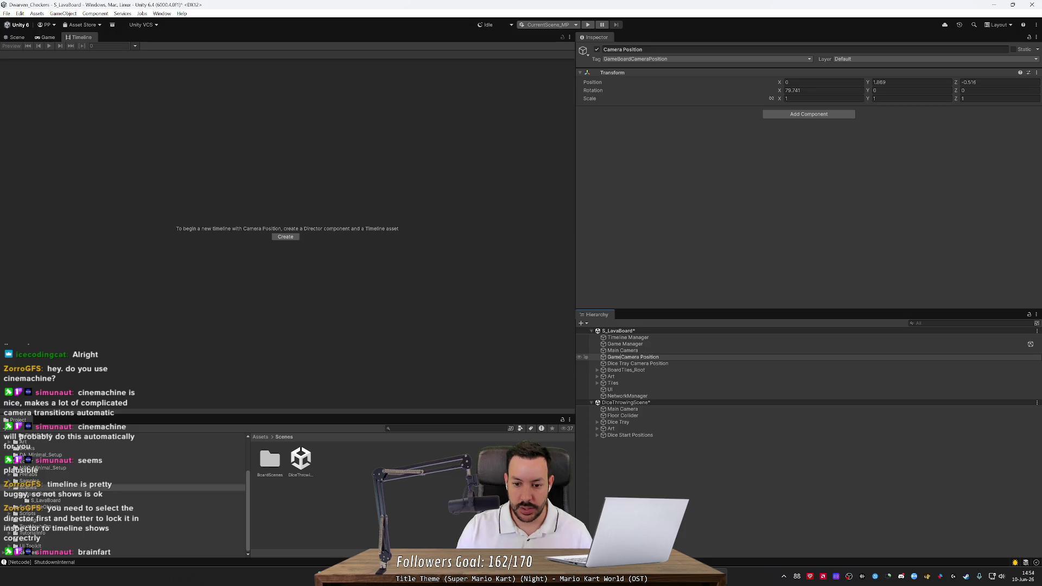
key(Return)
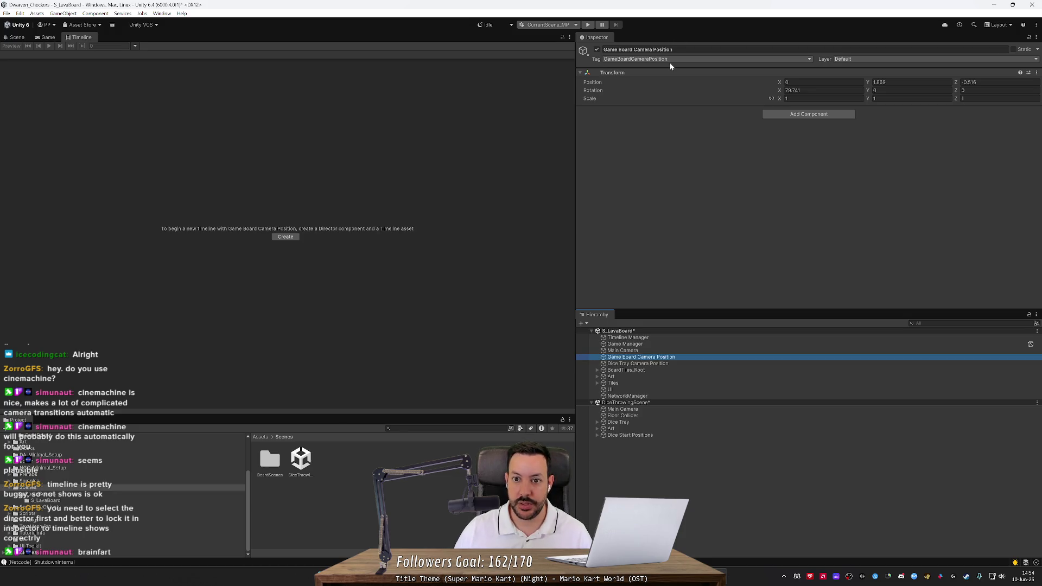
Step: Set both camera position markers' tag to Untagged
click(673, 58)
click(624, 66)
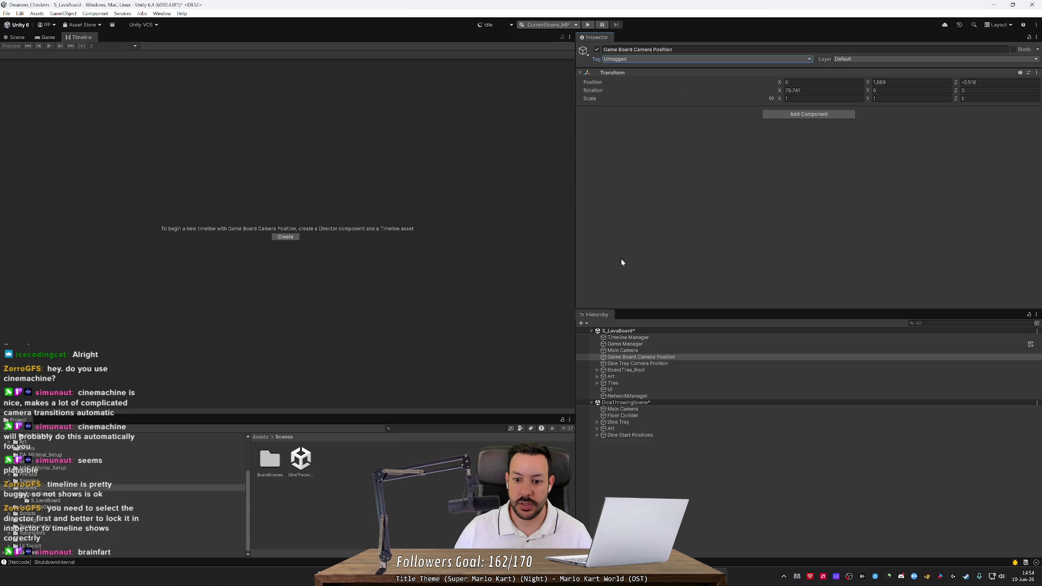
click(635, 363)
click(657, 58)
click(651, 69)
Step: Delete the DiceThrowerCameraPosition and GameBoardCameraPosition tags from the project's tag list
click(650, 59)
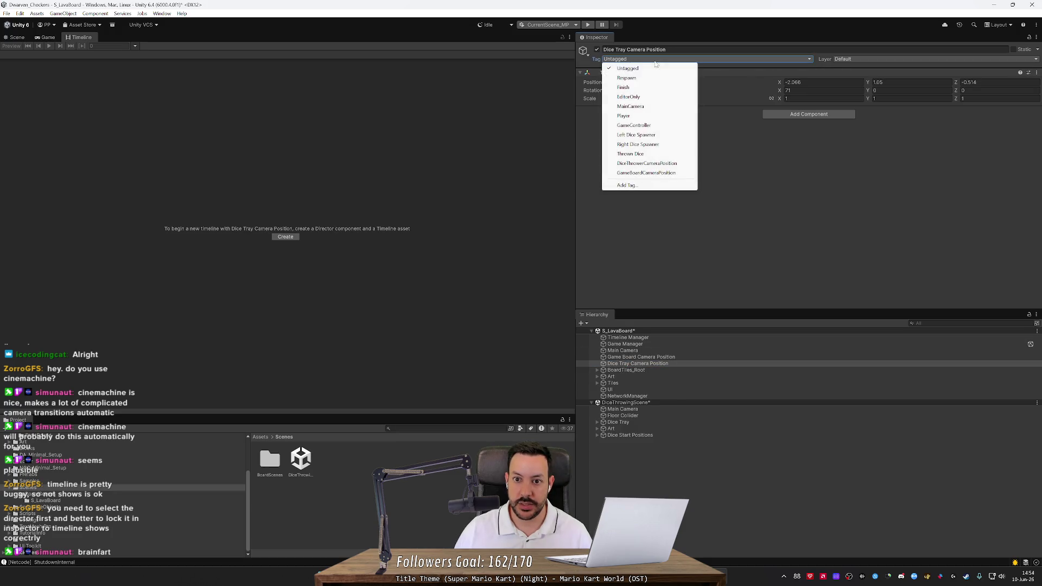
click(651, 184)
click(890, 108)
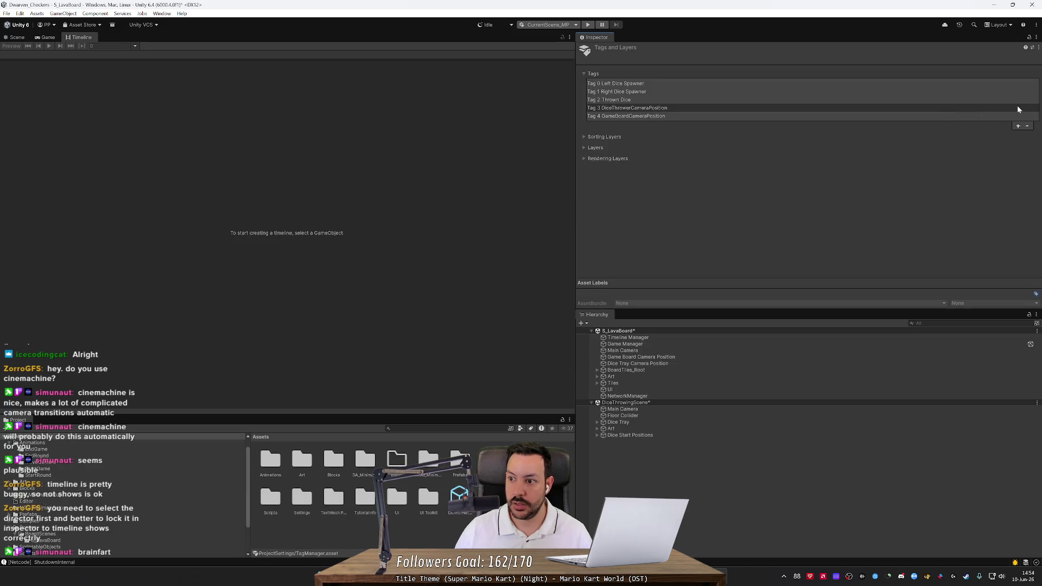
click(1027, 126)
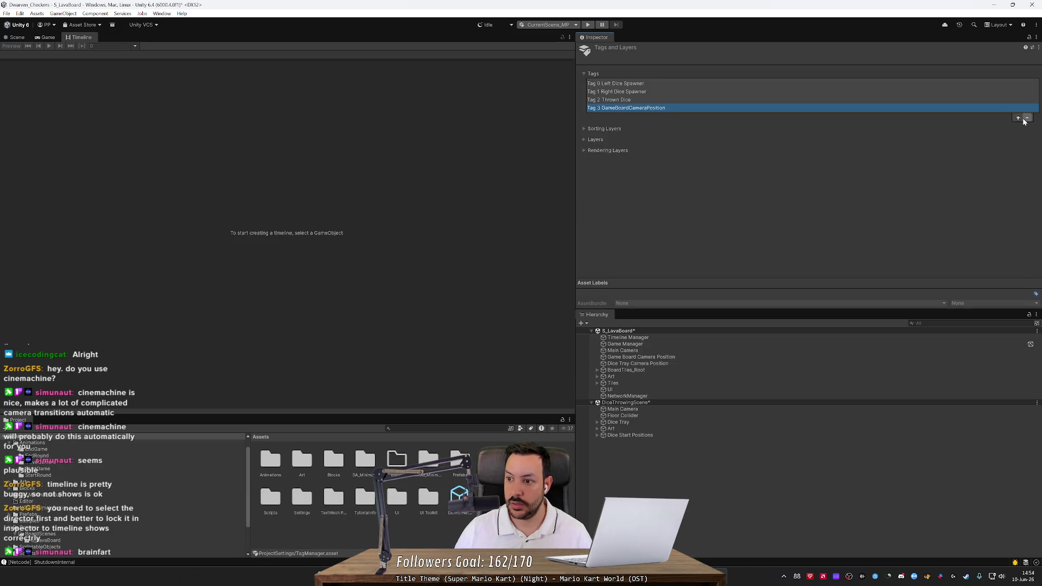
click(1027, 118)
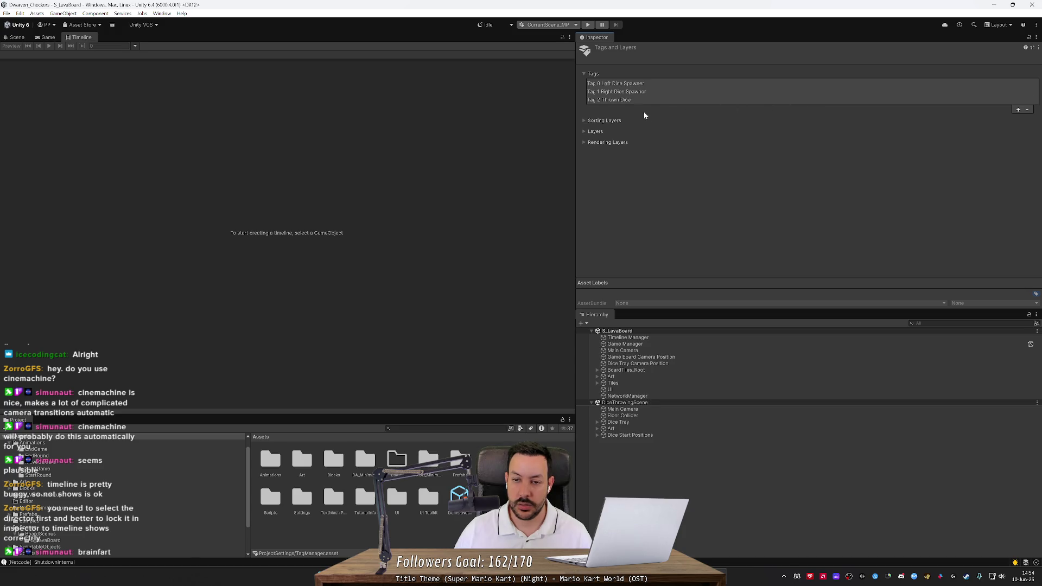
click(634, 351)
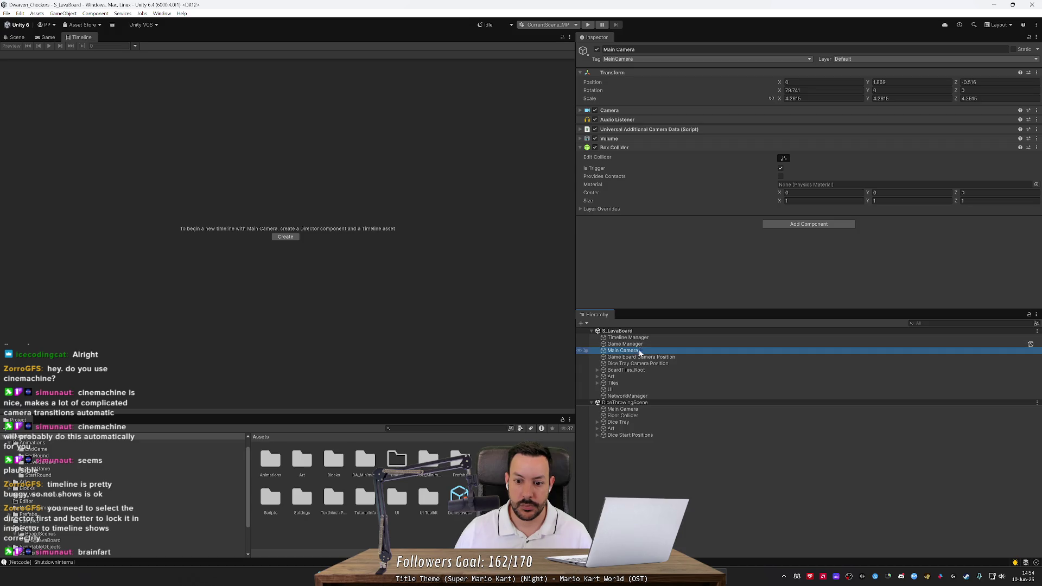
click(640, 364)
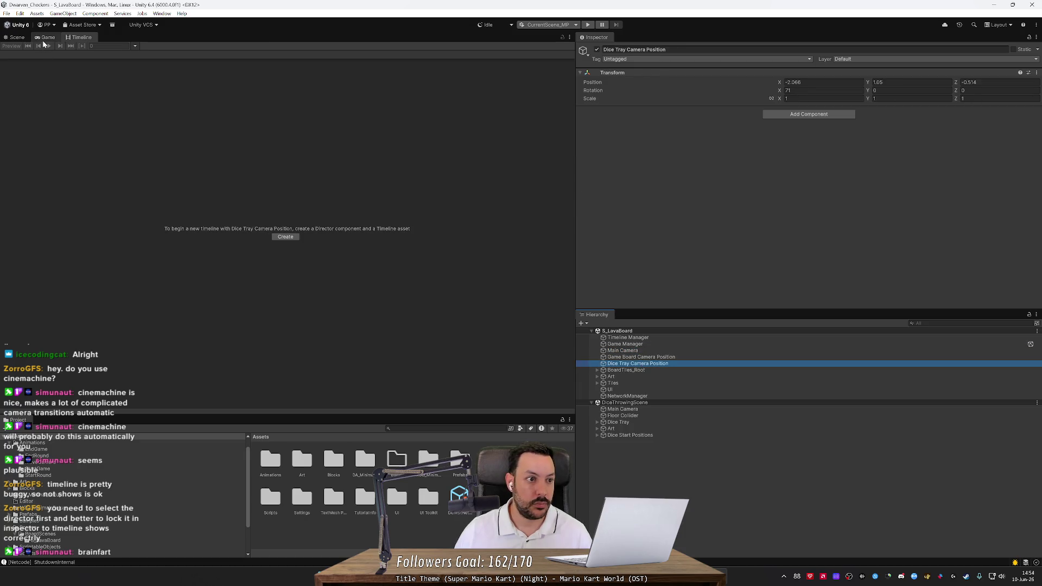
Step: Frame Game Board Camera Position and check Dice Tray Camera Position in the Scene view
click(16, 37)
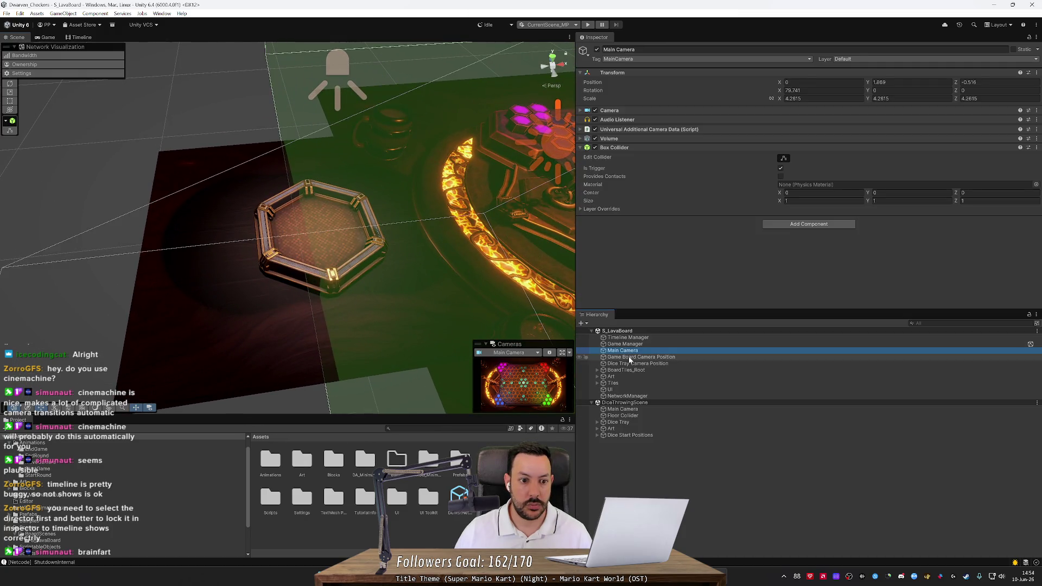
click(626, 358)
double_click(626, 358)
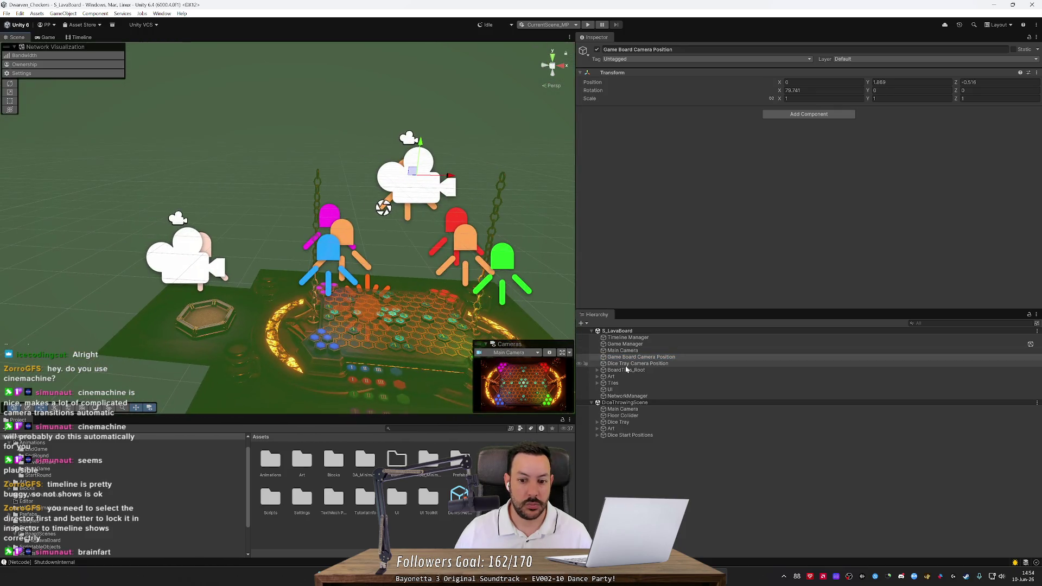
click(629, 364)
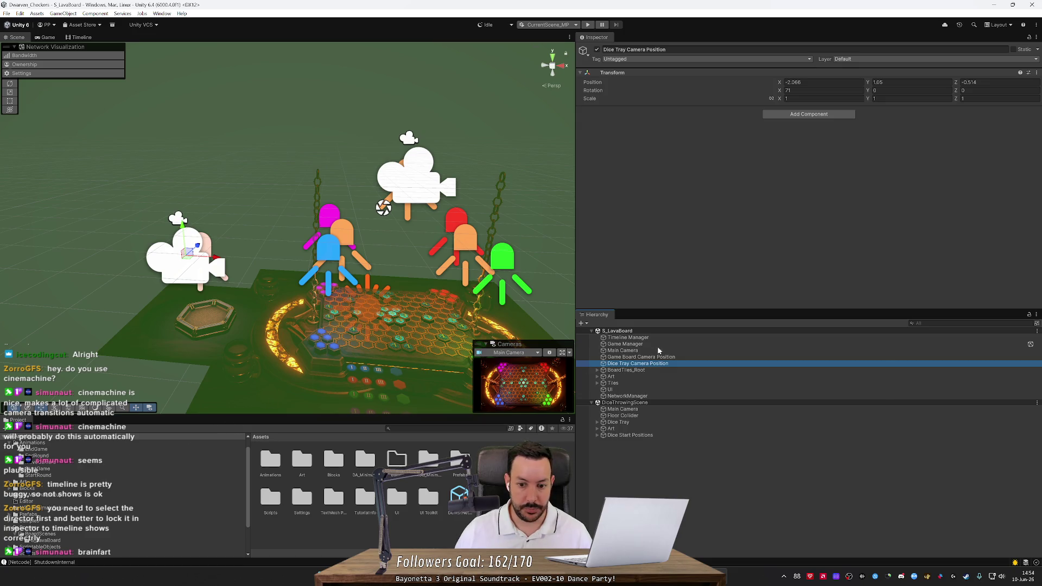
Step: Remove DiceThrowingScene from the hierarchy and select the Timeline Manager
right_click(716, 403)
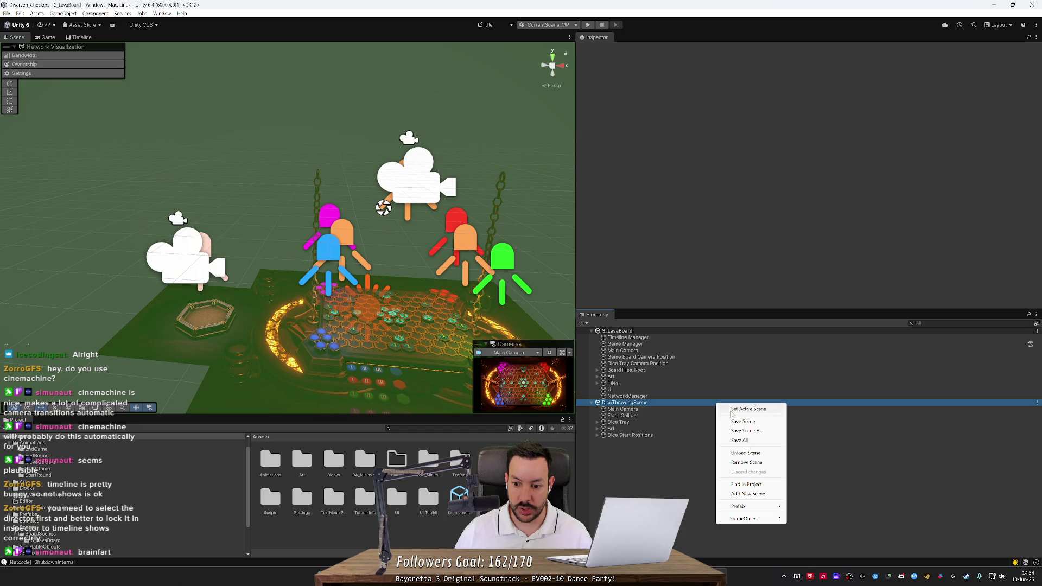
click(746, 462)
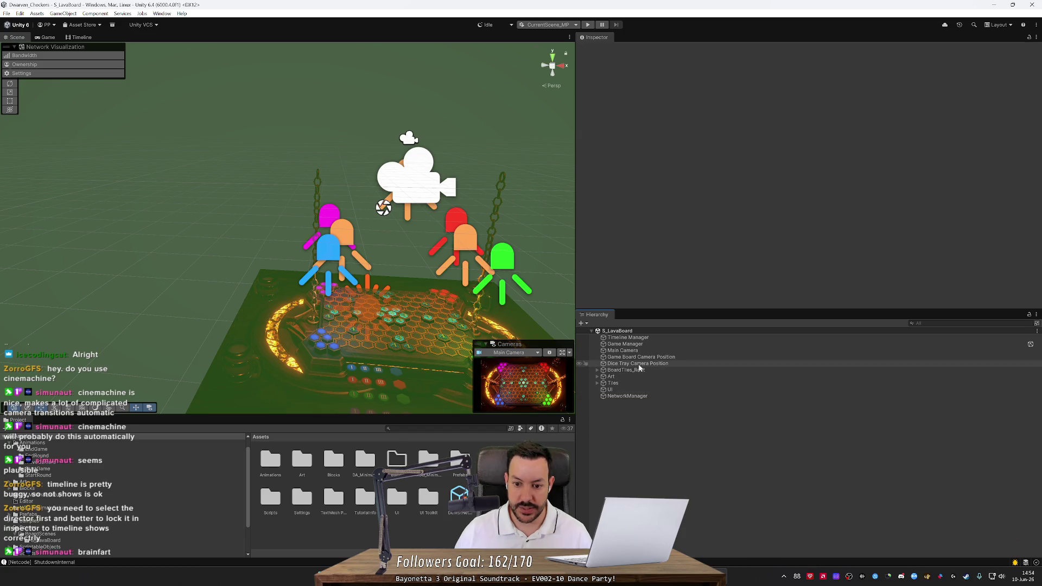
click(643, 338)
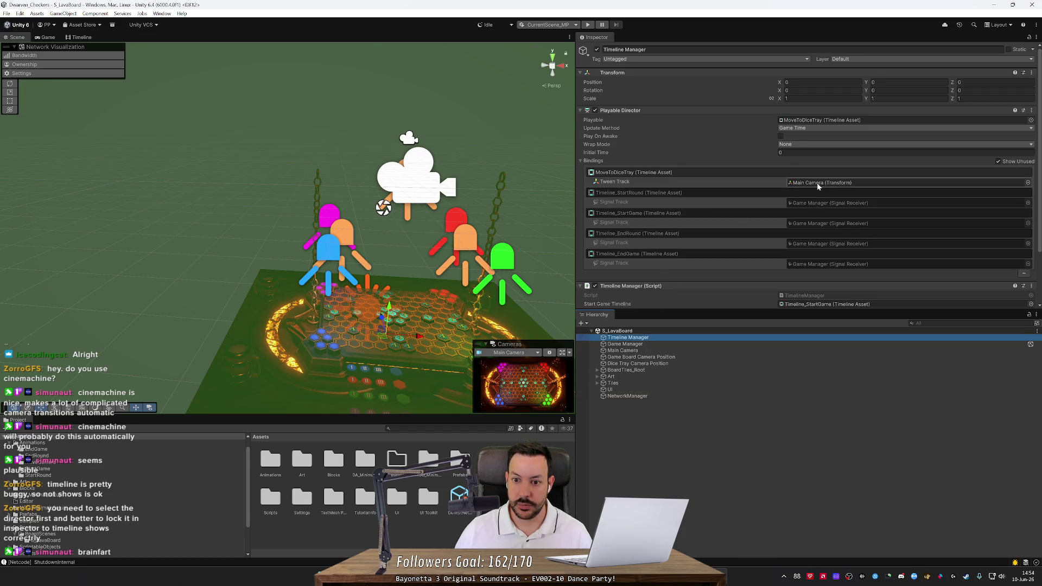
Step: Set the MoveToDiceTray tween clip's End Location to Dice Tray Camera Position and start play mode
double_click(812, 120)
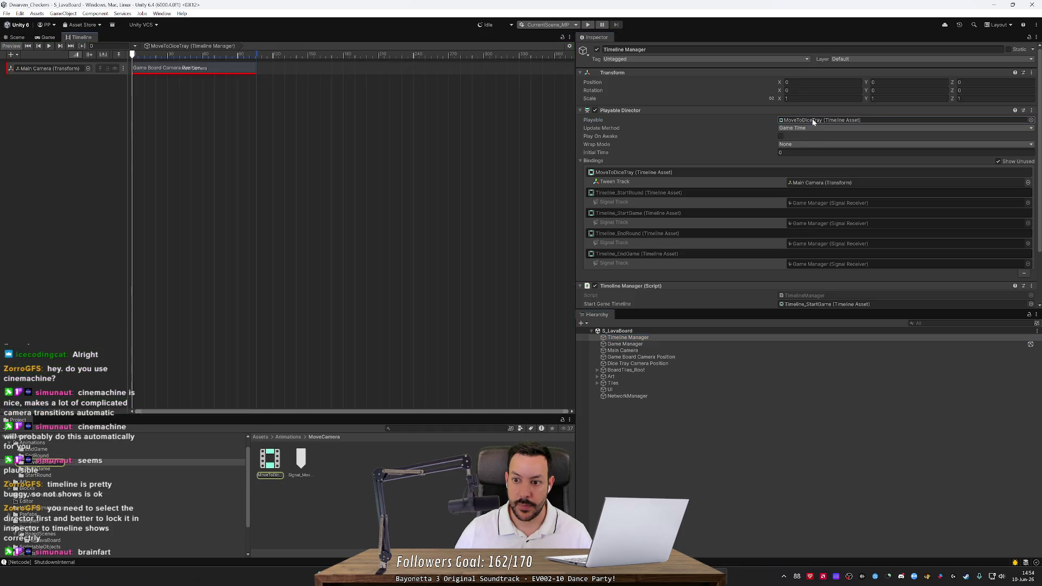
click(190, 69)
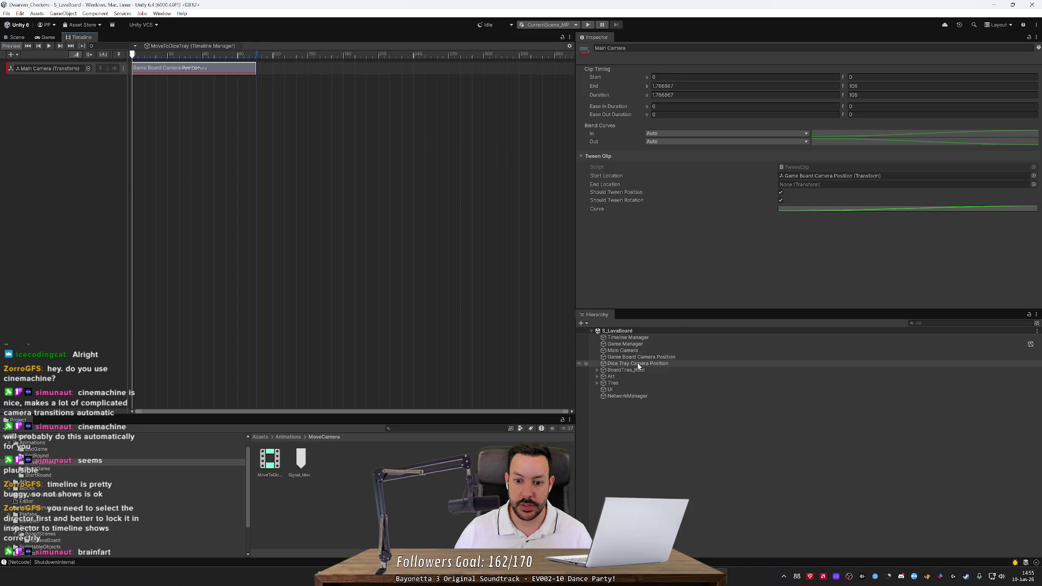
mouse_move(637, 363)
mouse_down()
mouse_move(660, 354)
mouse_move(818, 187)
mouse_up()
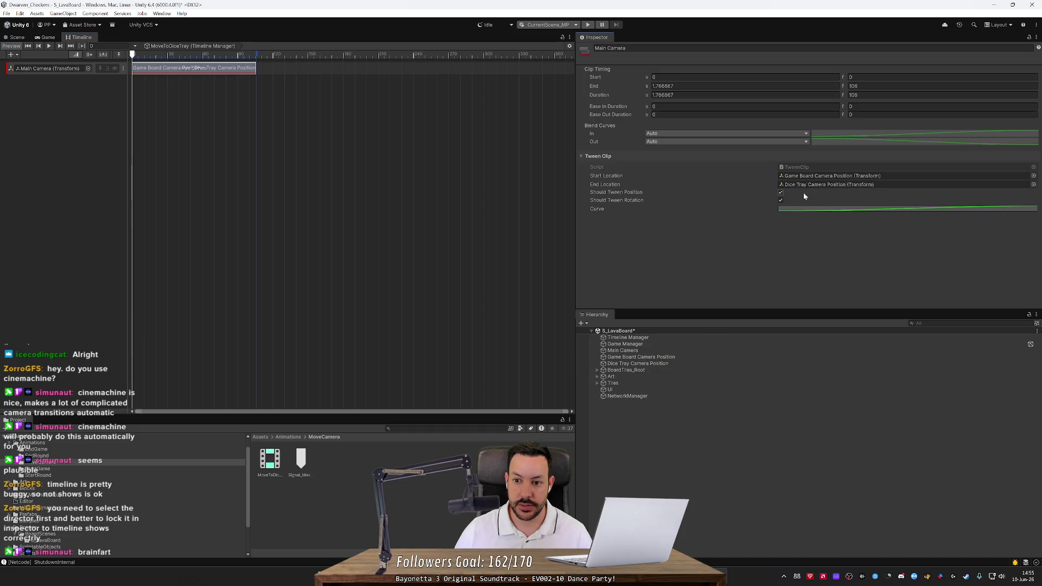
click(587, 25)
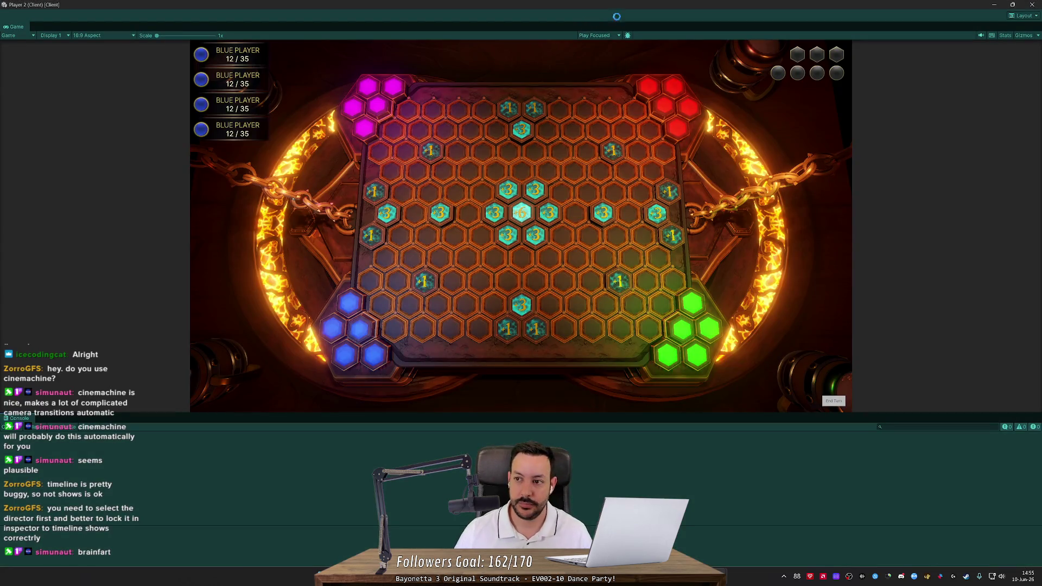
Step: Watch the camera travel to the dice tray in the Scene and Game views, then stop playing
click(995, 4)
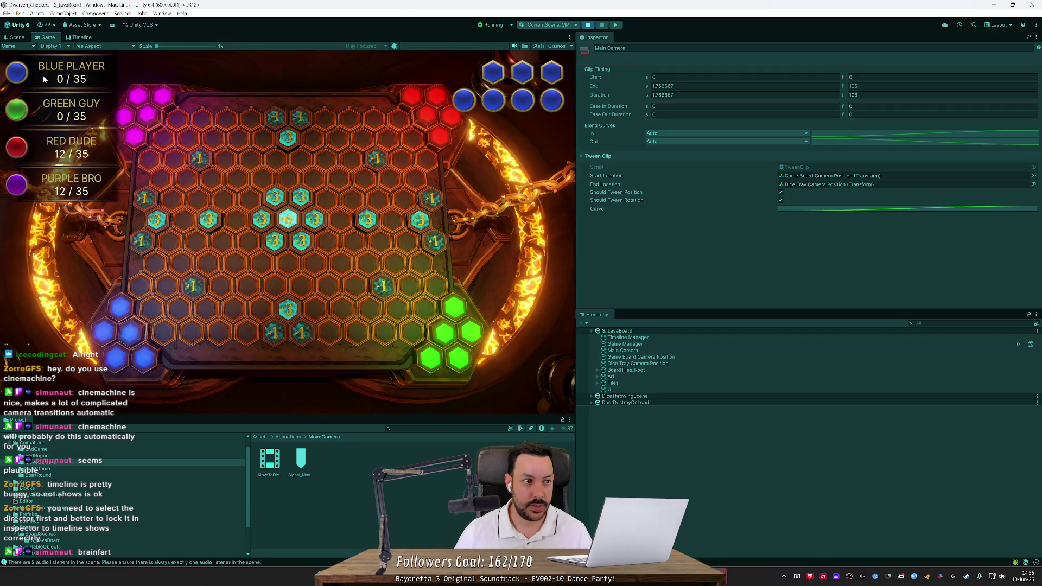
click(17, 37)
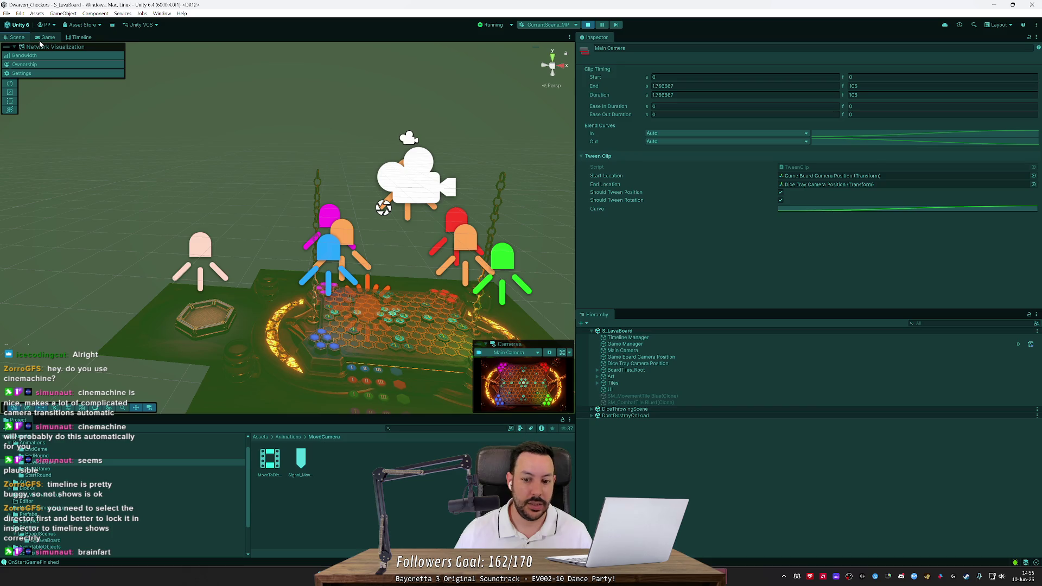
click(41, 38)
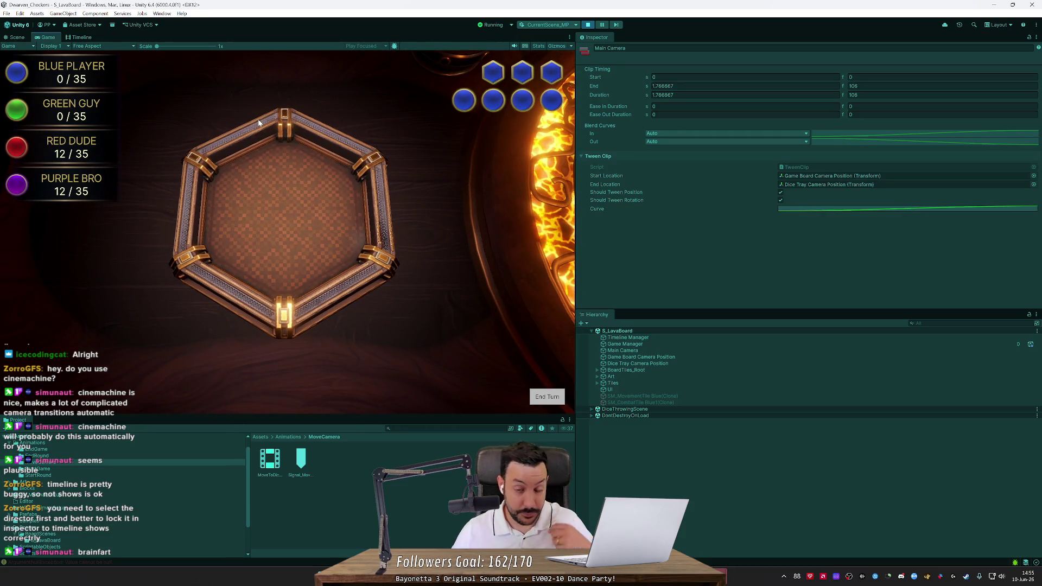
key(ctrl+p)
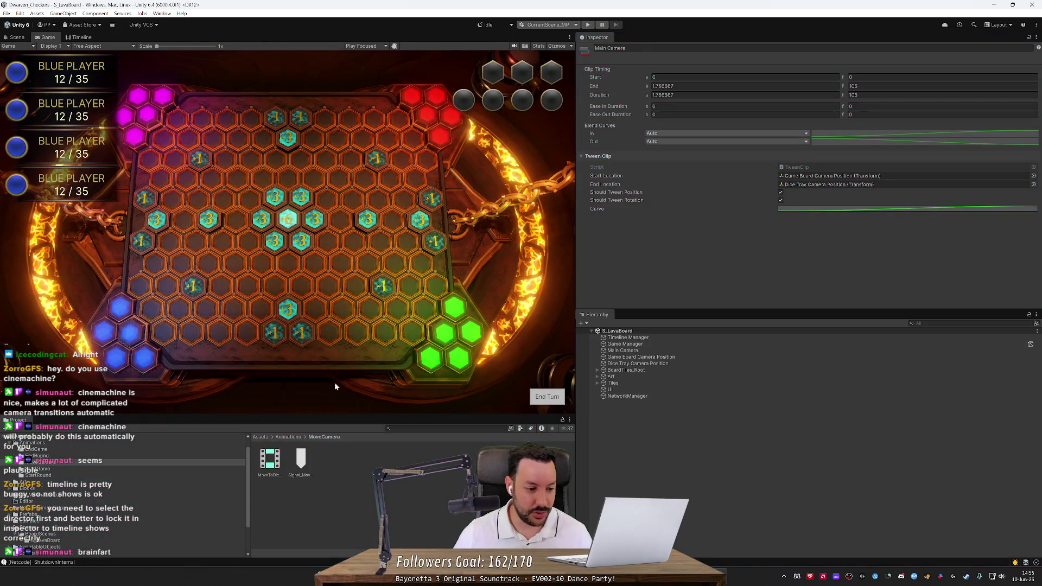
click(271, 461)
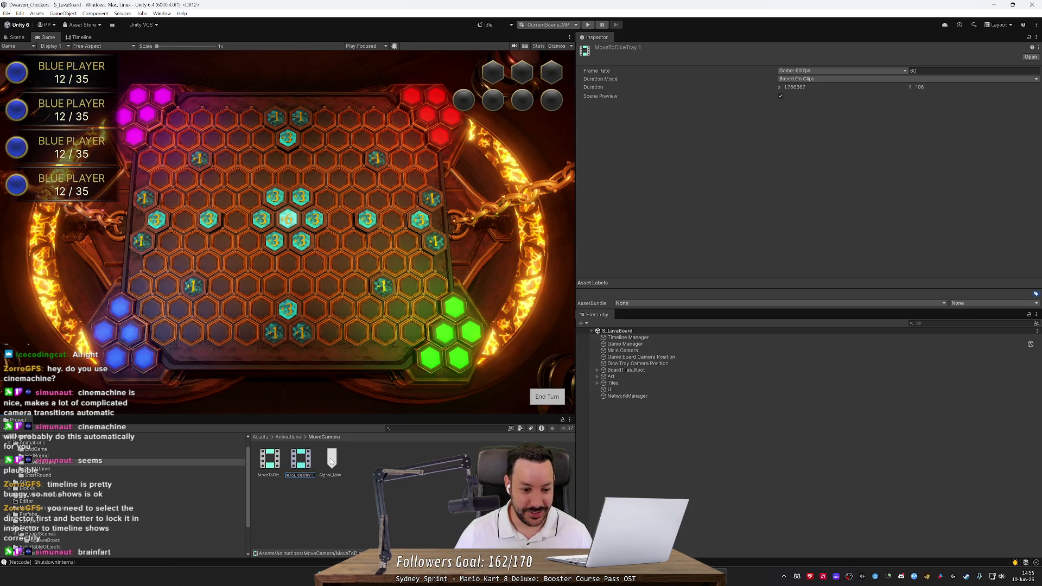
Step: Rename the timeline copy to MoveToGameBoard and open its camera tween clip
text(MoveToGameBoard)
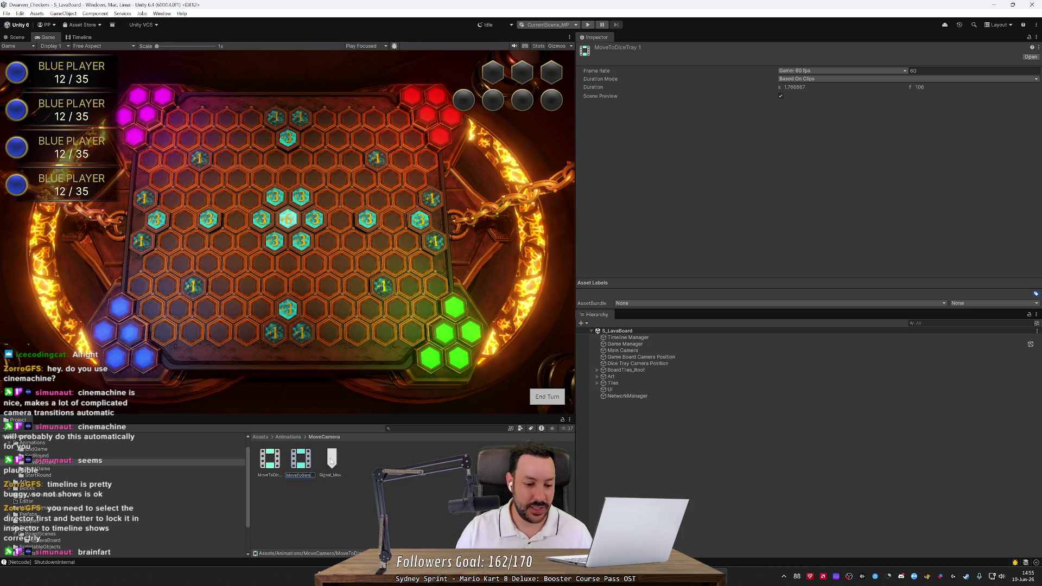
key(Return)
double_click(305, 469)
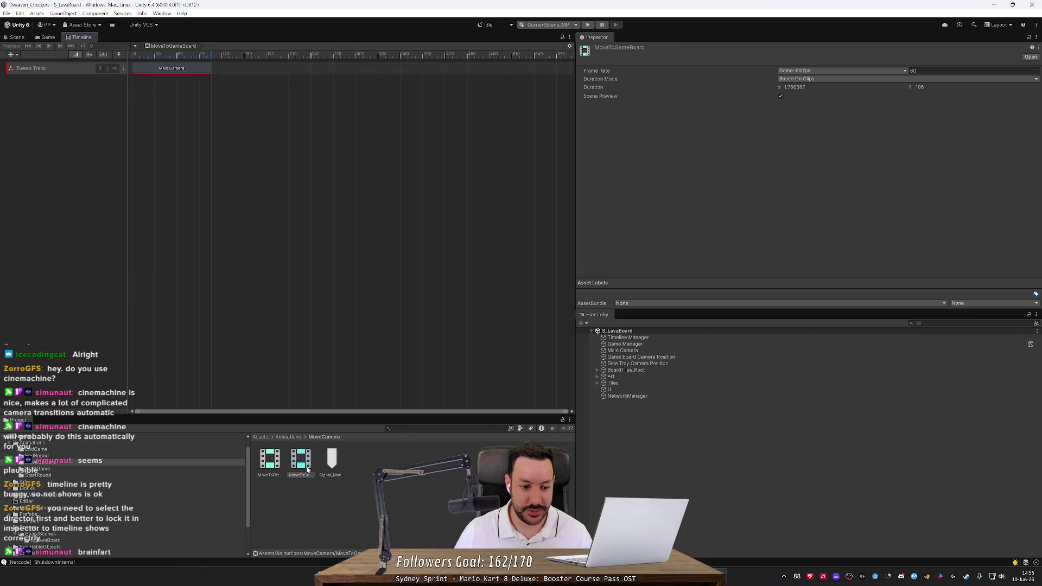
click(186, 74)
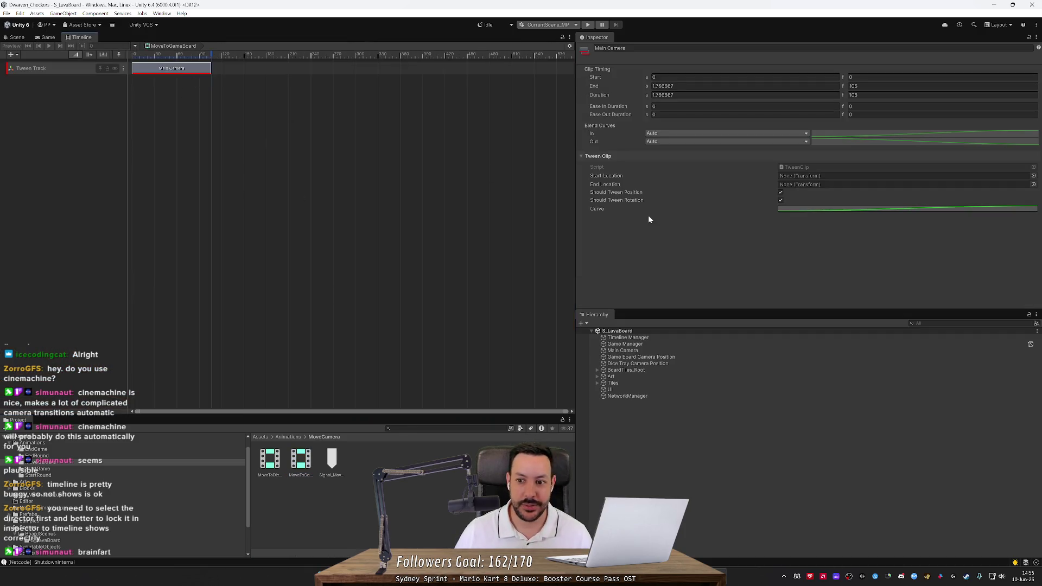
mouse_move(637, 365)
mouse_down()
mouse_move(792, 175)
mouse_move(728, 262)
mouse_up()
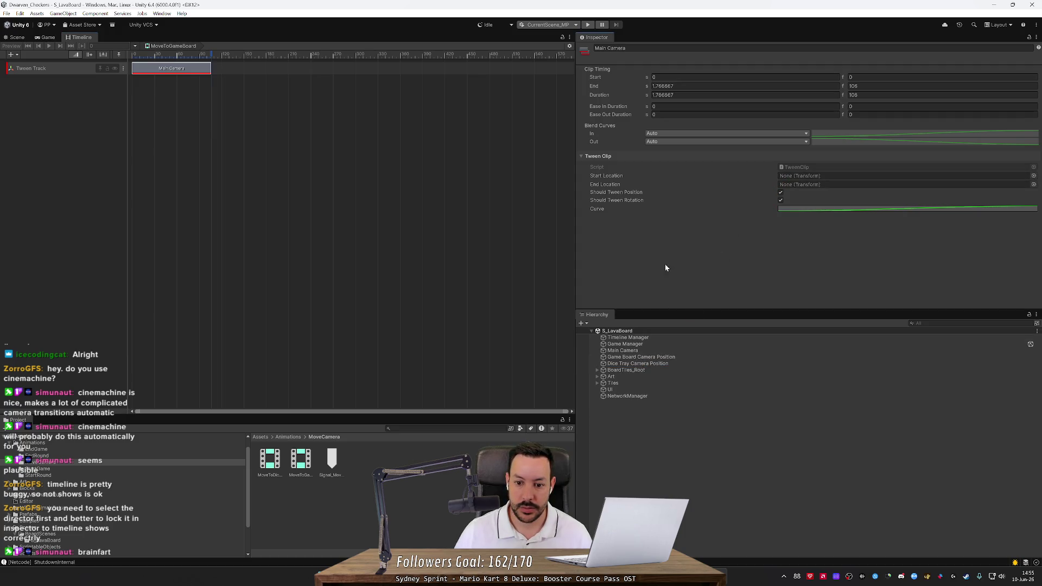
Step: Make MoveToGameBoard the director's playable and bind Main Camera to its tween track
click(628, 337)
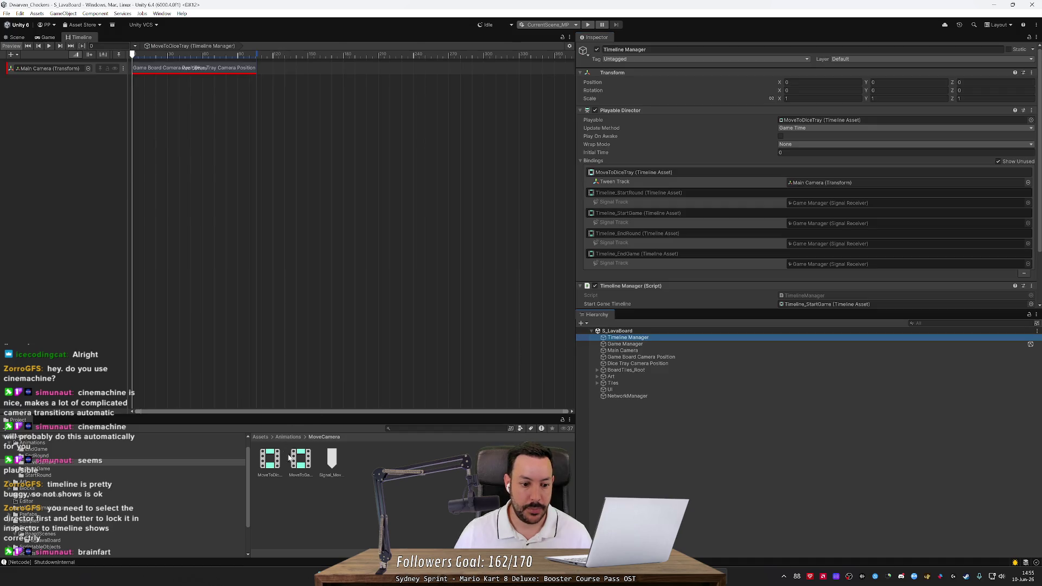
mouse_move(301, 462)
mouse_down()
mouse_move(819, 182)
mouse_move(842, 122)
mouse_up()
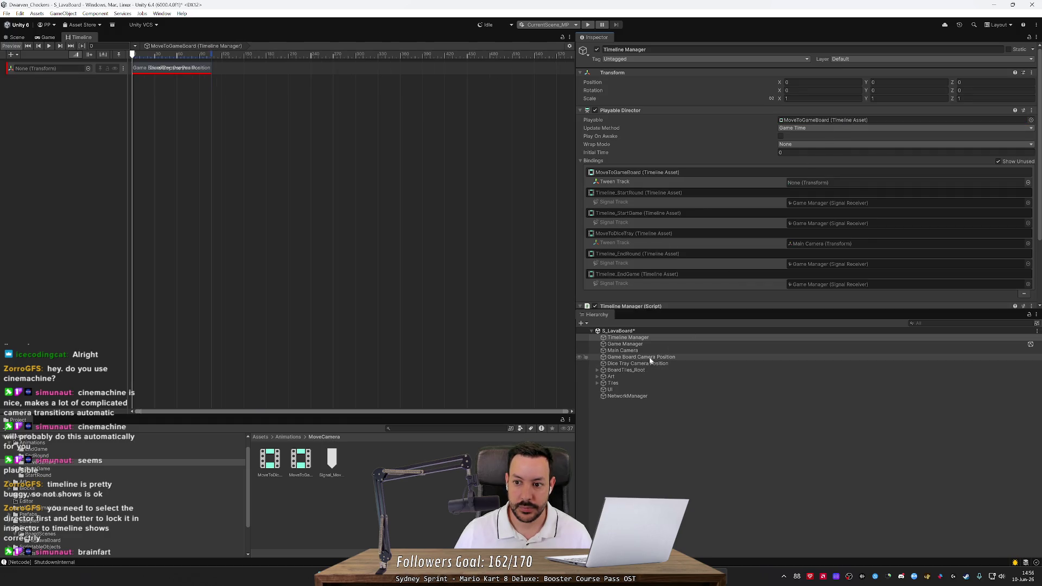
scroll(731, 243, down, 3)
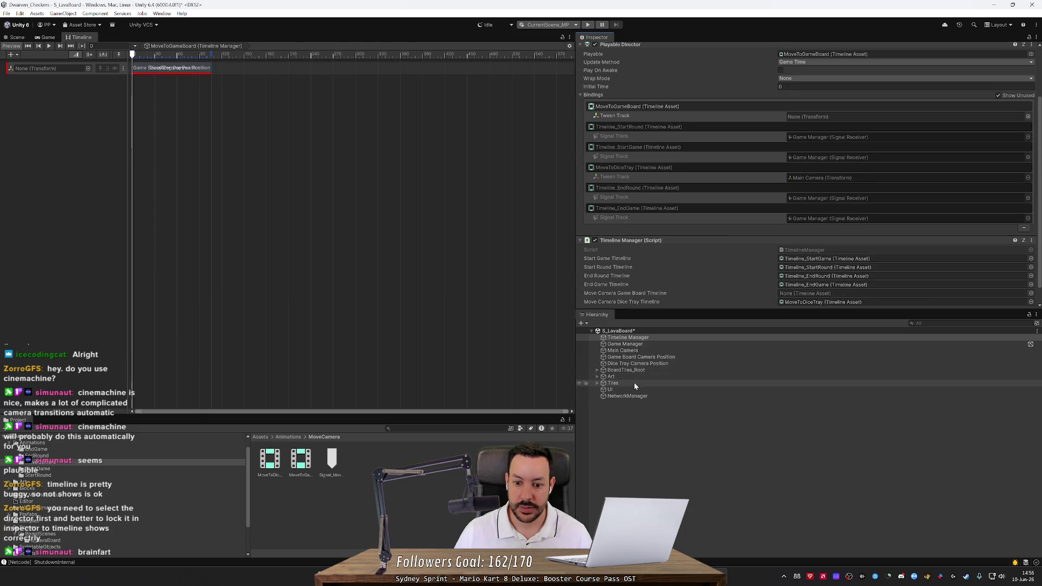
drag(623, 350, 826, 97)
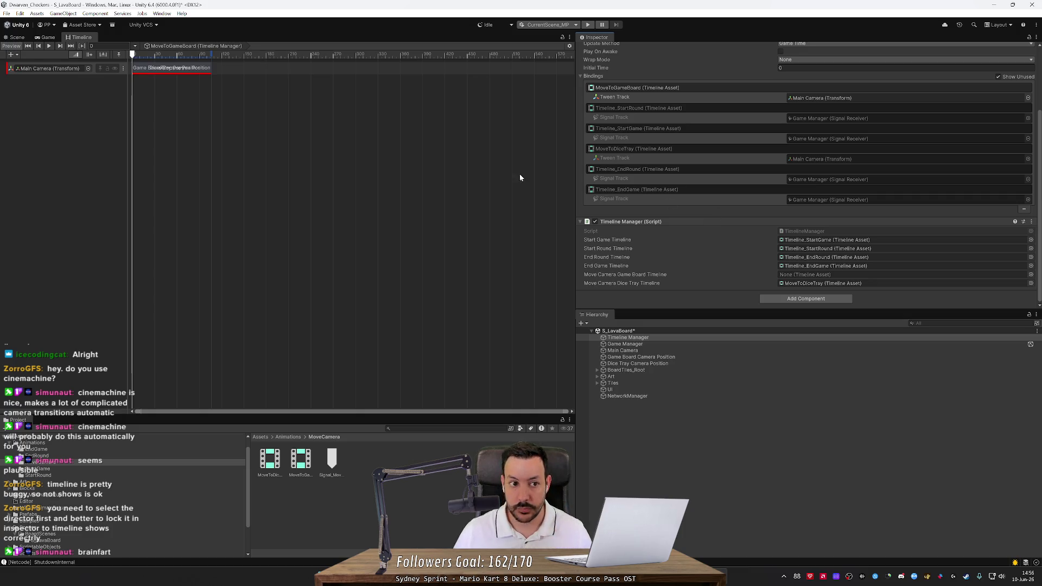
Step: Tween the MoveToGameBoard clip from Dice Tray Camera Position to Game Board Camera Position
click(159, 69)
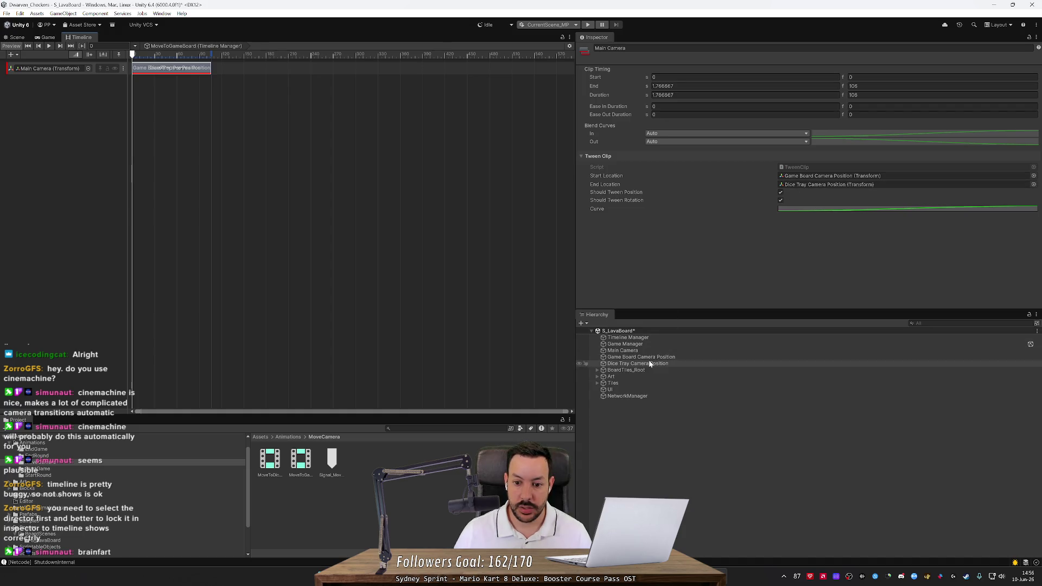
drag(649, 362, 809, 177)
drag(638, 357, 812, 188)
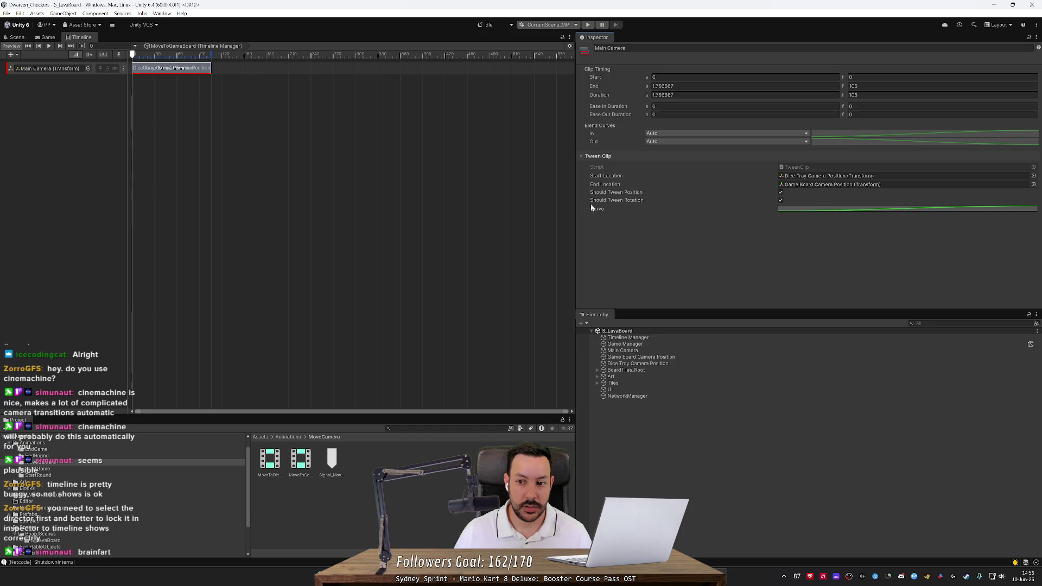
Step: Check the Game Board and Dice Tray Camera Position transforms, then start play mode
click(642, 350)
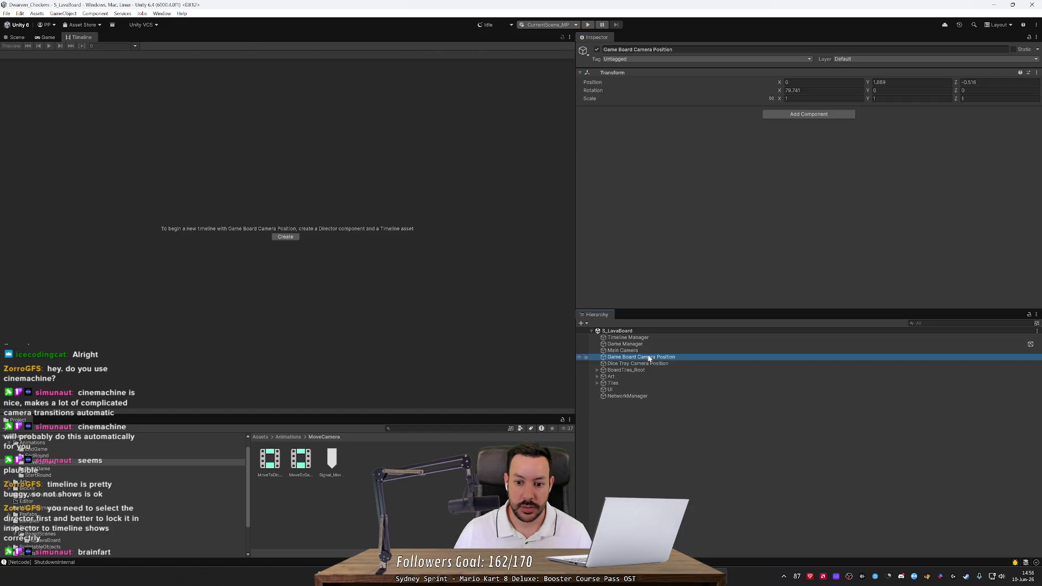
click(646, 357)
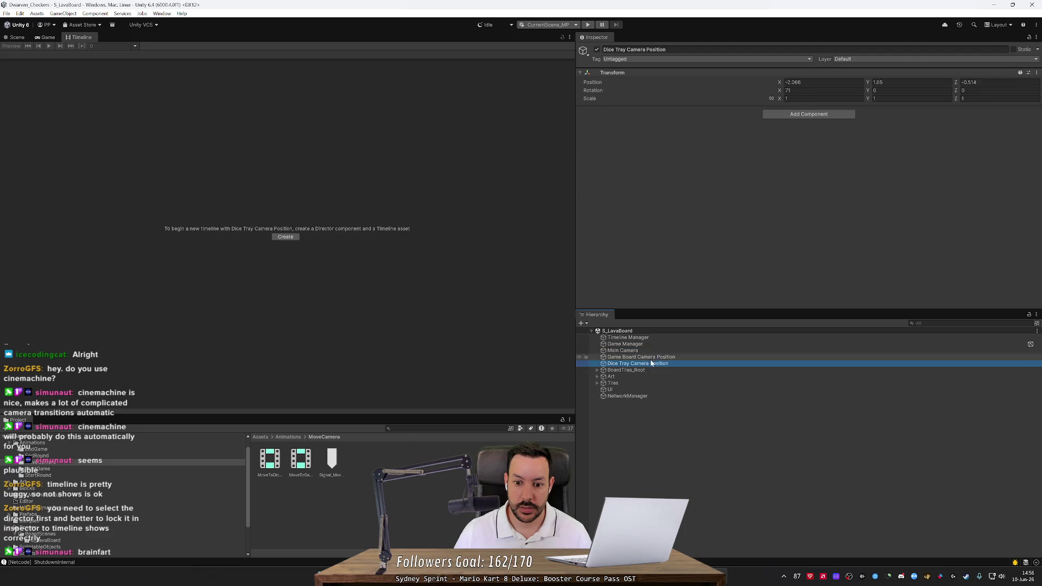
click(649, 351)
click(651, 344)
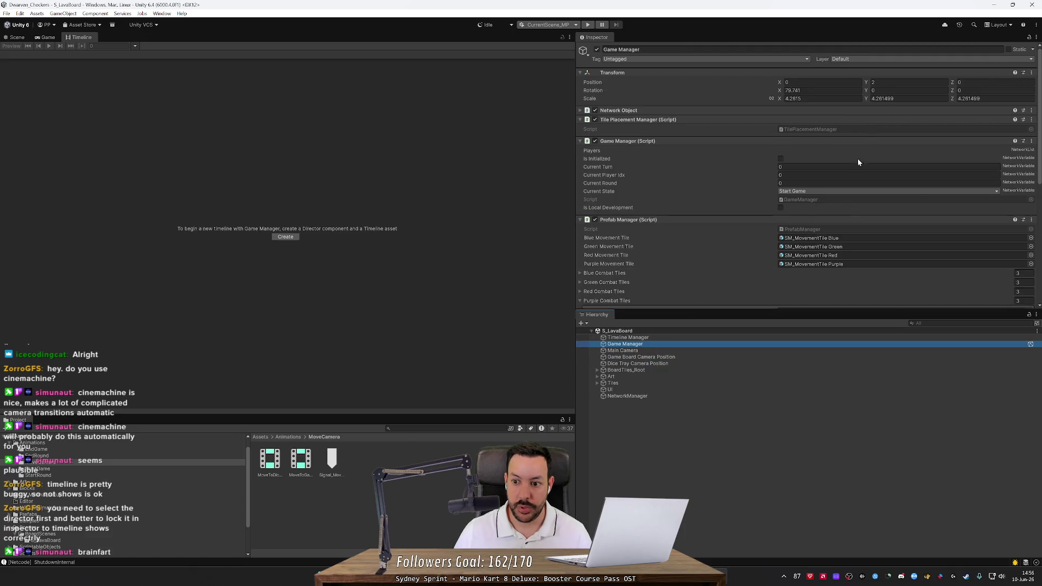
click(652, 351)
click(656, 357)
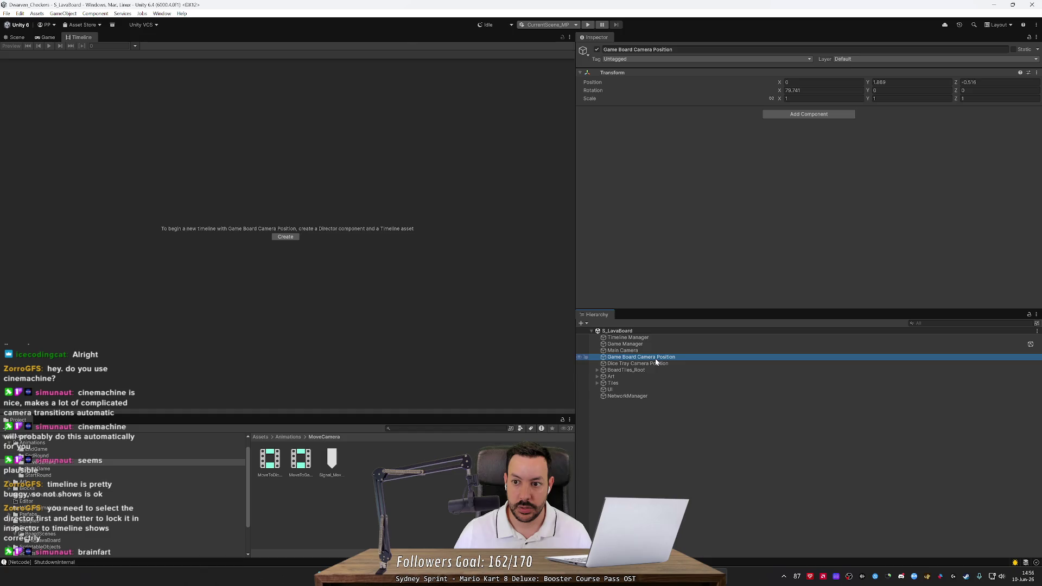
click(656, 364)
click(659, 345)
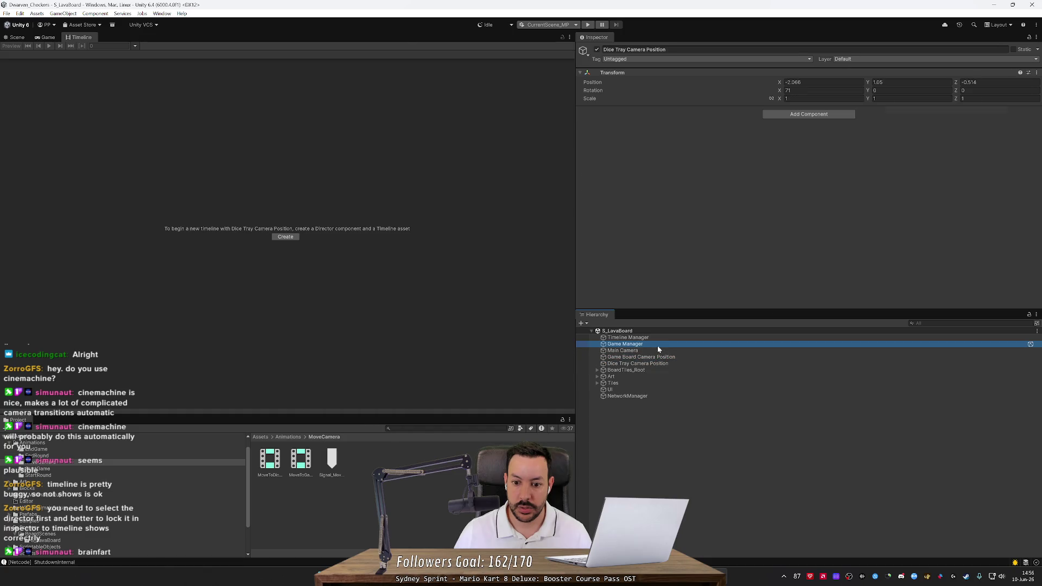
click(590, 25)
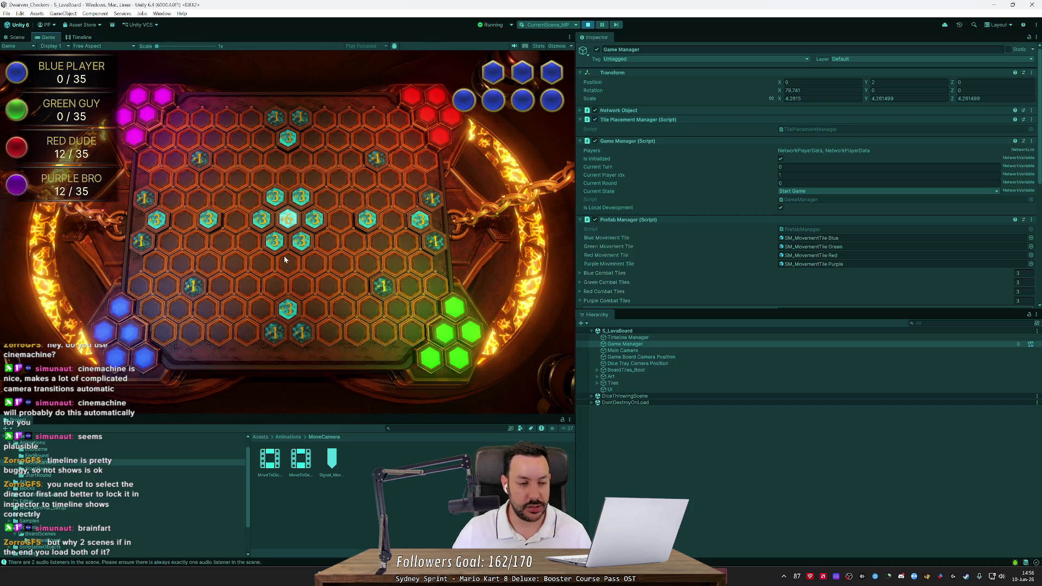
Step: Orbit and frame the whole game board in the Scene view during play, then stop play mode
click(17, 37)
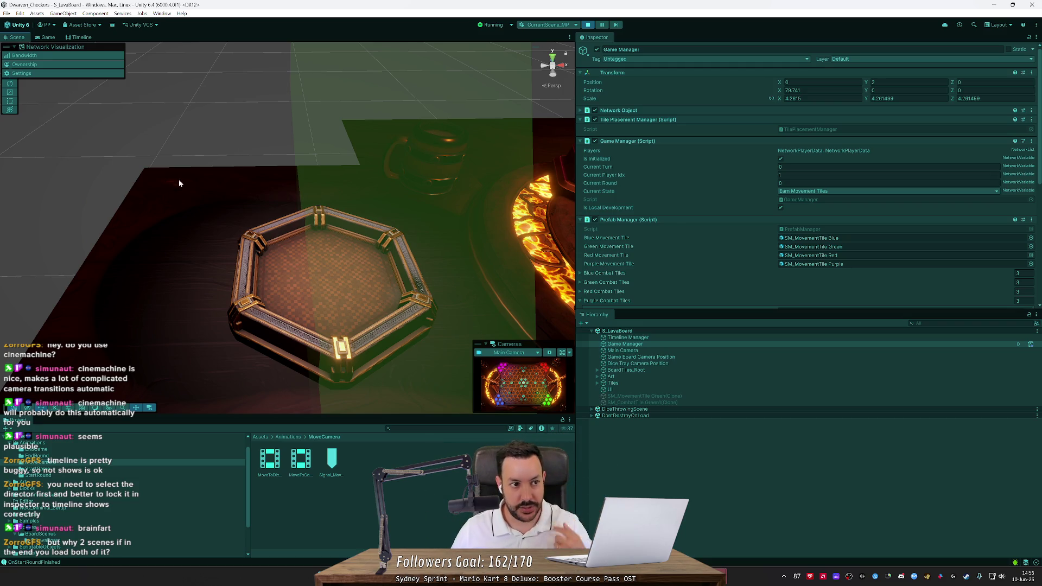
drag(306, 206, 311, 207)
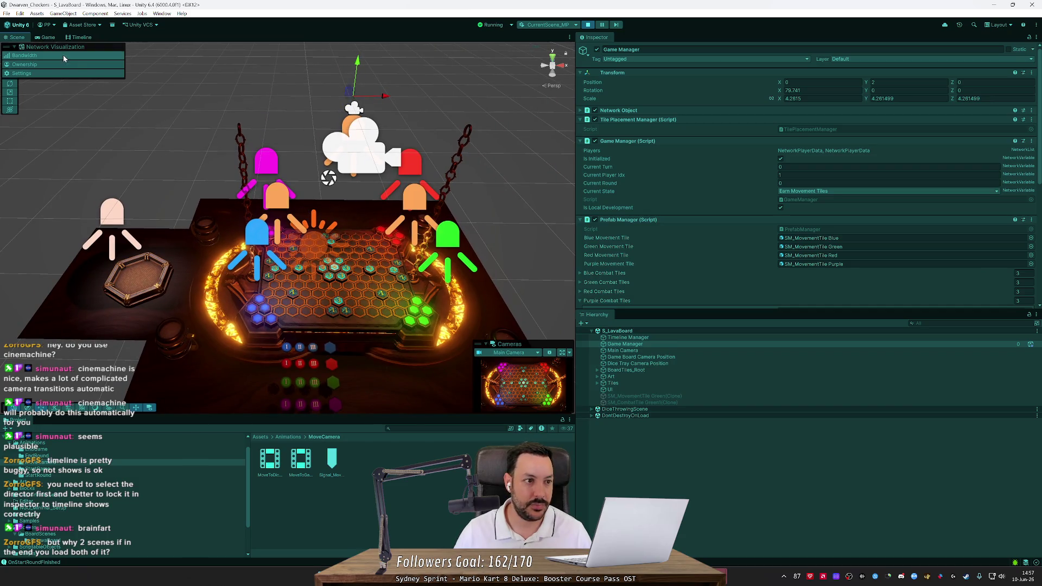
click(48, 38)
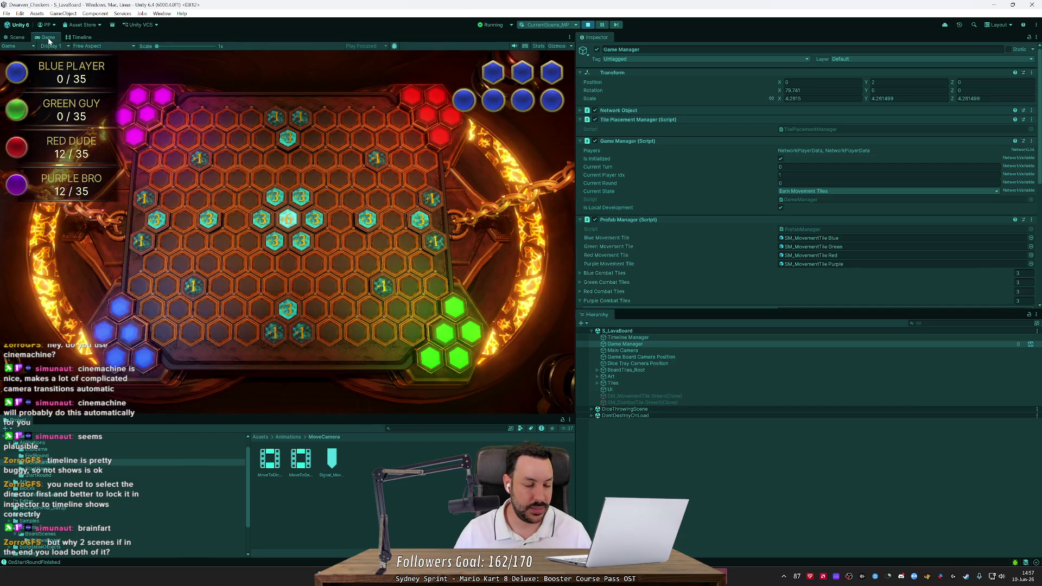
click(24, 37)
scroll(260, 289, up, 5)
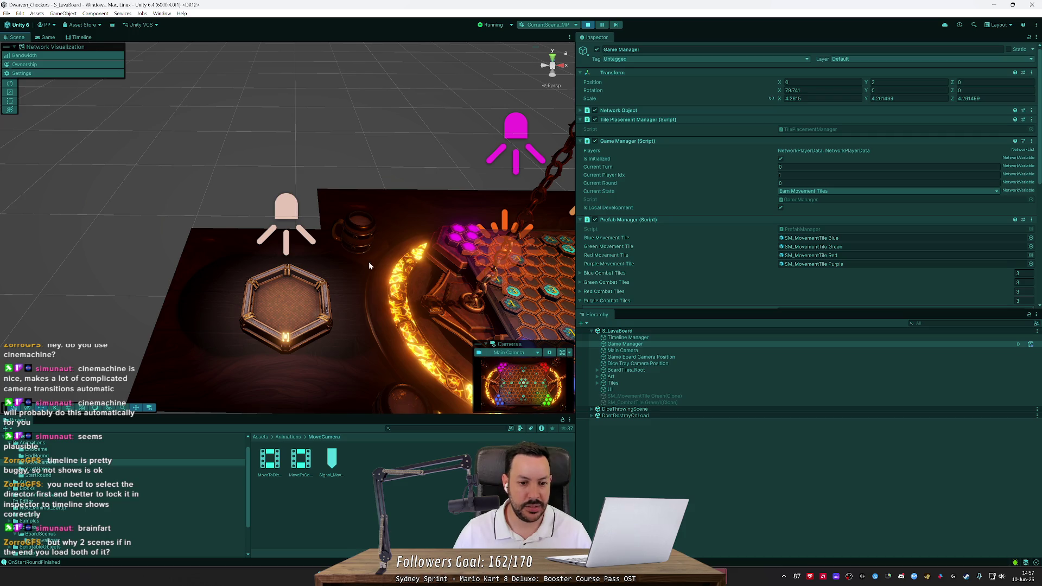
key(f)
click(48, 37)
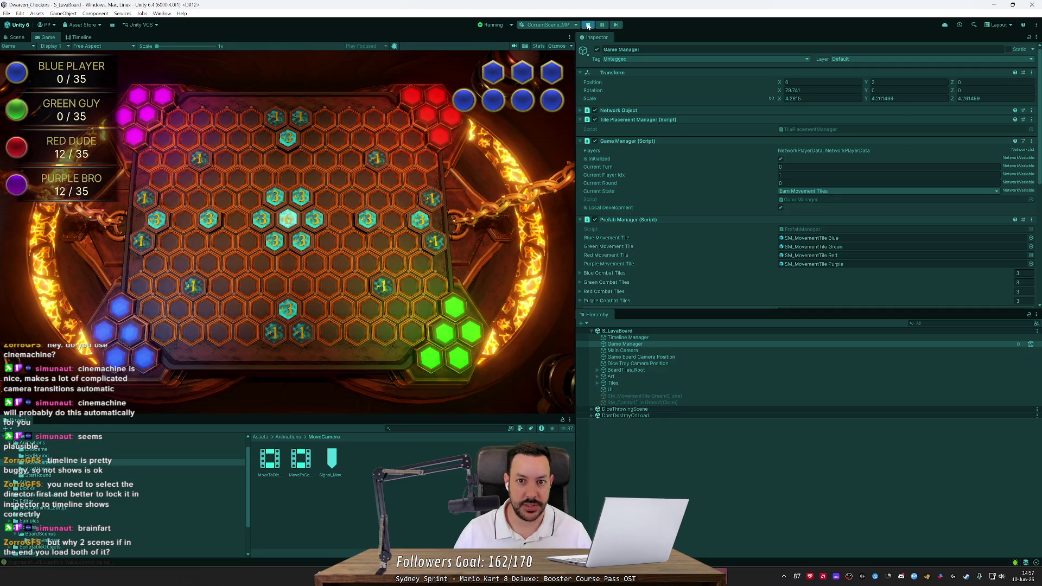
key(ctrl+p)
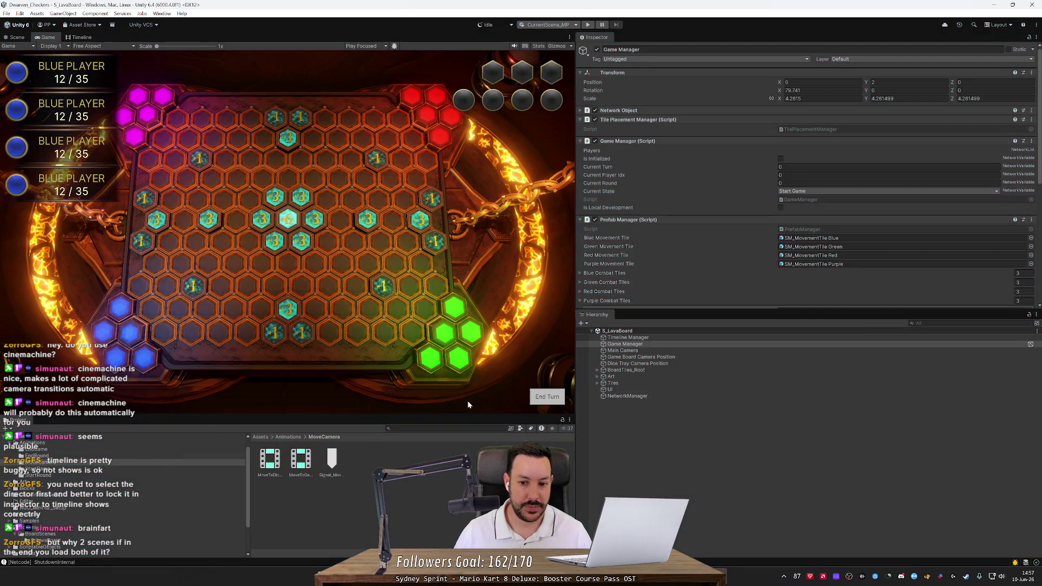
Step: Select the Timeline Manager and clear its Playable Director's Playable to None
click(665, 343)
click(662, 356)
click(658, 363)
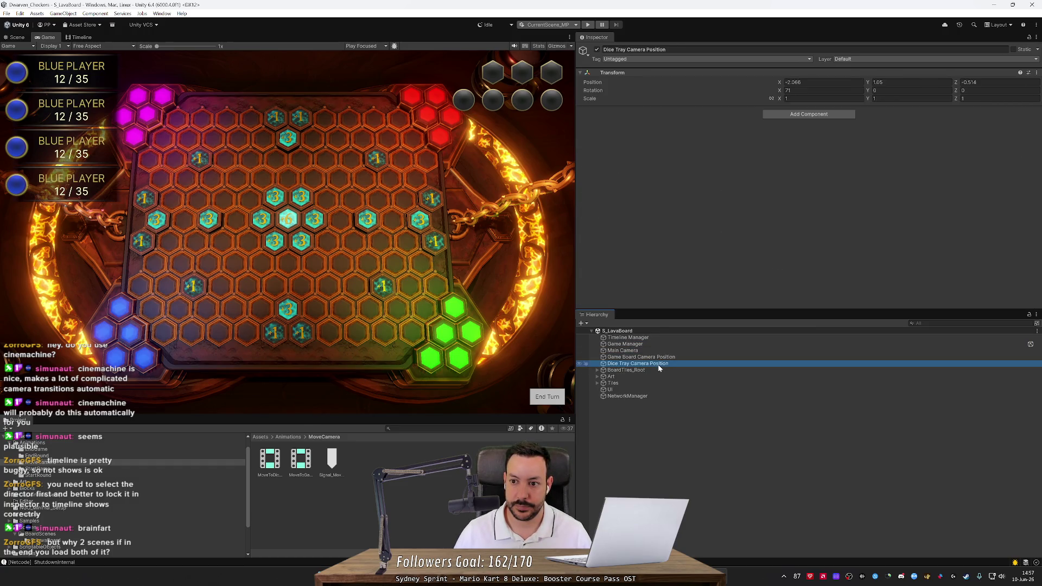
key(Up)
key(Up)
key(Up)
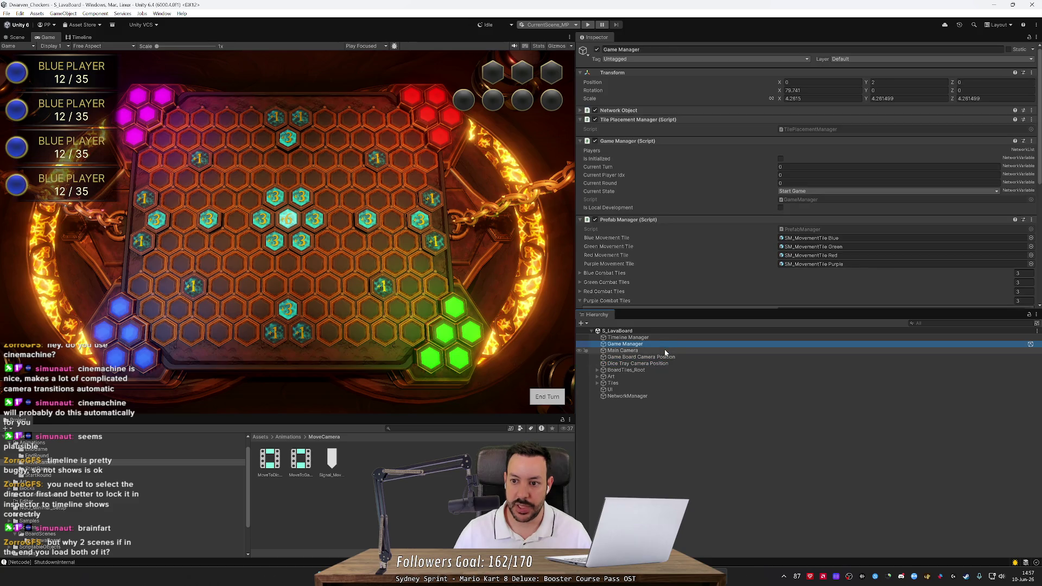
click(669, 338)
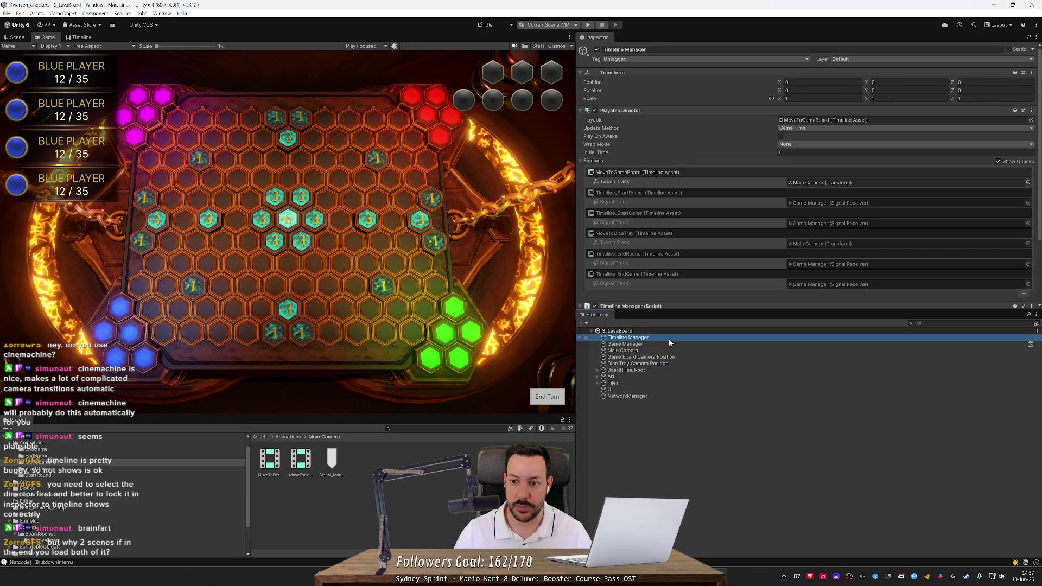
right_click(848, 122)
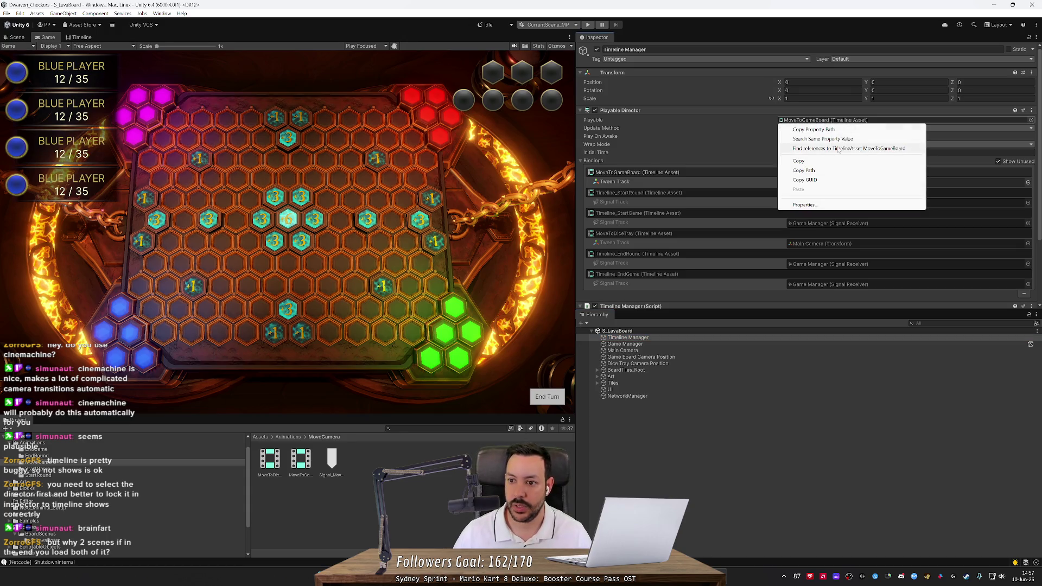
click(1031, 120)
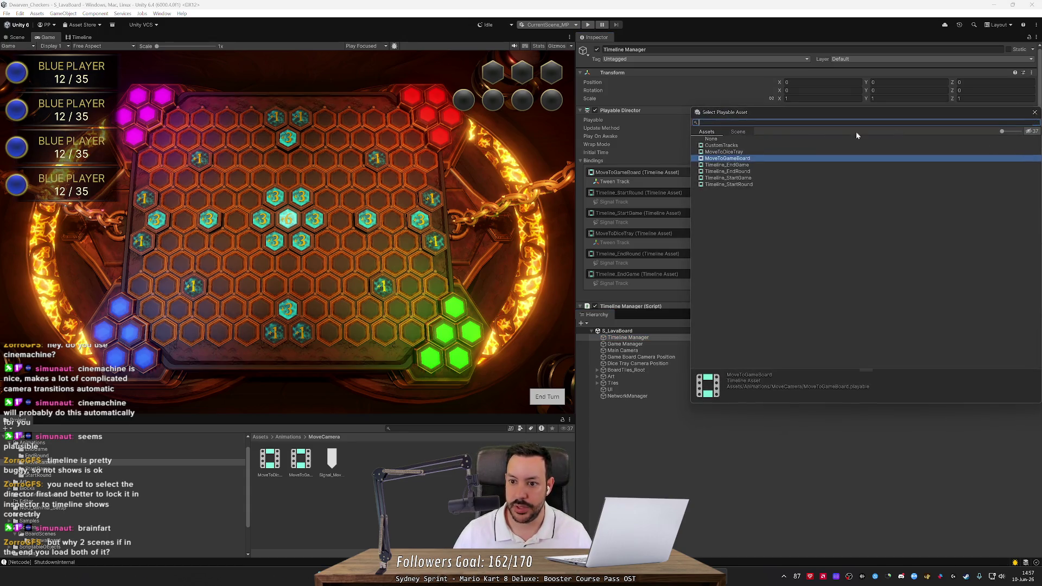
click(724, 143)
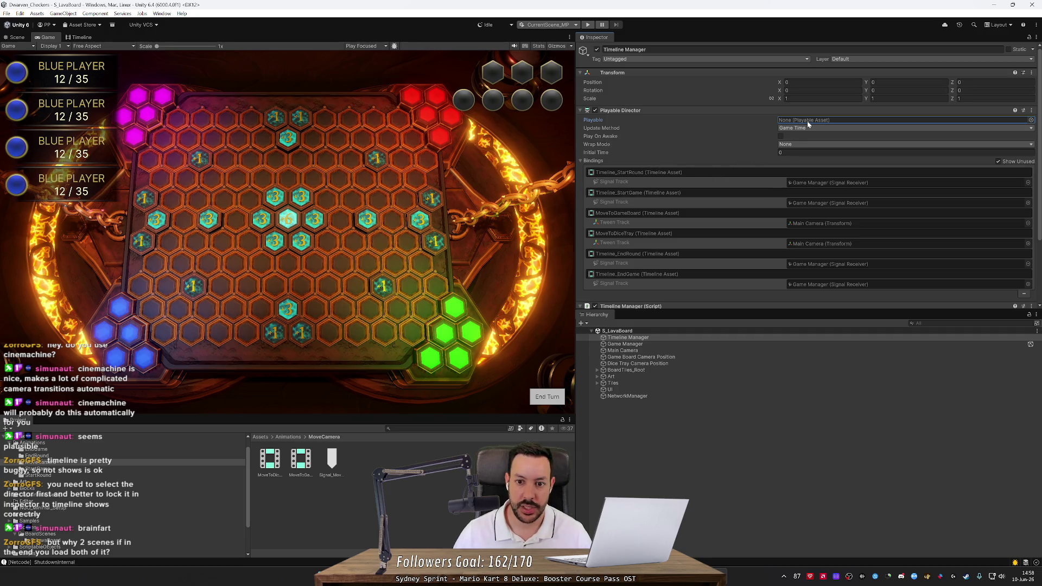
Step: Assign MoveToGameBoard as the Move Camera Game Board Timeline and save the scene
scroll(777, 223, down, 3)
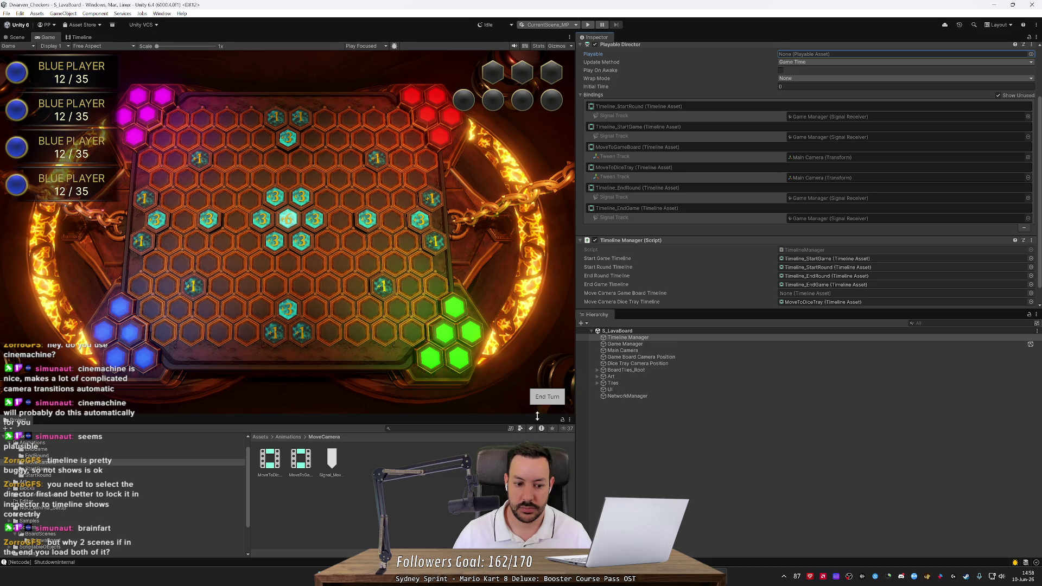
drag(301, 458, 809, 294)
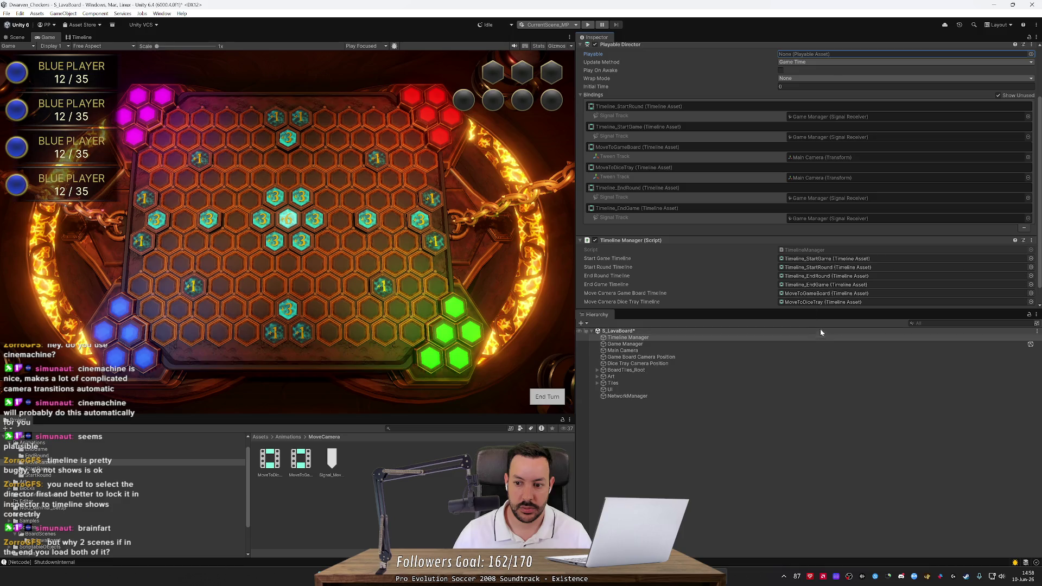
key(ctrl+s)
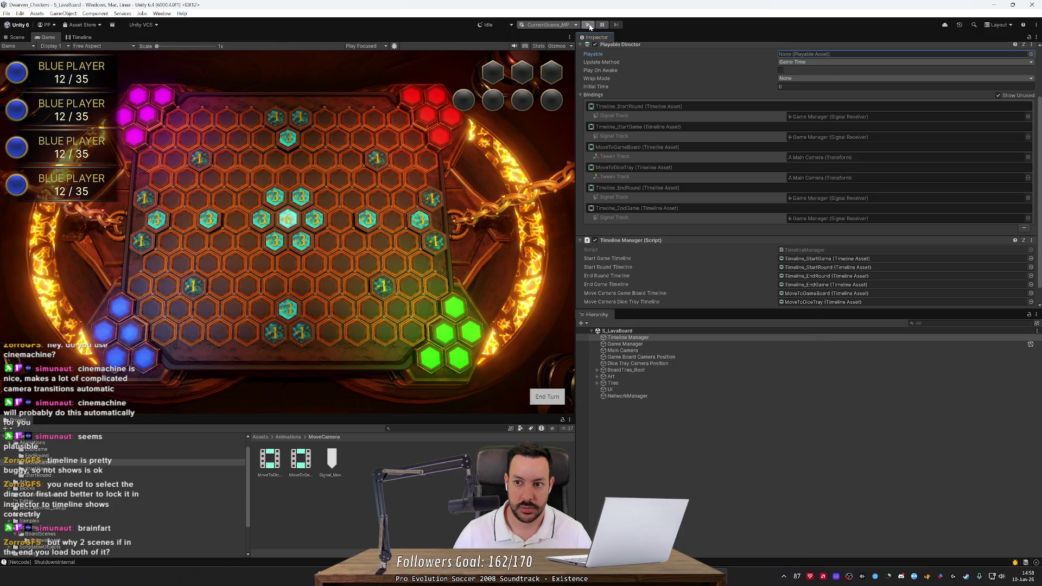
Step: Run and restart play mode, inspecting MoveToDiceTray and the Timeline Manager while the game runs
click(589, 25)
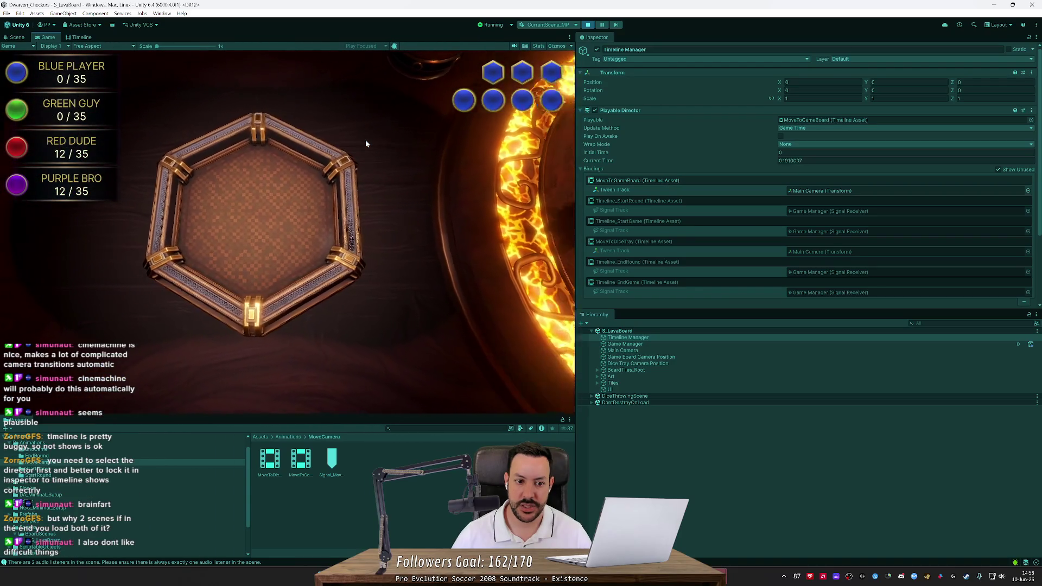
click(588, 25)
click(587, 26)
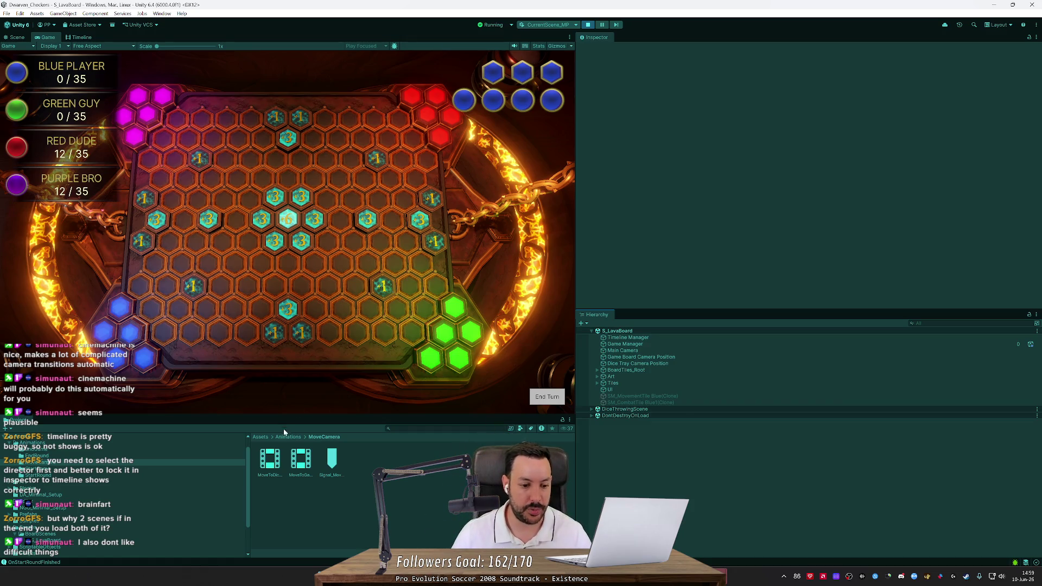
click(271, 460)
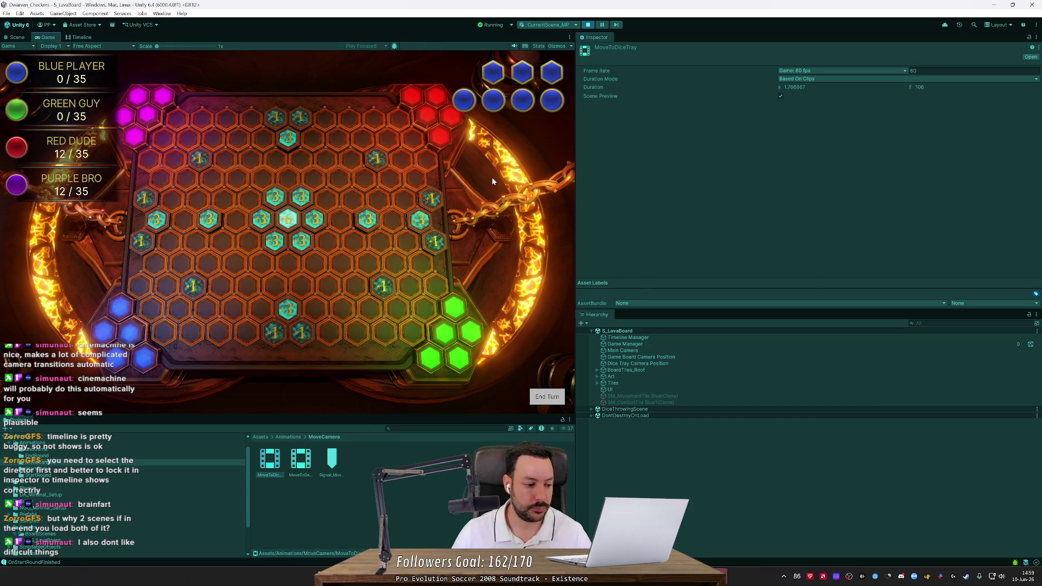
click(628, 337)
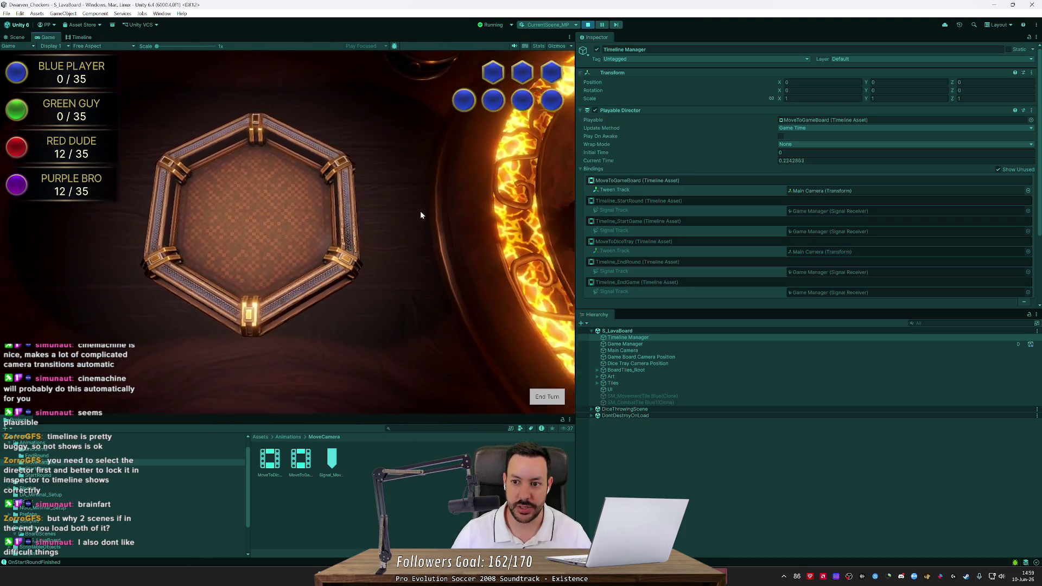
Step: Stop play mode and set MoveToDiceTray as the Timeline Manager's director Playable
click(588, 25)
double_click(270, 459)
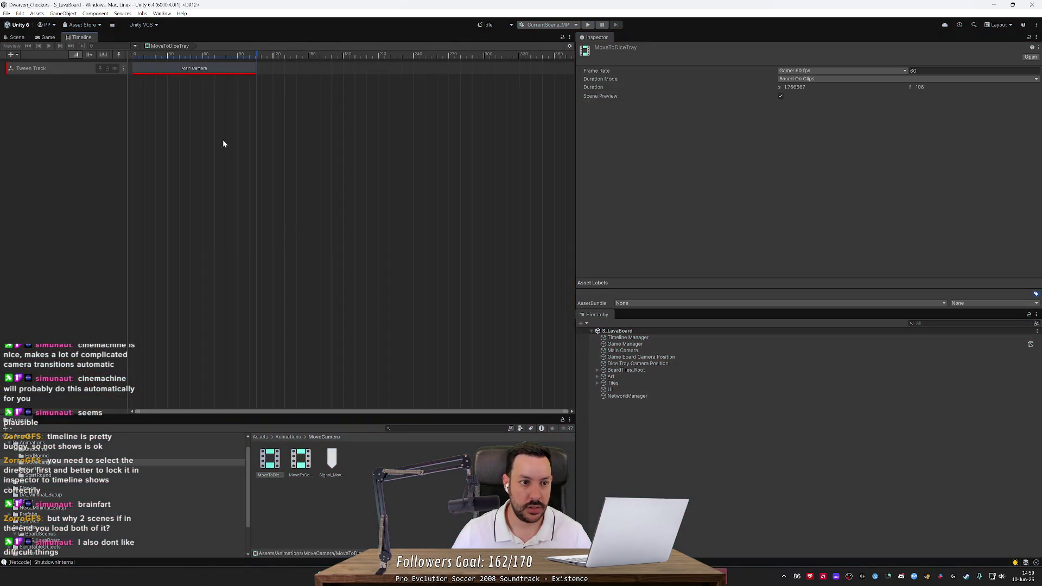
click(207, 76)
click(618, 337)
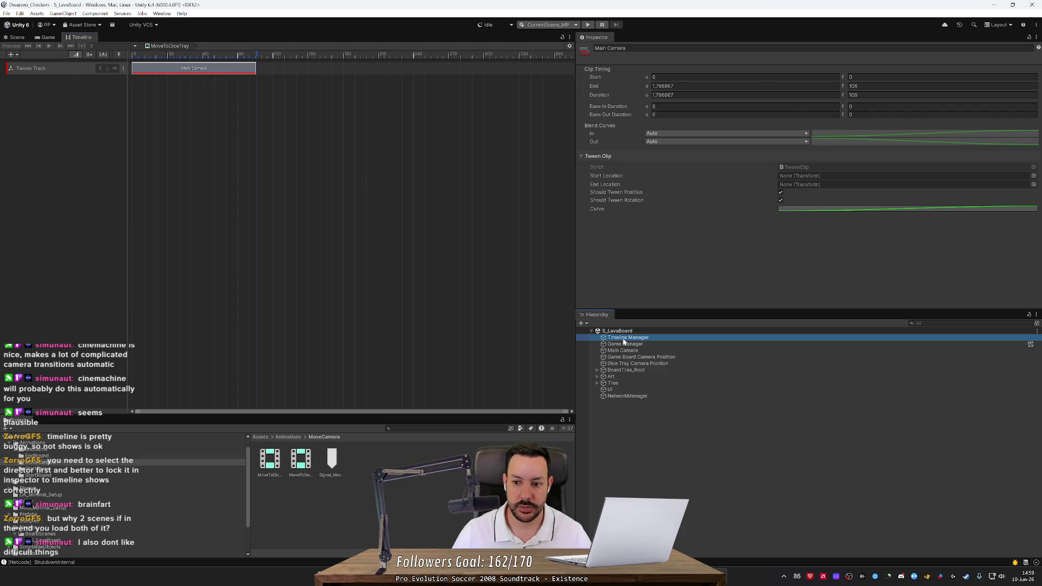
drag(270, 462, 743, 202)
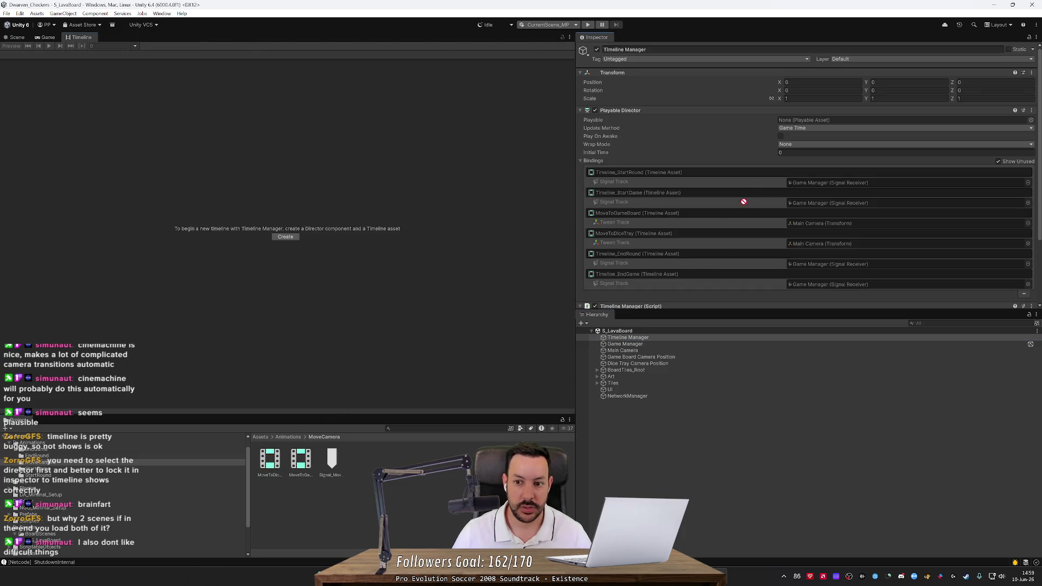
drag(826, 135, 826, 119)
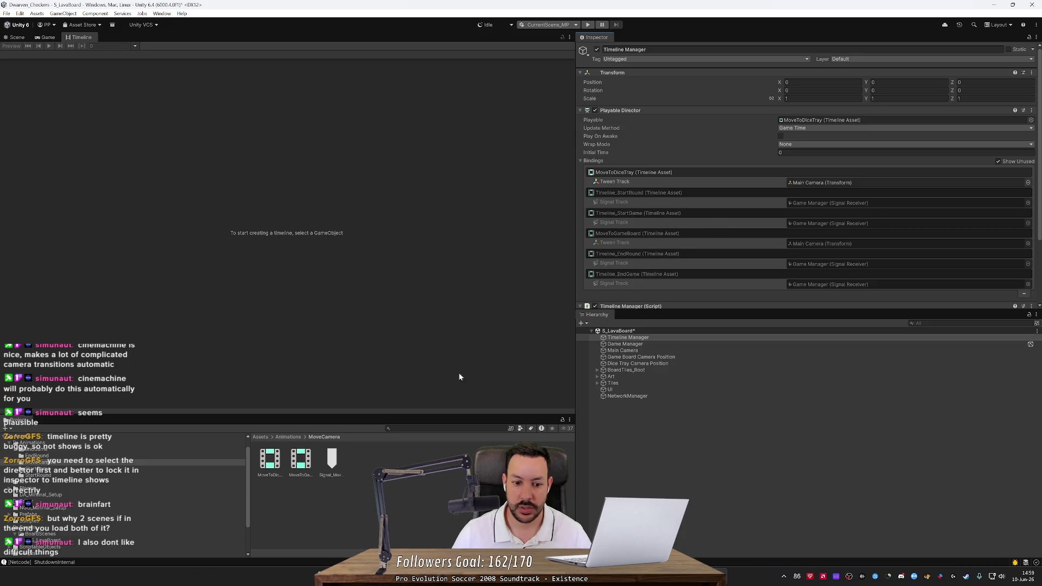
Step: Set the tween clip's Start Location to Game Board Camera Position and End Location to Dice Tray Camera Position
click(286, 460)
click(228, 71)
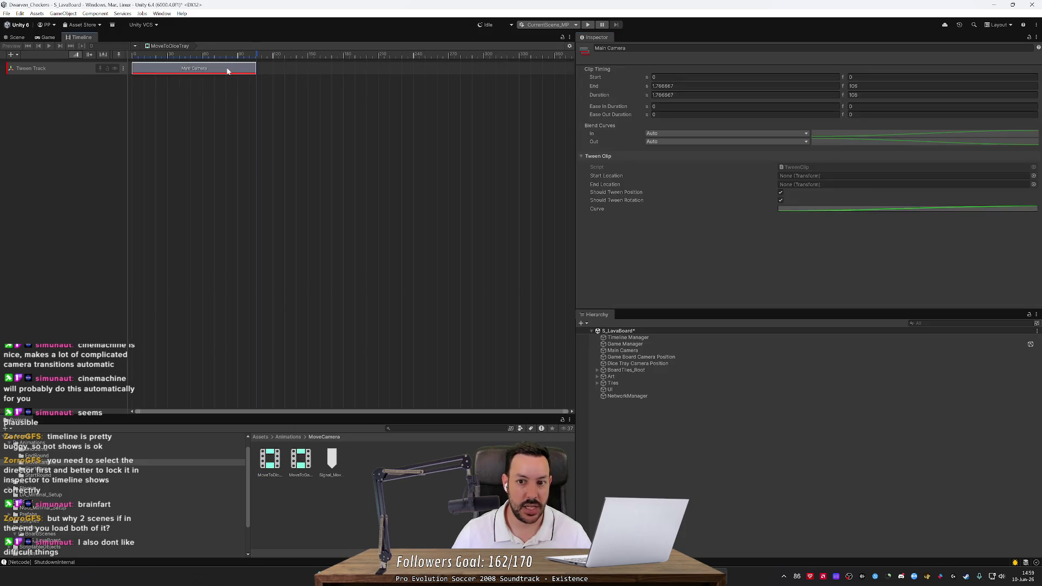
click(670, 361)
click(662, 338)
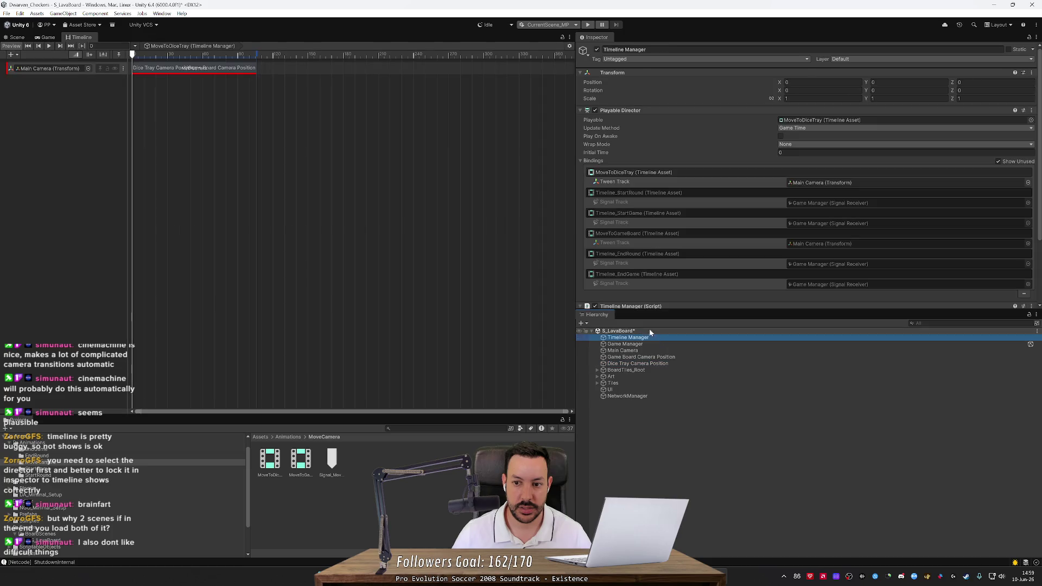
click(216, 69)
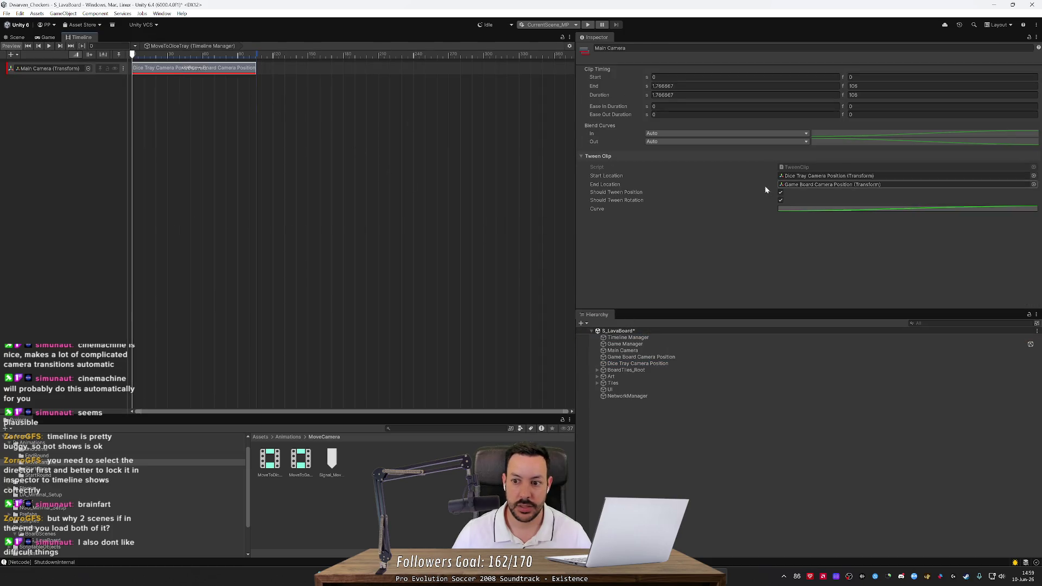
click(808, 184)
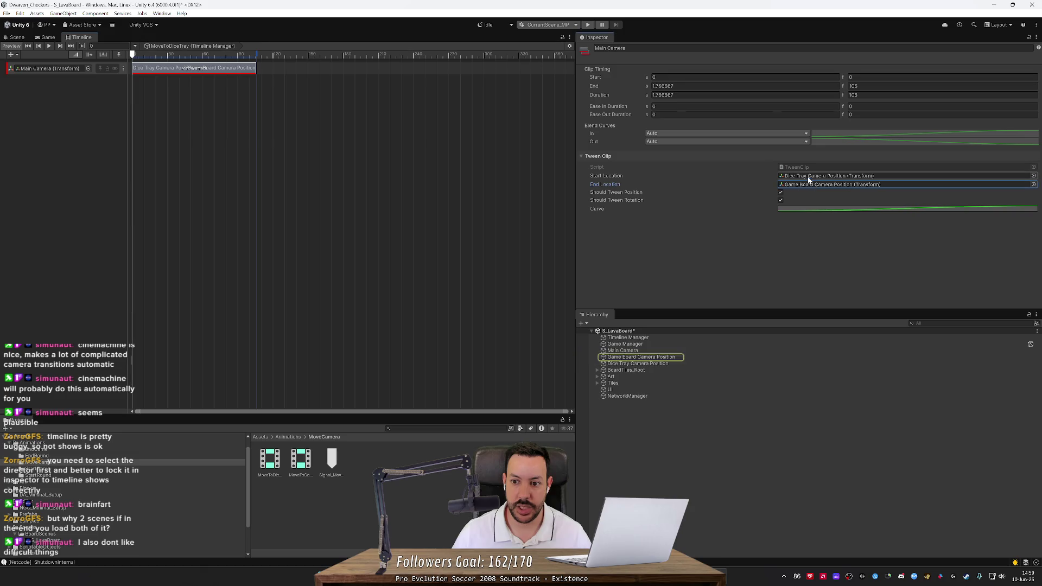
click(809, 176)
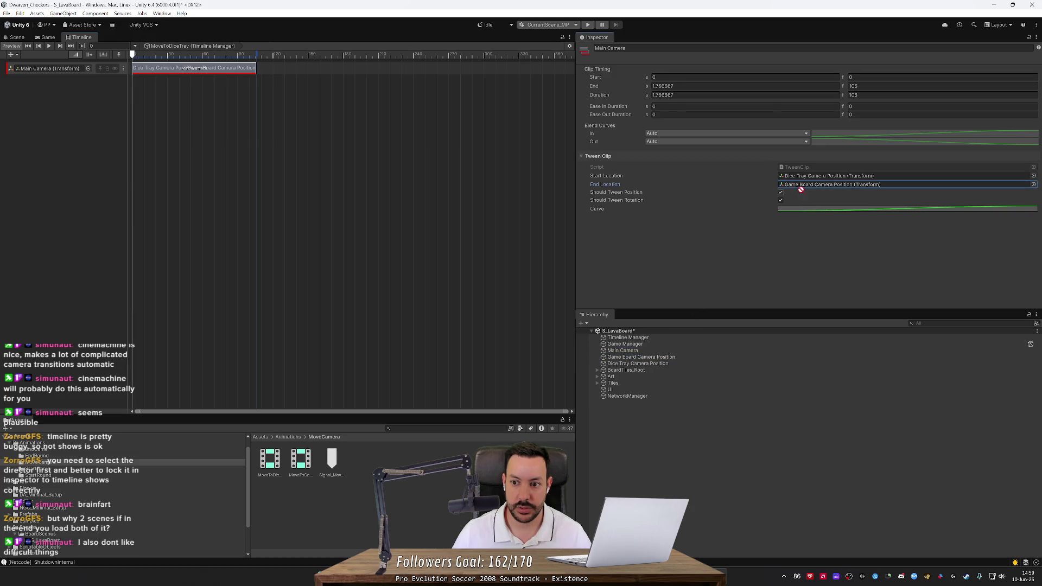
drag(811, 179, 810, 179)
drag(637, 363, 804, 189)
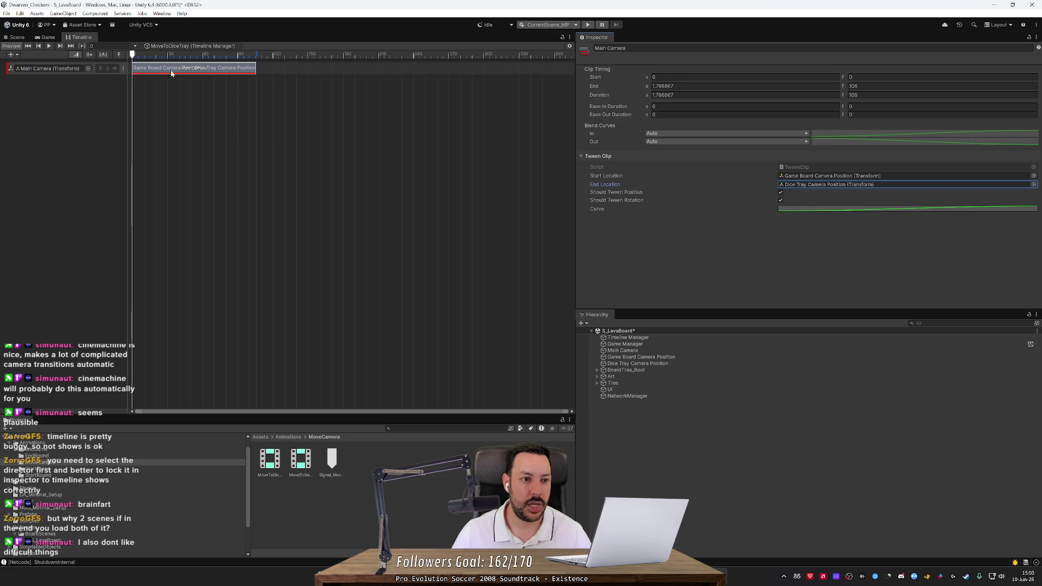
click(179, 92)
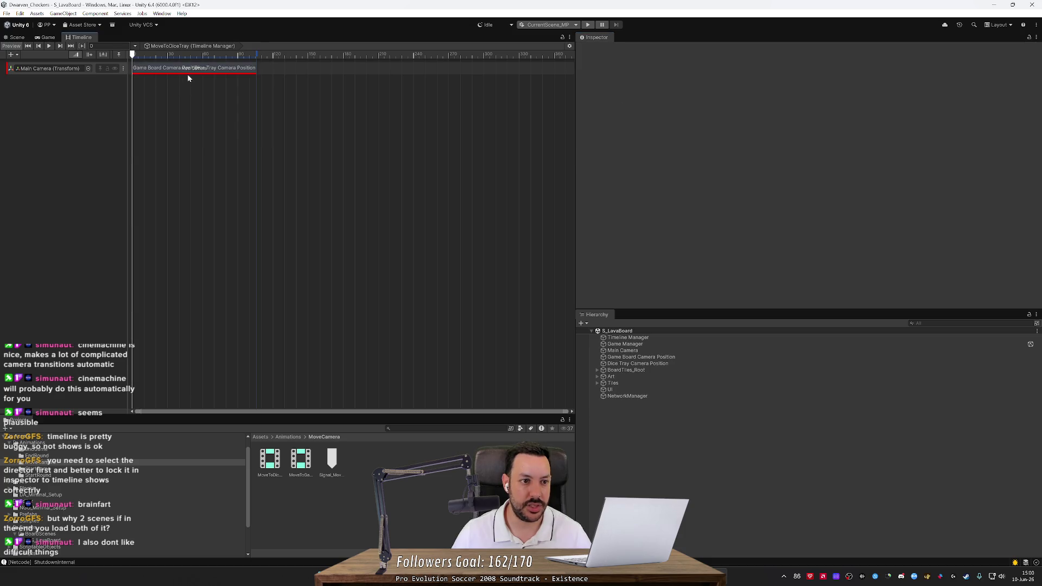
Step: Load MoveToGameBoard into the Timeline Manager's director and inspect its camera clip and tween track
click(298, 465)
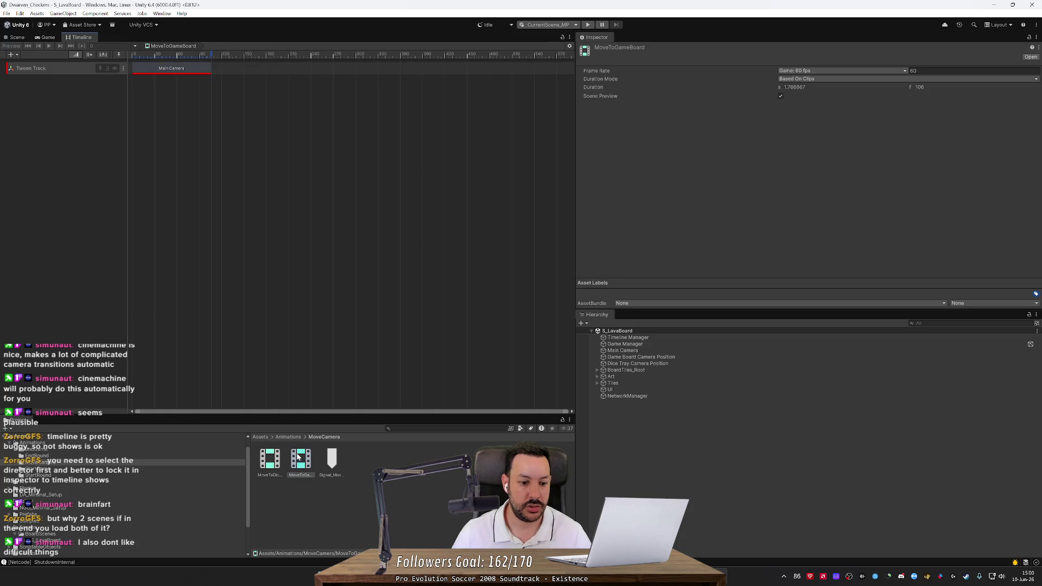
click(675, 337)
mouse_move(301, 459)
mouse_down()
mouse_move(848, 138)
mouse_move(839, 70)
mouse_up()
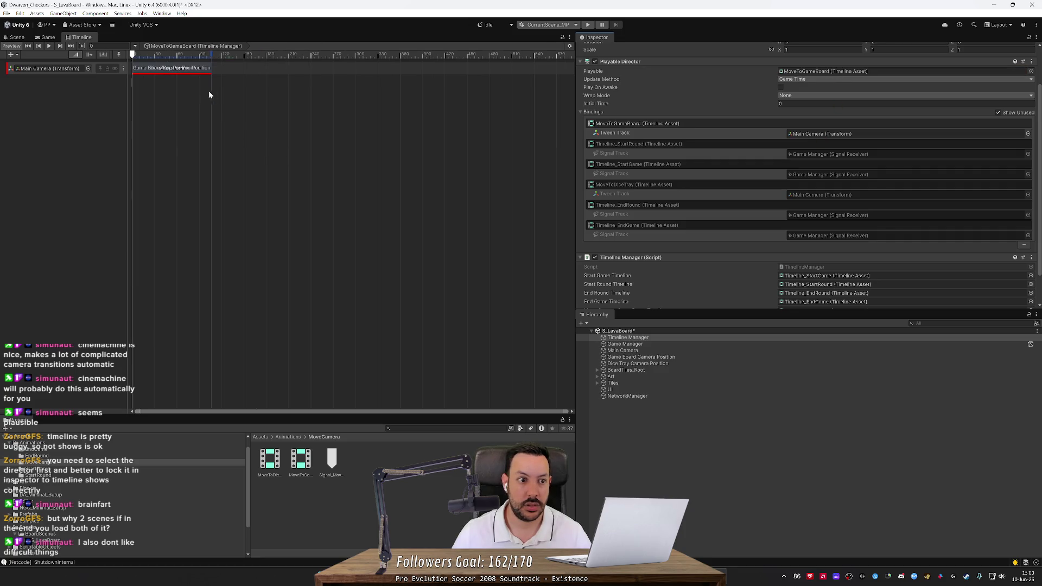
click(201, 69)
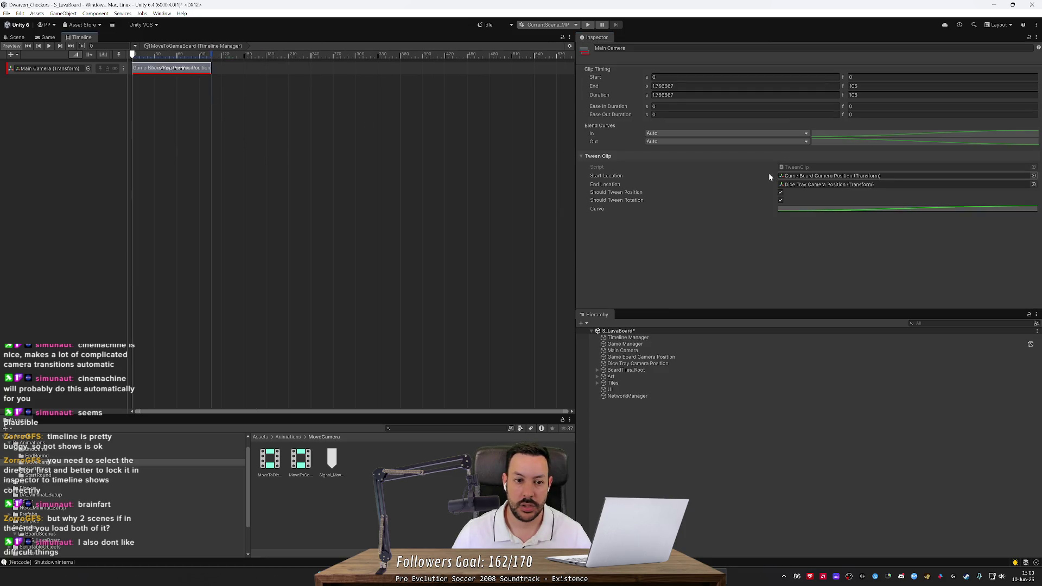
click(301, 460)
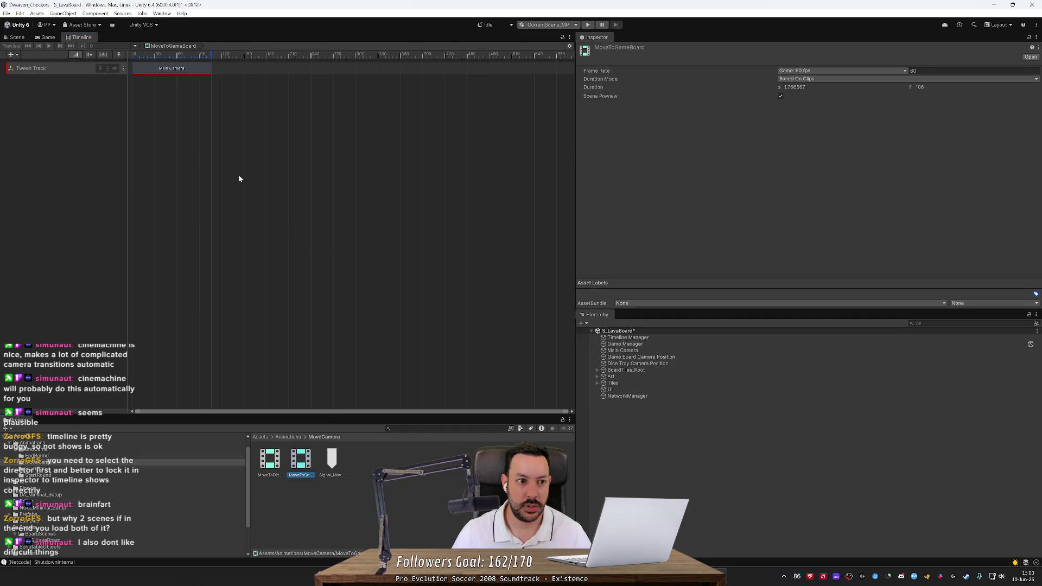
click(74, 68)
right_click(73, 68)
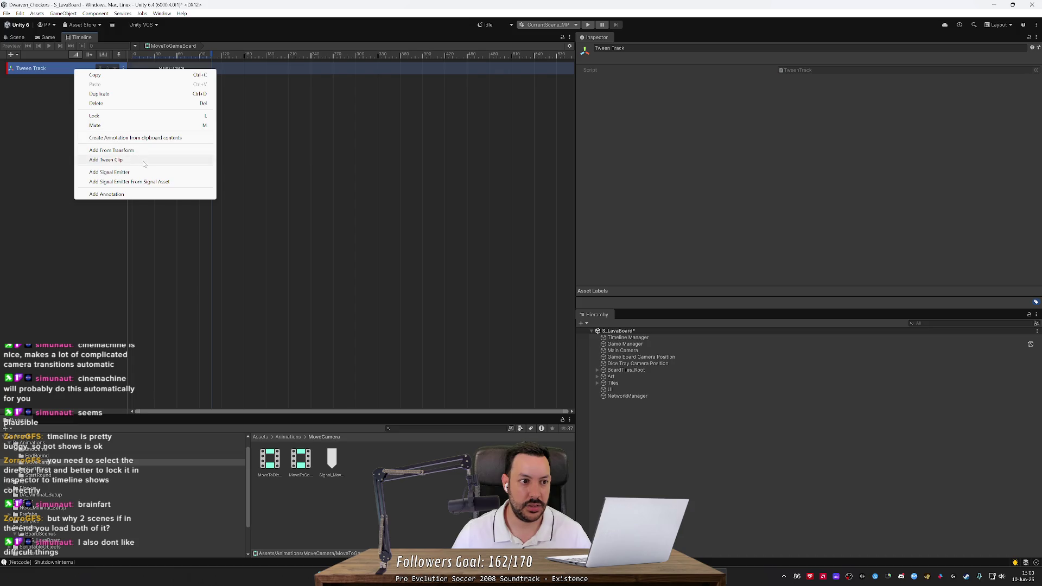
click(290, 169)
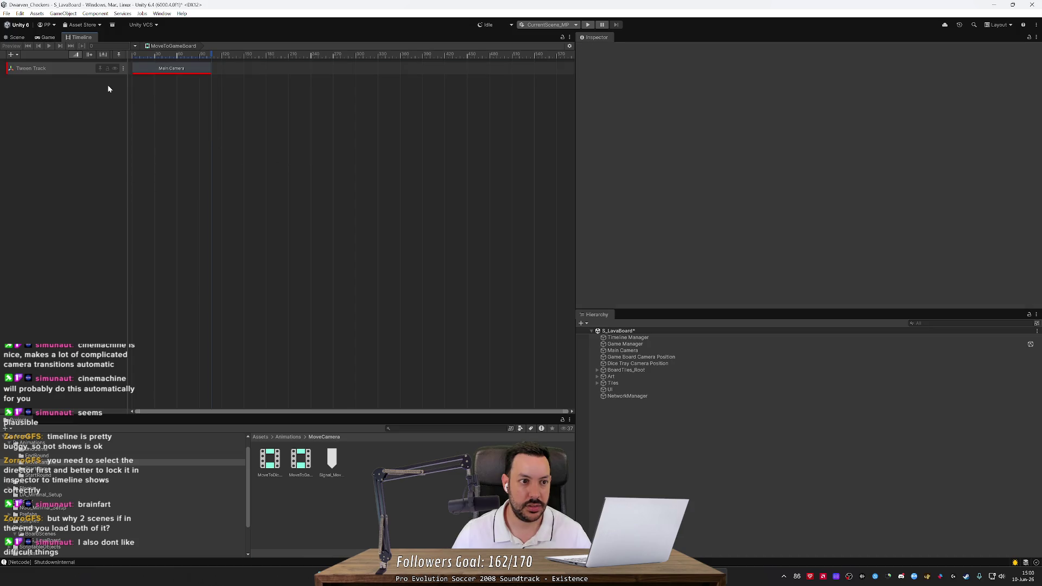
Step: Load MoveToDiceTray into the director to check its clip, then switch back to MoveToGameBoard
click(270, 459)
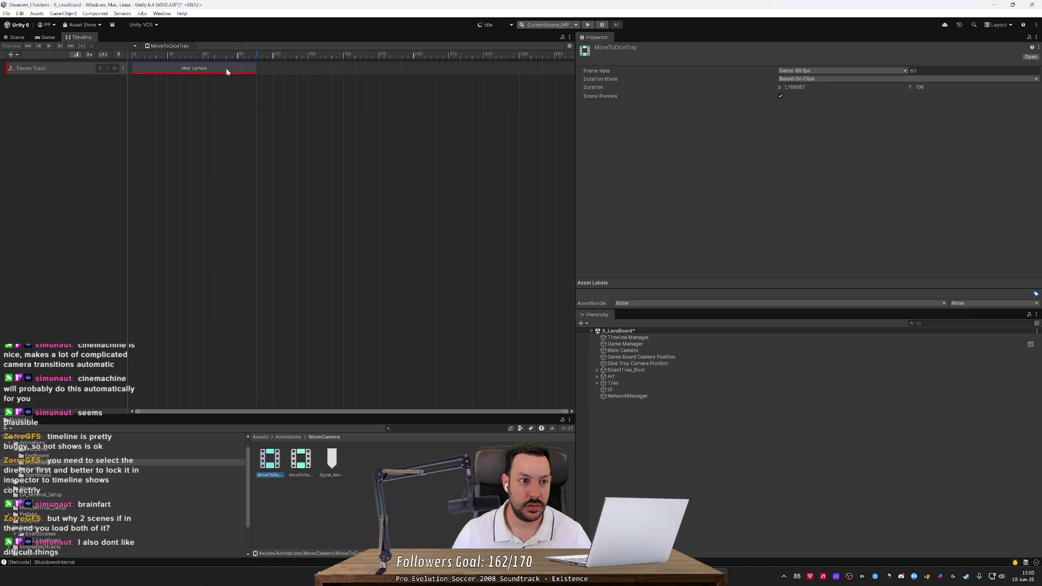
click(226, 70)
click(643, 338)
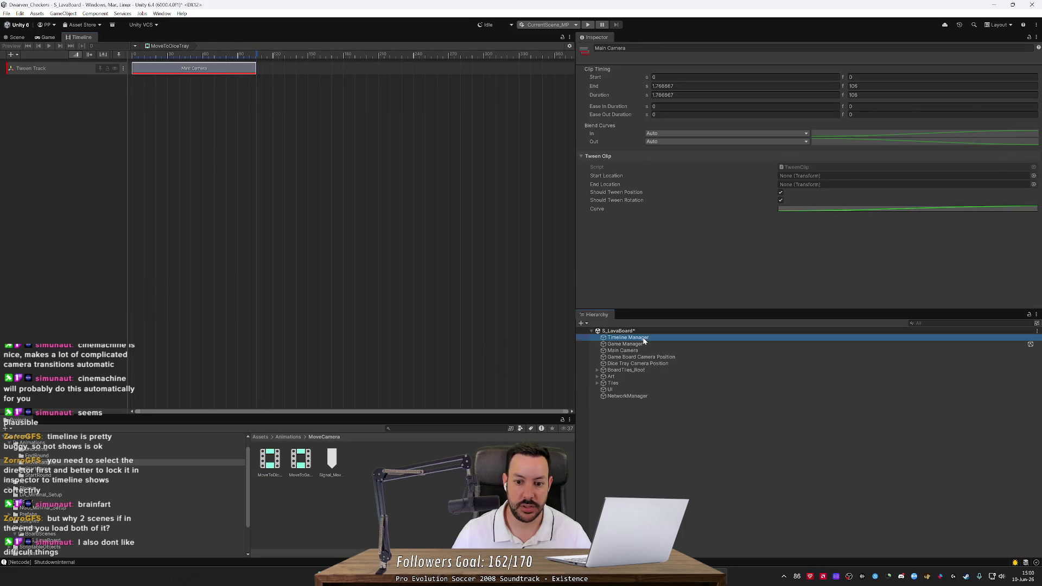
drag(267, 462, 843, 122)
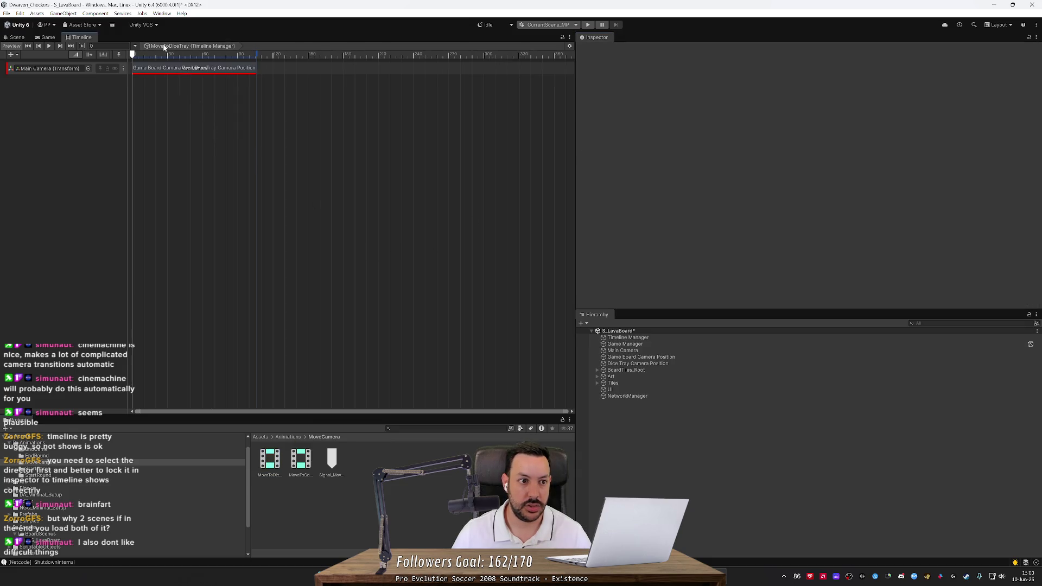
click(180, 68)
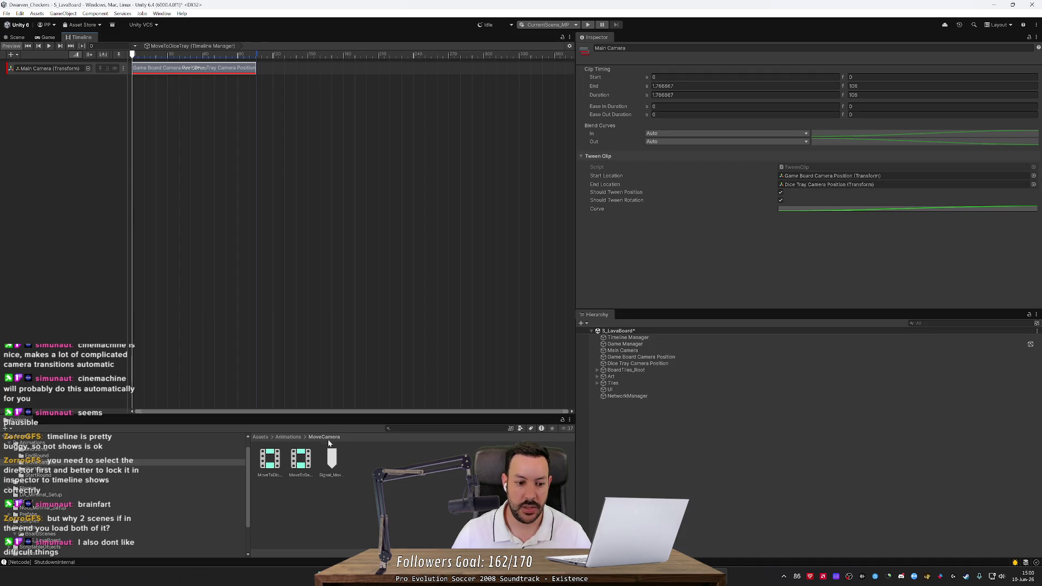
click(649, 337)
drag(649, 337, 735, 204)
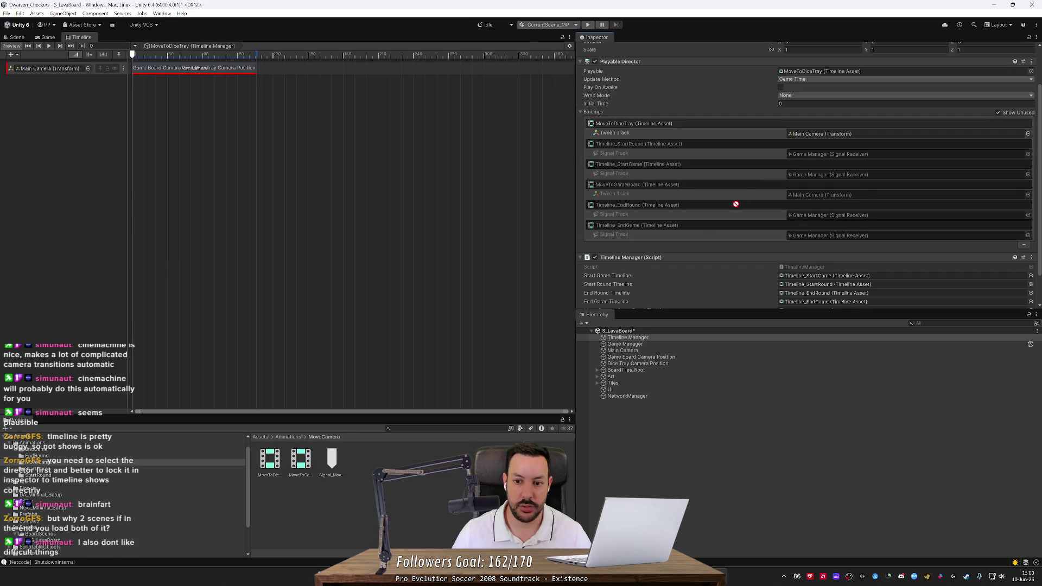
drag(822, 133, 808, 73)
click(212, 104)
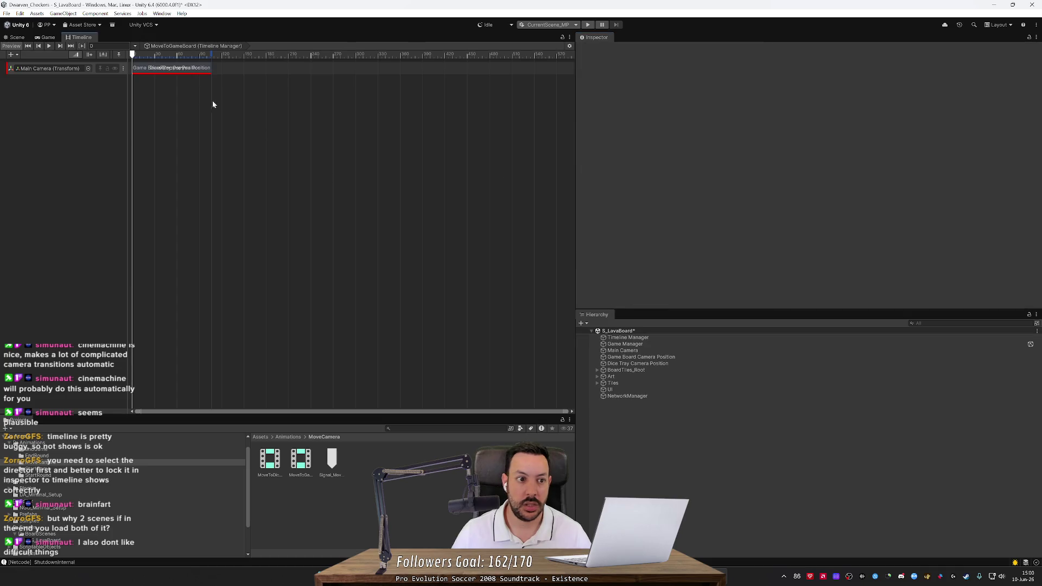
Step: Make the MoveToGameBoard clip start at Dice Tray Camera Position and end at Game Board Camera Position
click(293, 458)
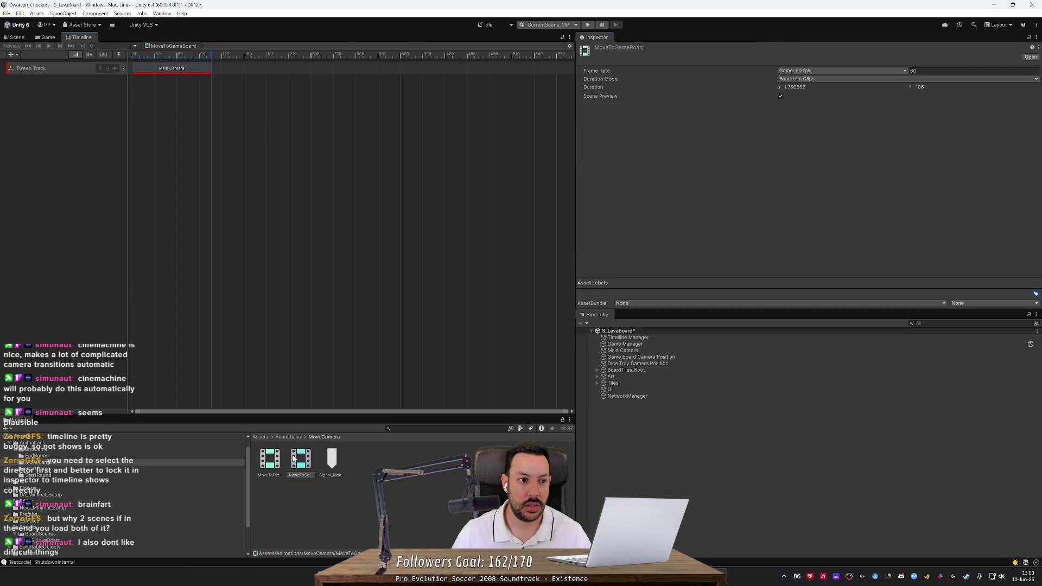
click(185, 68)
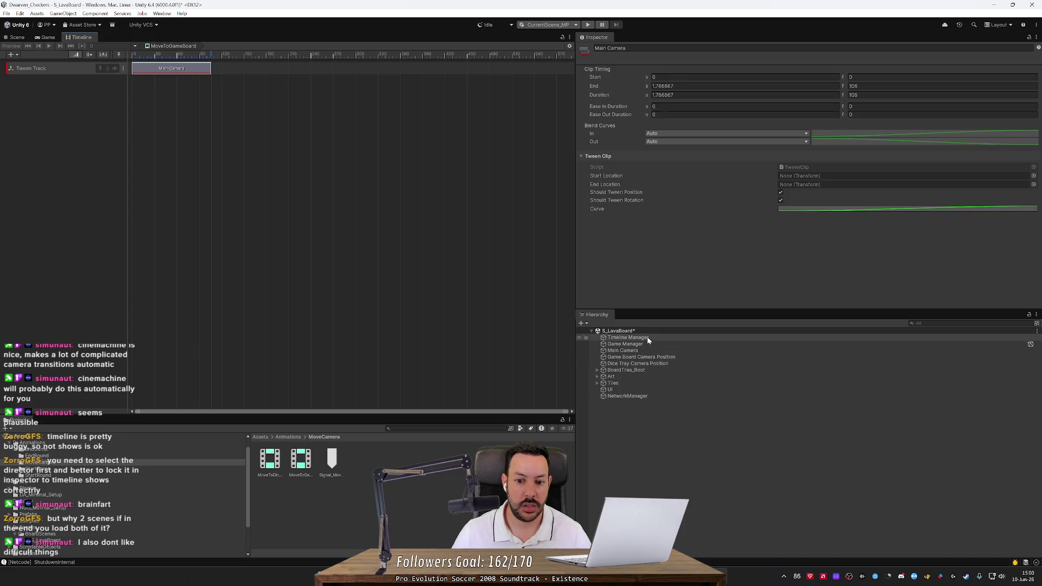
click(647, 337)
click(181, 69)
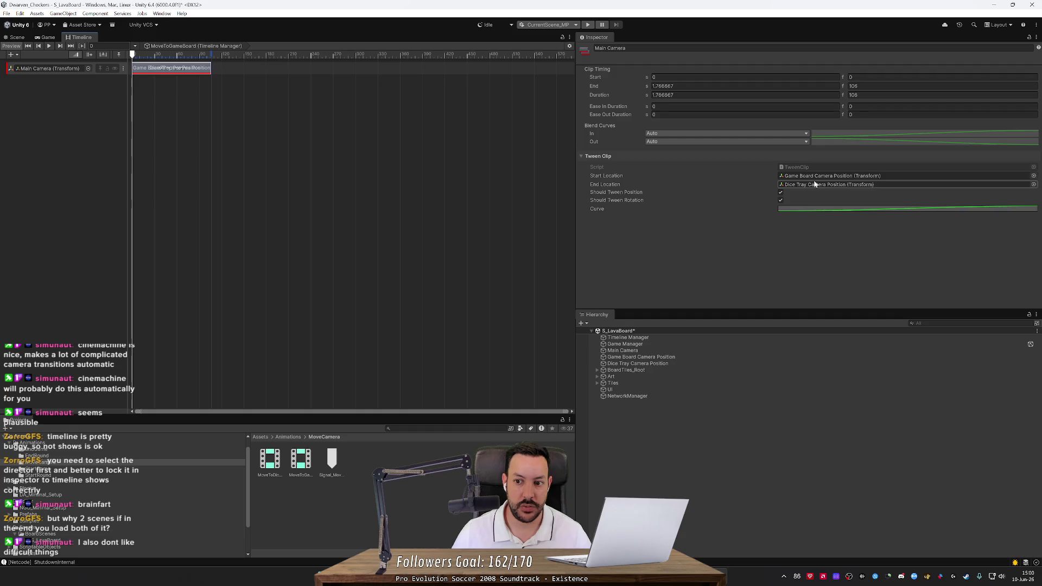
mouse_move(638, 363)
mouse_down()
mouse_move(659, 363)
mouse_move(826, 176)
mouse_up()
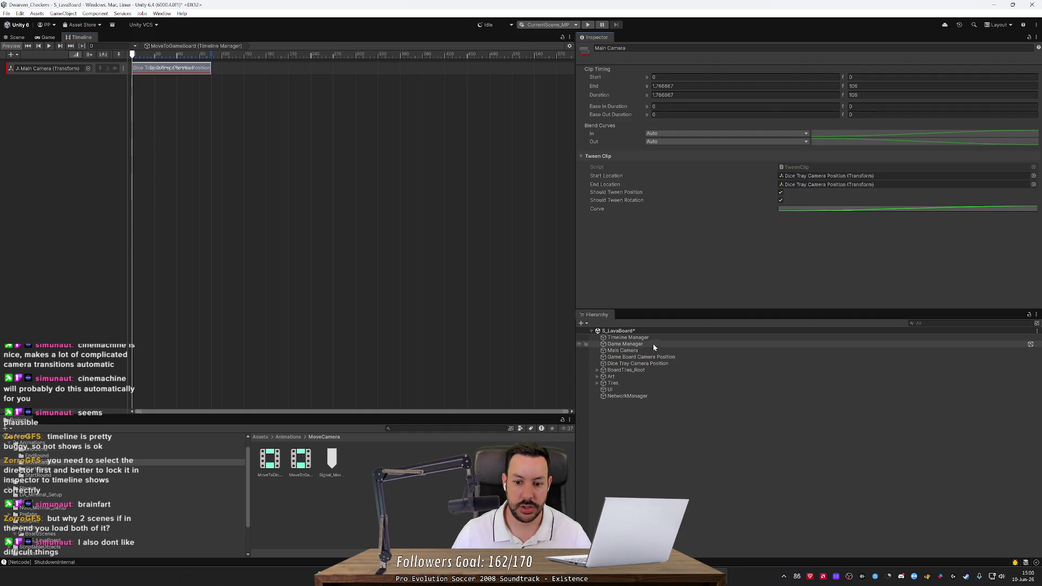
drag(644, 361, 814, 185)
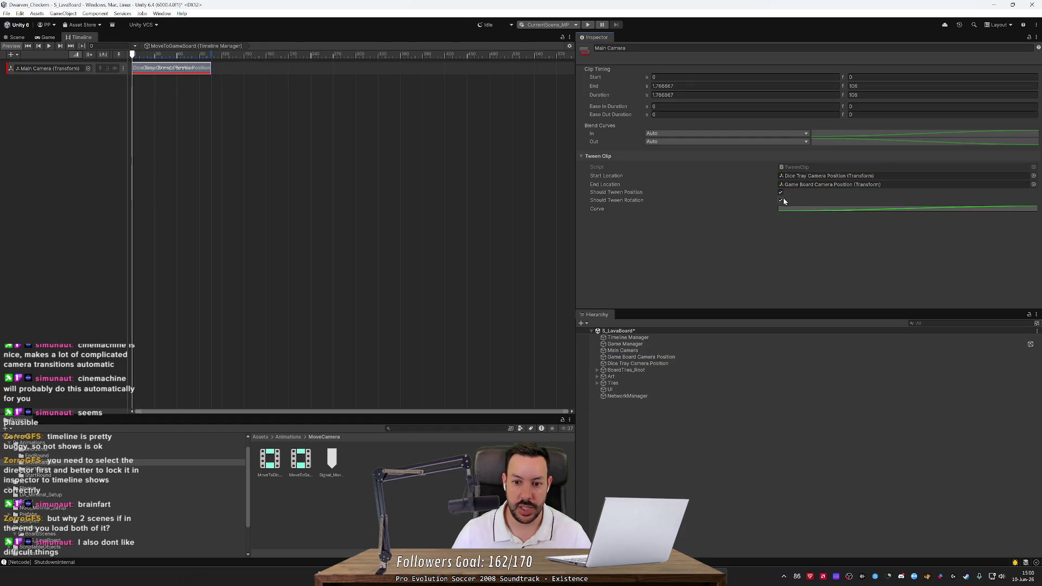
click(270, 461)
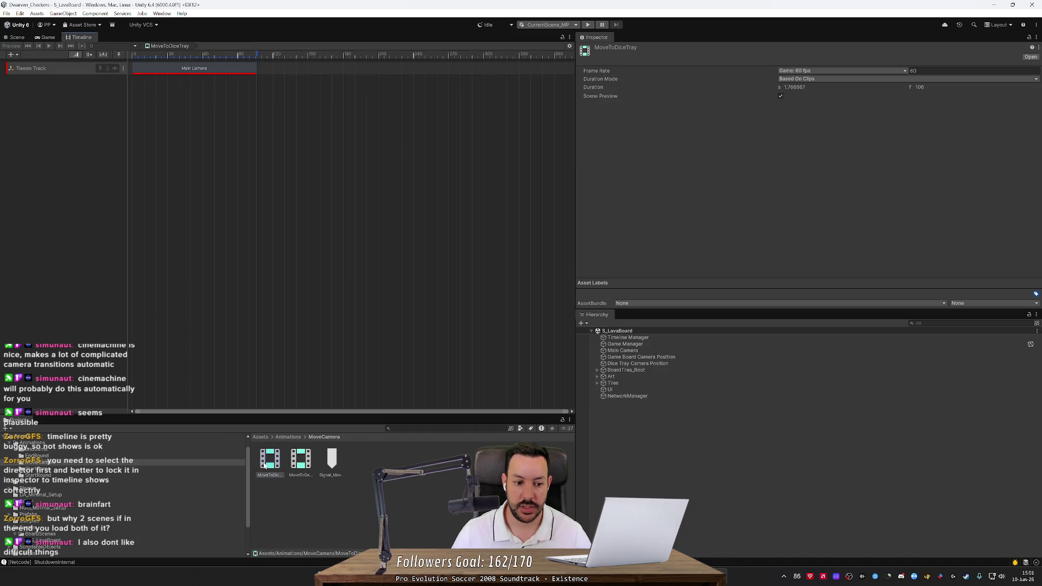
Step: Load MoveToDiceTray into the Timeline Manager's director and review its clip
click(654, 337)
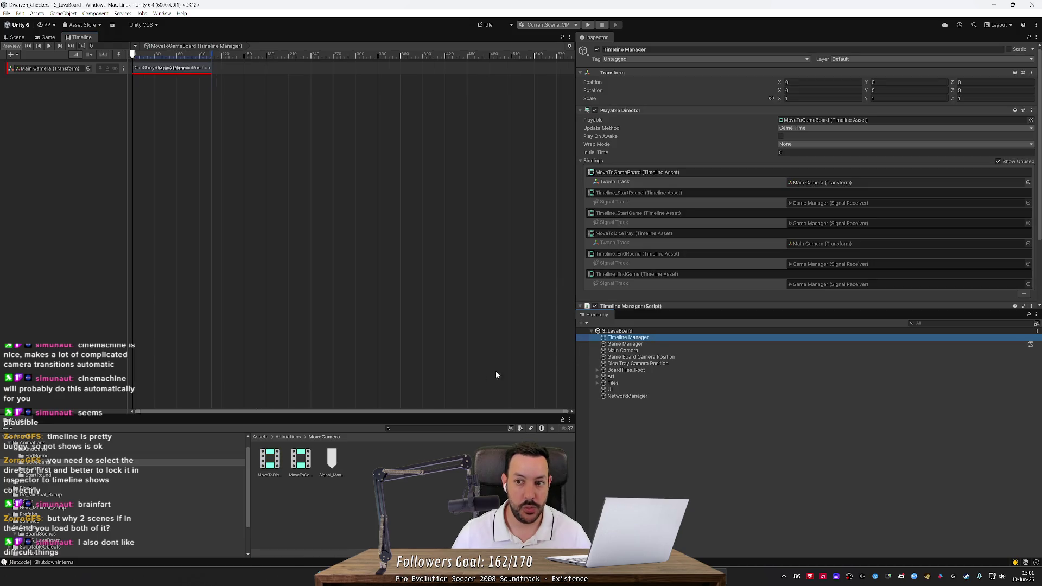
mouse_move(274, 465)
mouse_down()
mouse_move(606, 233)
mouse_move(820, 124)
mouse_up()
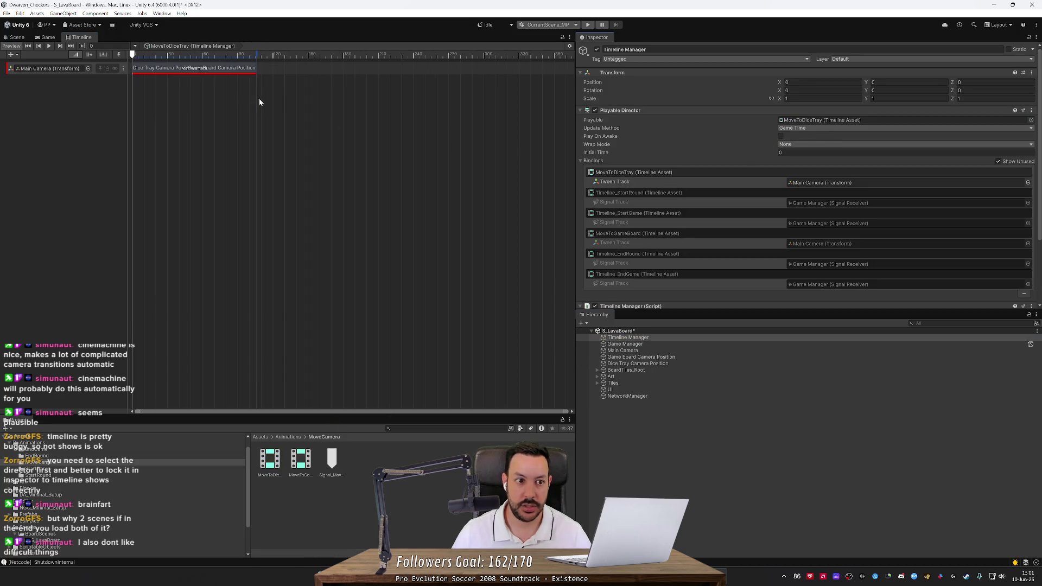
click(221, 71)
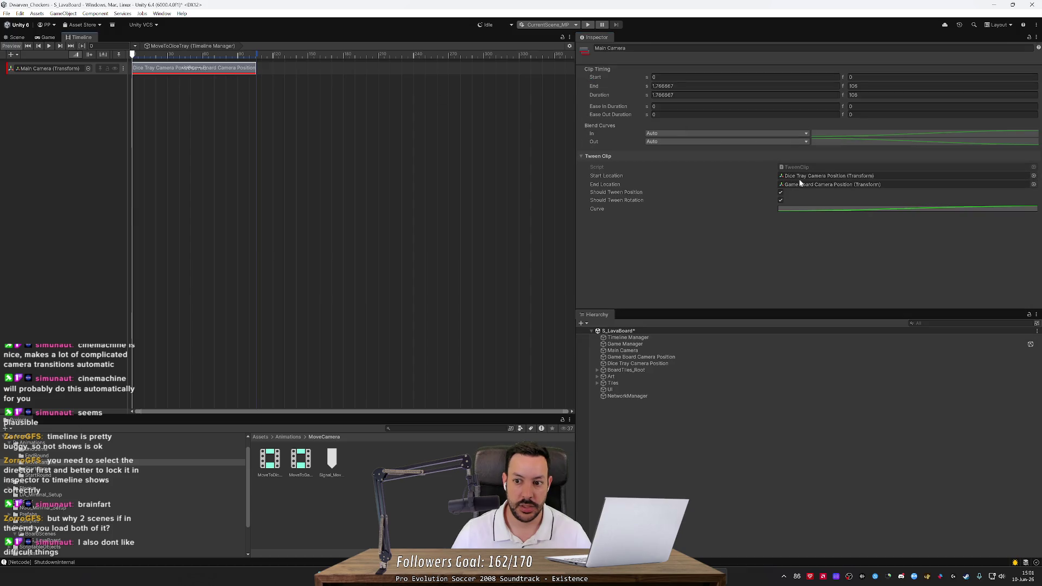
right_click(76, 100)
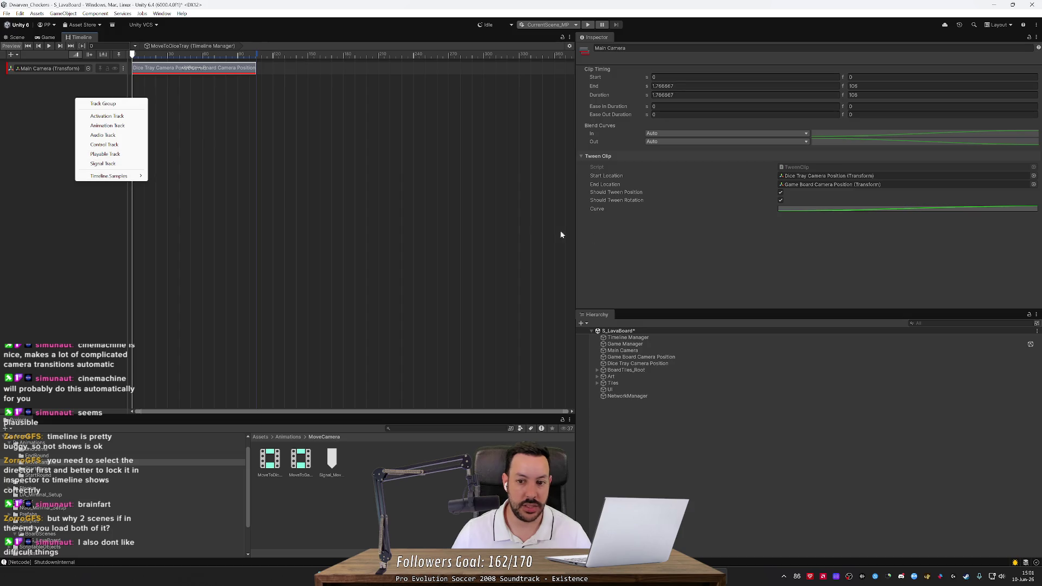
click(626, 351)
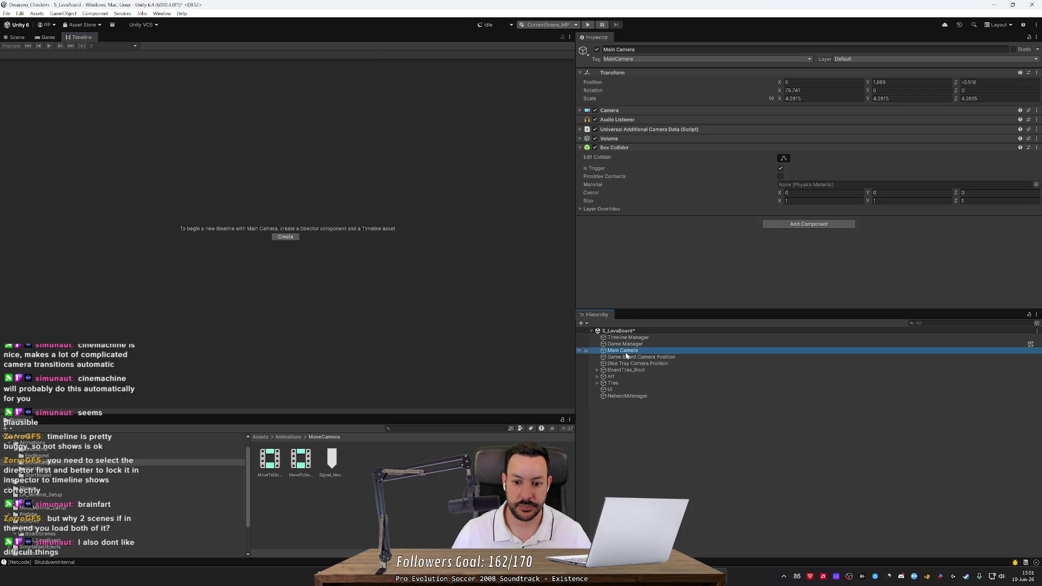
click(278, 459)
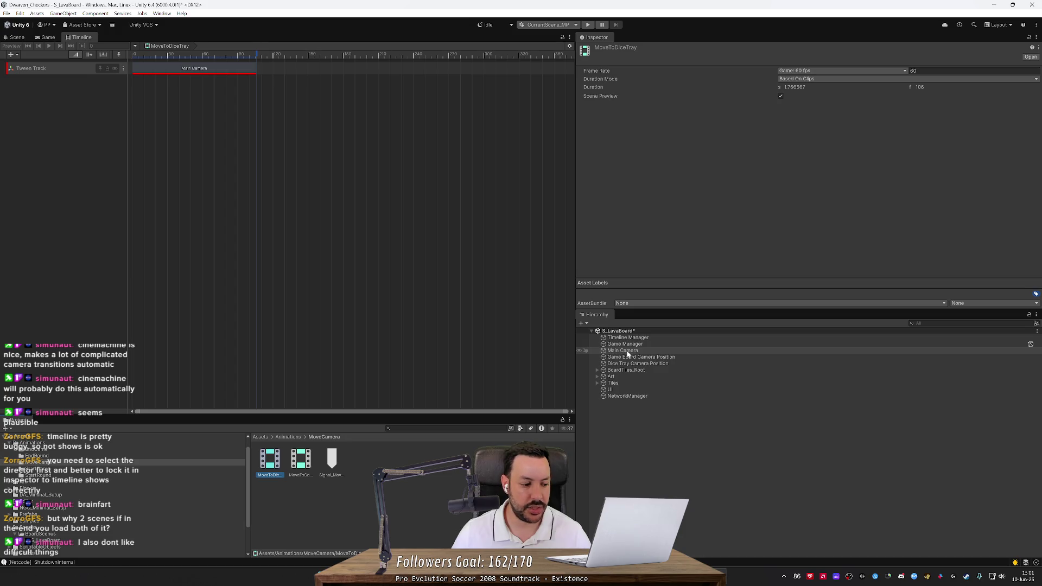
Step: Add a second tween track with a clip from the Main Camera transform
right_click(48, 115)
click(83, 170)
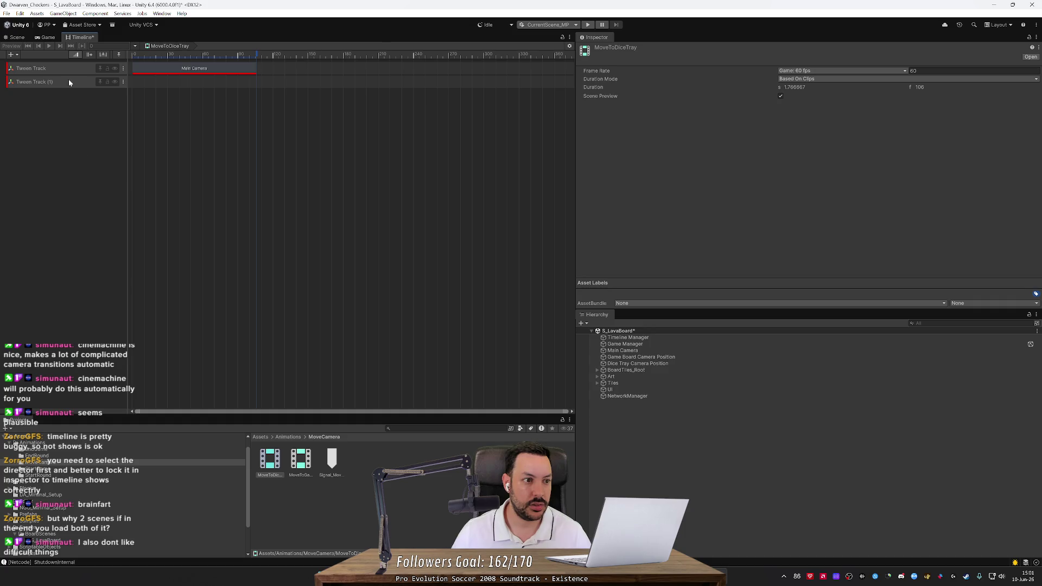
click(153, 83)
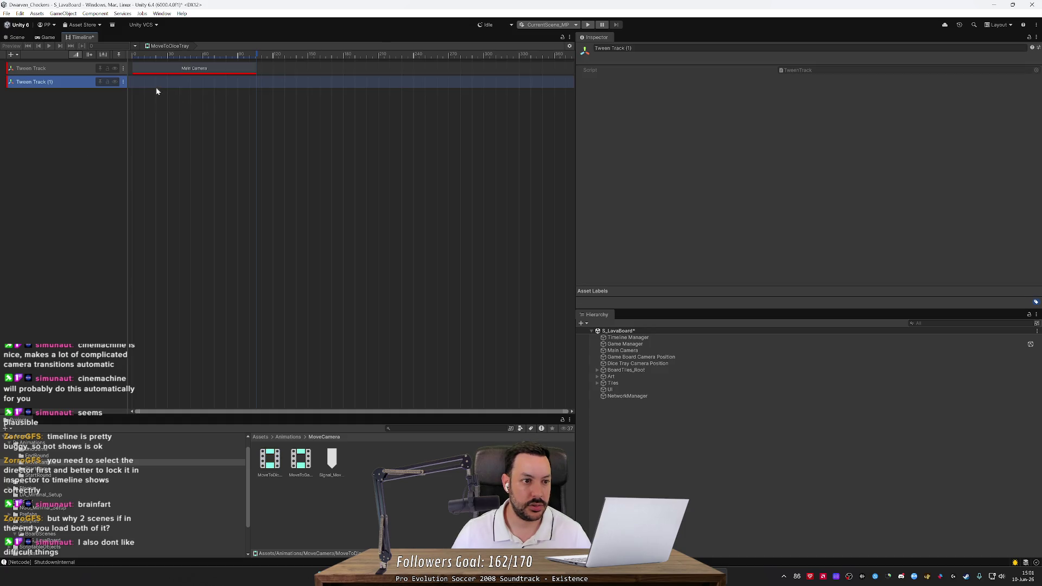
click(123, 81)
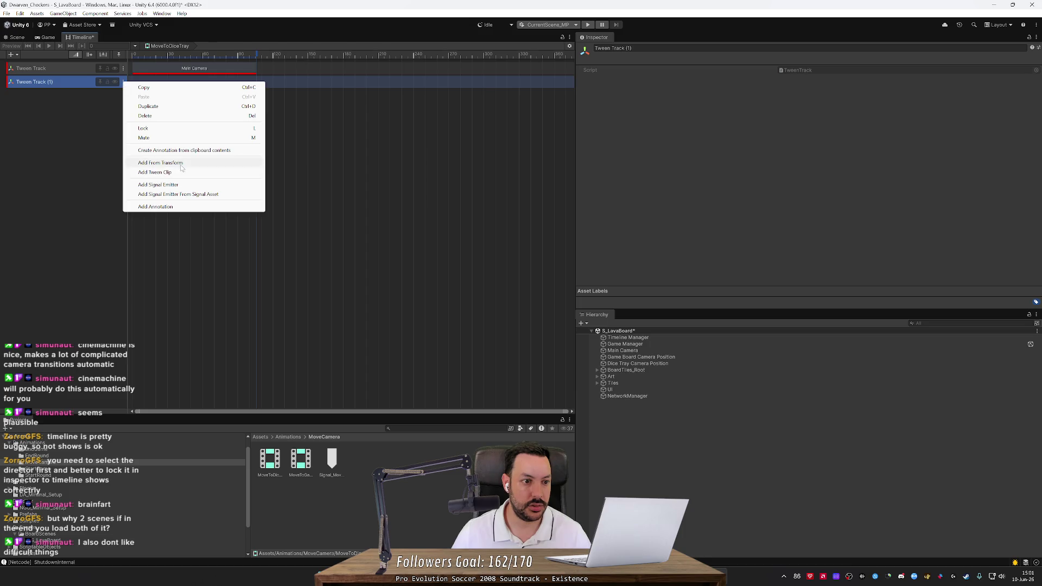
click(255, 163)
text(main)
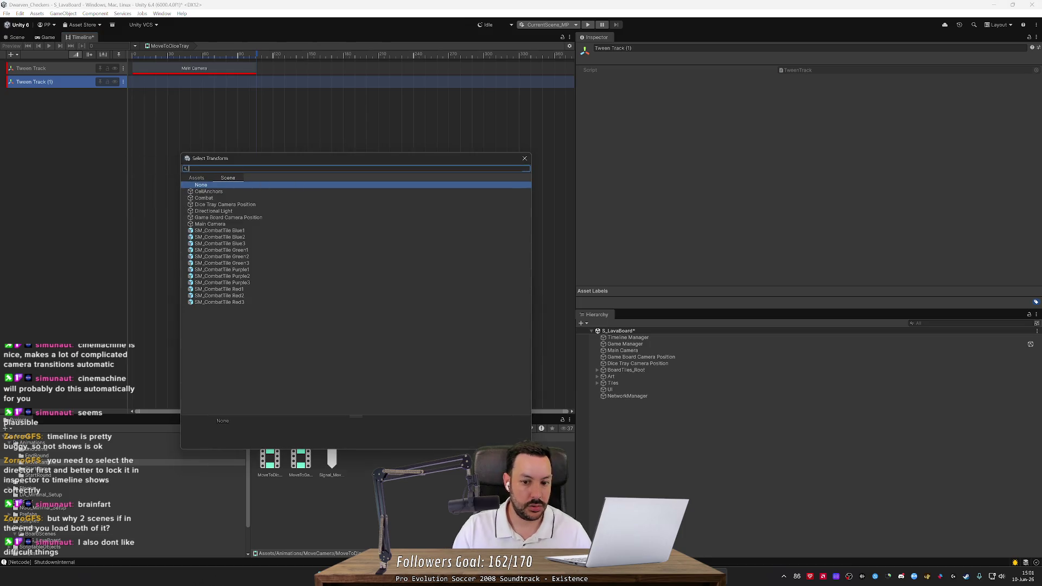
double_click(217, 197)
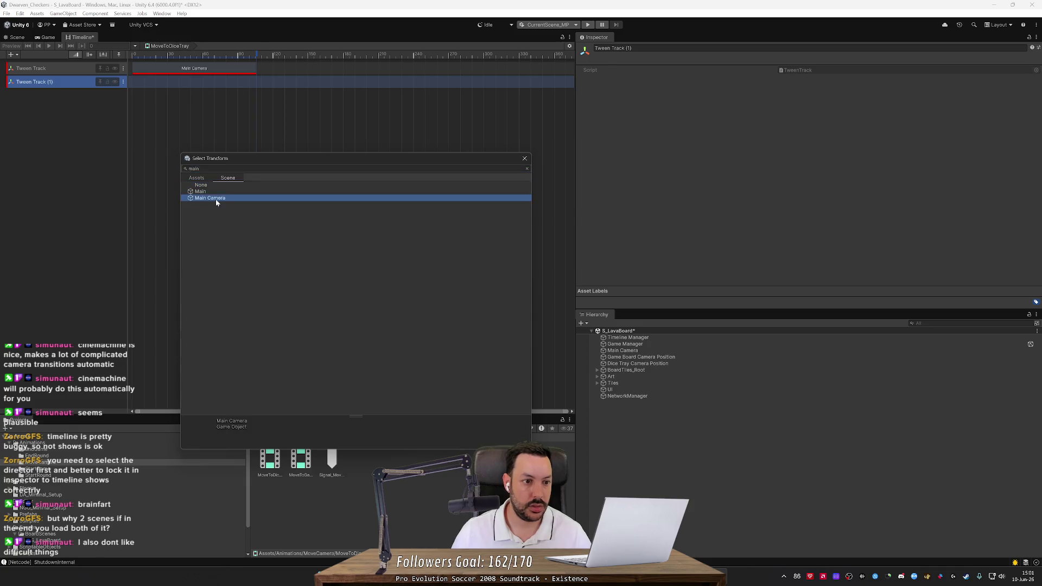
Step: Delete the old Tween Track and select the remaining Main Camera clip
click(197, 70)
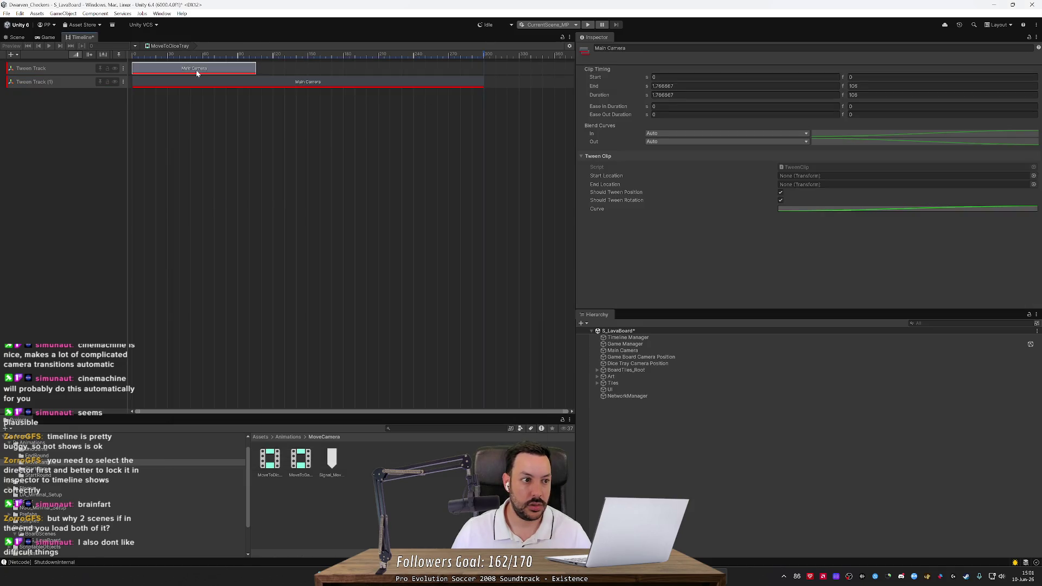
click(72, 71)
key(Delete)
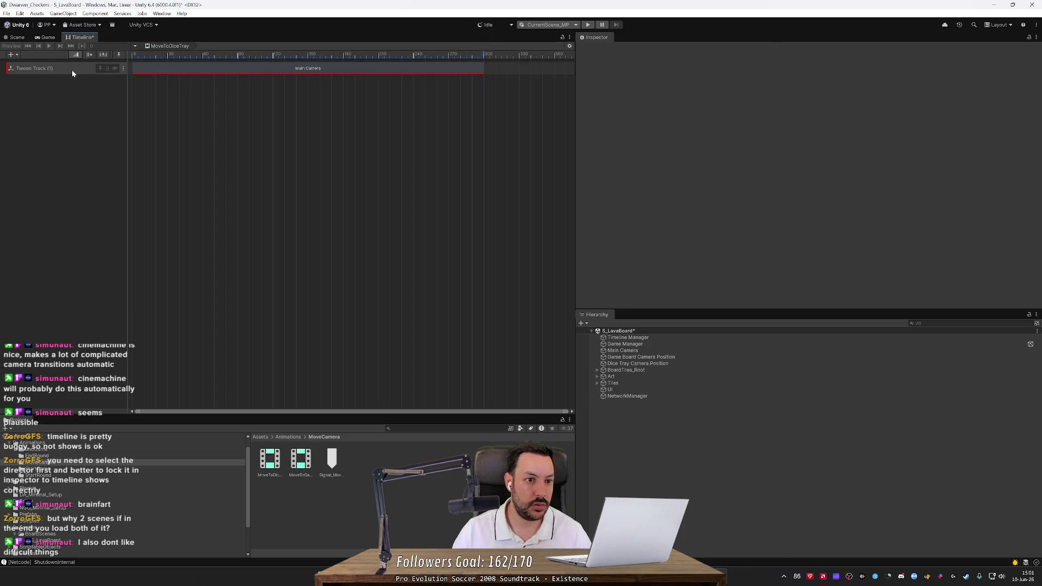
click(183, 68)
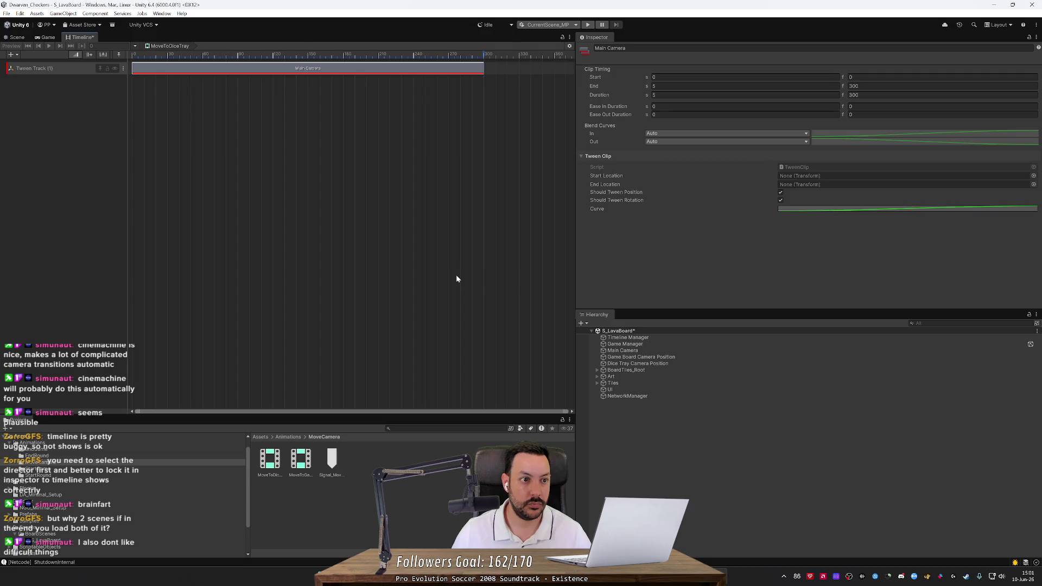
Step: Check the Timeline Manager's bindings, then set the clip's Start Location to Game Board Camera Position
click(583, 337)
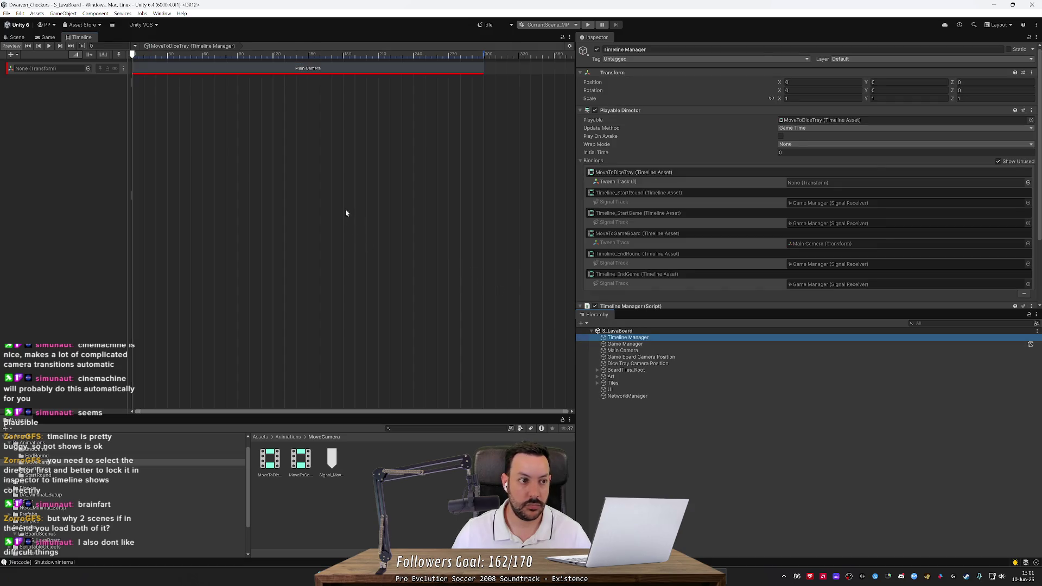
click(306, 72)
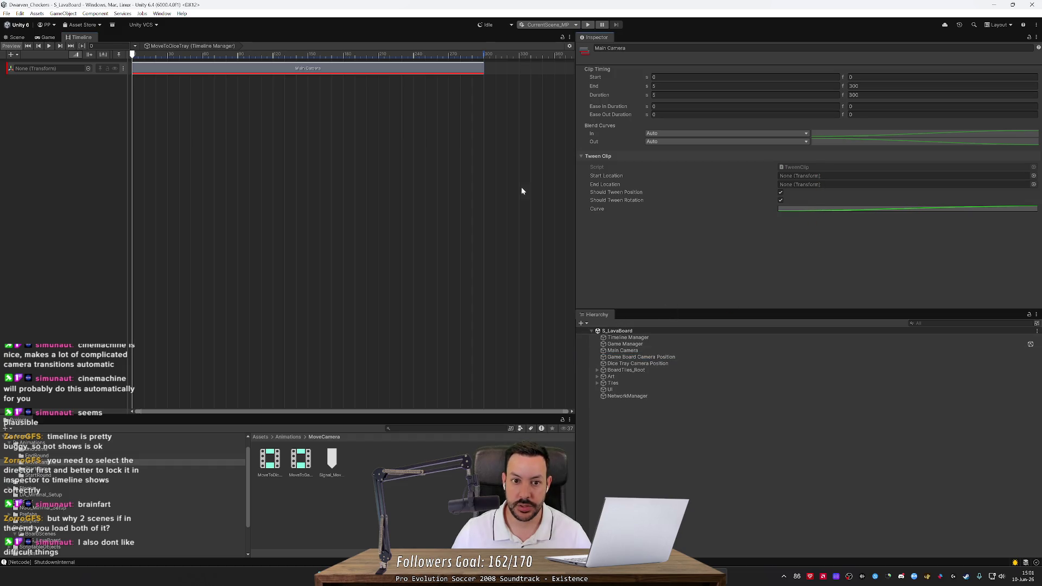
click(625, 338)
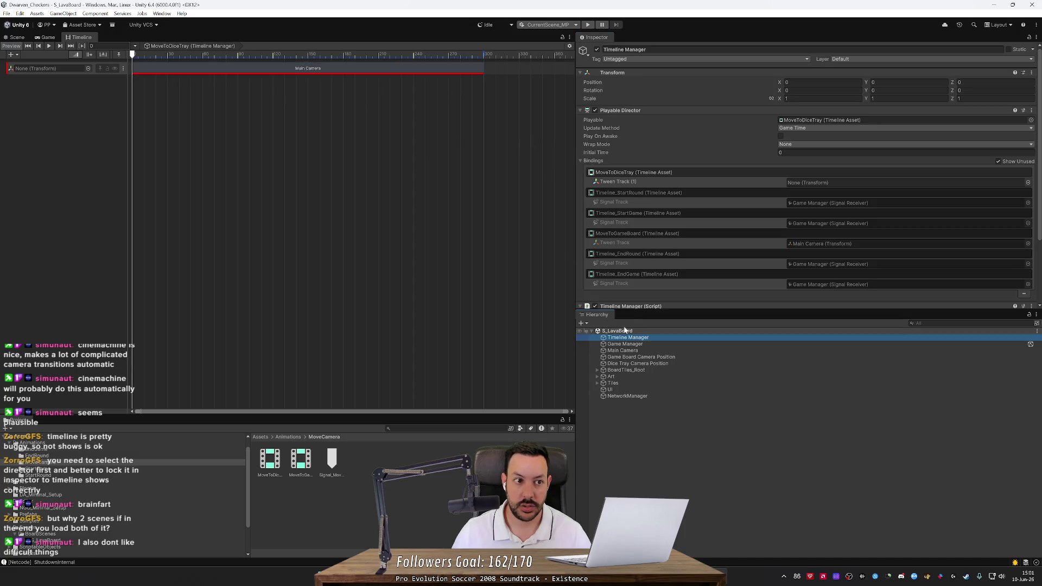
click(327, 73)
click(623, 339)
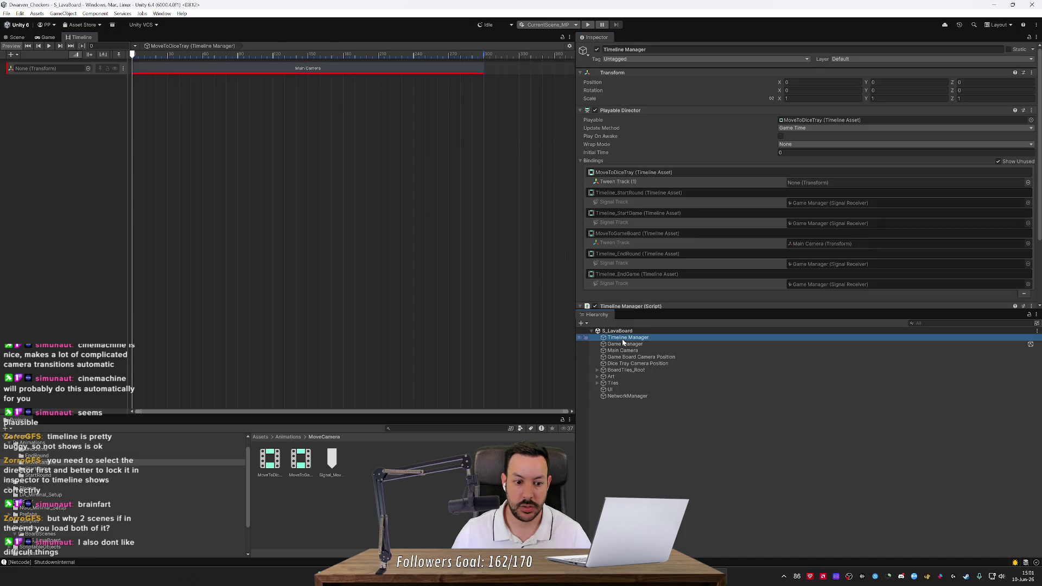
click(205, 70)
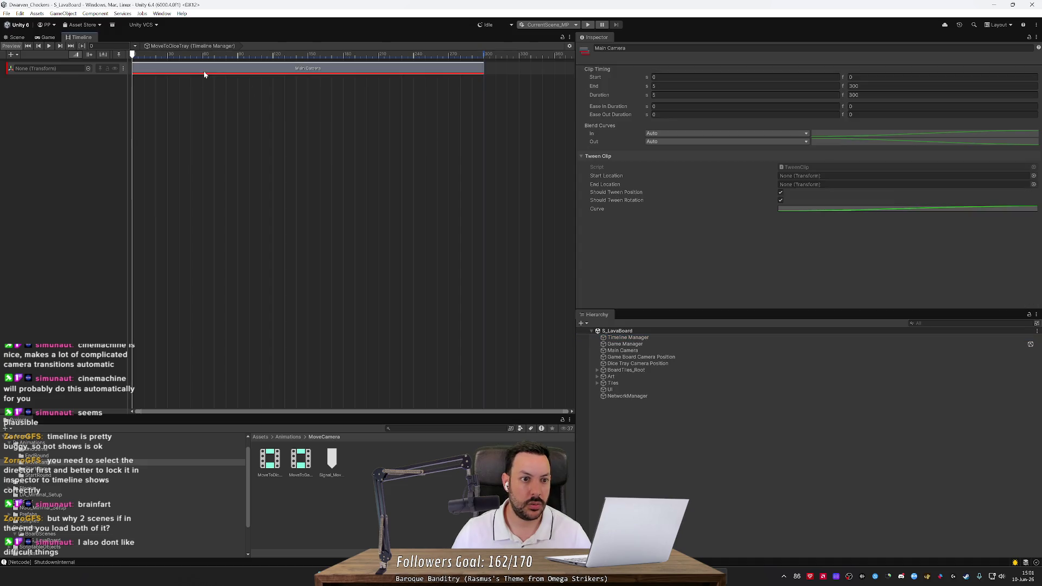
click(1033, 176)
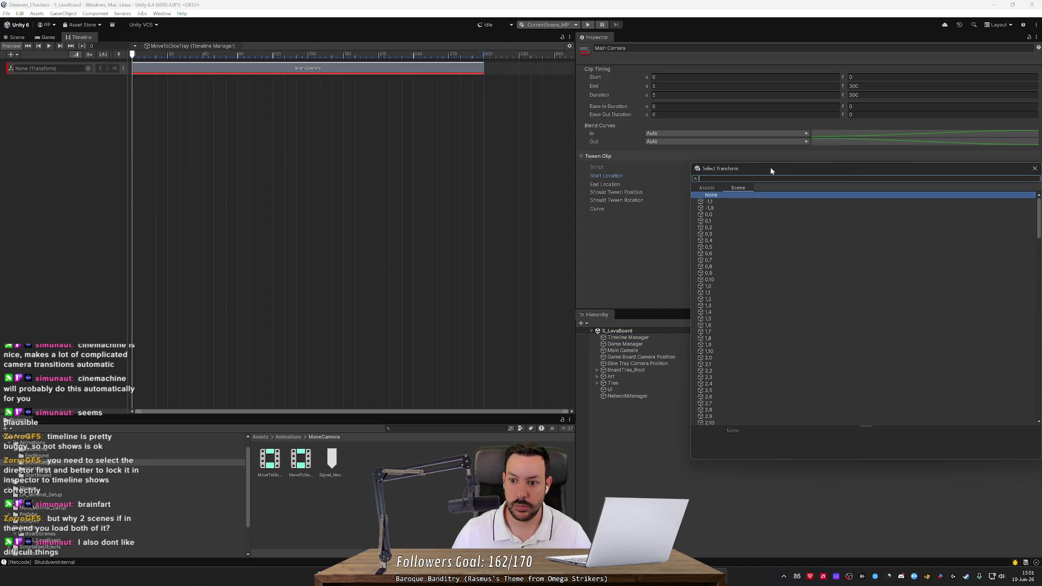
text(camera po)
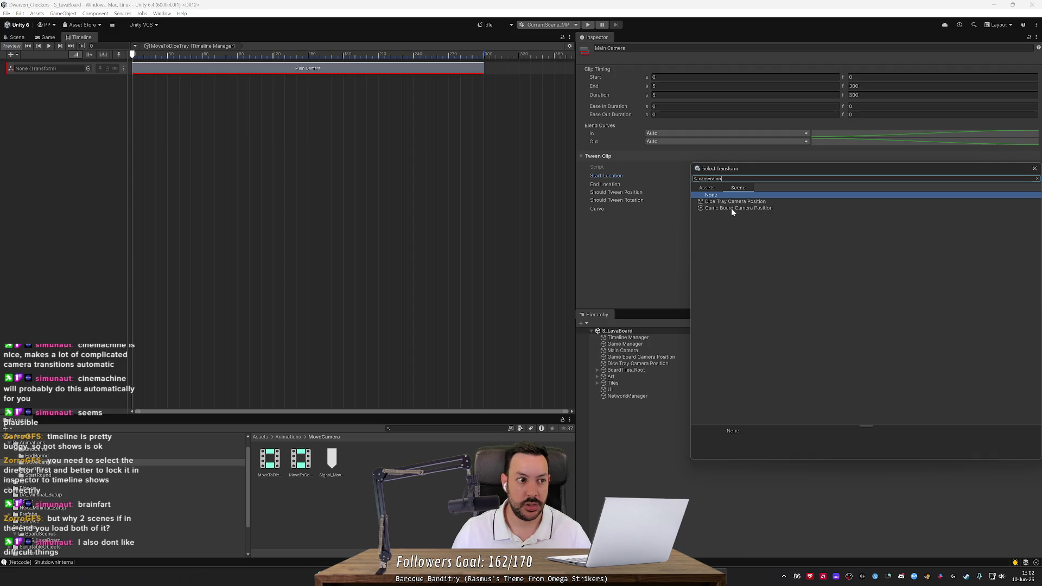
double_click(731, 209)
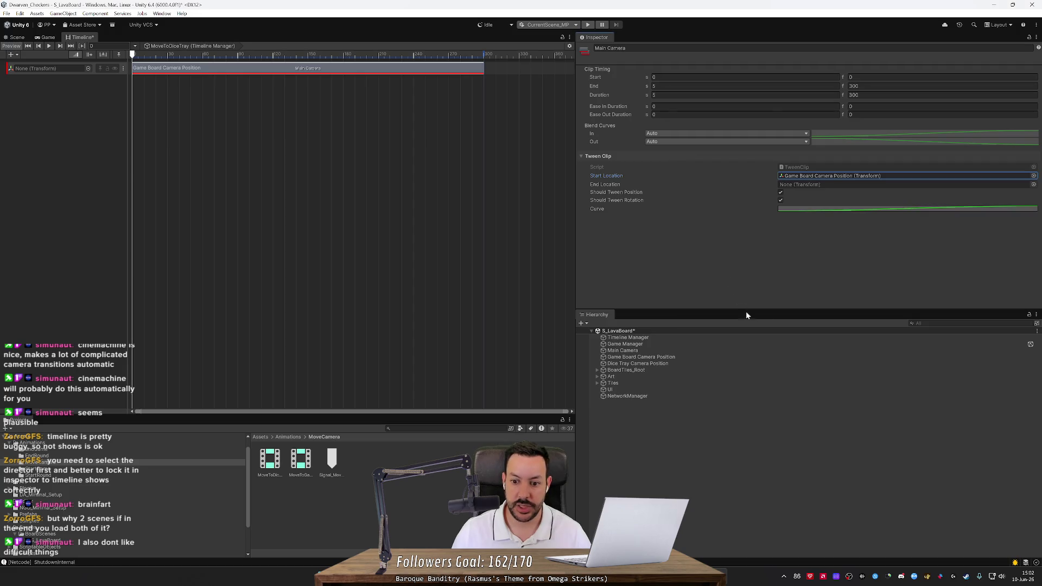
Step: Set the End Location to Dice Tray Camera Position and shorten the clip to about 90 frames
click(1034, 184)
text(d)
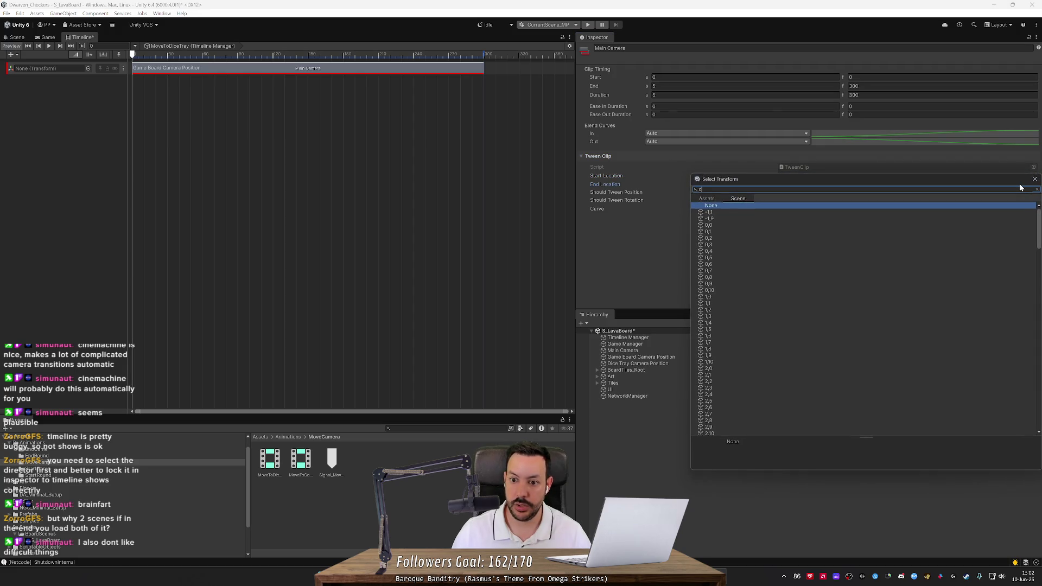
text(ice t)
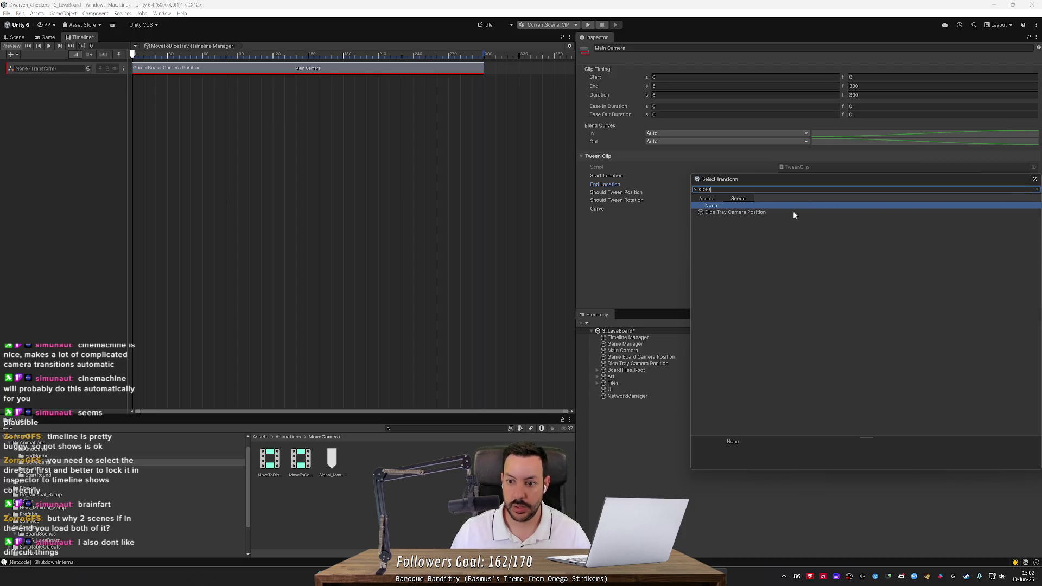
double_click(791, 213)
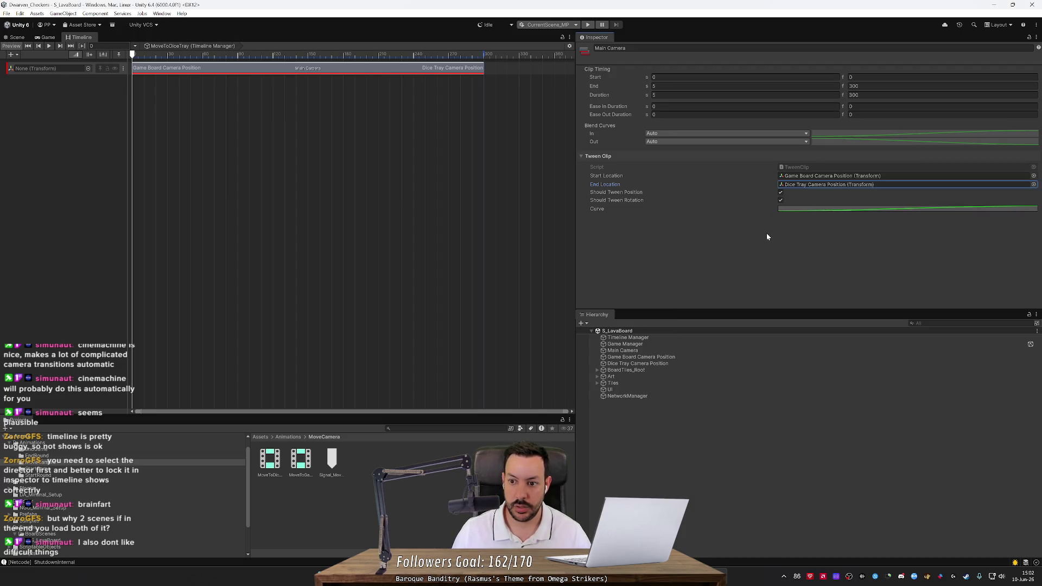
click(667, 258)
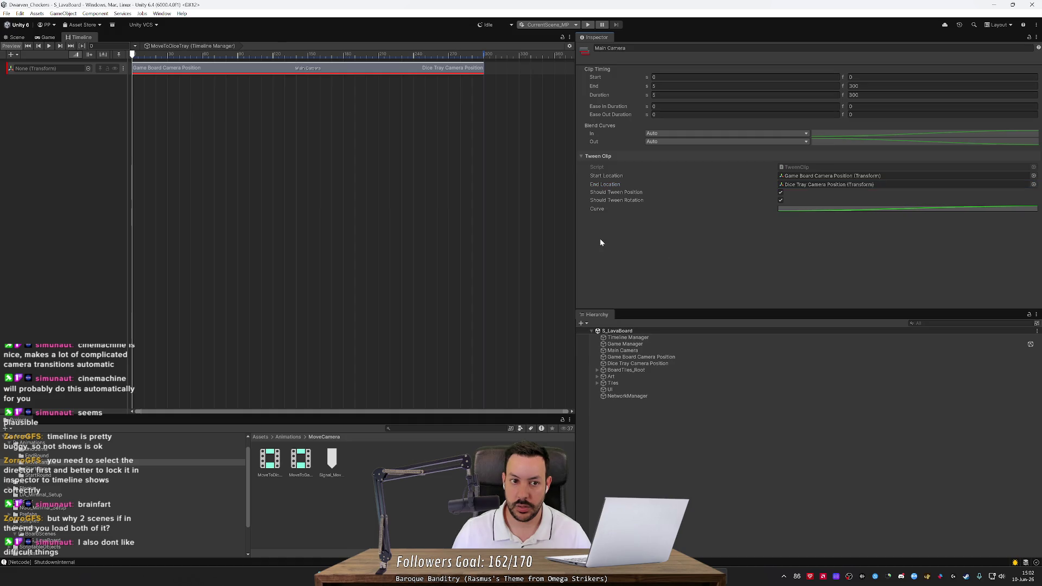
drag(481, 66, 236, 71)
click(260, 111)
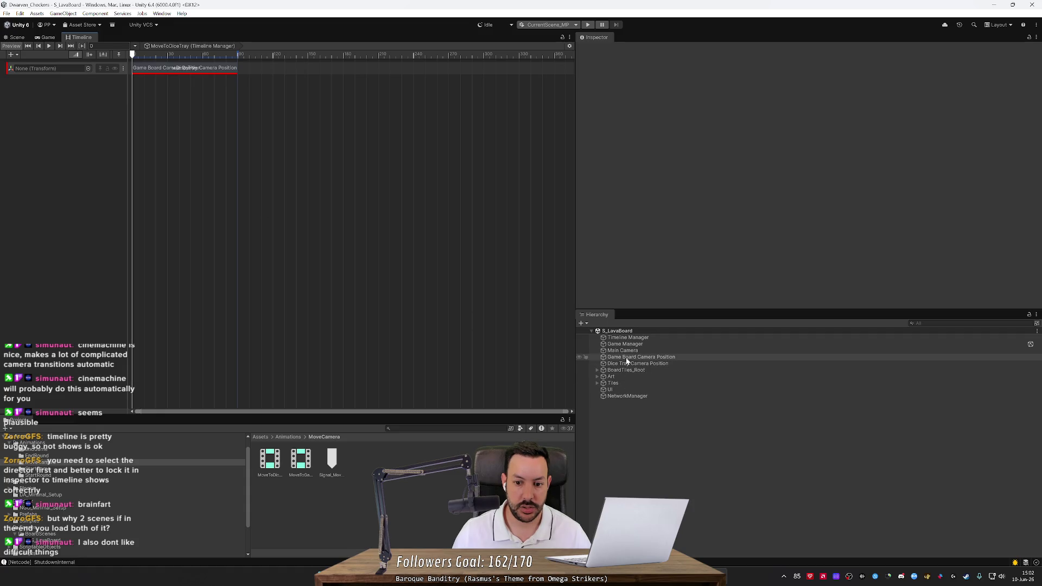
Step: Bind the new tween track to Main Camera
drag(623, 350, 90, 80)
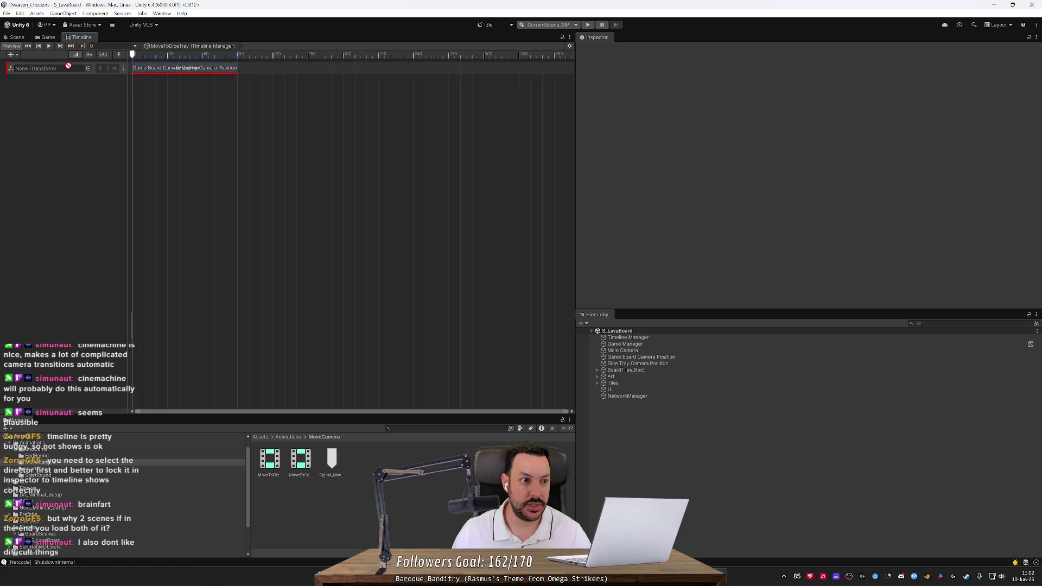
click(88, 68)
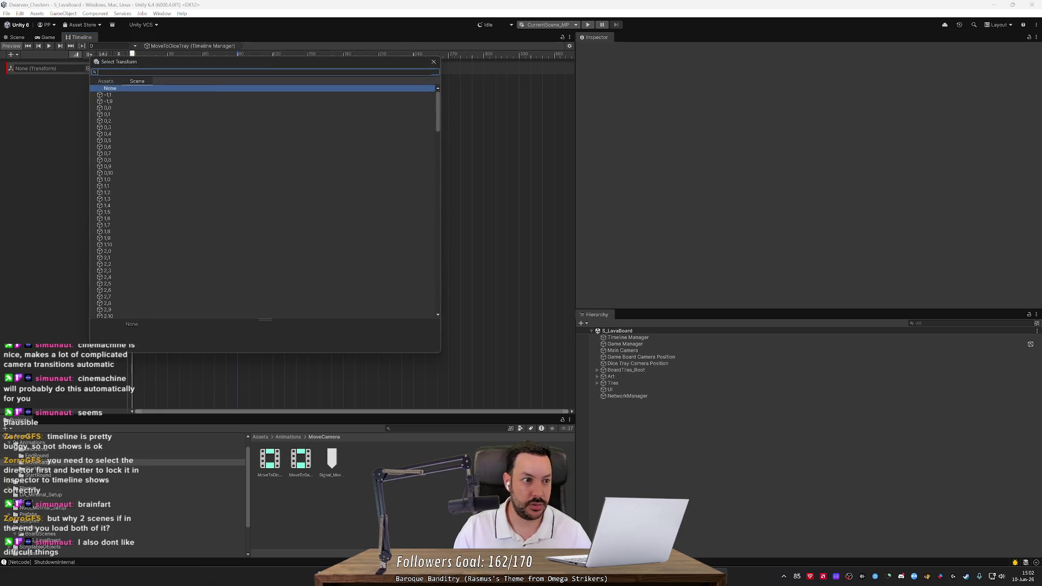
text(main)
double_click(135, 101)
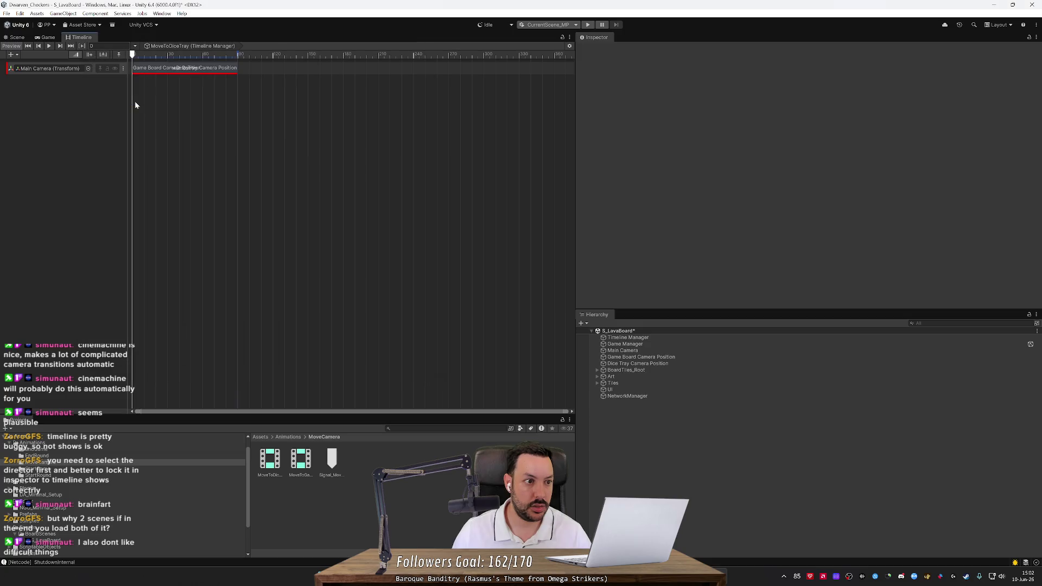
Step: Load MoveToGameBoard into the director to compare its clip's start and end locations
click(187, 71)
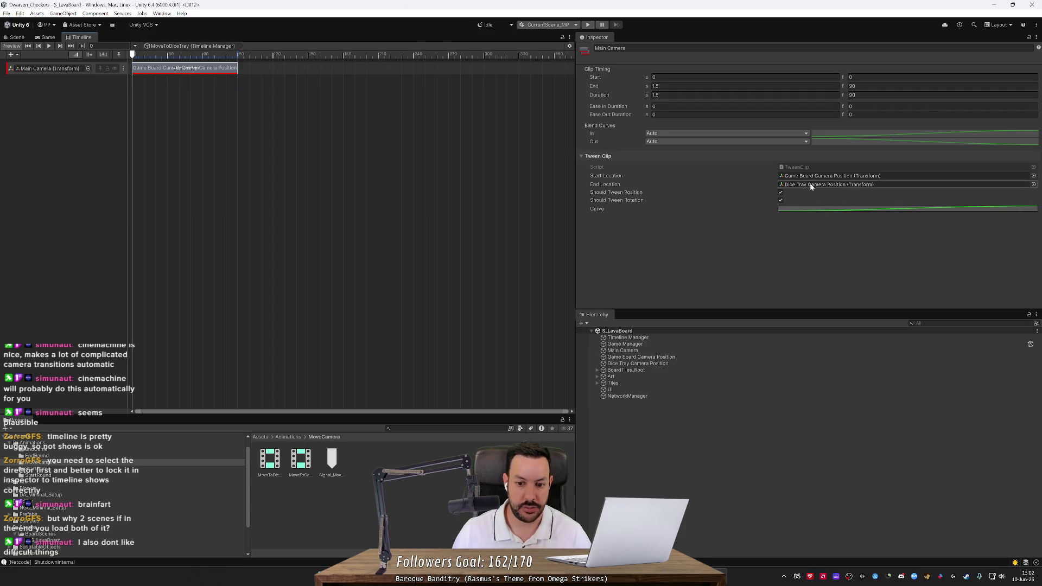
click(302, 459)
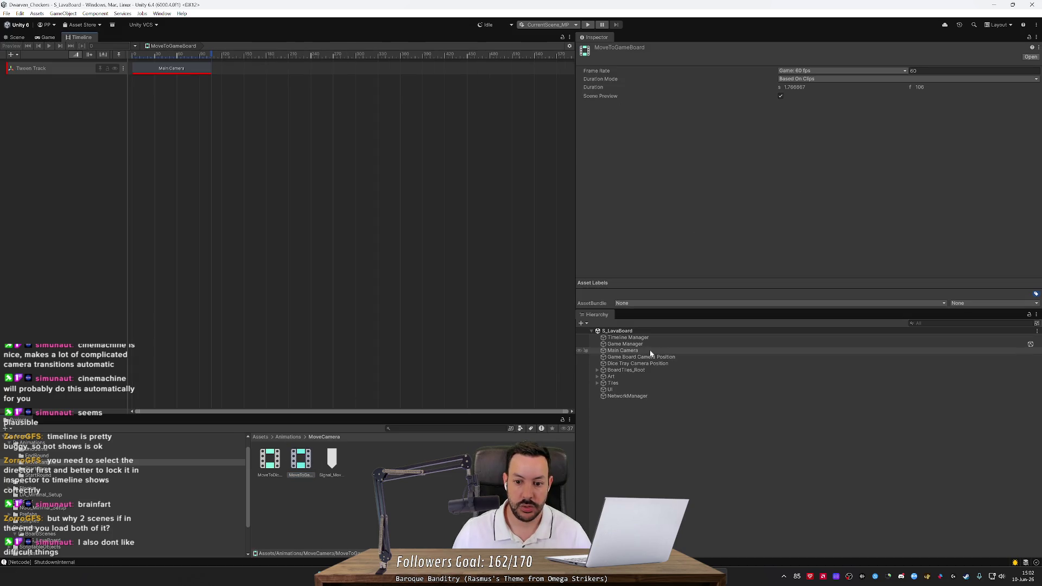
mouse_move(659, 337)
mouse_down()
mouse_move(320, 441)
mouse_move(398, 396)
mouse_up()
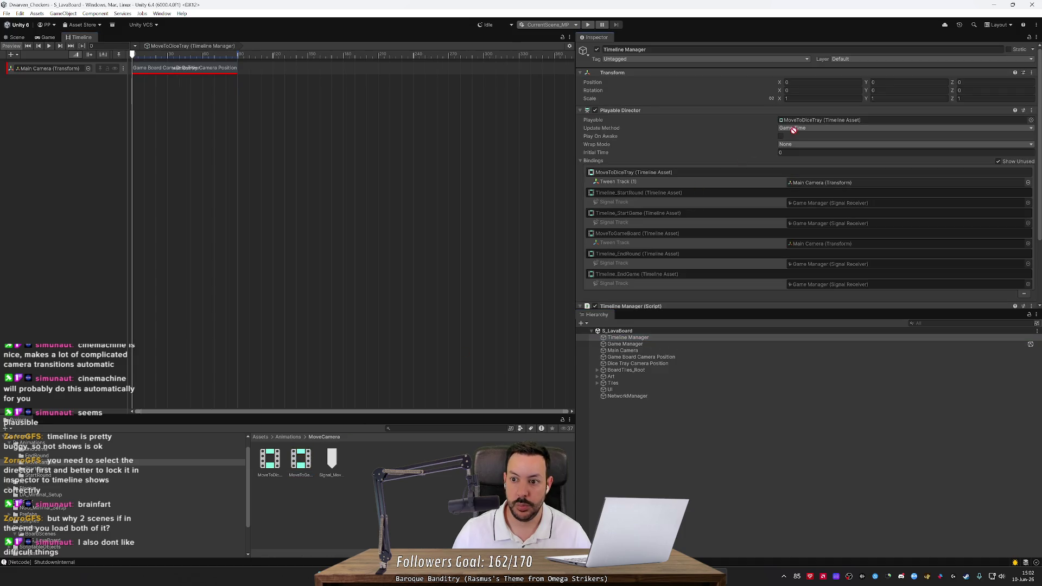
drag(793, 130, 803, 120)
click(295, 459)
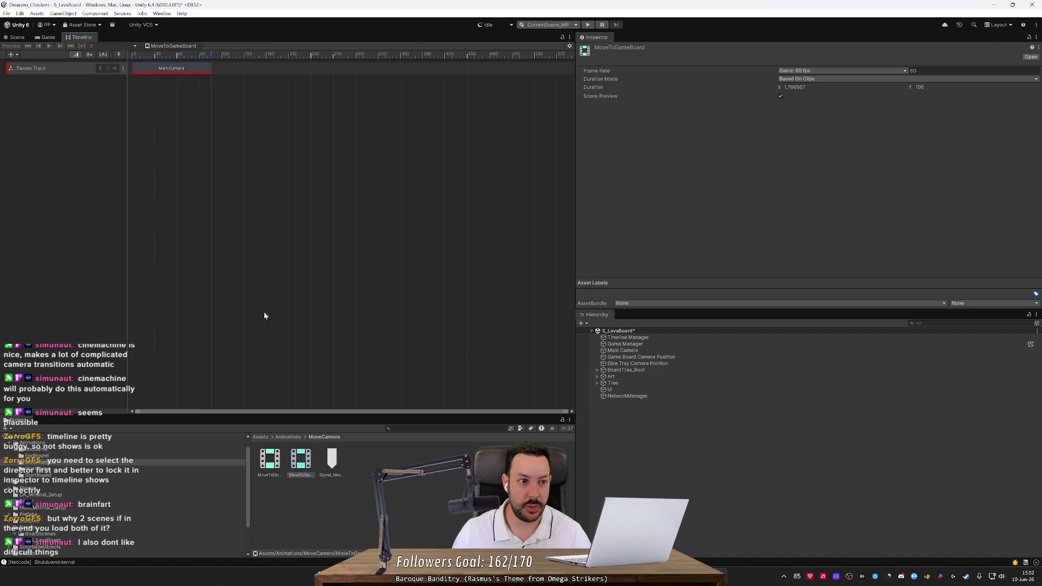
key(ctrl+z)
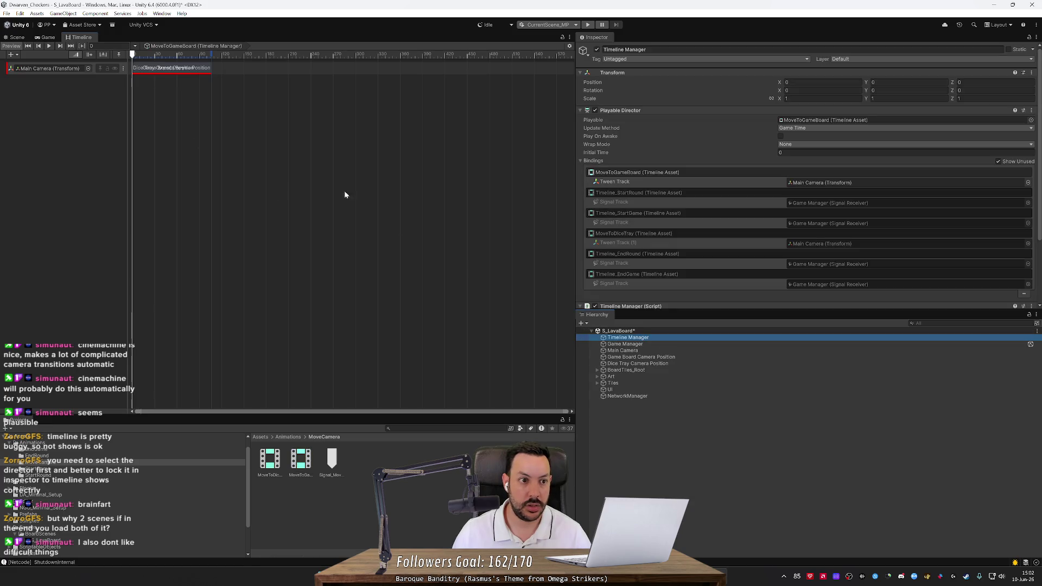
click(182, 71)
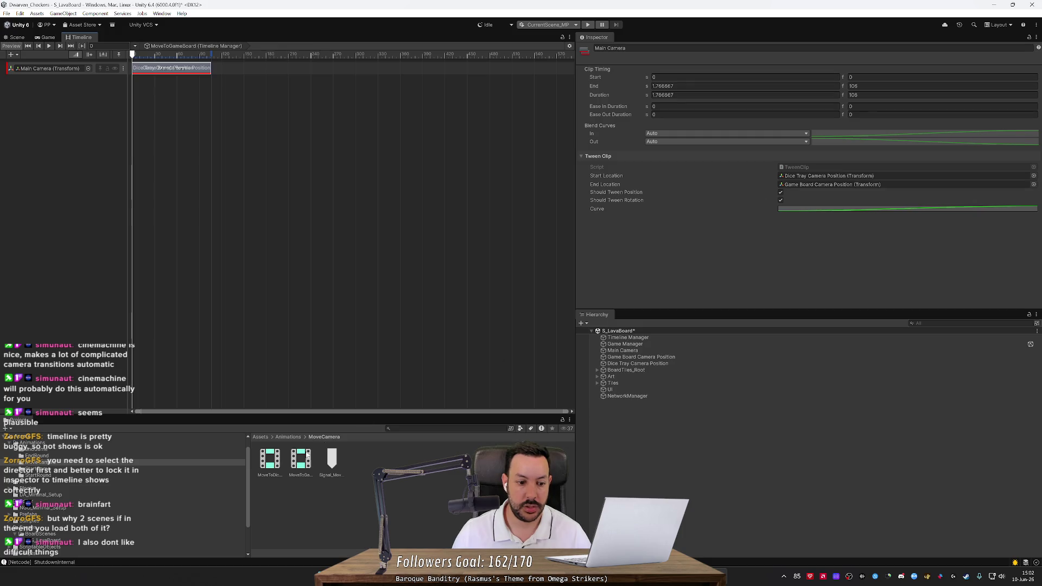
Step: Restore MoveToDiceTray as the director's Playable and start play mode to test
click(628, 338)
mouse_move(263, 460)
mouse_down()
mouse_move(810, 204)
mouse_move(842, 120)
mouse_up()
click(195, 69)
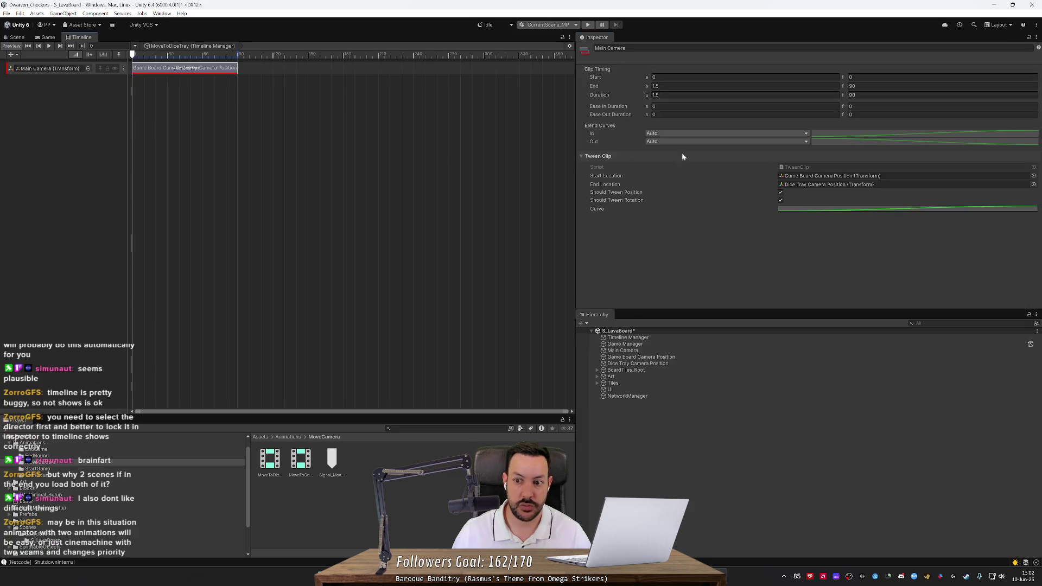
click(342, 155)
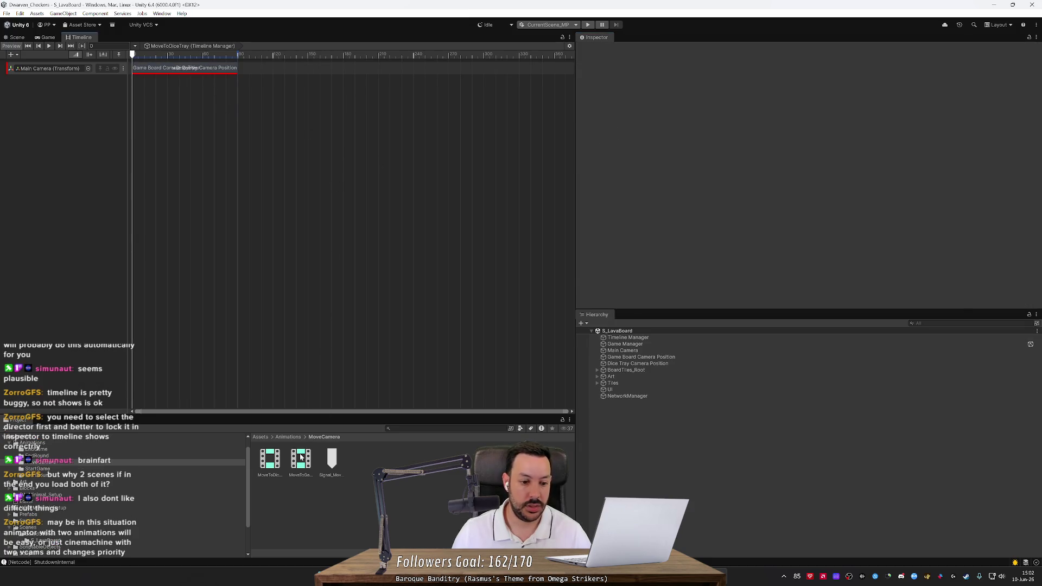
click(301, 459)
click(587, 25)
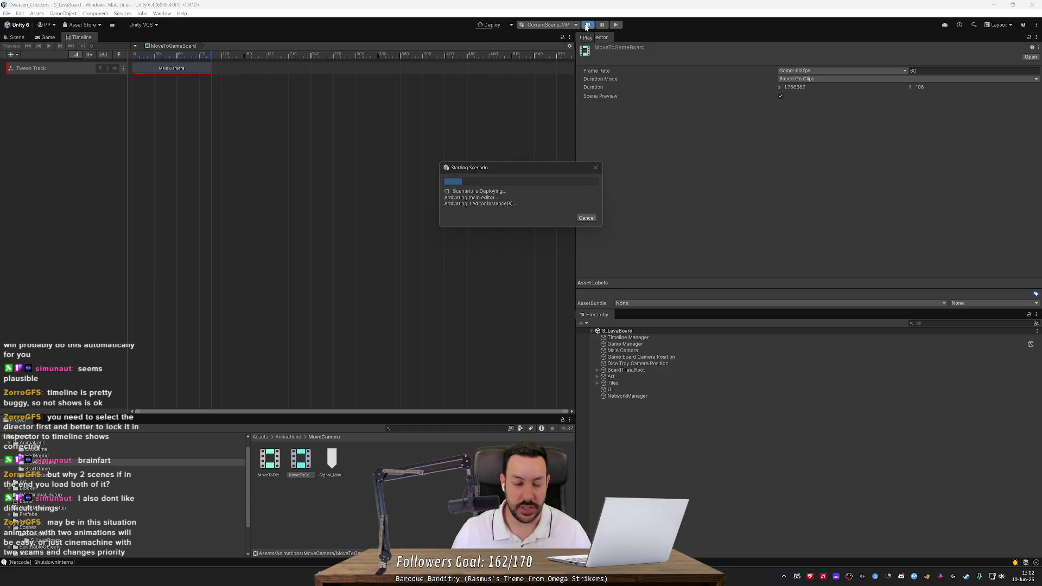
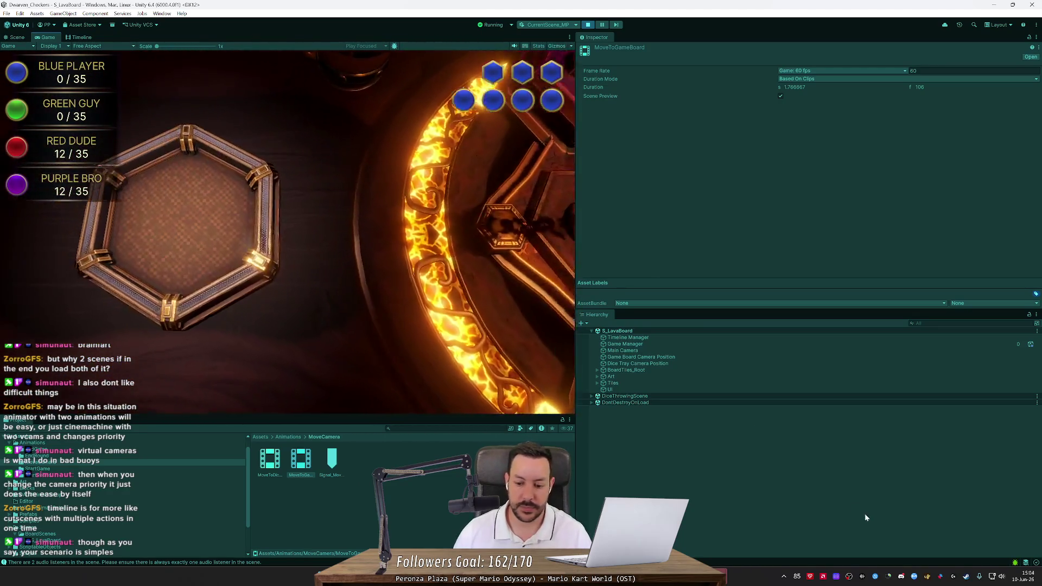
Step: Bring up the Player 2 client and open its NullReferenceException source, TimelineManager.cs, in Rider
mouse_move(721, 577)
click(752, 530)
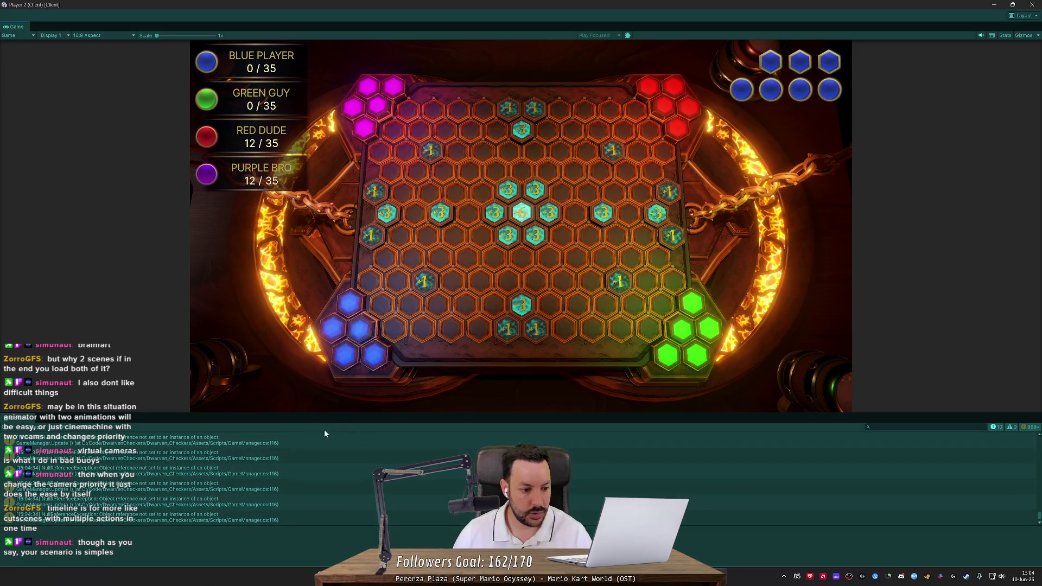
double_click(259, 468)
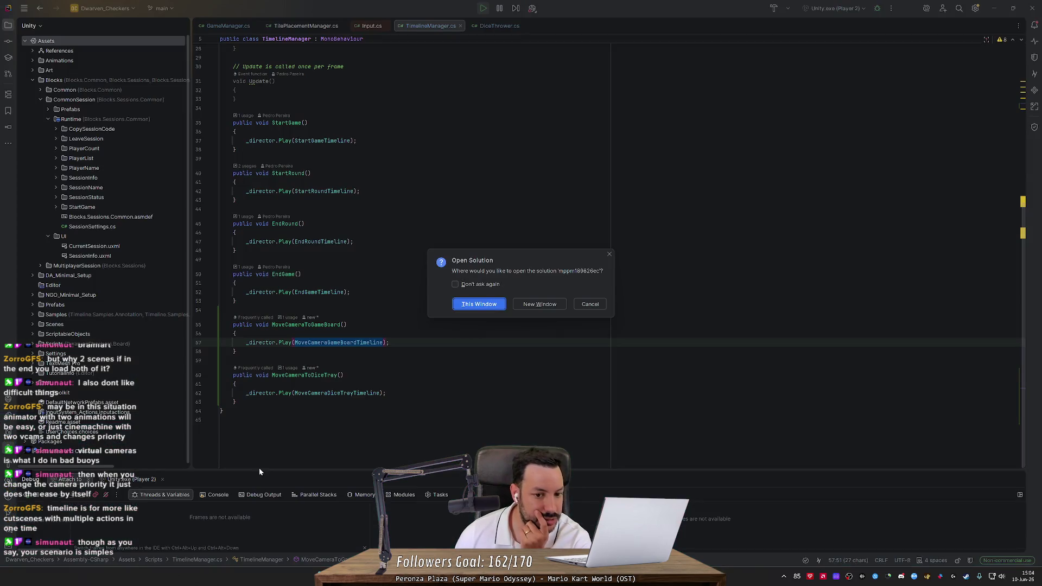
Step: Reload the Dwarven_Checkers solution in the current Rider window
click(480, 303)
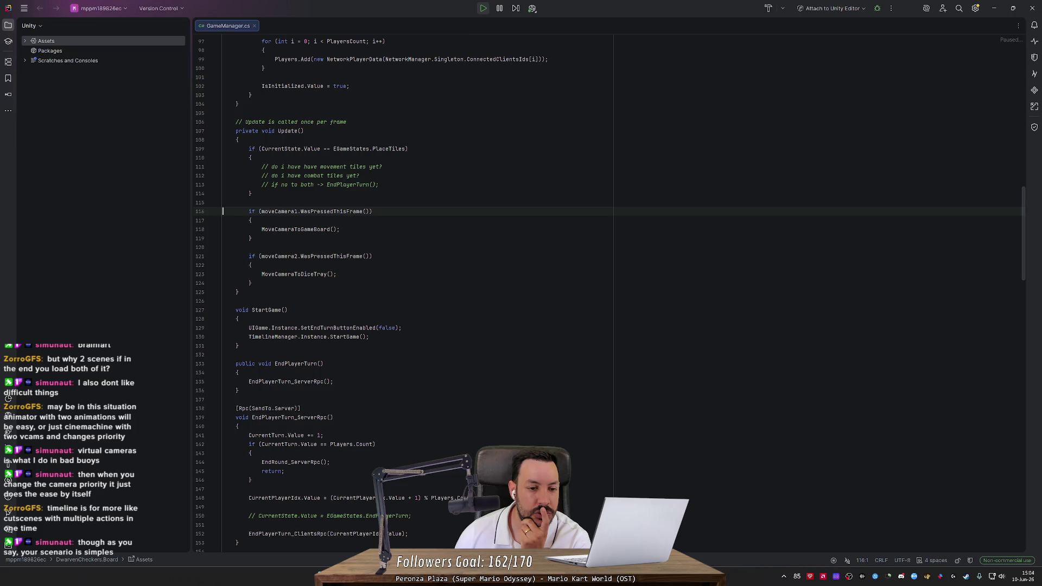
double_click(280, 211)
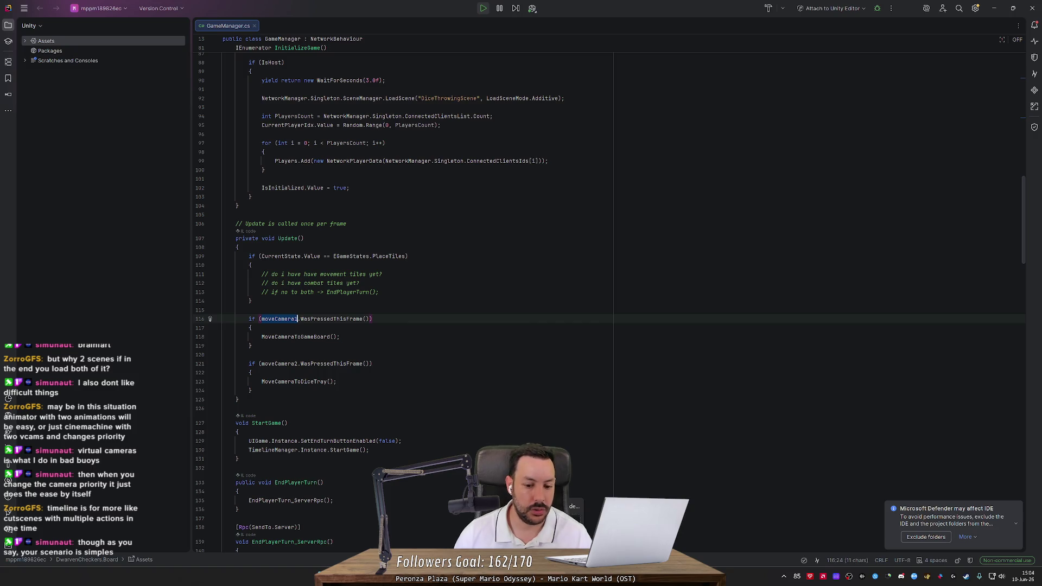
right_click(540, 577)
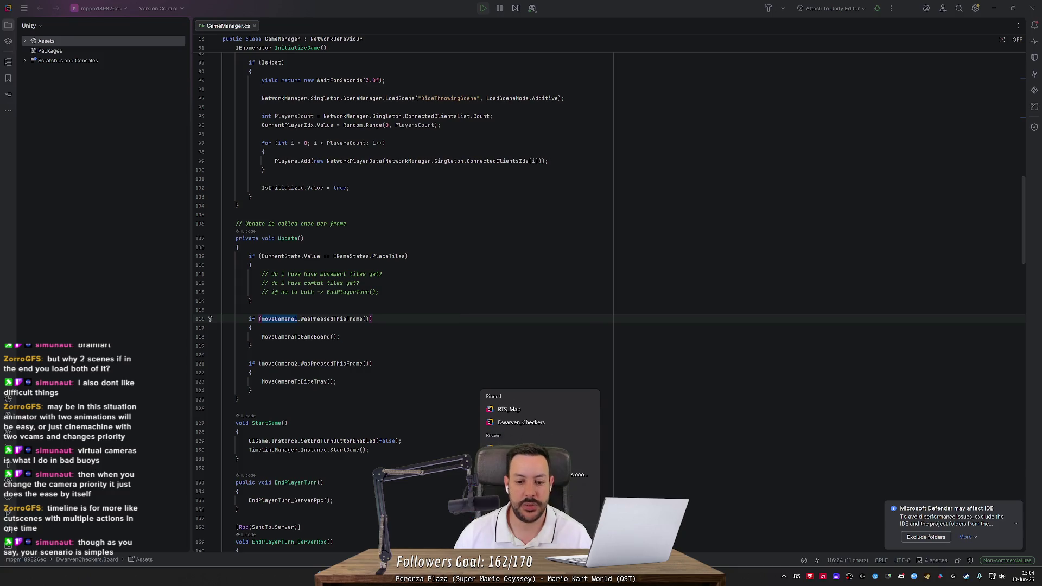
click(521, 422)
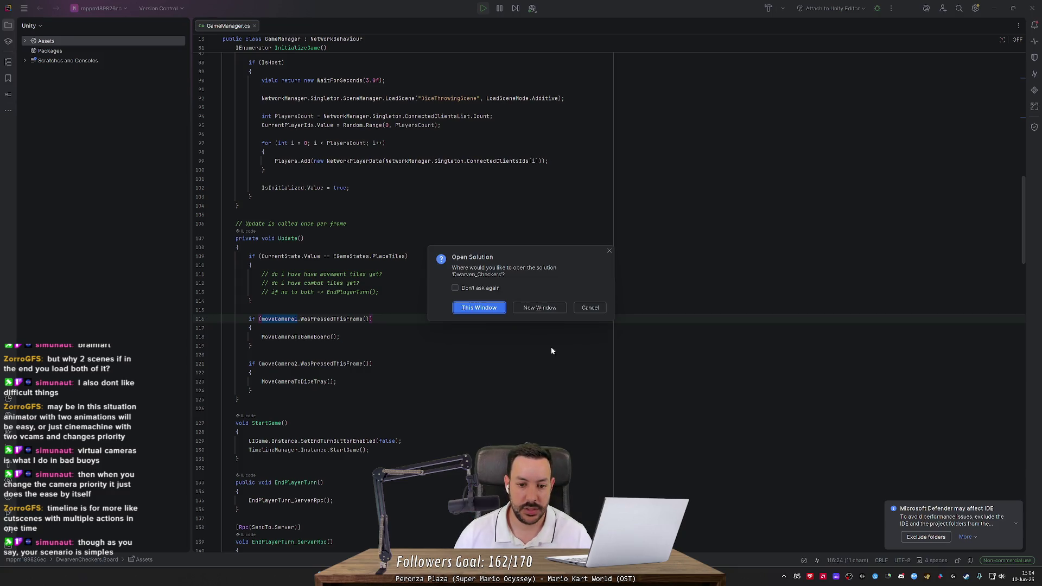
click(495, 308)
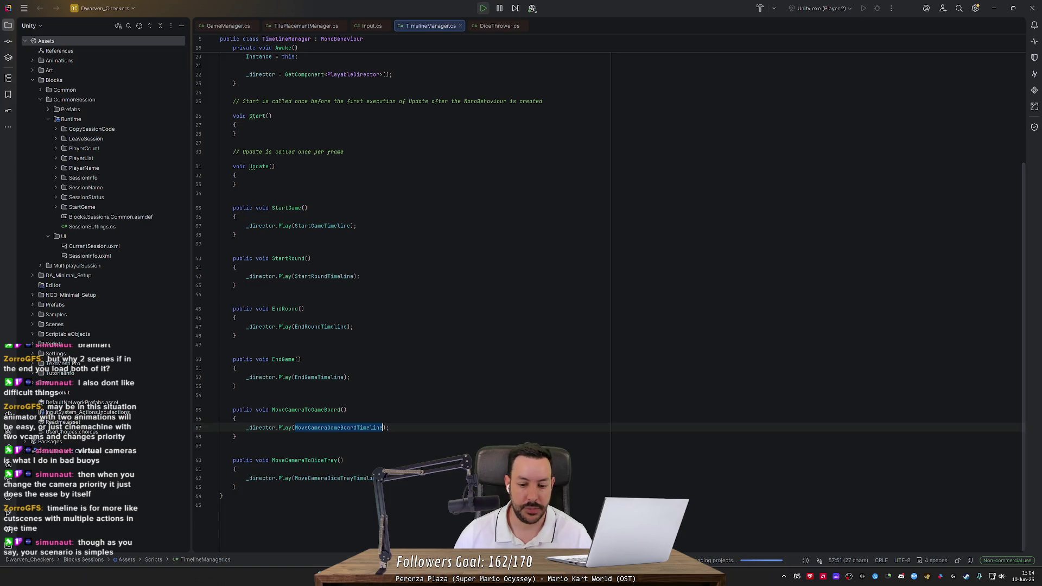
Step: Return to the running Unity editor
mouse_move(723, 577)
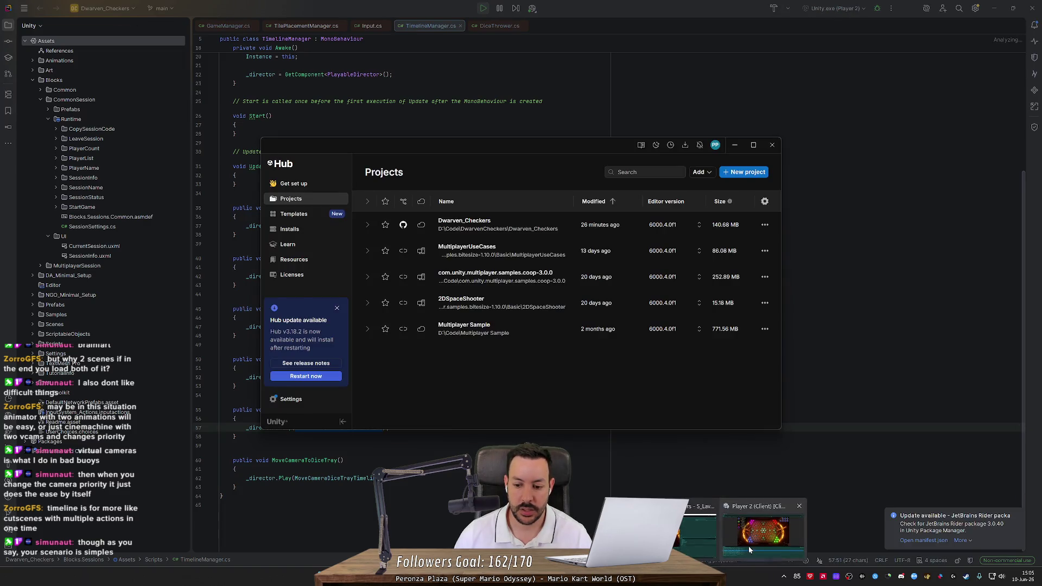
click(748, 546)
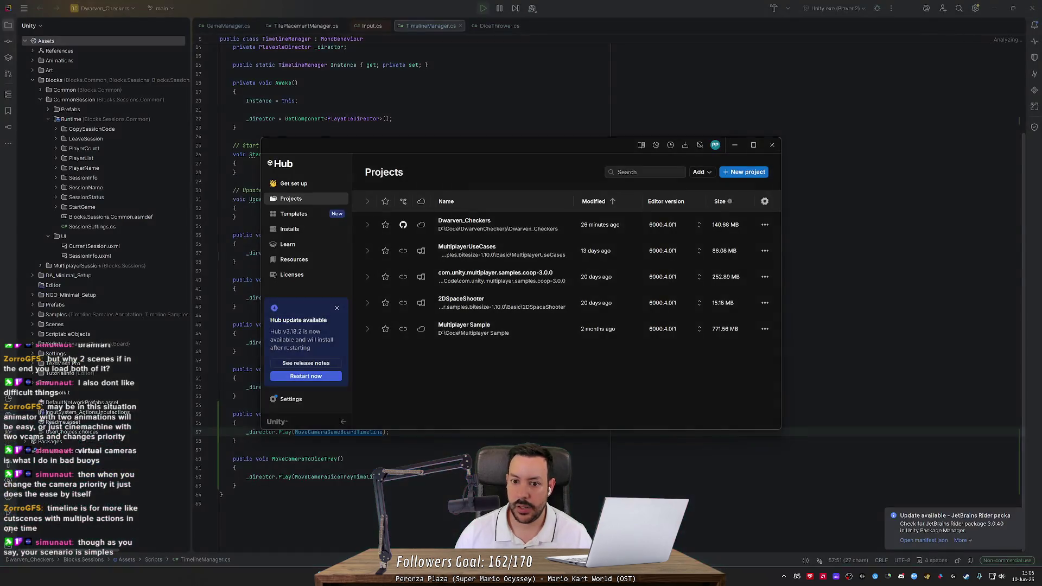
click(432, 223)
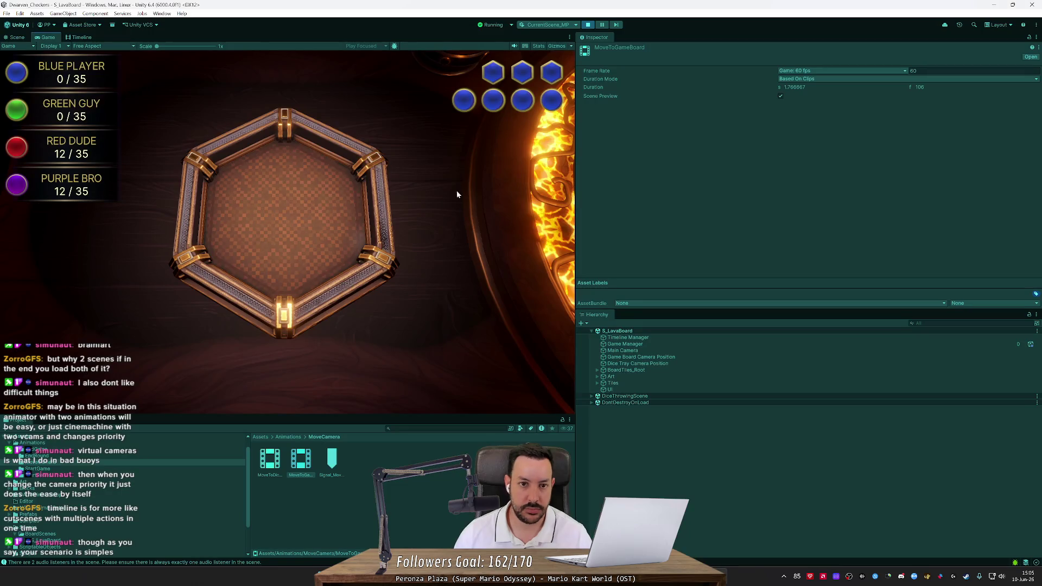
Step: Exit Play mode and delete the Debug action map under Project Settings > Input System Package
key(ctrl+p)
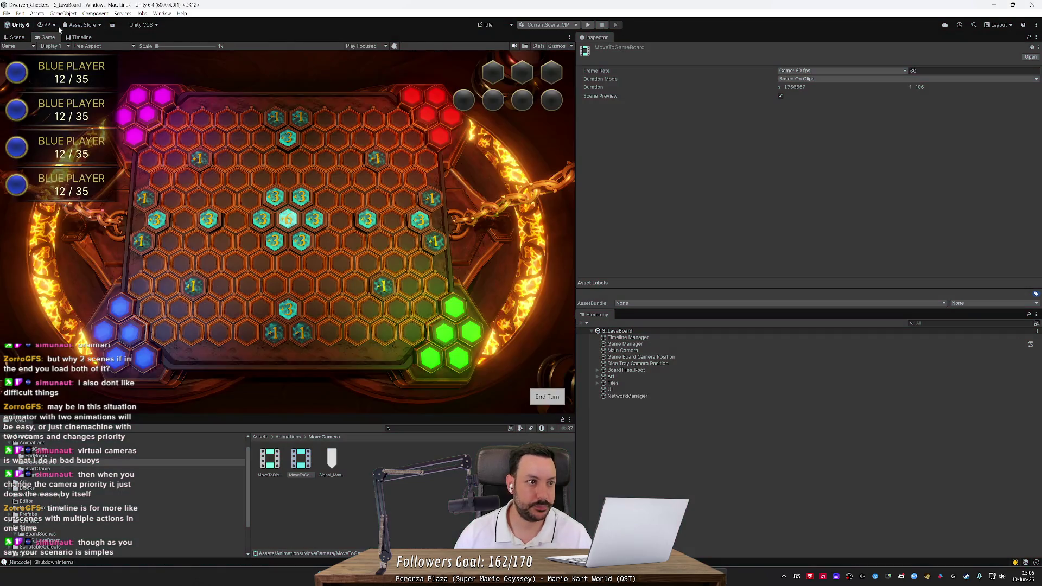
click(33, 13)
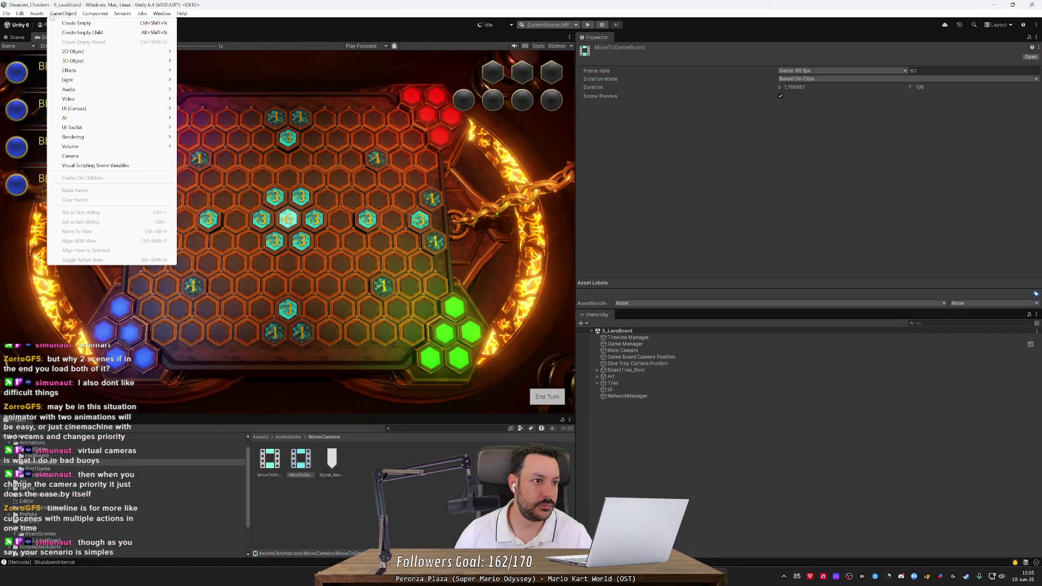
click(20, 13)
click(21, 15)
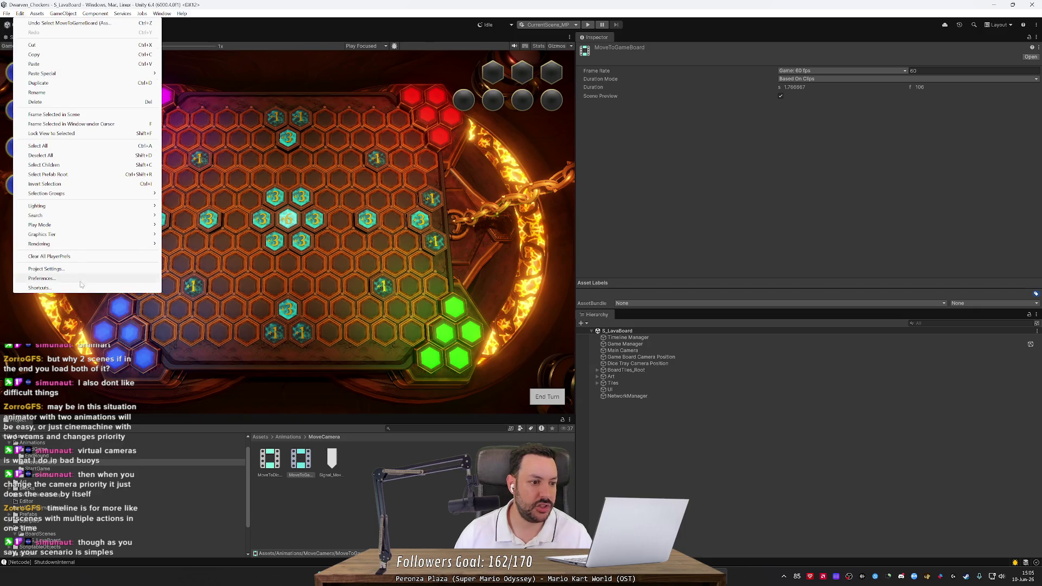
click(46, 269)
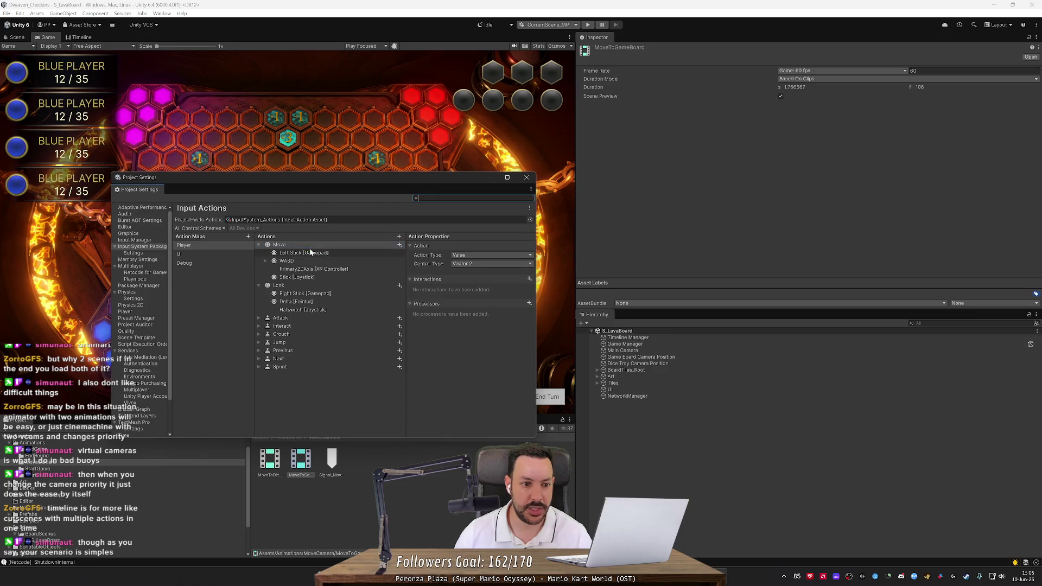
click(199, 263)
key(Up)
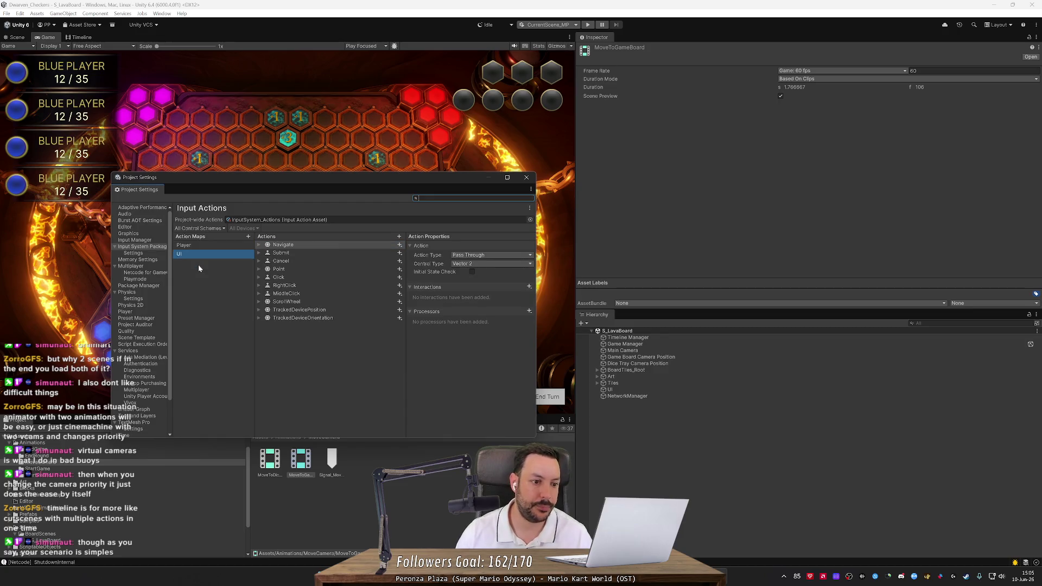
key(alt+Tab)
scroll(363, 126, up, 10)
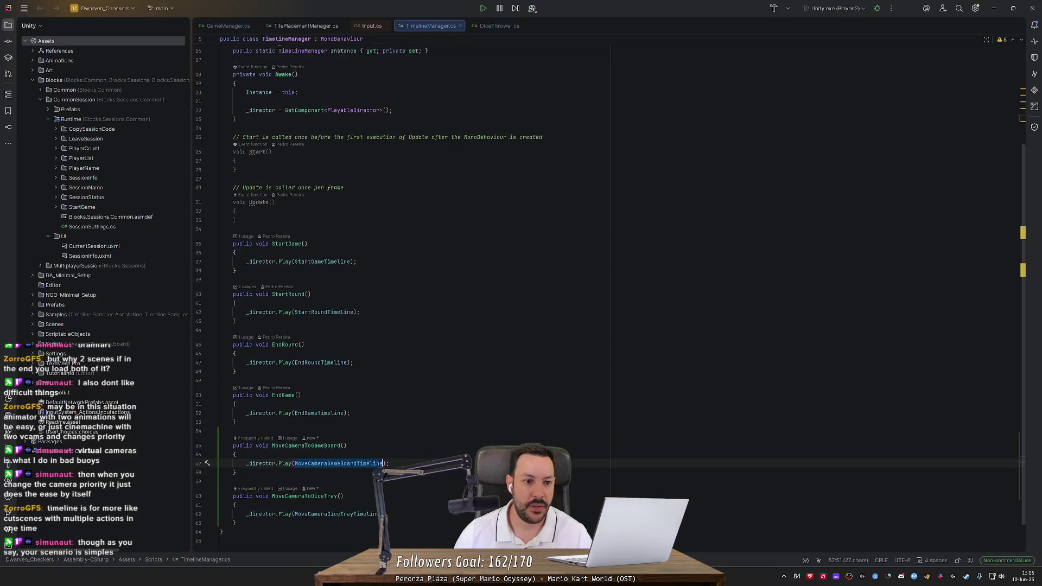
Step: Close Input.cs and delete the moveCamera FindAction lookups in GameManager's Awake
click(363, 30)
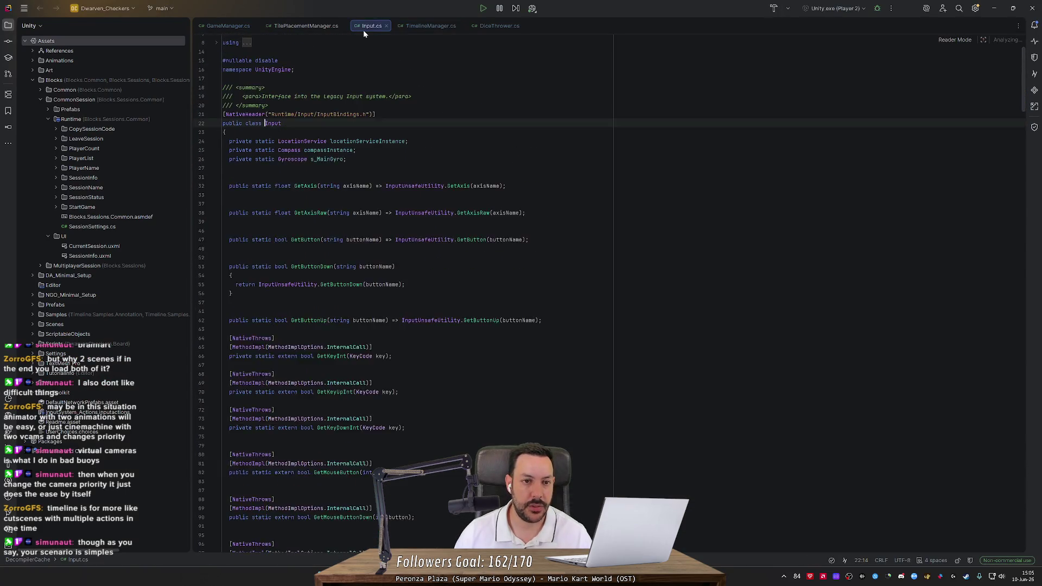
middle_click(363, 30)
click(230, 27)
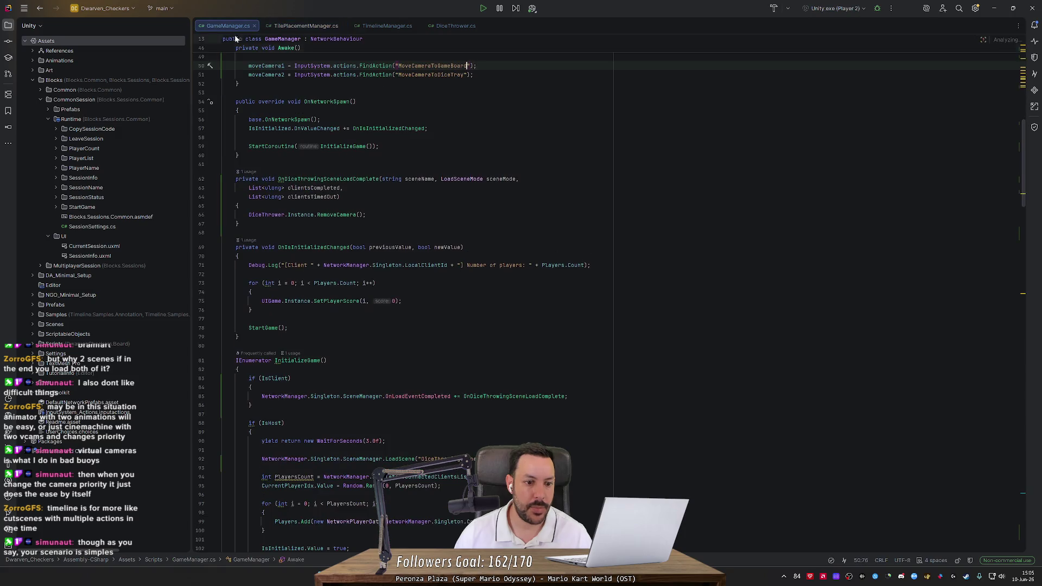
scroll(413, 217, up, 5)
mouse_move(473, 167)
mouse_down()
mouse_move(478, 158)
mouse_move(222, 149)
mouse_move(300, 140)
mouse_up()
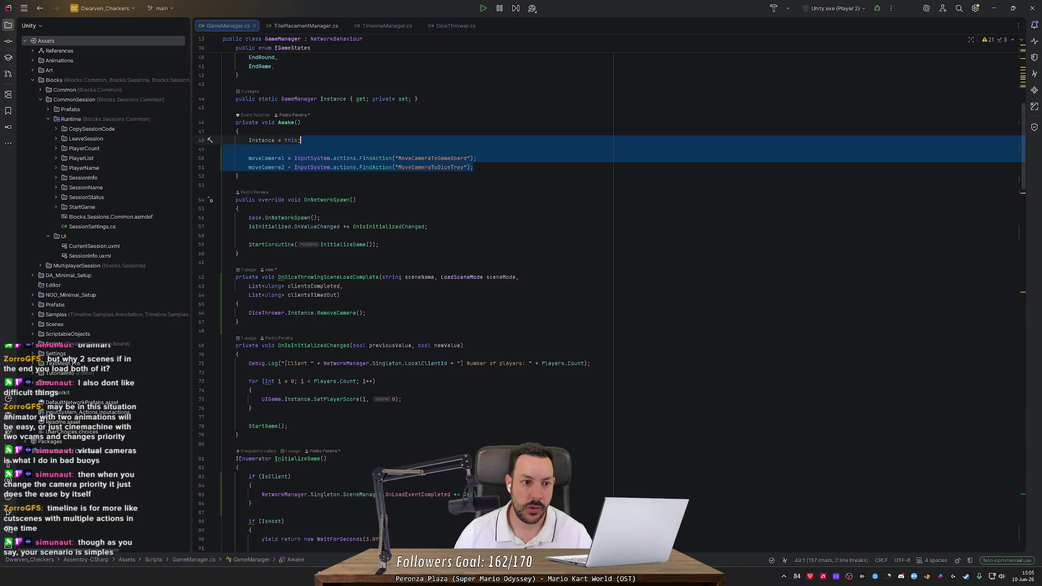
key(BackSpace)
Step: Delete the moveCamera1 and moveCamera2 InputAction field declarations
scroll(608, 296, up, 9)
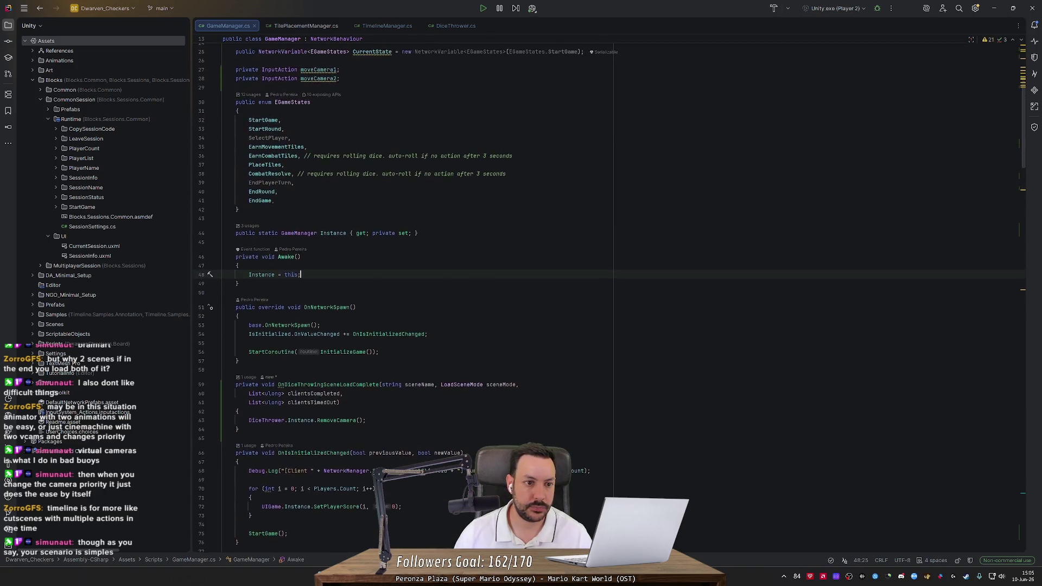
mouse_move(339, 186)
mouse_down()
mouse_move(223, 177)
mouse_move(223, 168)
mouse_up()
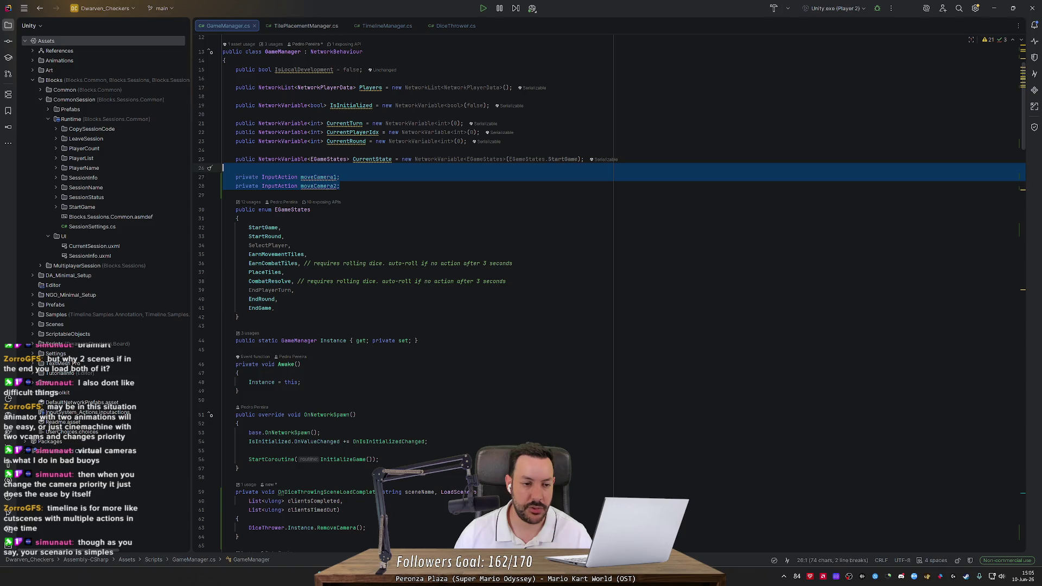
key(BackSpace)
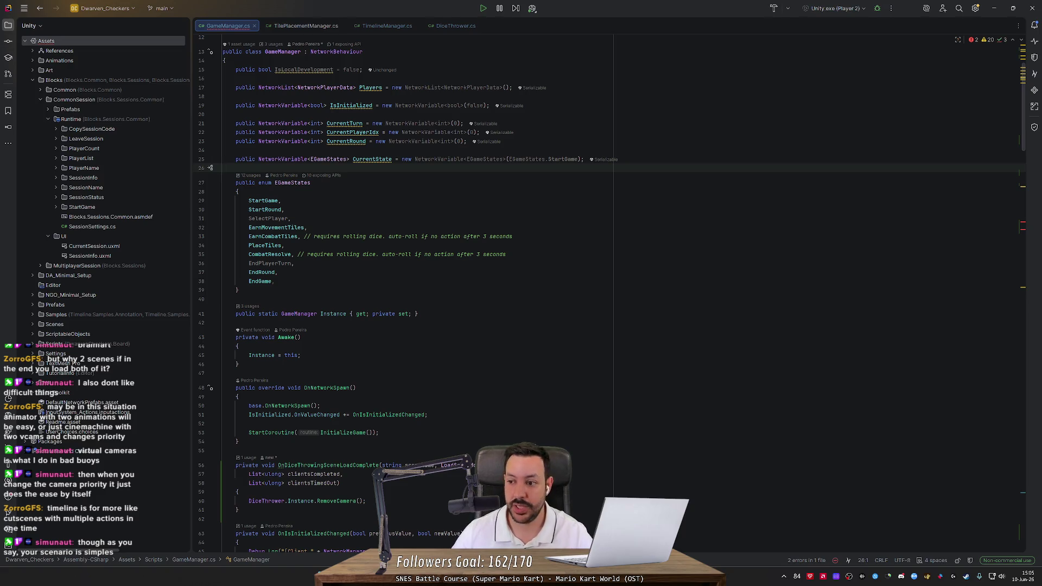
Step: Delete the two moveCamera if-blocks from Update, then return to Unity
drag(1025, 133, 1025, 273)
scroll(1025, 272, up, 5)
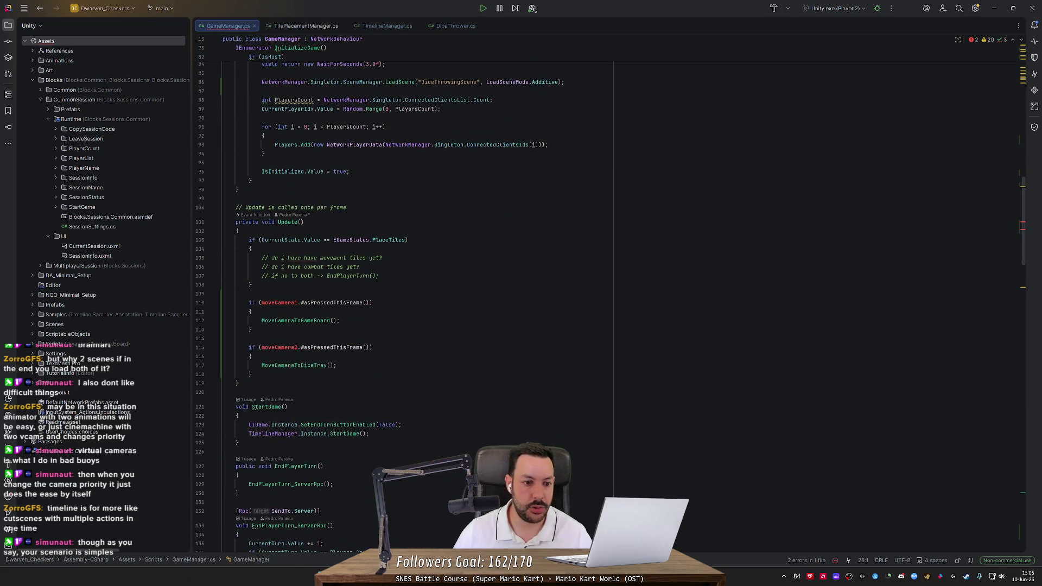
mouse_move(222, 294)
mouse_down()
mouse_move(255, 321)
mouse_move(251, 374)
mouse_up()
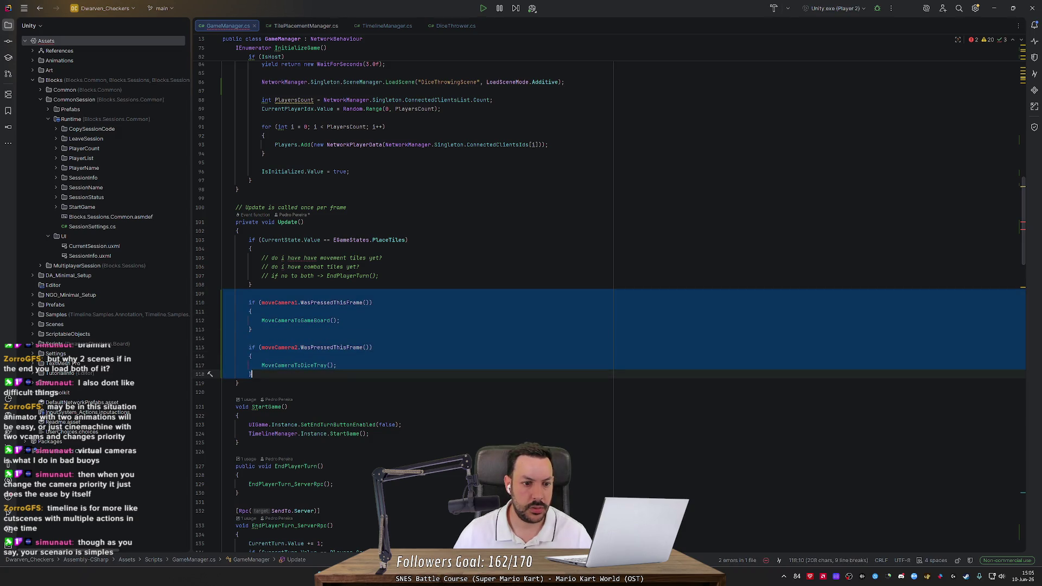
key(BackSpace)
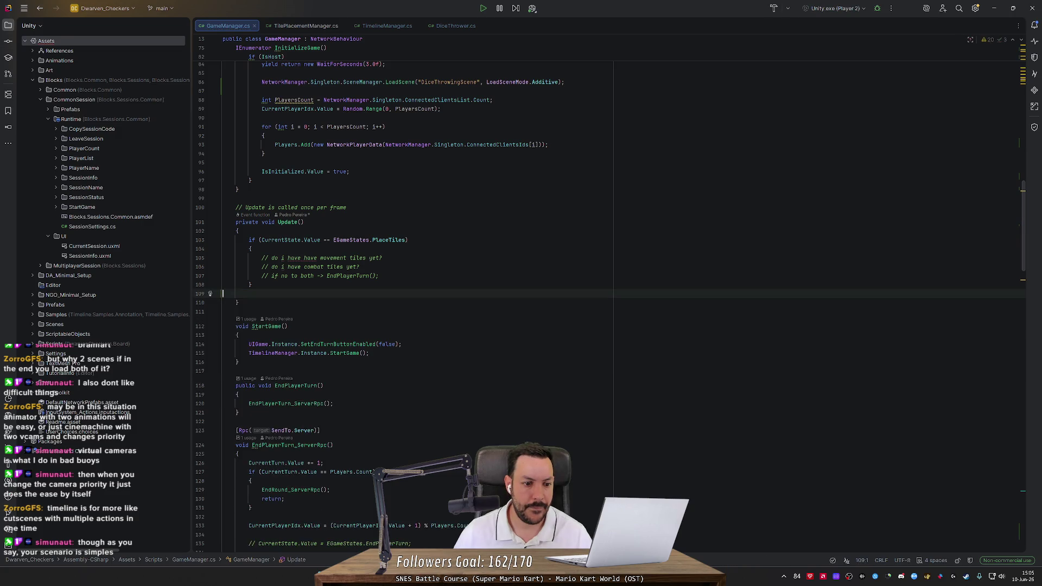
scroll(1024, 239, up, 15)
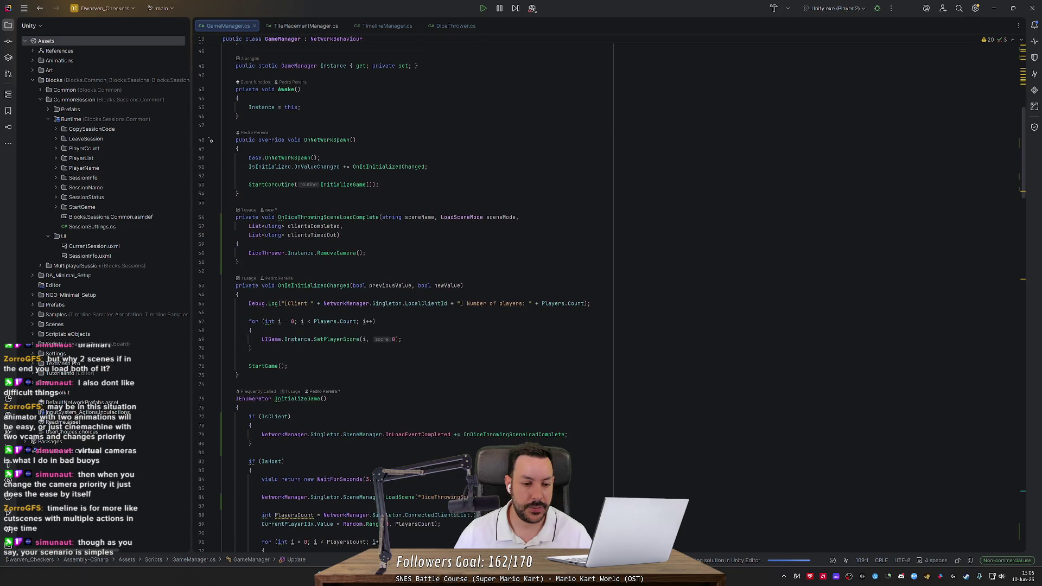
scroll(1024, 240, down, 12)
scroll(608, 298, down, 8)
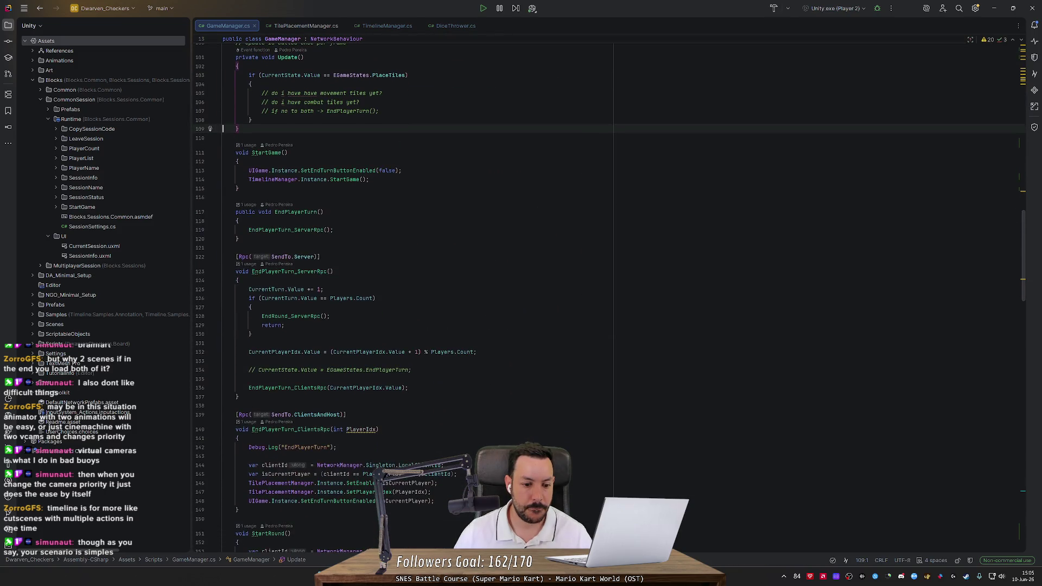
key(alt+Tab)
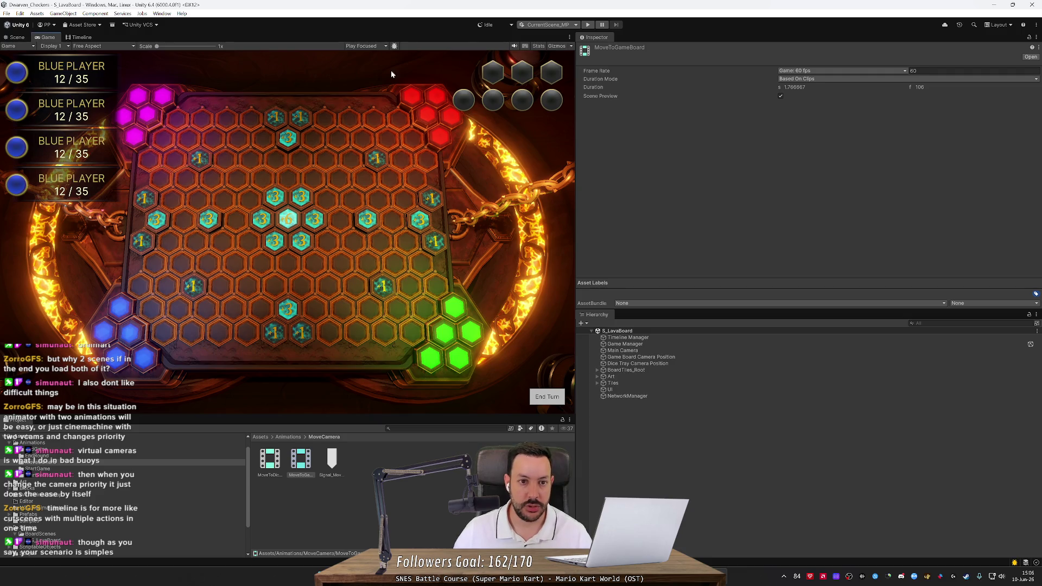
Step: Widen the Scene view, then run and stop the game to test the four-player lava board
click(15, 37)
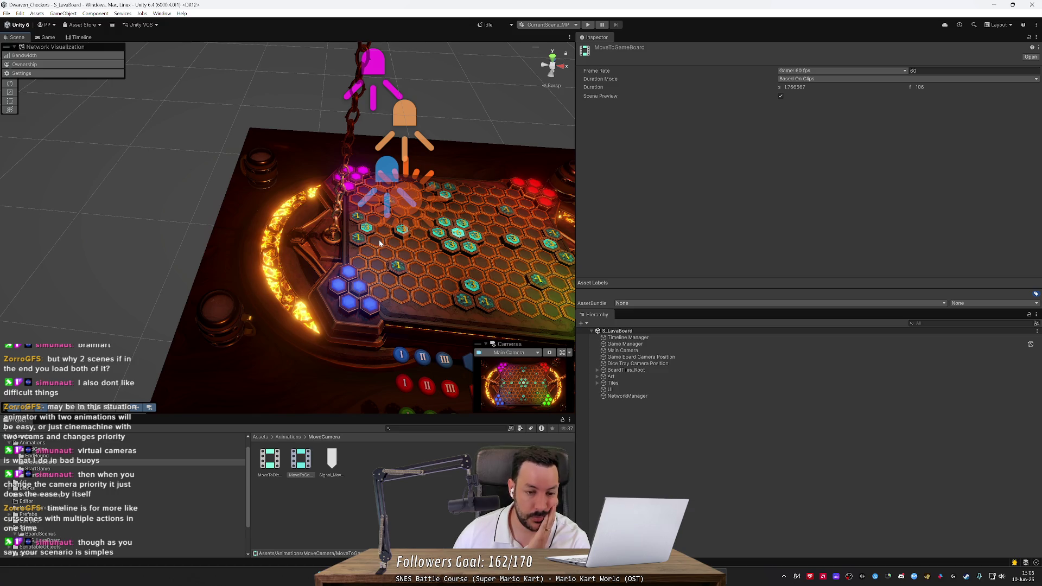
drag(577, 158, 733, 157)
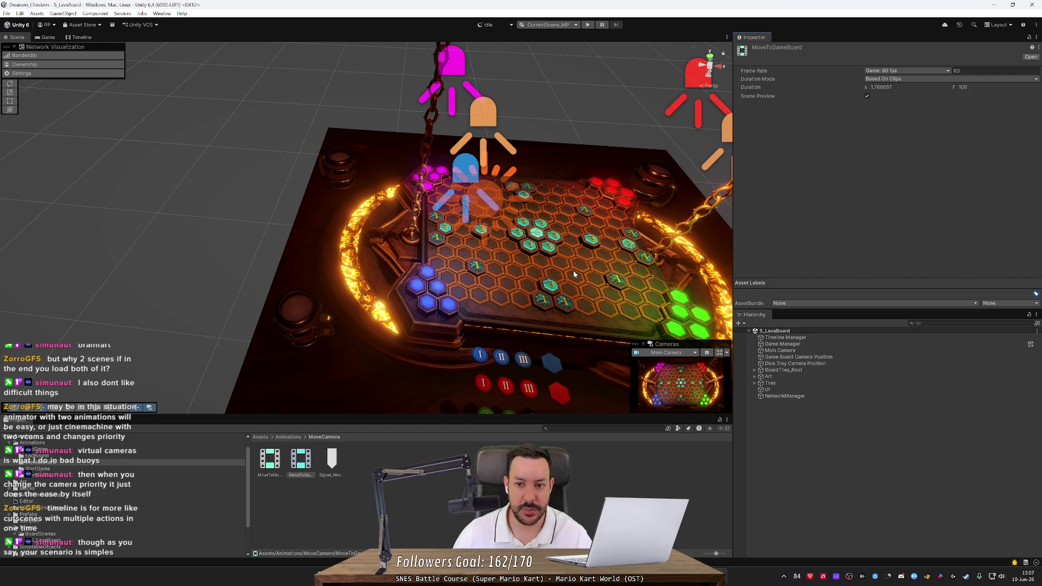
click(536, 26)
click(524, 34)
click(554, 25)
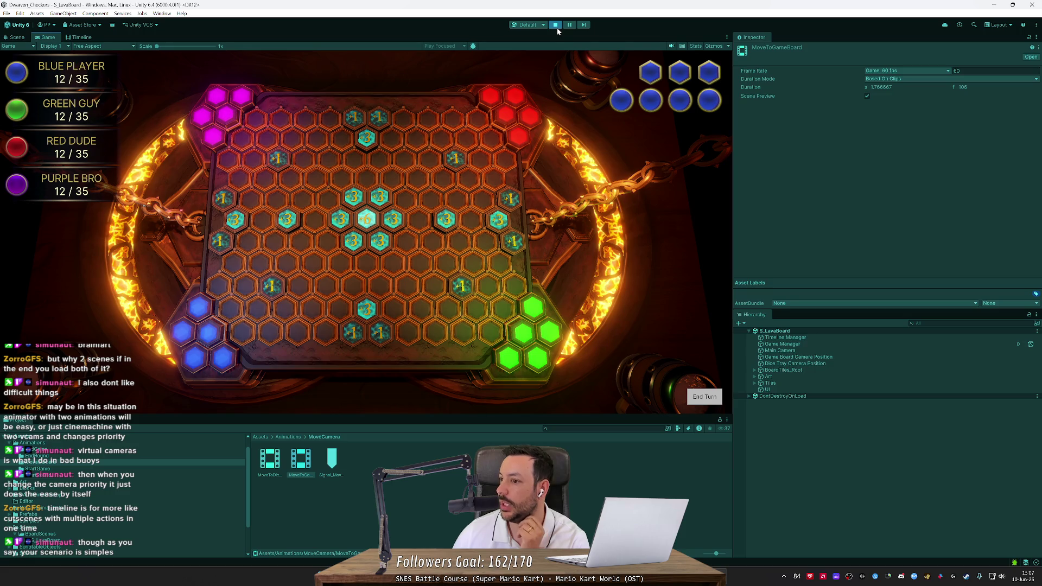
click(556, 24)
key(alt+Tab)
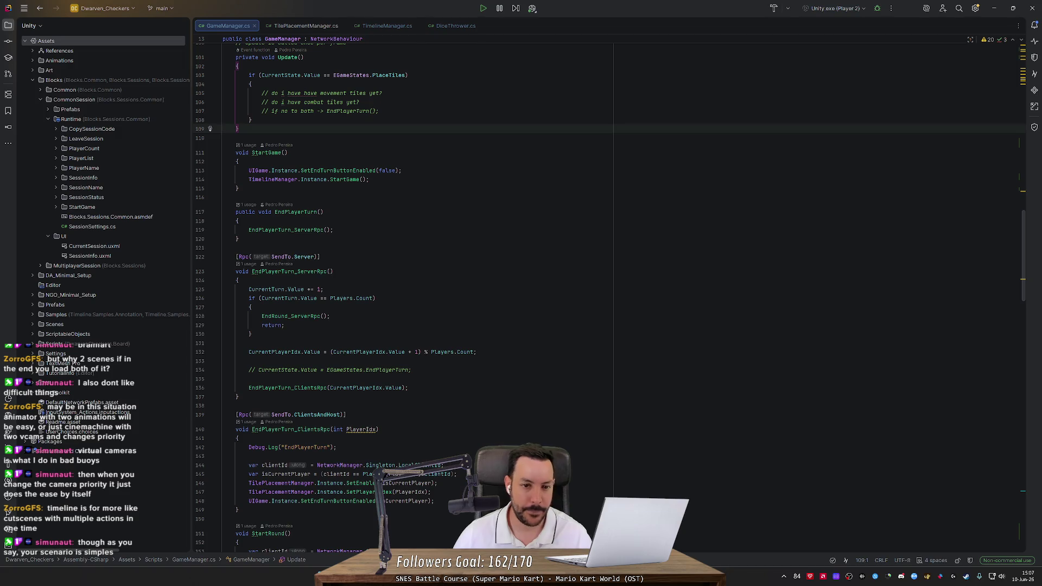
Step: Review EndPlayerTurn, StartRound and the timeline callbacks in GameManager.cs, then open File Explorer
mouse_move(1024, 232)
mouse_down()
mouse_move(1022, 103)
mouse_move(1022, 470)
mouse_up()
scroll(542, 293, up, 20)
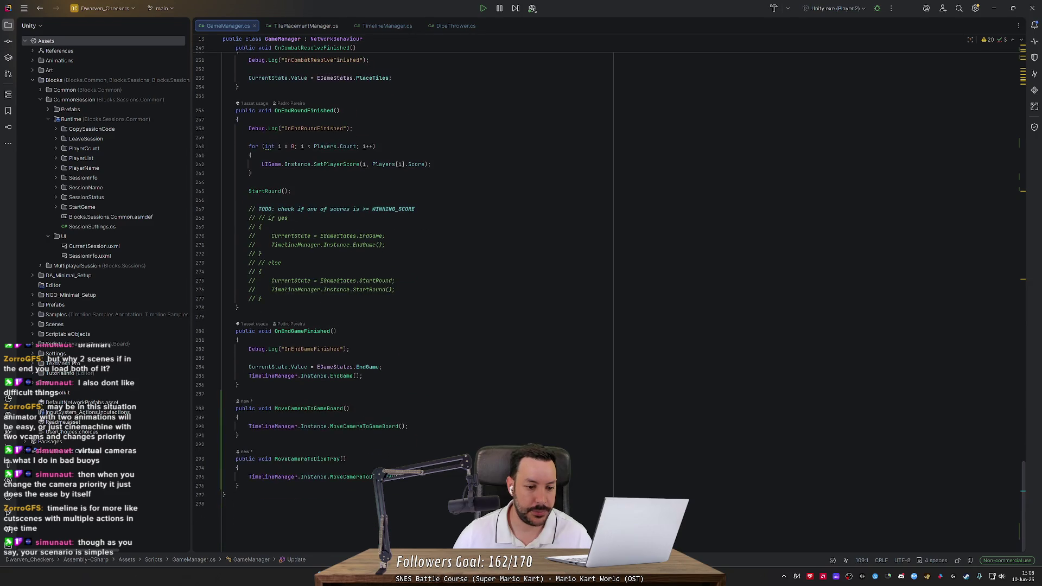
scroll(543, 293, up, 10)
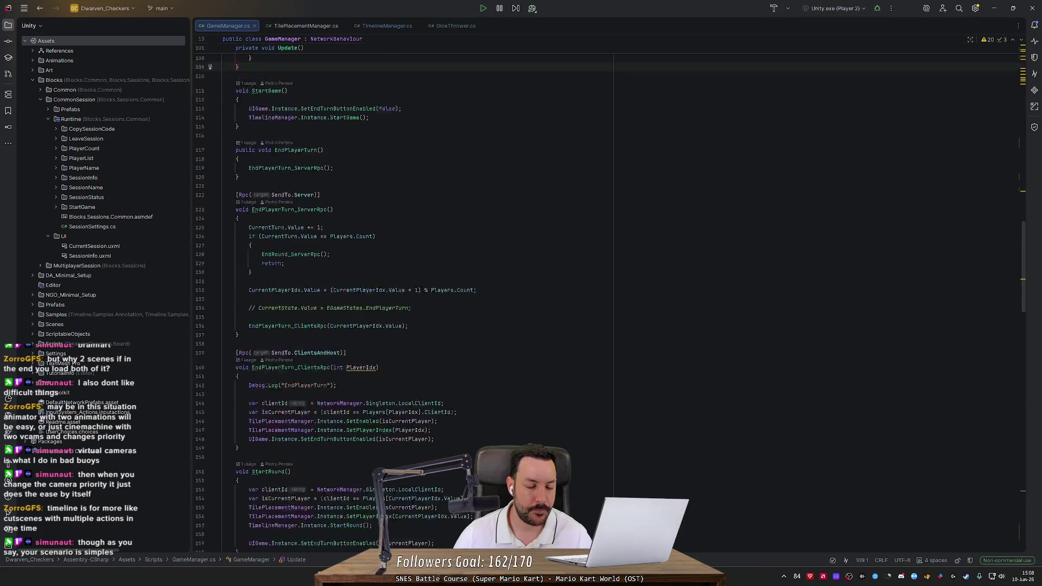
scroll(543, 293, up, 3)
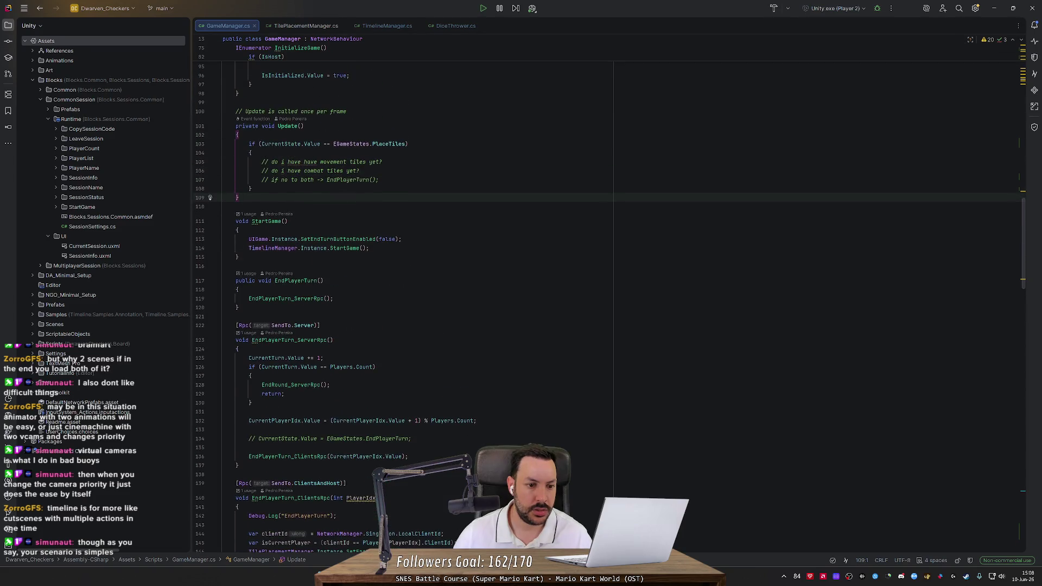
scroll(543, 293, up, 7)
scroll(543, 293, up, 9)
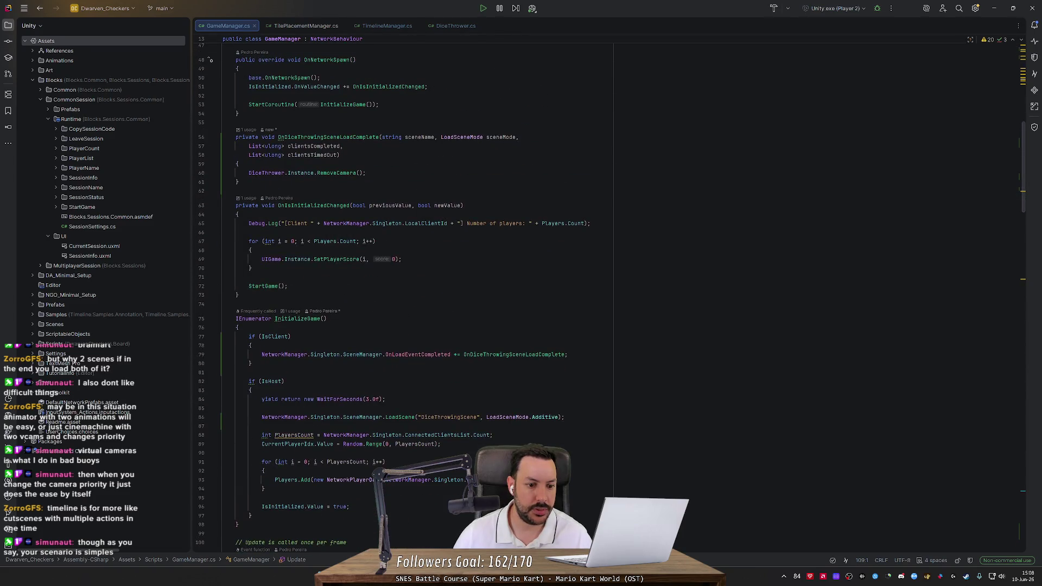
scroll(543, 294, up, 8)
scroll(542, 293, down, 20)
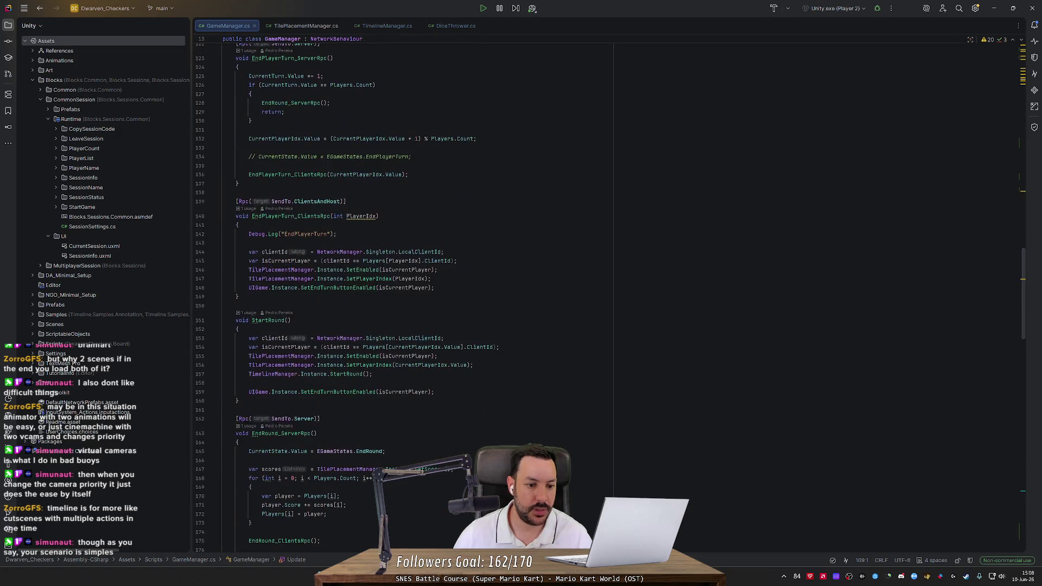
scroll(543, 294, down, 17)
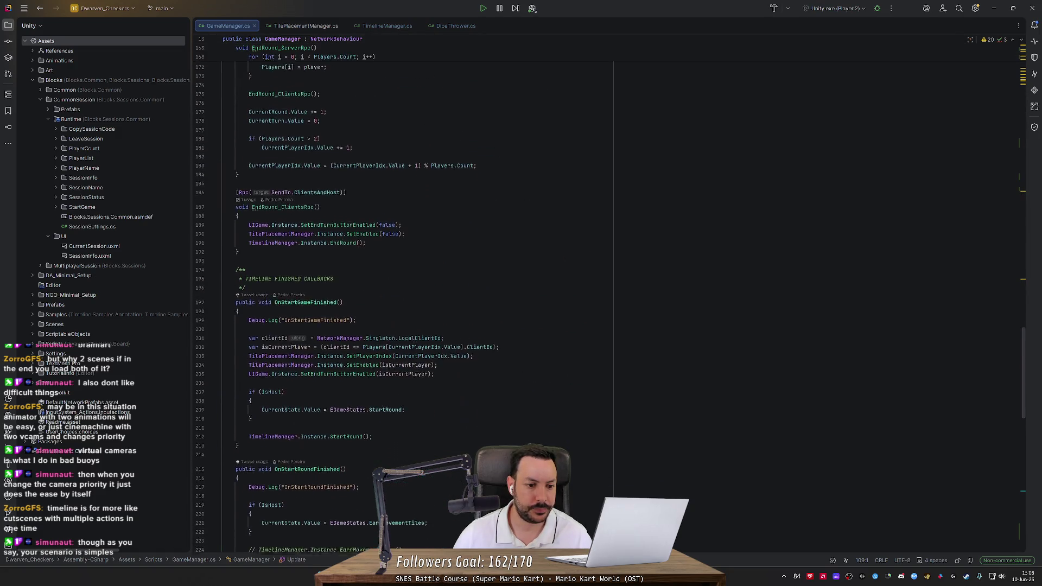
scroll(542, 293, down, 5)
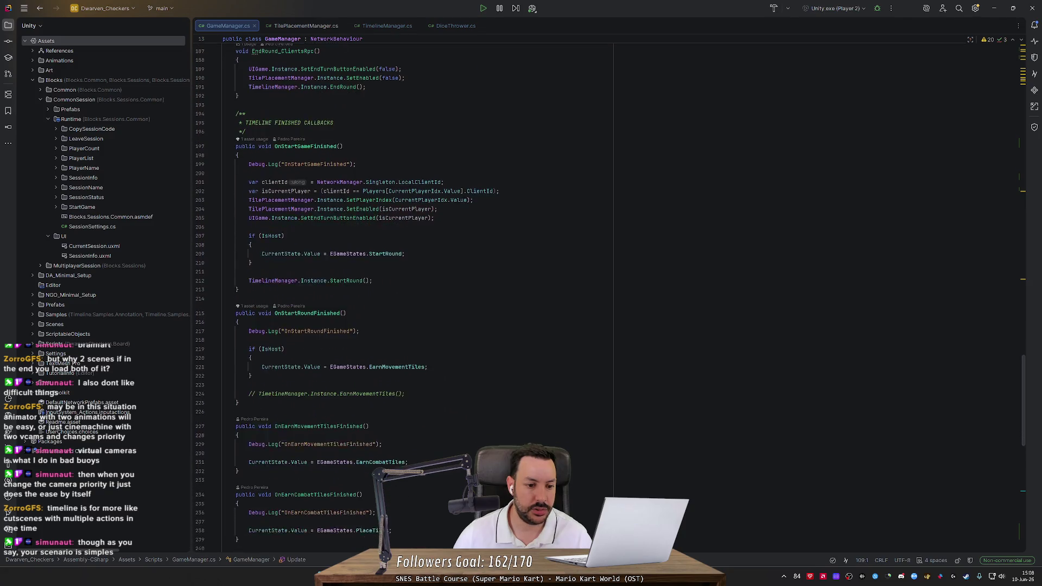
scroll(542, 293, down, 6)
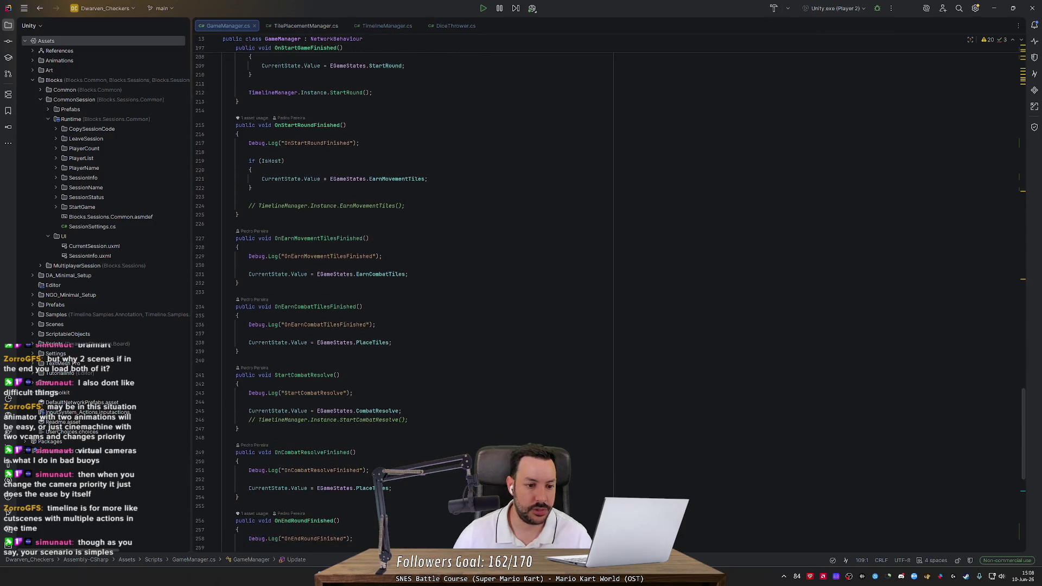
scroll(543, 293, down, 1)
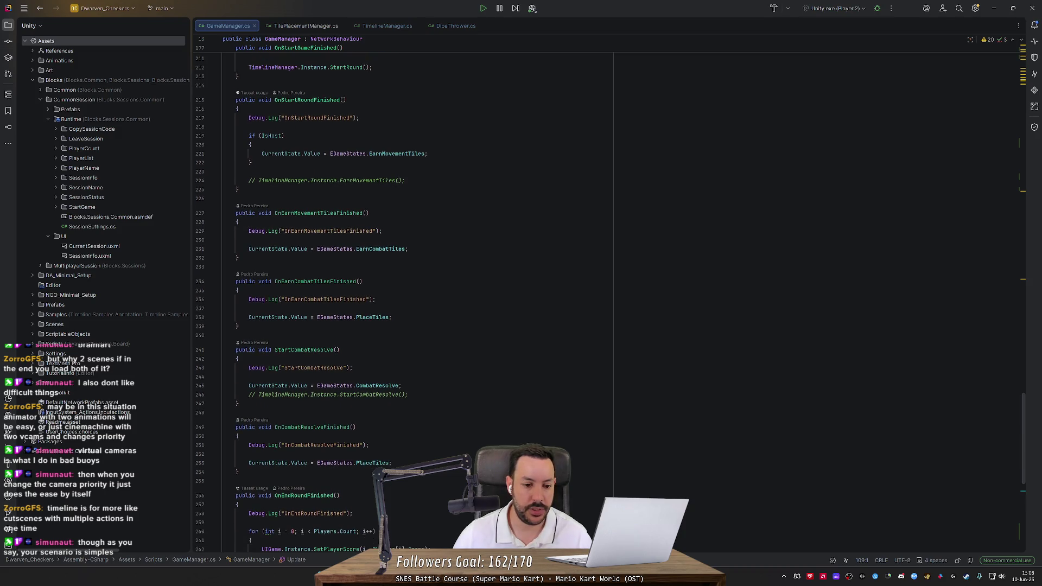
key(super+e)
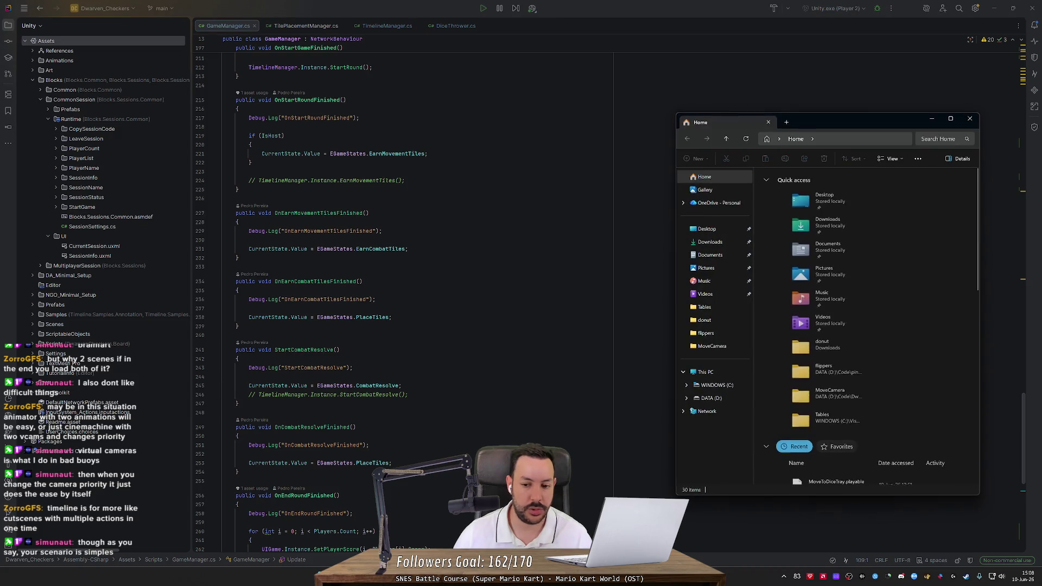
Step: Navigate from MoveCamera up to the DwarvenCheckers folder and open Dwarven_Checkers_Rulebook.docx
scroll(782, 380, down, 3)
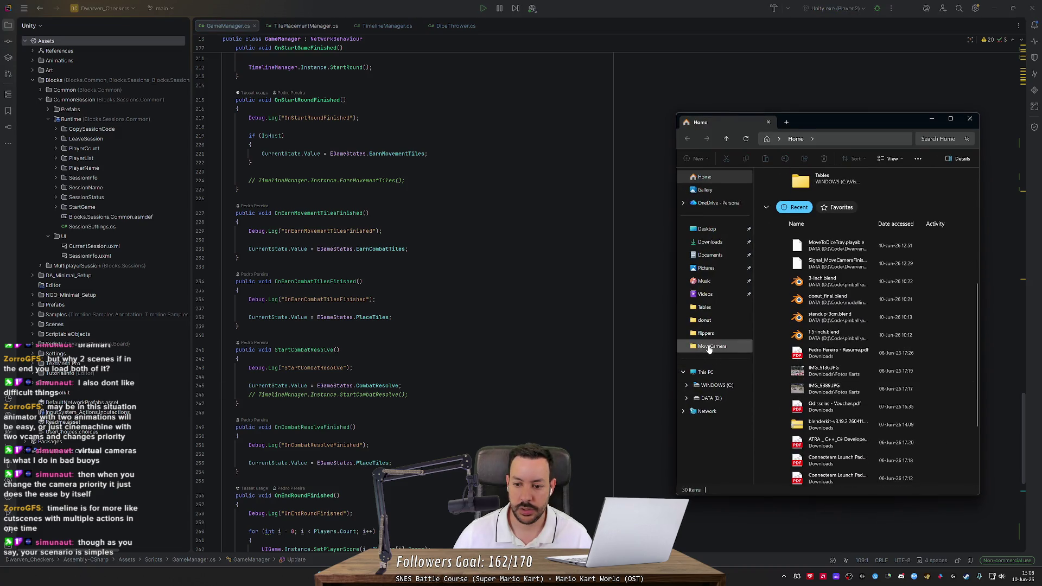
click(712, 346)
click(809, 139)
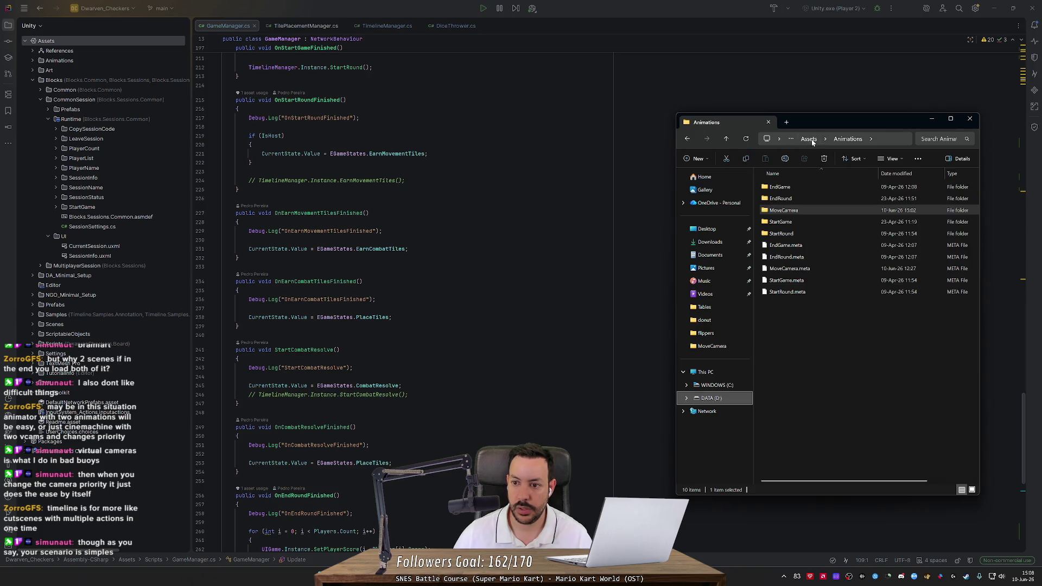
click(814, 140)
click(814, 140)
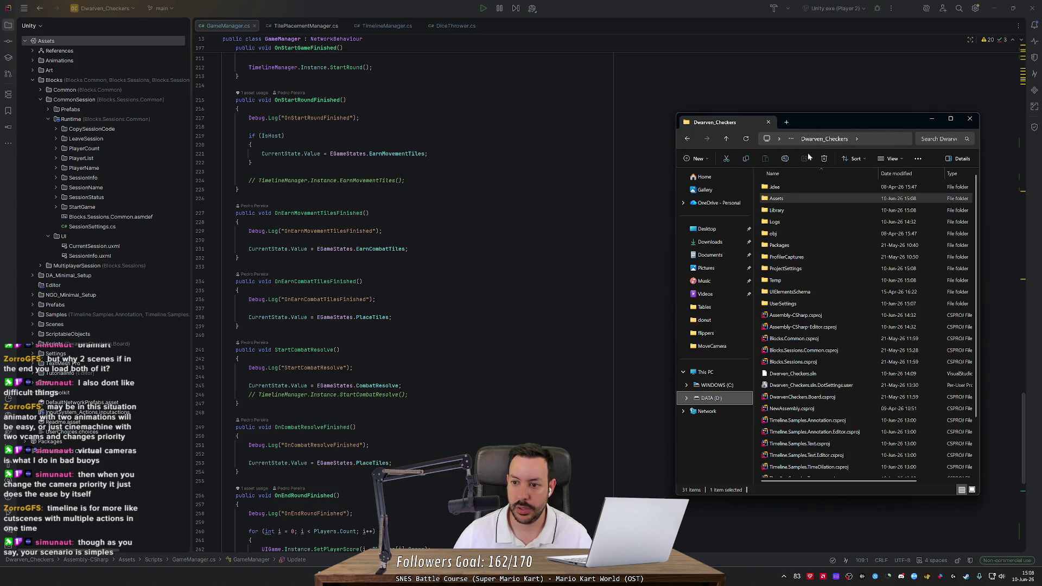
double_click(812, 122)
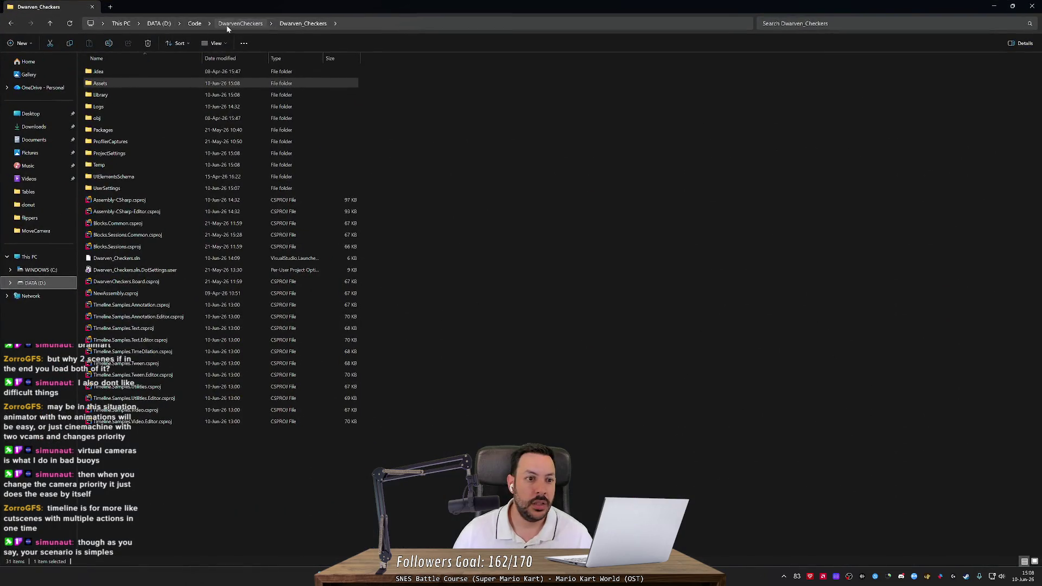
click(228, 24)
double_click(201, 129)
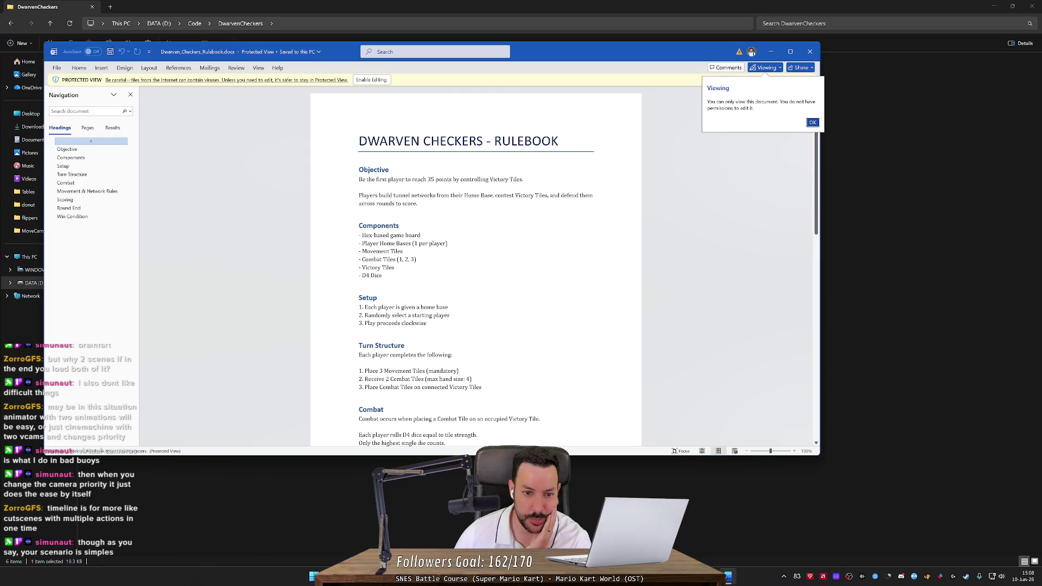
Step: Scroll through the rulebook's pages reading the rules
scroll(476, 266, down, 2)
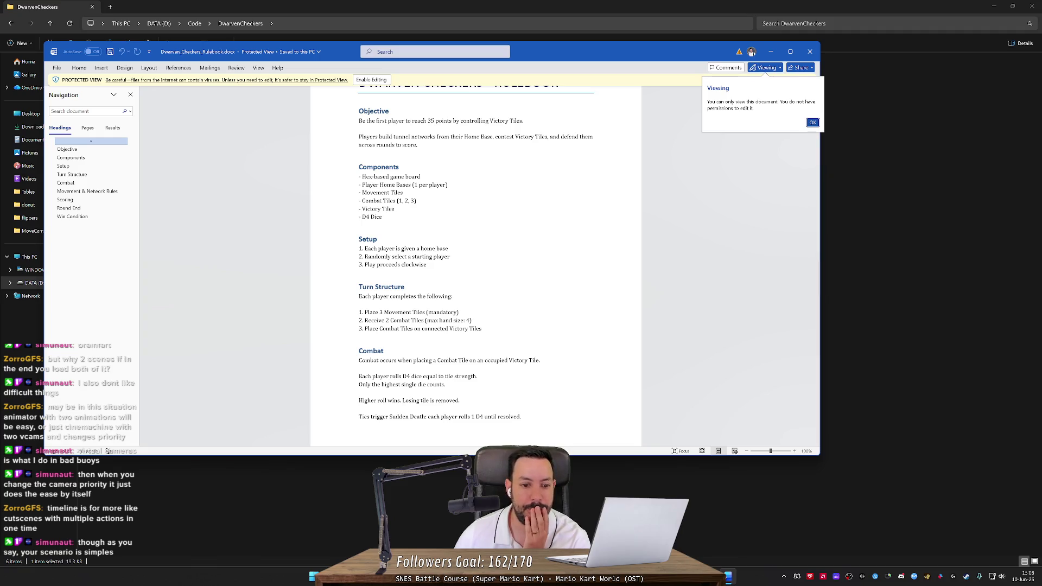
scroll(475, 266, down, 1)
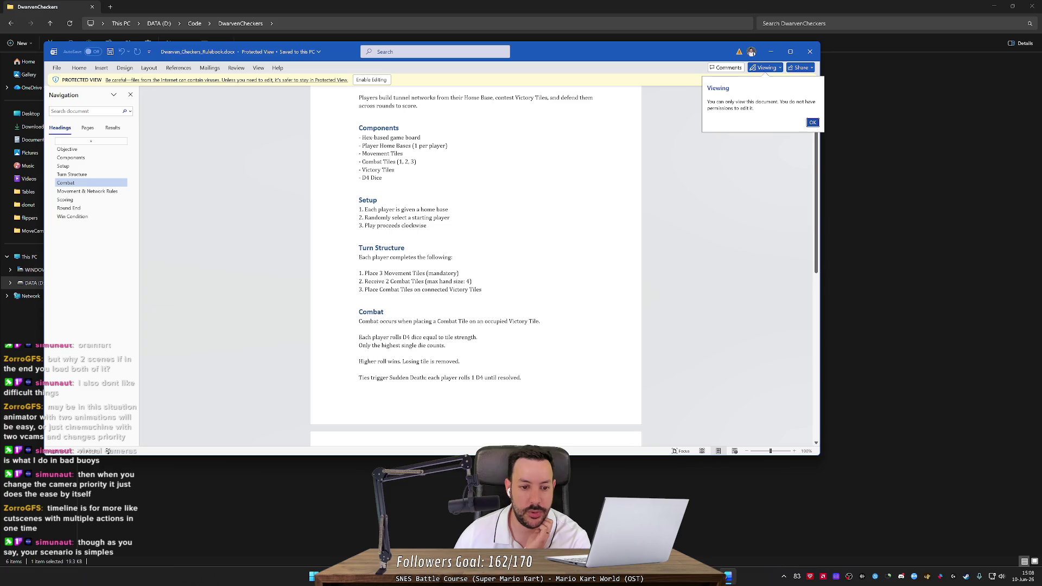
scroll(476, 266, down, 2)
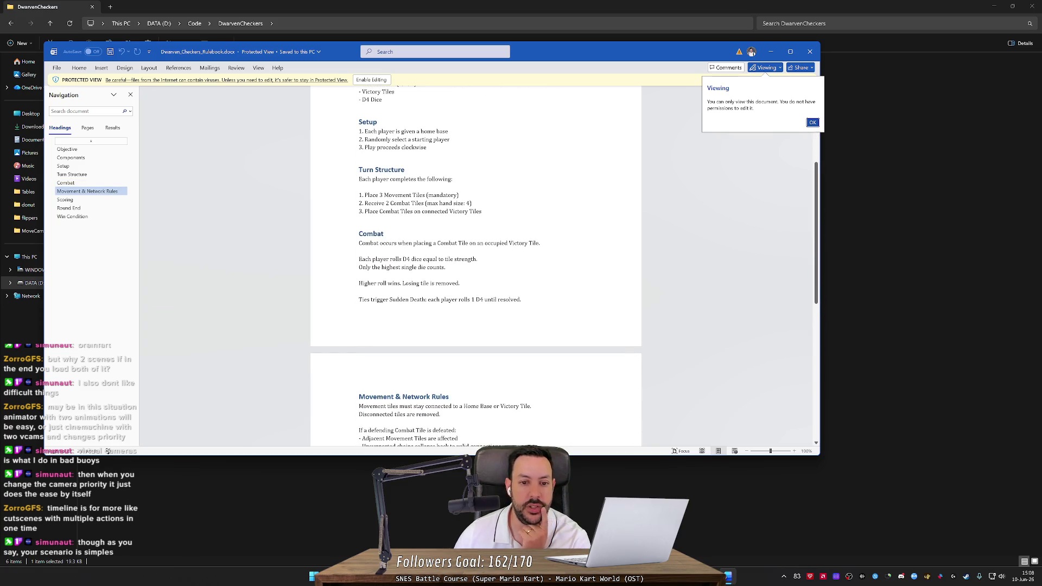
scroll(410, 233, down, 3)
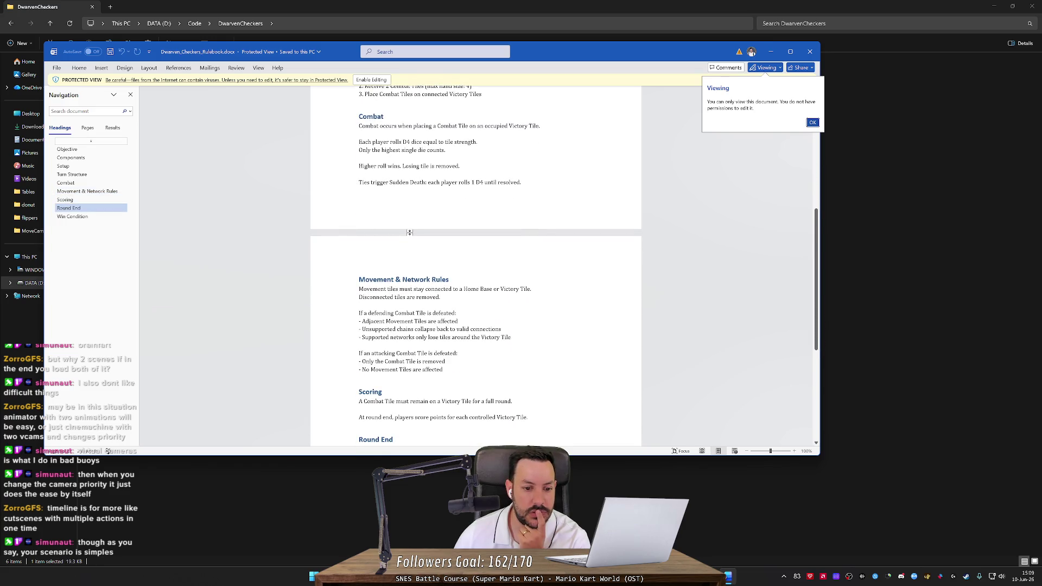
scroll(410, 233, down, 3)
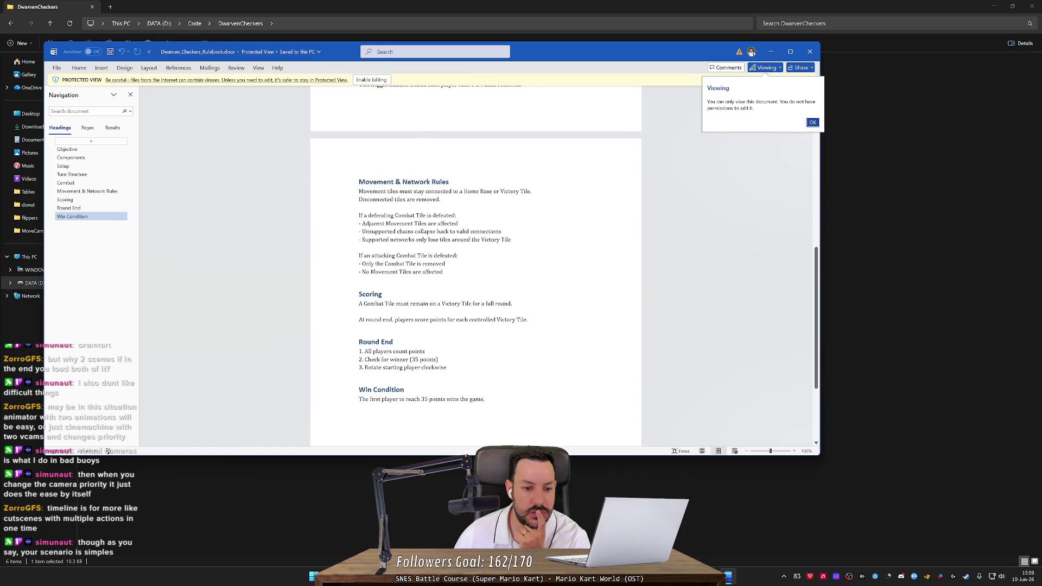
scroll(475, 266, down, 1)
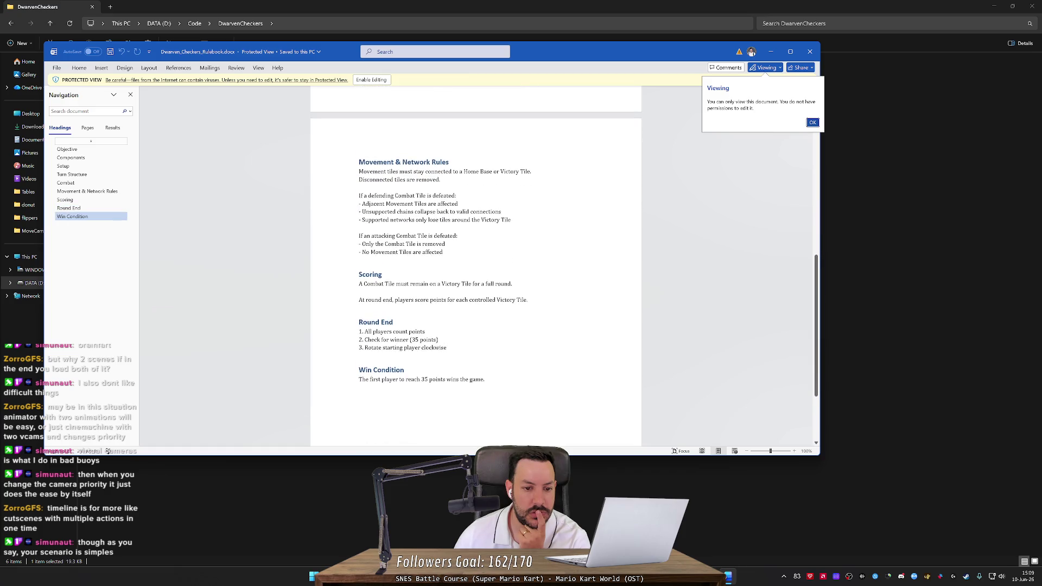
scroll(475, 266, up, 7)
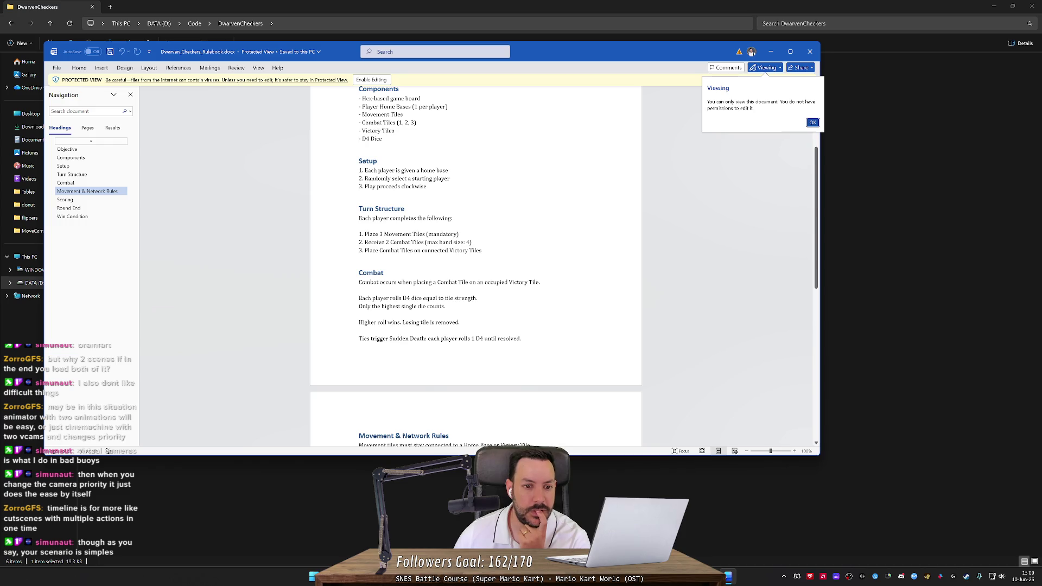
Step: Jump to Turn Structure, highlight the 'Receive 2 Combat Tiles' rule, and close the rulebook
click(382, 209)
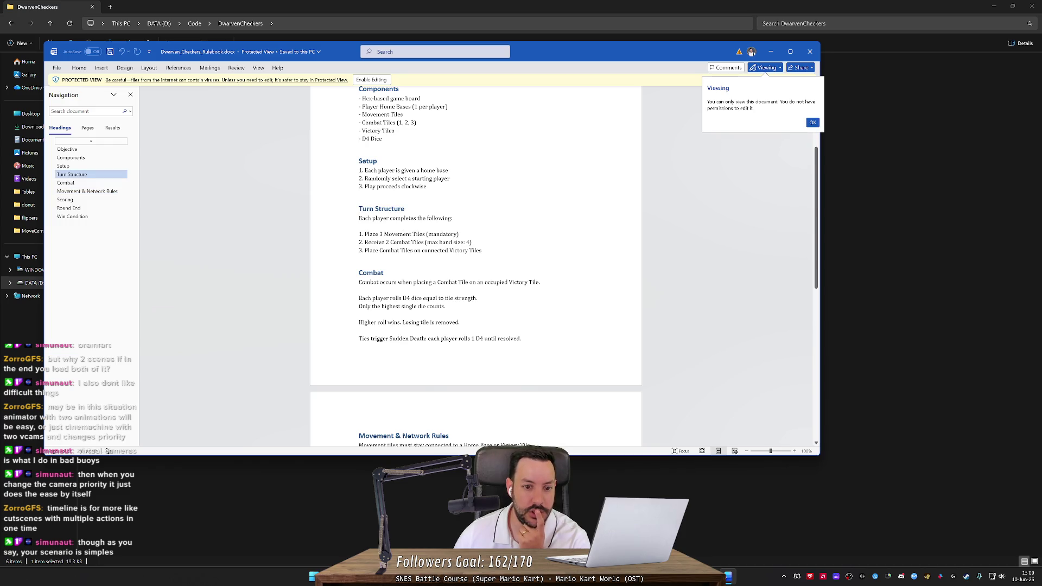
drag(364, 242, 464, 242)
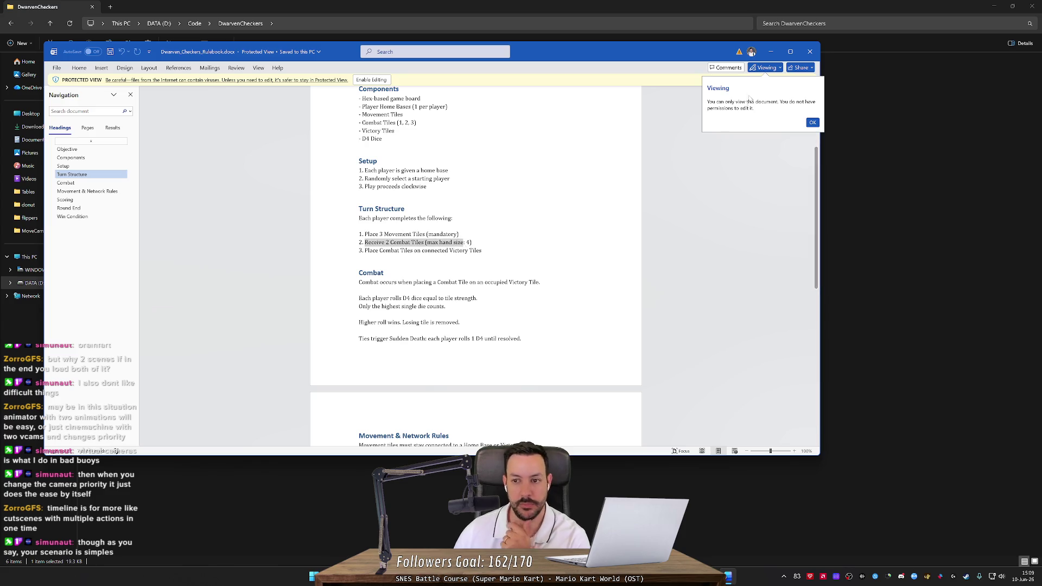
click(774, 51)
key(alt+Tab)
click(809, 51)
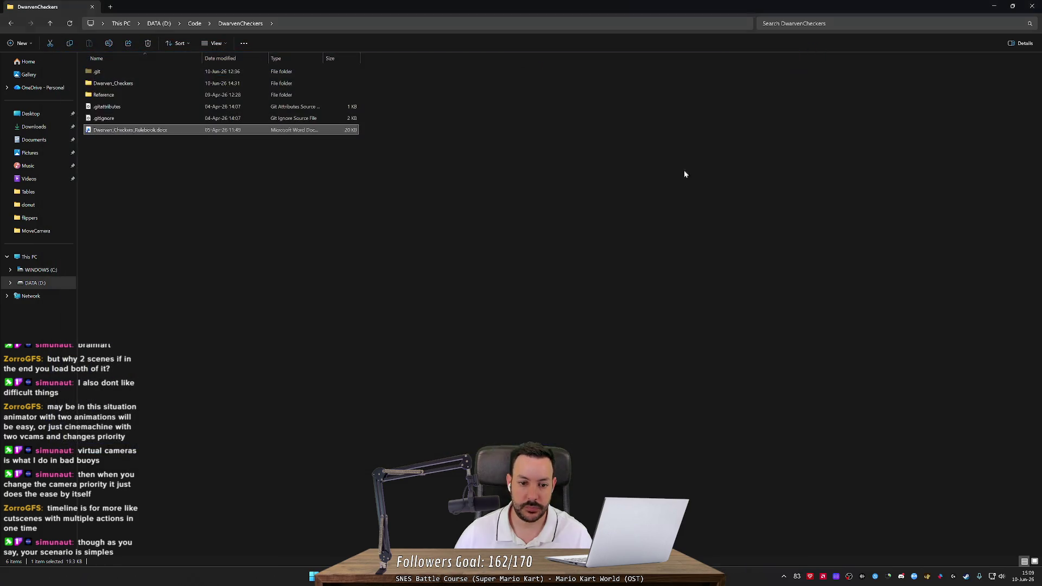
Step: Delete the Debug.Log line from OnIsInitializedChanged in GameManager.cs
mouse_move(722, 576)
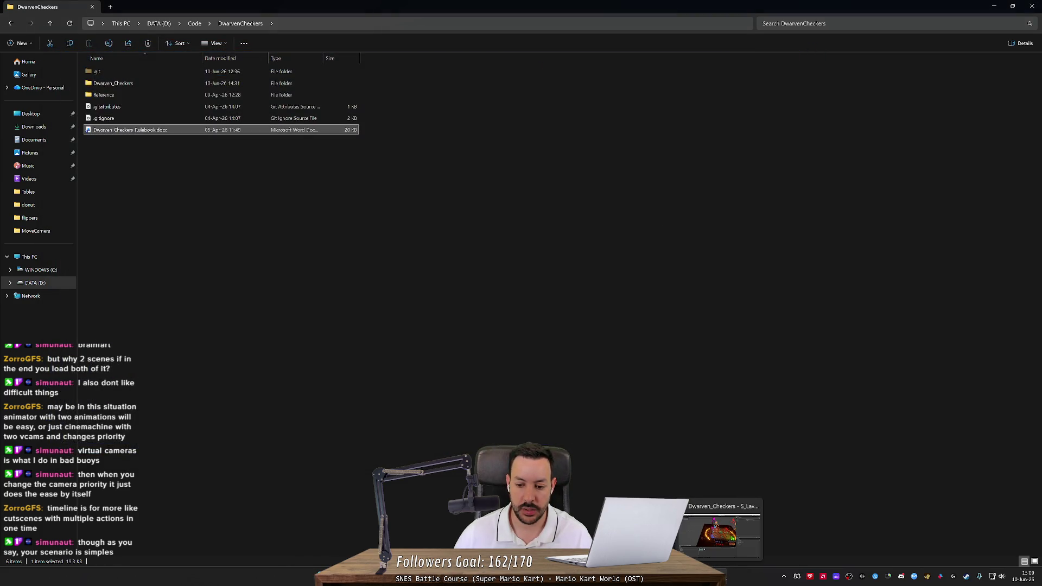
key(alt+Tab)
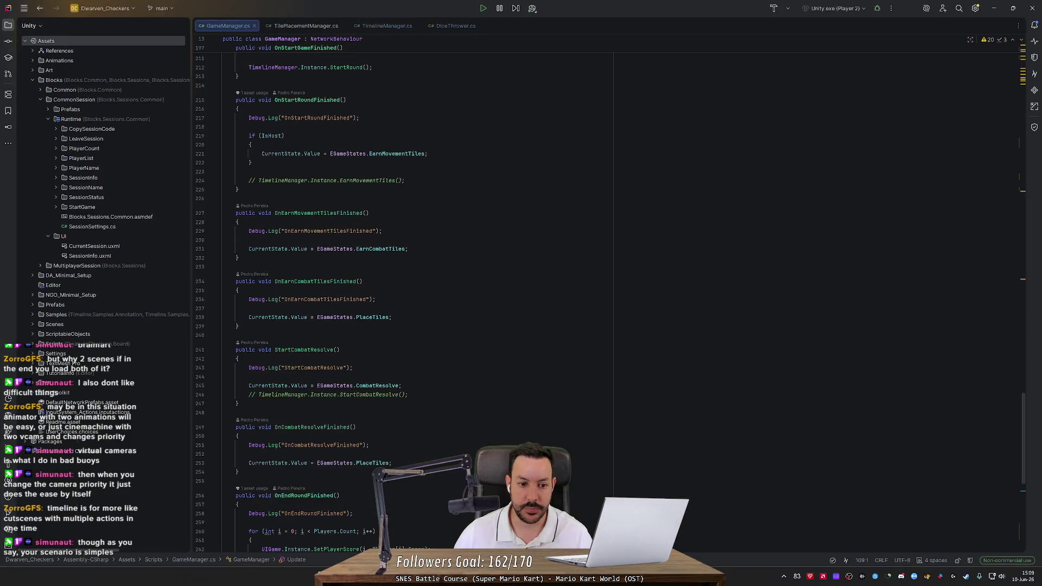
scroll(412, 293, up, 6)
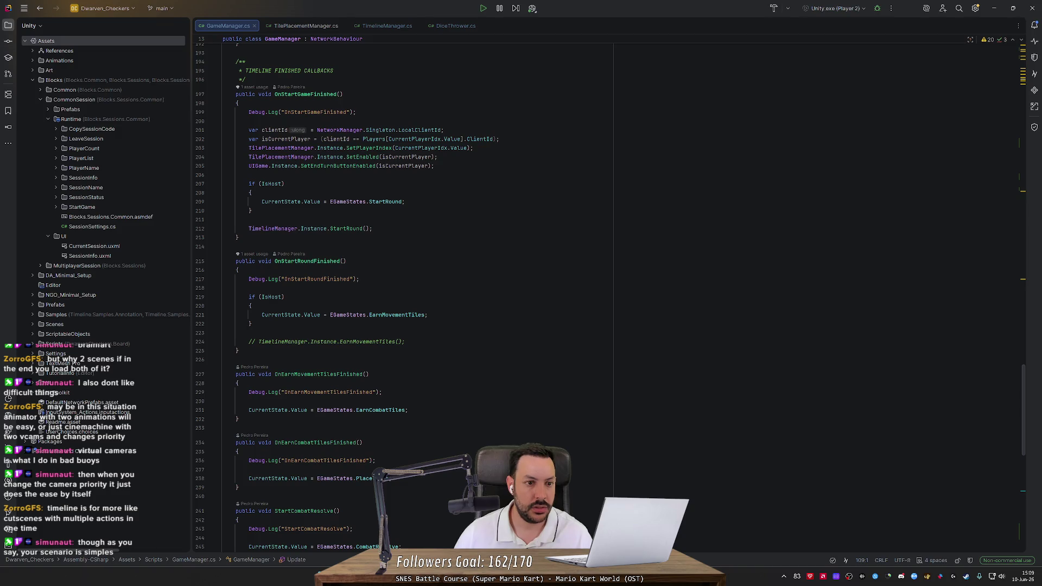
scroll(402, 296, up, 10)
scroll(413, 296, up, 2)
drag(1024, 320, 1024, 125)
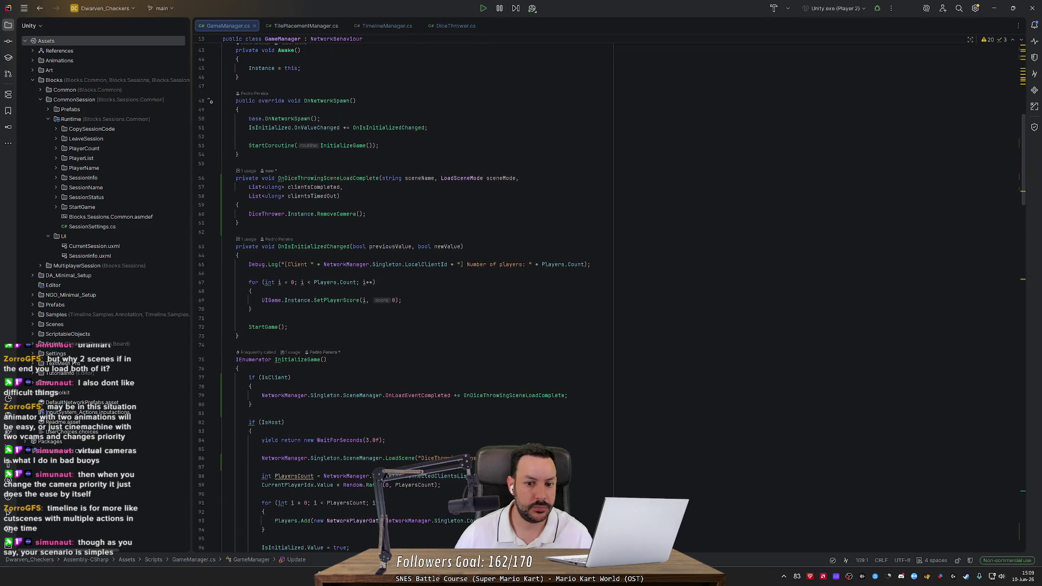
click(590, 265)
key(ctrl+x)
key(ctrl+x)
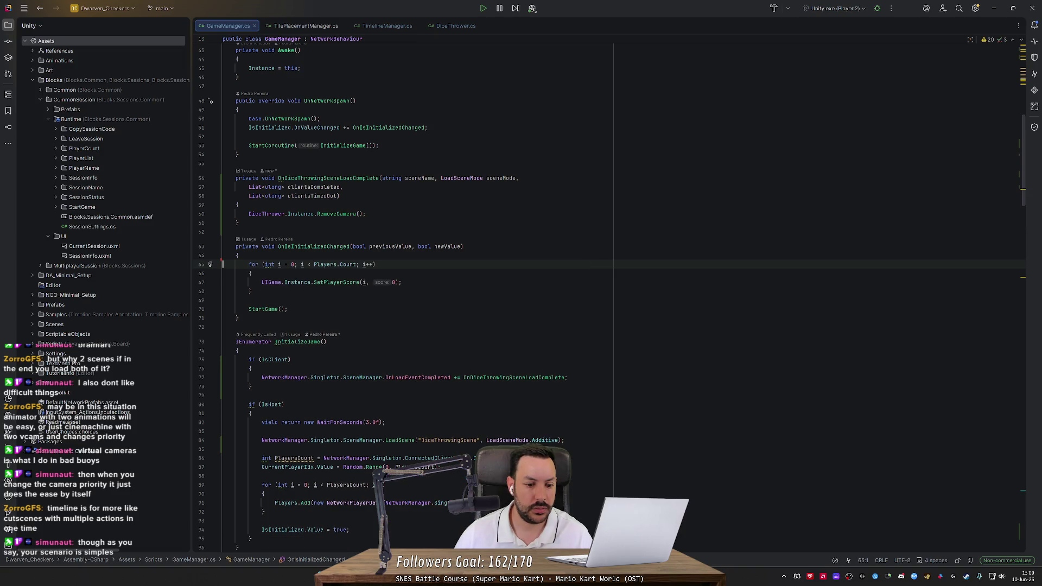
Step: Remove the if (IsClient) wrapper around the OnLoadEventCompleted subscription and outdent it
scroll(543, 293, down, 4)
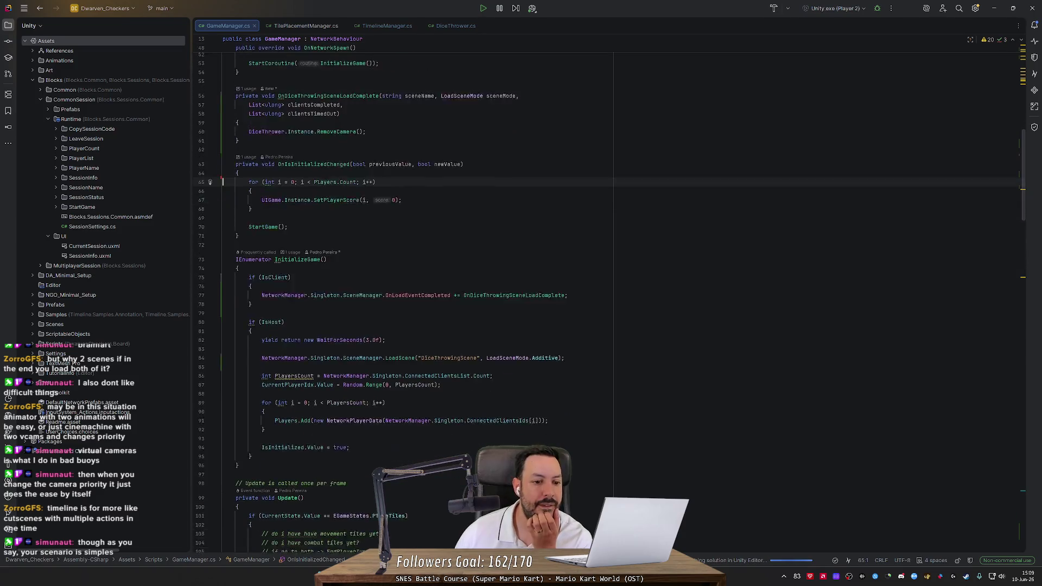
click(291, 252)
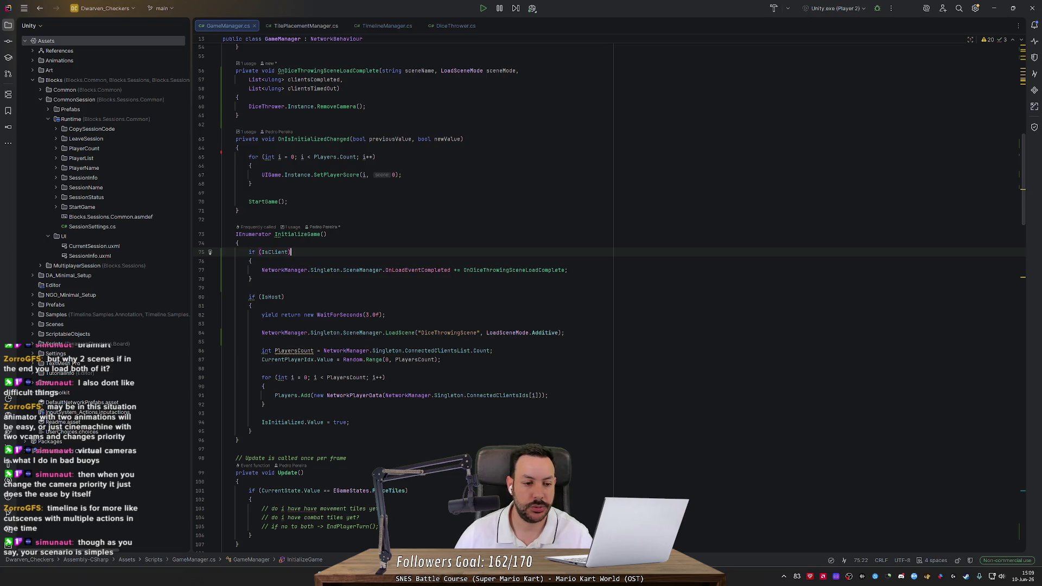
key(ctrl+y)
key(ctrl+y)
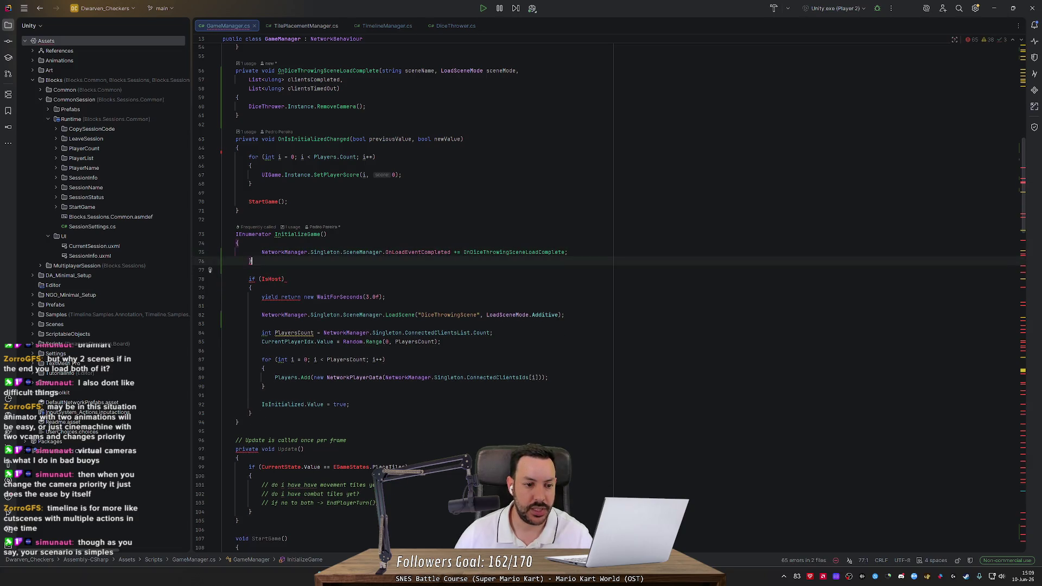
key(Down)
key(ctrl+y)
key(Up)
key(shift+Tab)
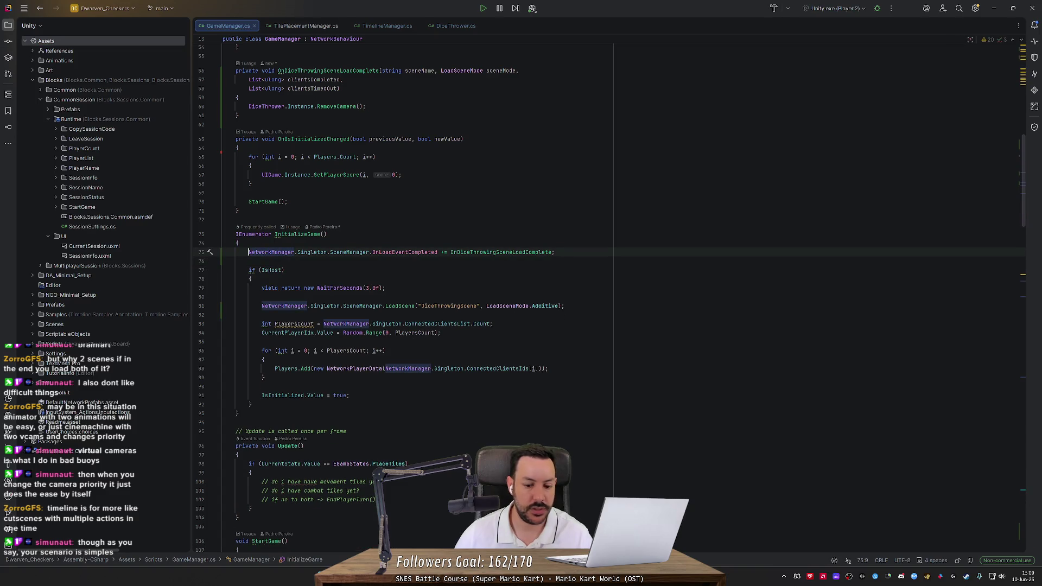
key(alt+Tab)
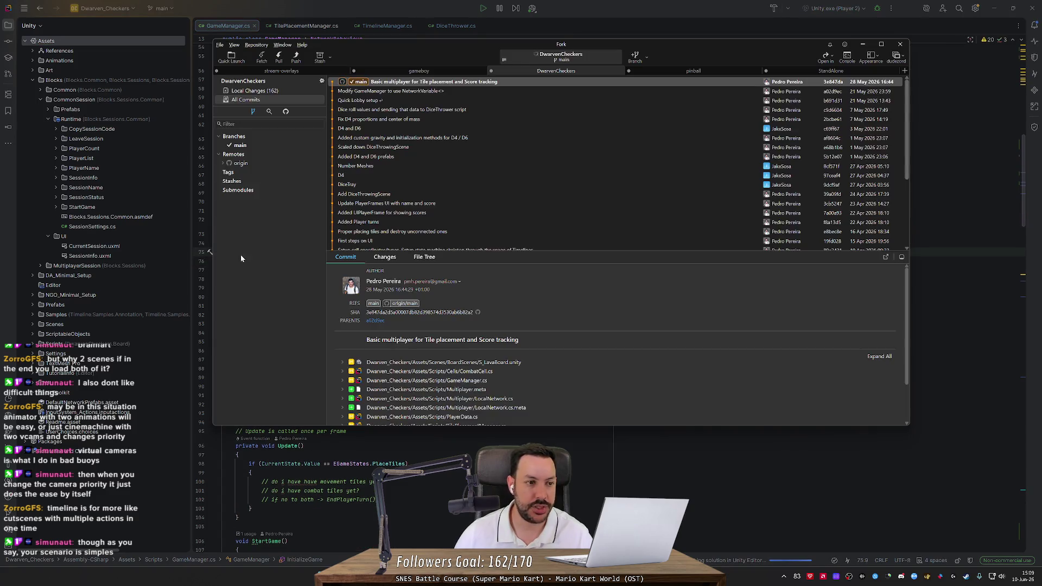
Step: Stage the MoveToDiceTray and MoveToGameBoard timelines, camera signals, MoveCamera meta and Samples folder
click(254, 91)
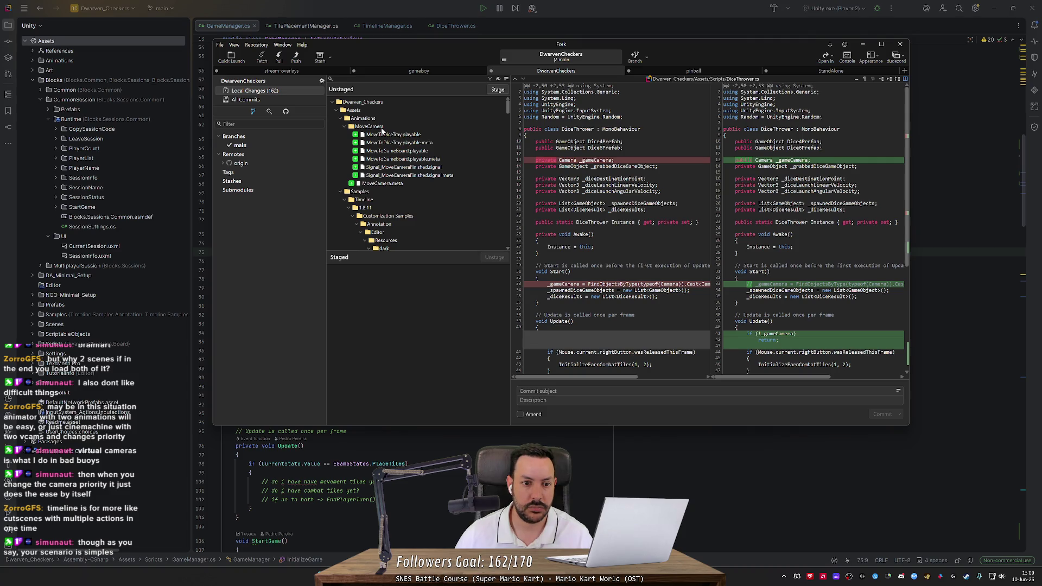
double_click(385, 134)
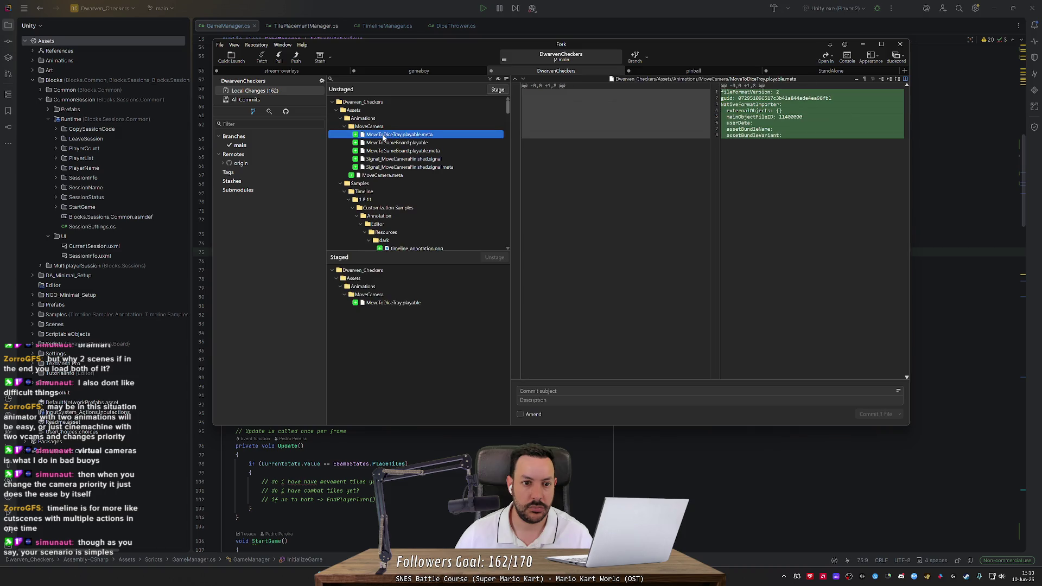
double_click(385, 135)
double_click(386, 135)
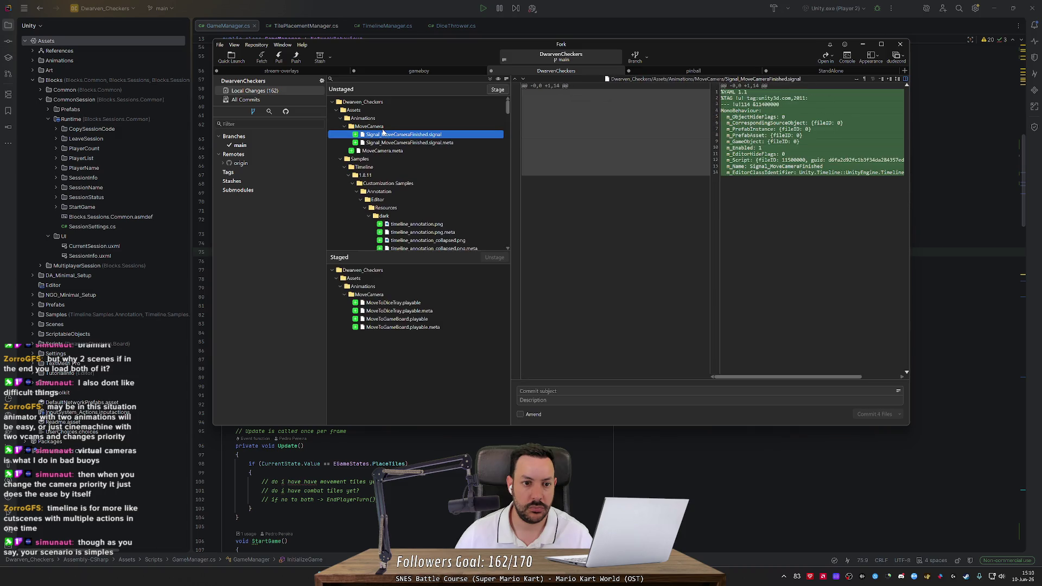
double_click(386, 135)
double_click(384, 134)
double_click(383, 125)
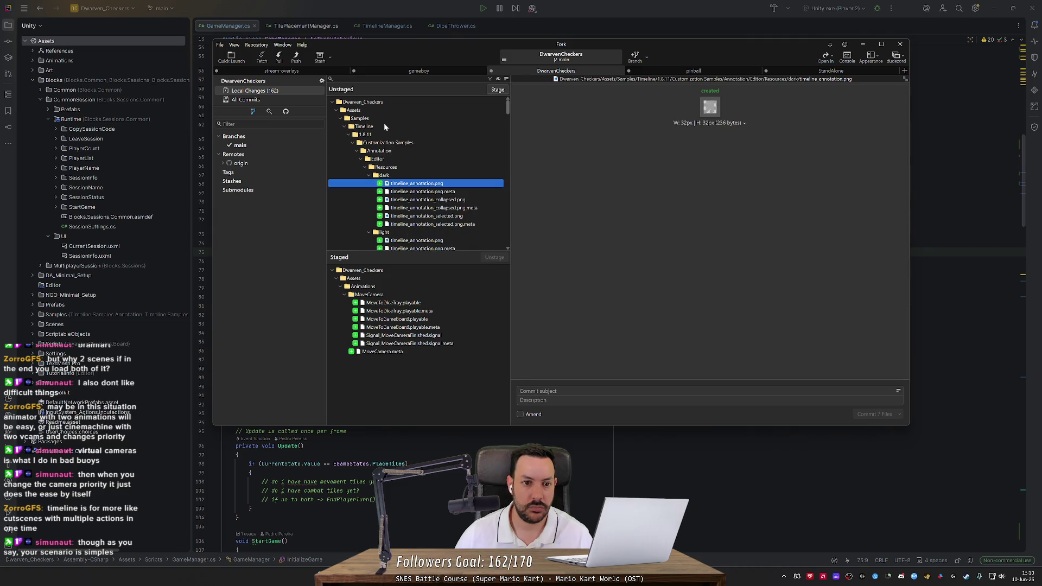
double_click(359, 118)
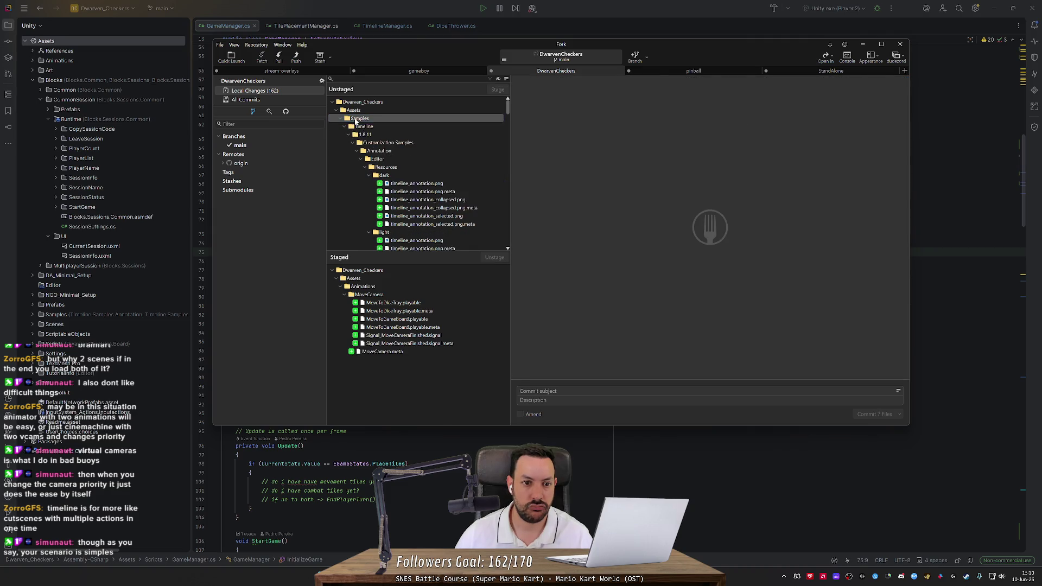
Step: Discard the unwanted S_LavaBoard hunk, then stage both scenes, Scripts and the TimeManager asset
click(377, 135)
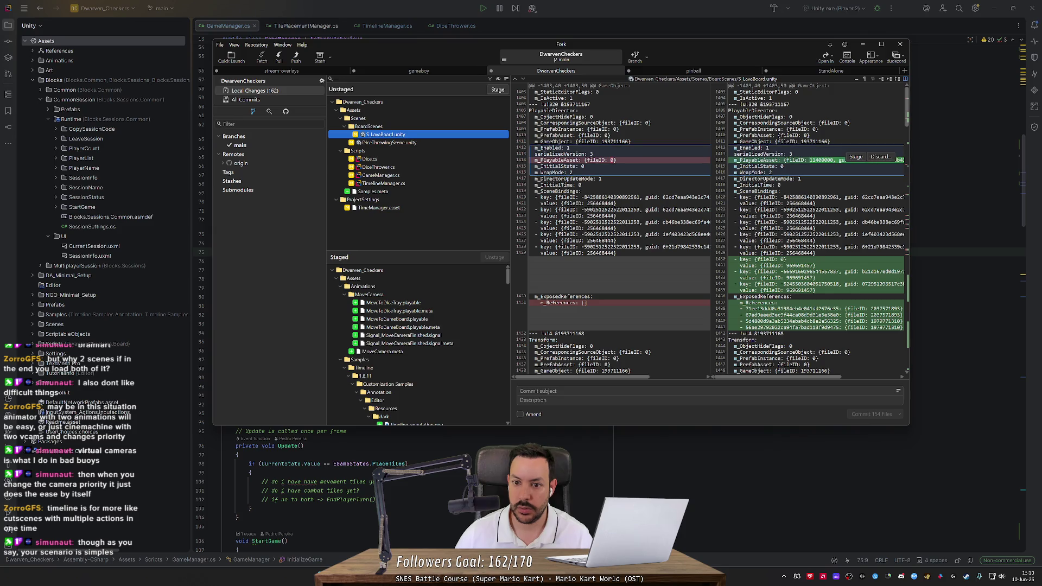
click(880, 157)
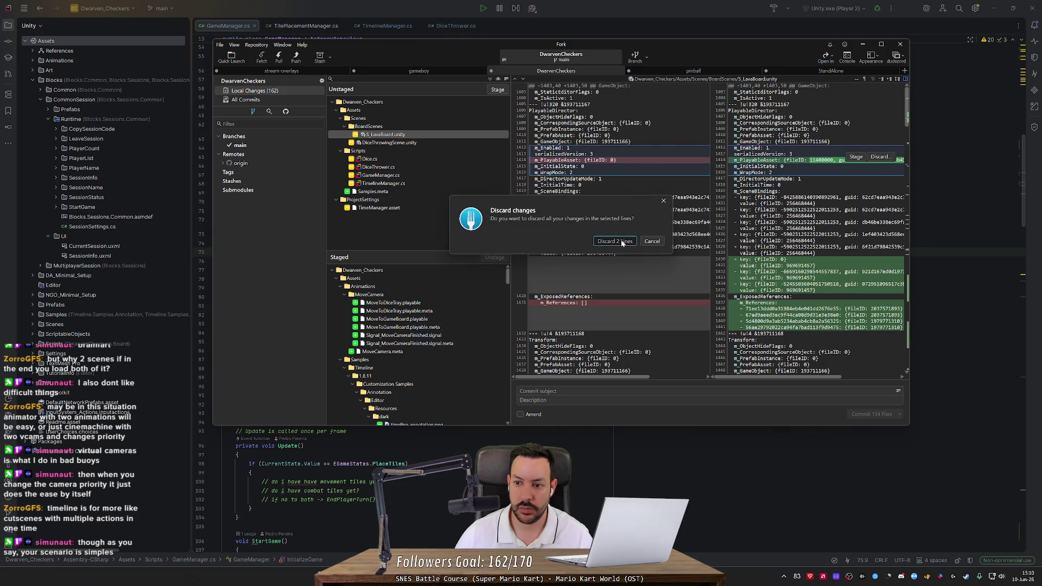
click(616, 241)
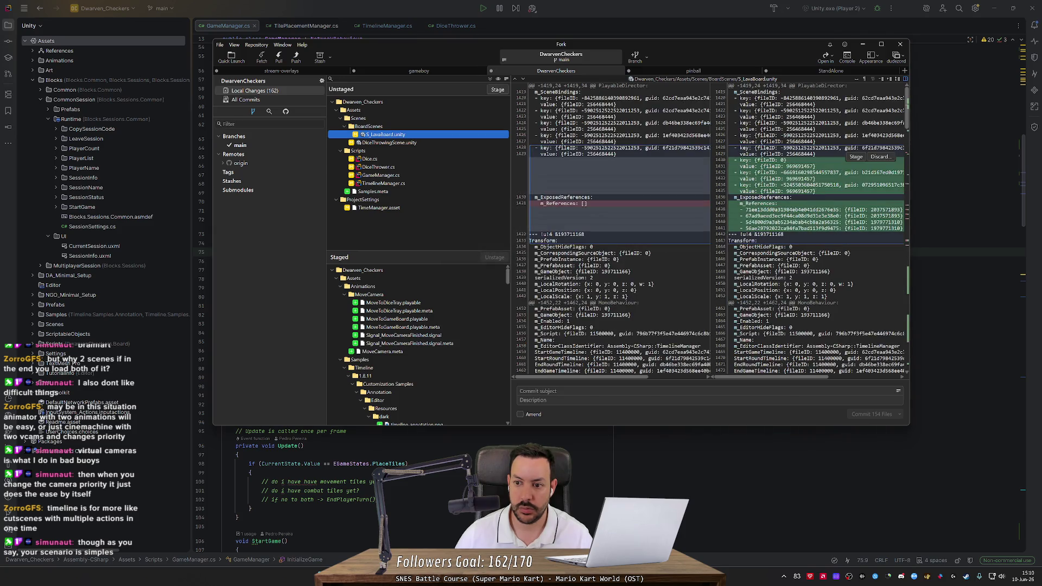
double_click(451, 136)
double_click(456, 127)
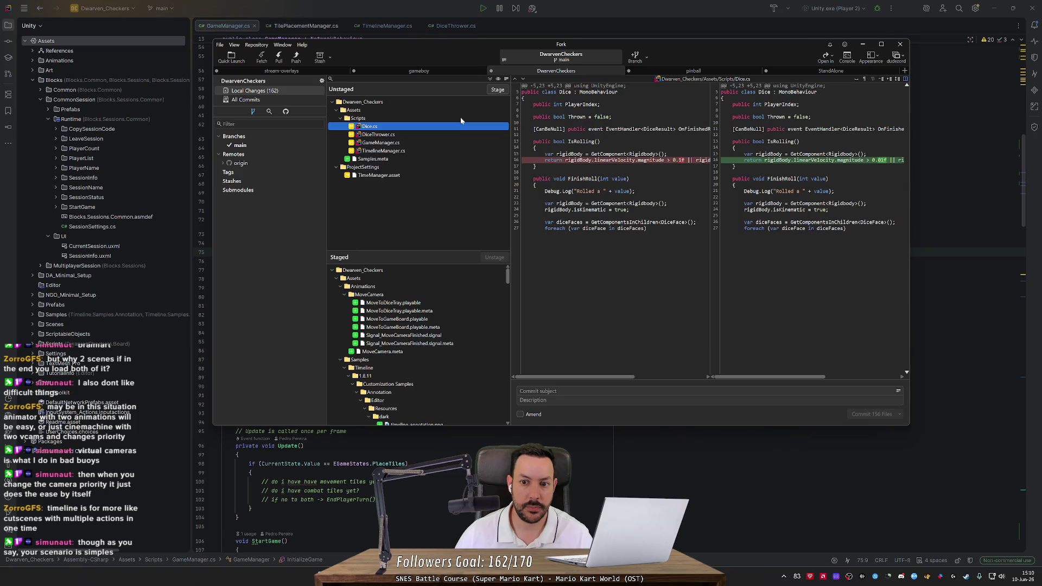
double_click(460, 118)
double_click(459, 119)
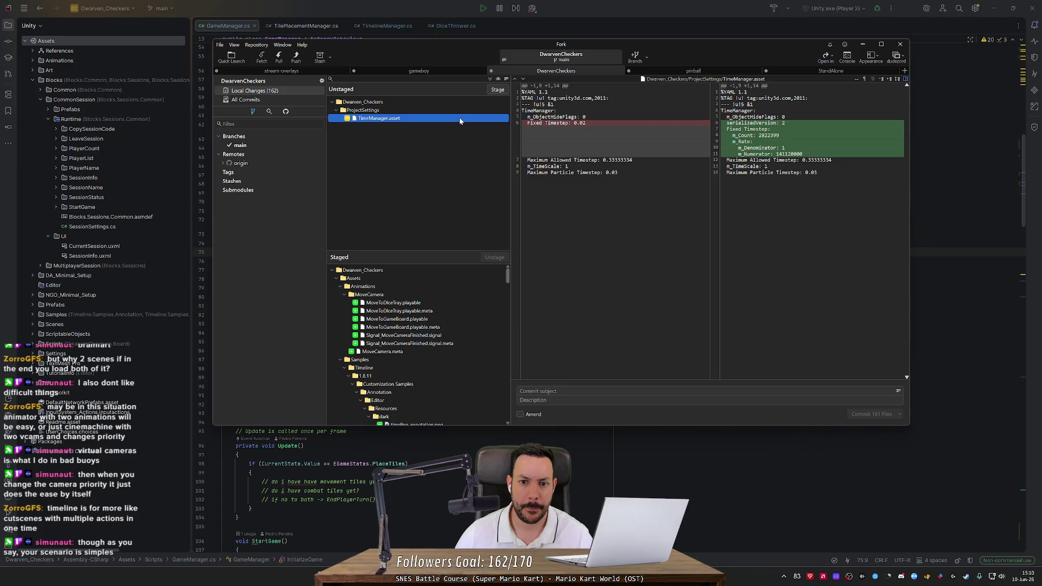
double_click(459, 118)
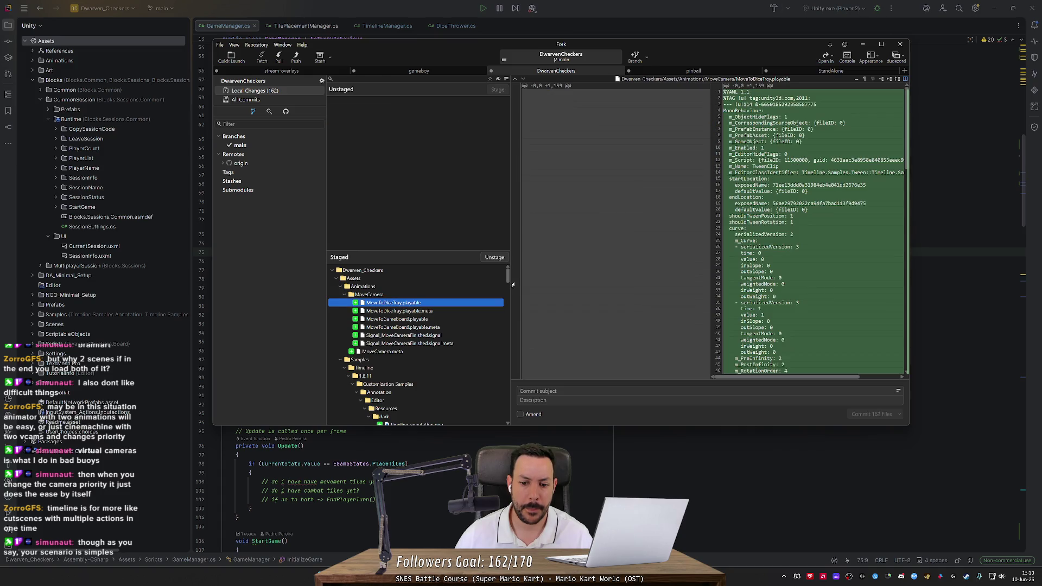
Step: Commit the 162 files as 'Load DiceTray scene and MoveCamera timelines'
text(Load)
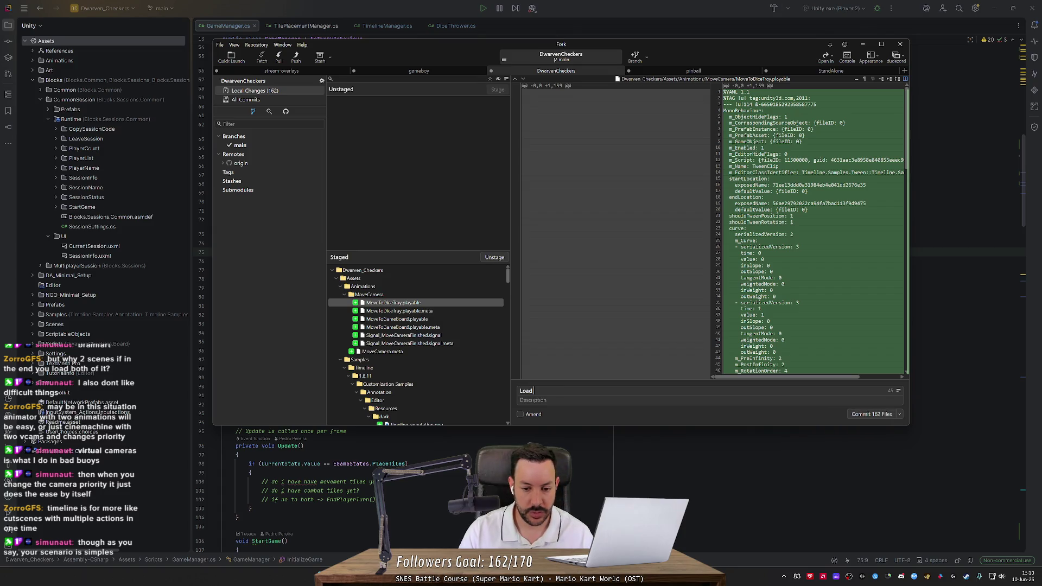
text( DiceTra)
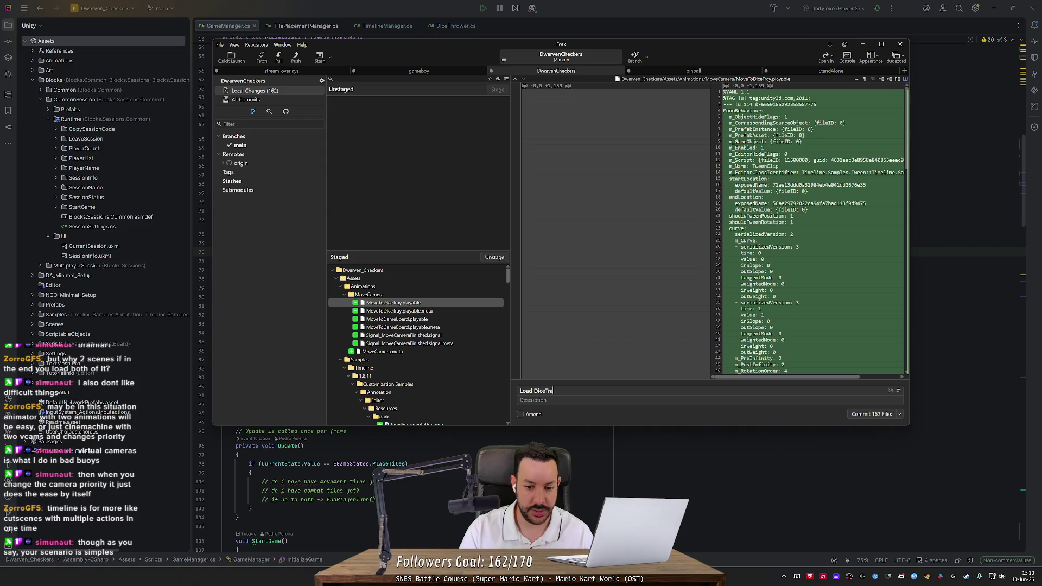
text(y scene and move camera)
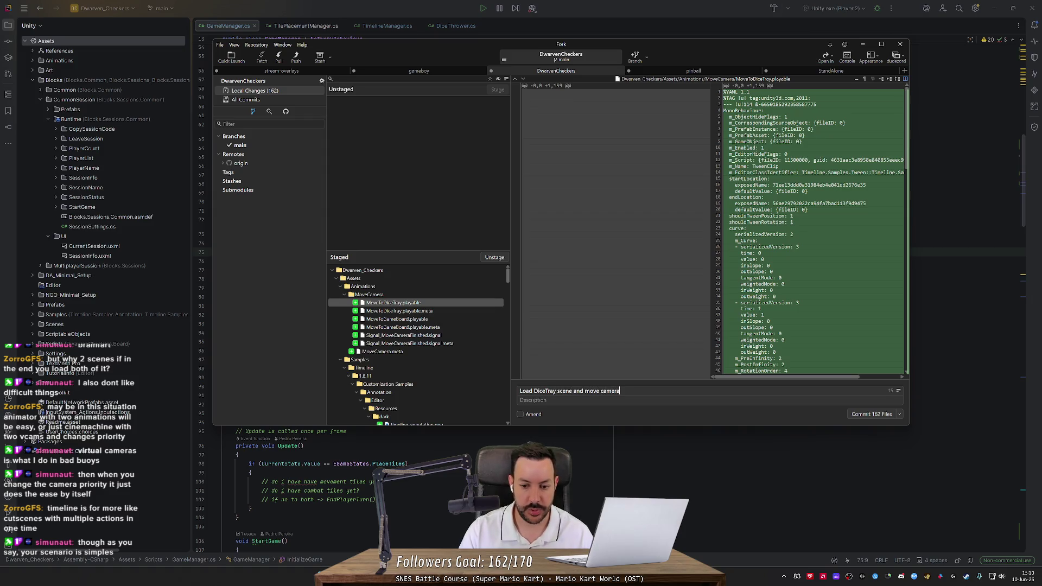
key(ctrl+BackSpace)
key(ctrl+BackSpace)
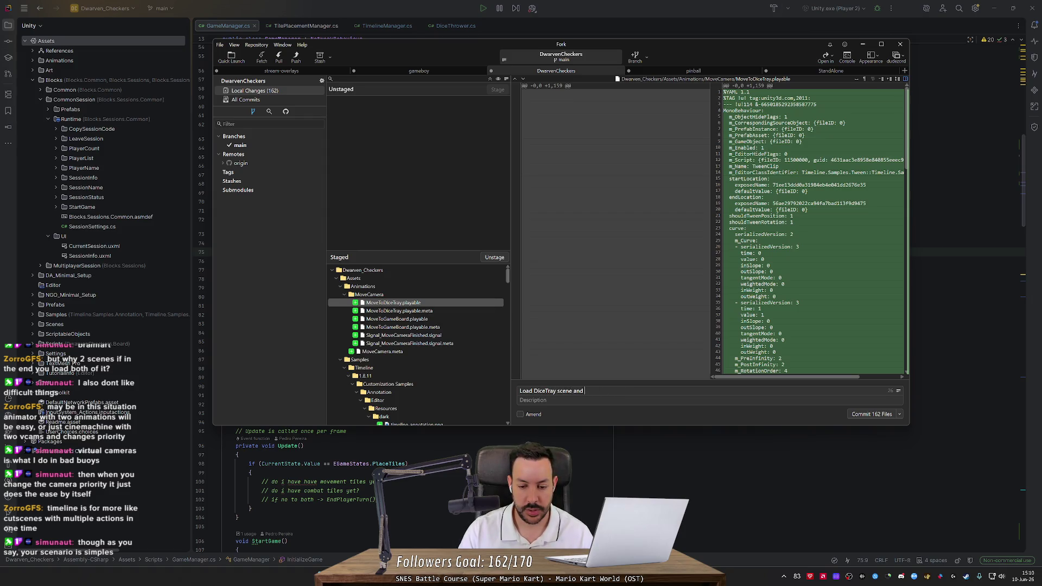
text(MoveCa)
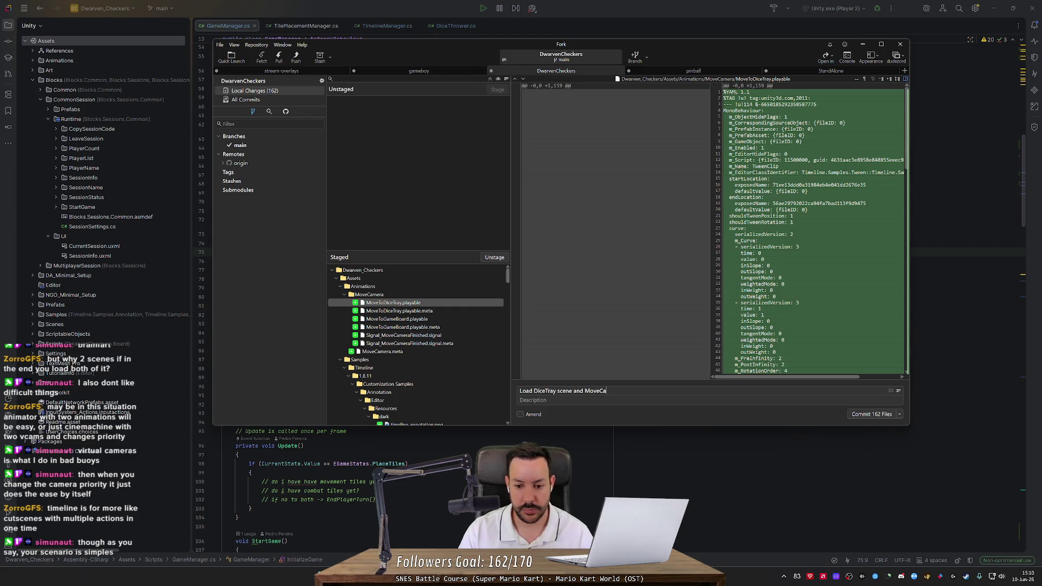
text(mera timelines)
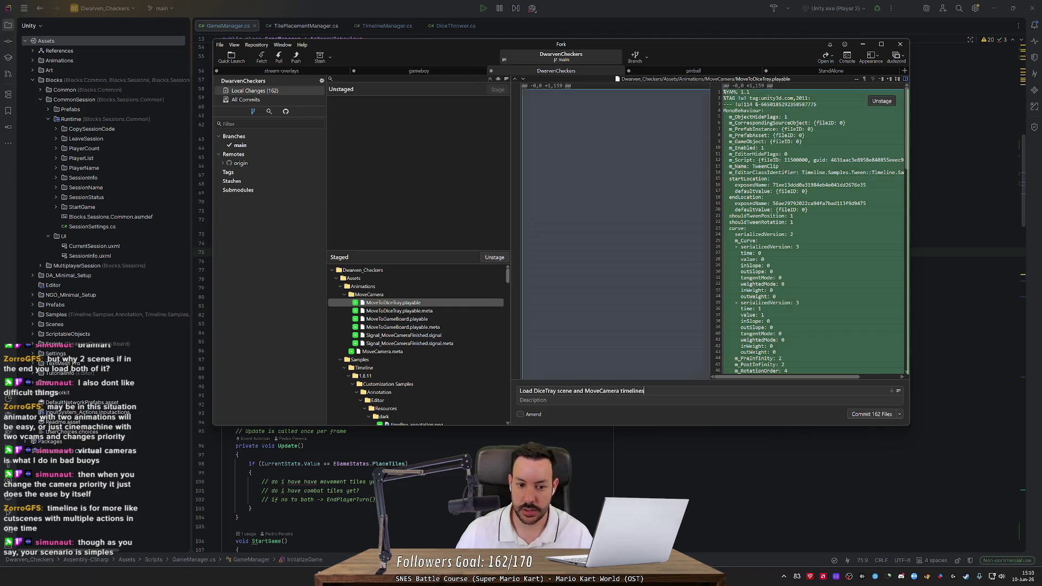
key(ctrl+Return)
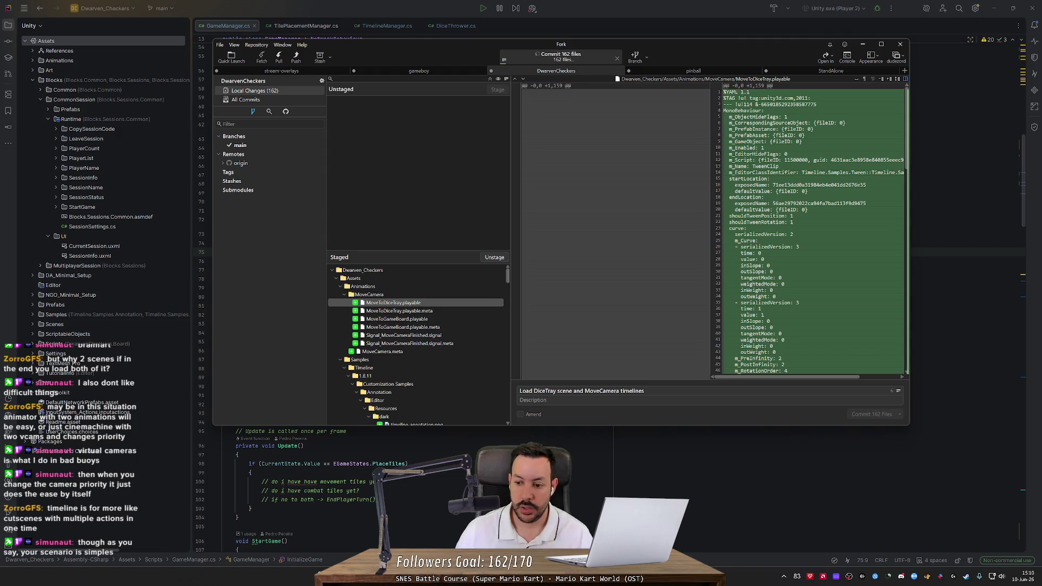
key(alt+Tab)
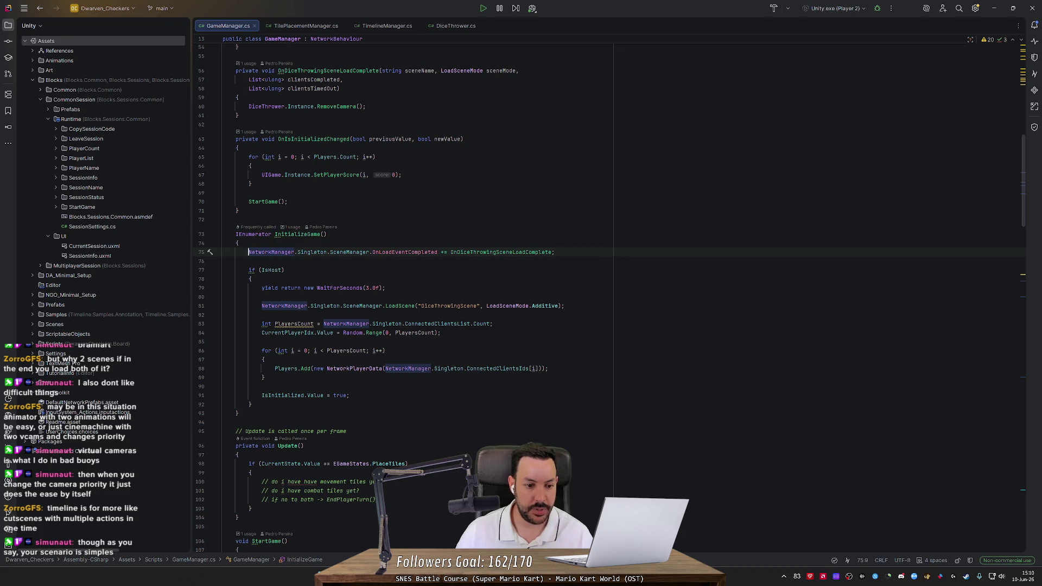
Step: Trace IsInitialized and OnIsInitializedChanged, then open StartGame's declaration in TimelineManager.cs
double_click(283, 396)
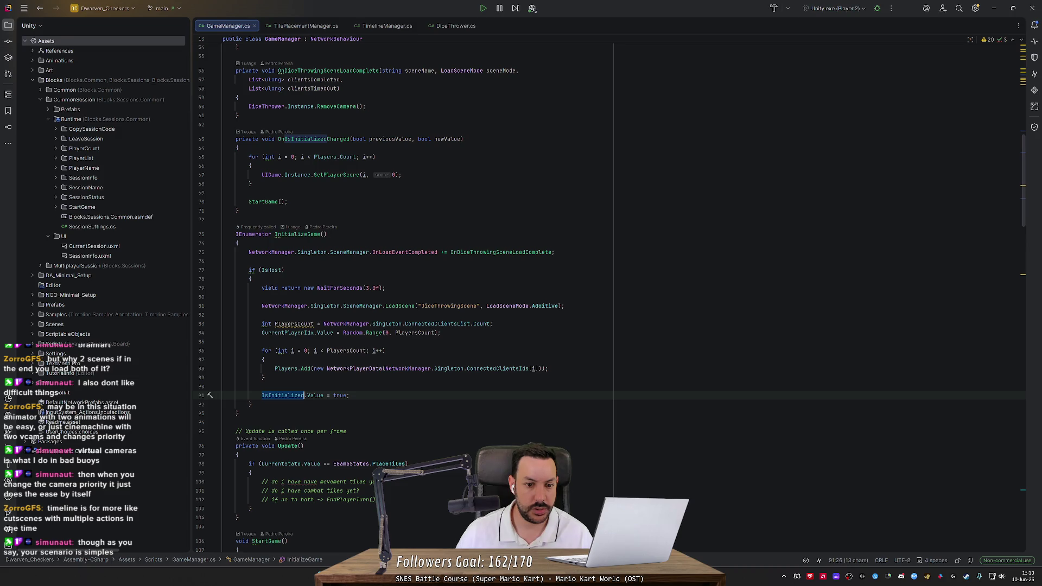
scroll(543, 296, up, 3)
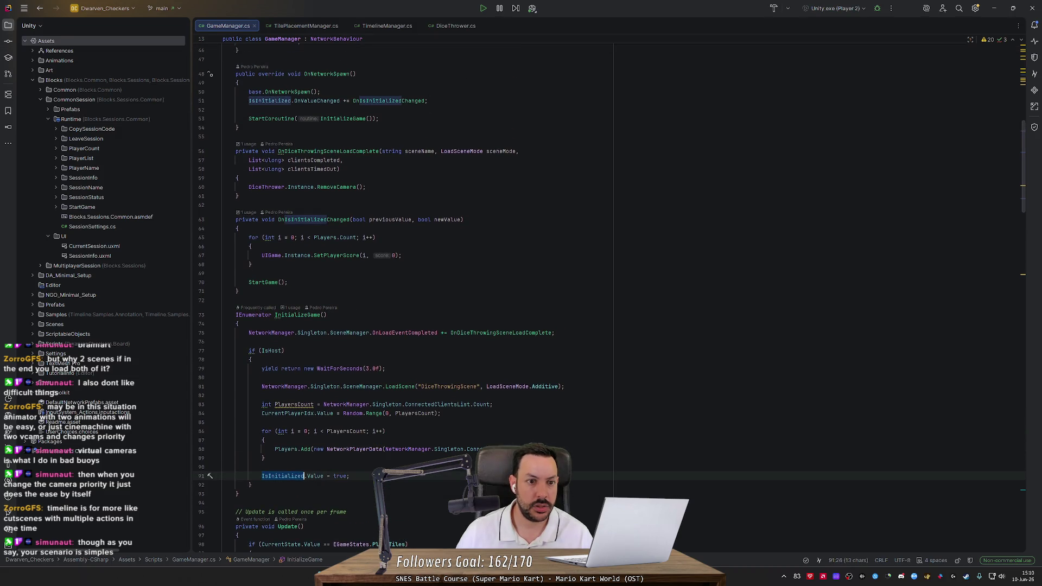
double_click(406, 100)
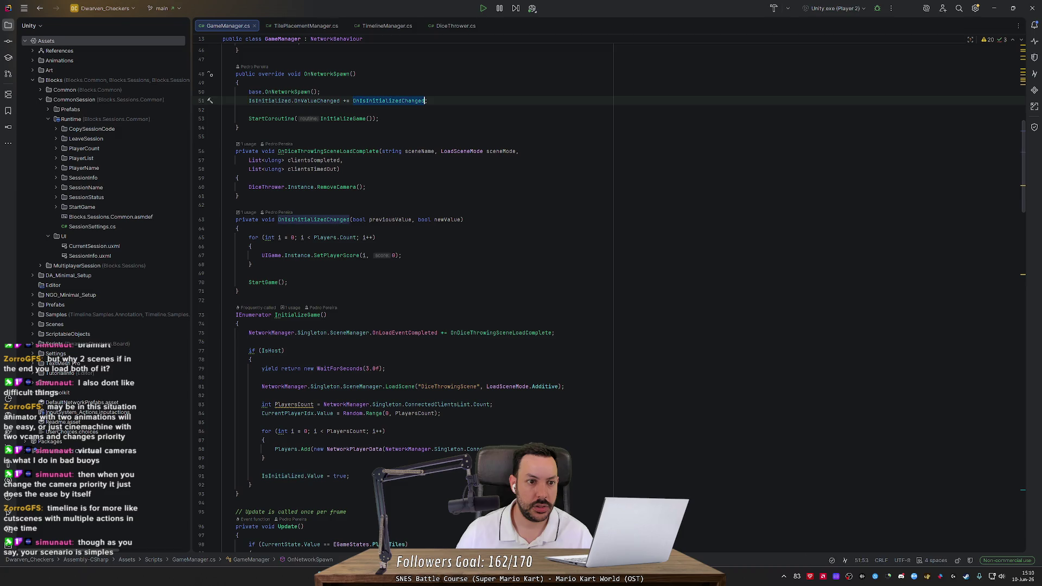
click(410, 101)
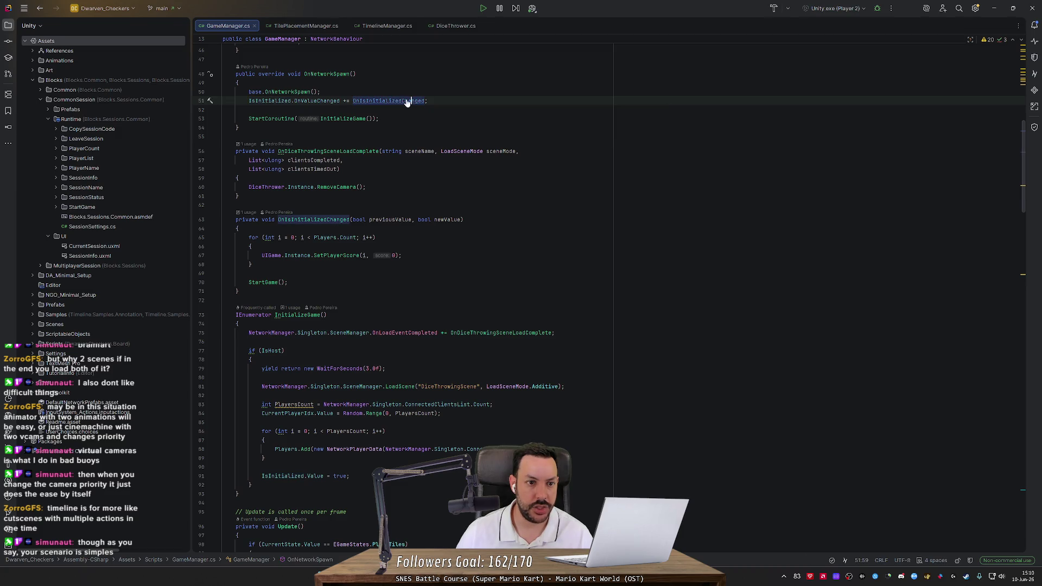
ctrl+click(408, 101)
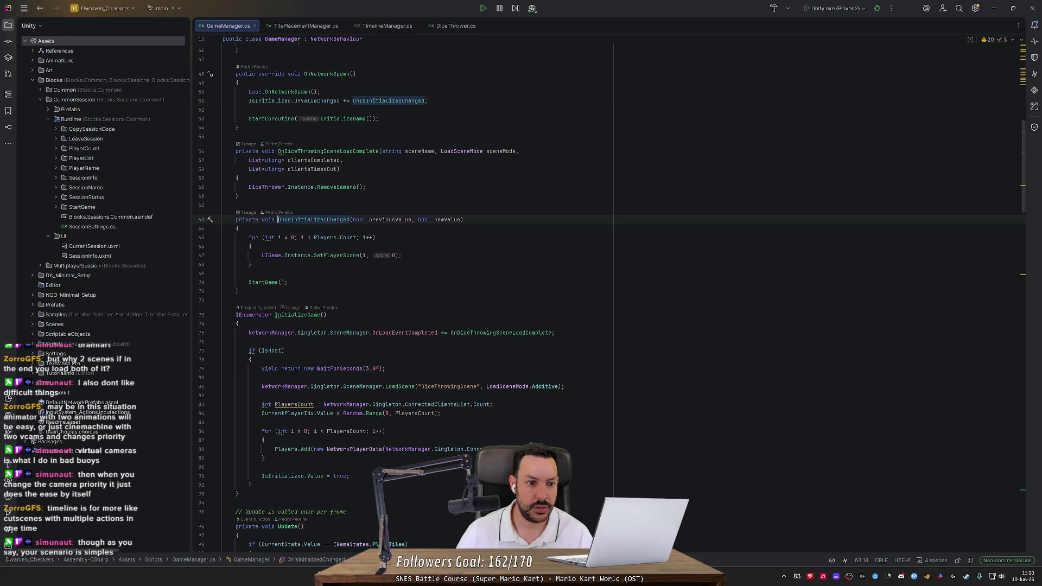
ctrl+click(260, 286)
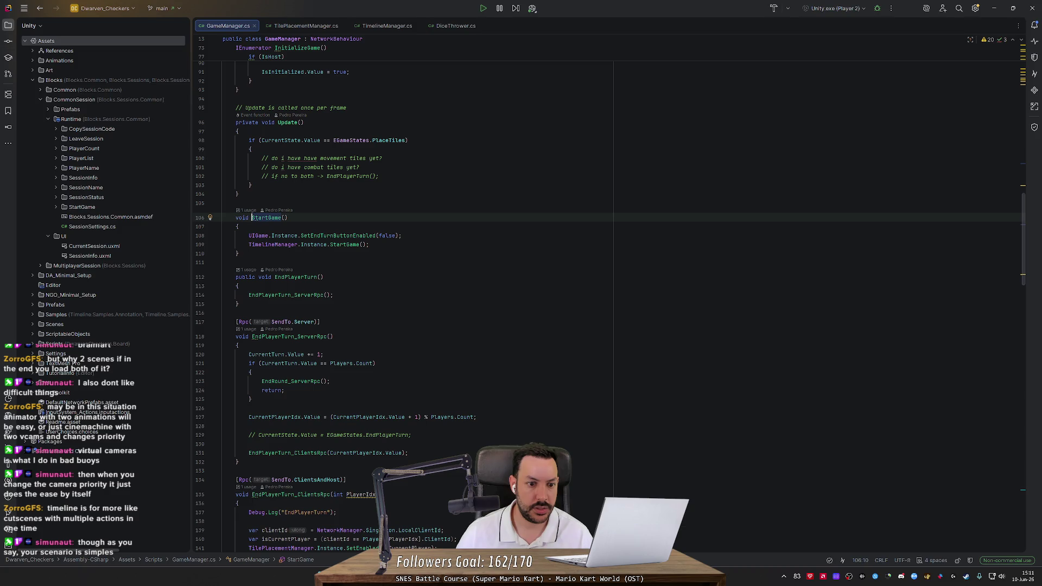
ctrl+click(347, 245)
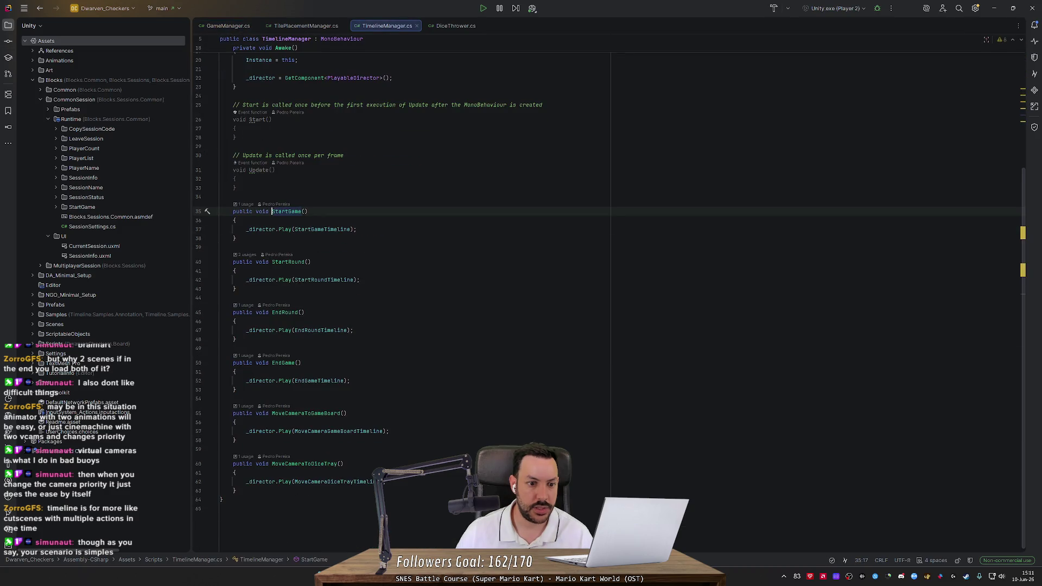
Step: Search TimelineManager.cs for 'StartGame', step through the matches, and close the file
click(281, 211)
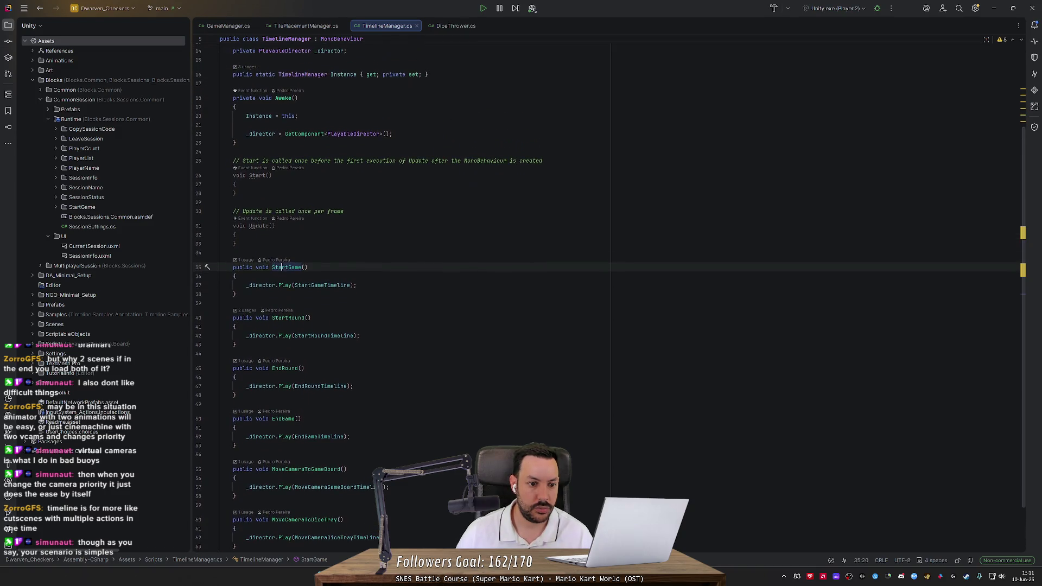
key(ctrl+f)
text(StartGame)
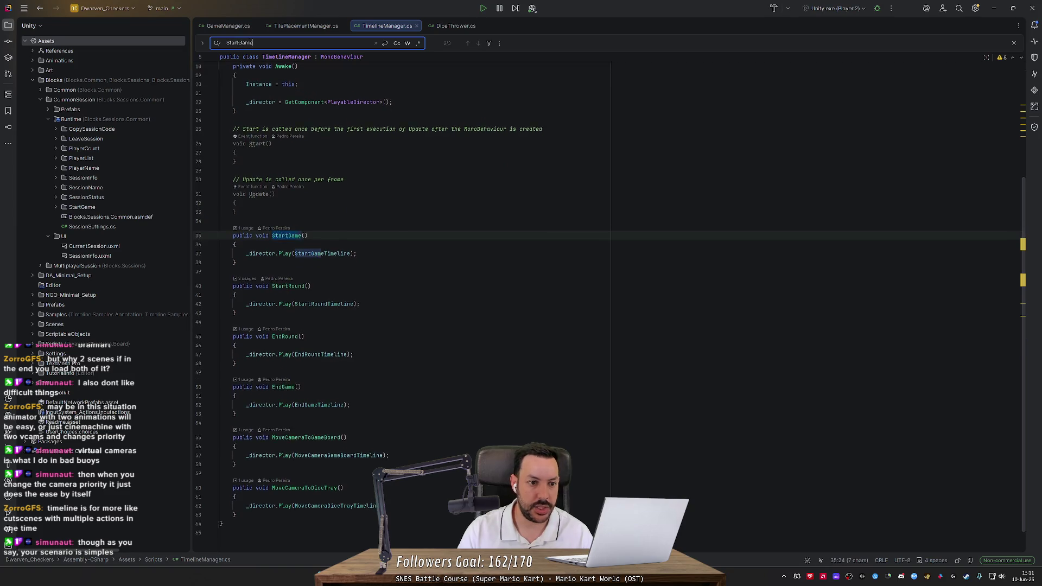
key(shift+Return)
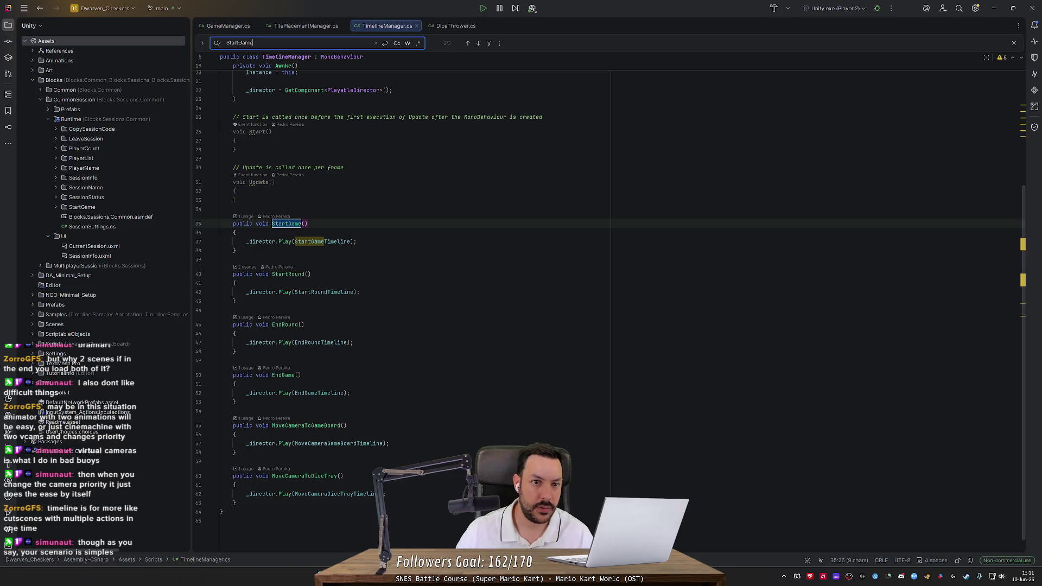
key(ctrl+F4)
Step: Search GameManager.cs for 'StartGame' and step to the OnStartGameFinished match
key(ctrl+g)
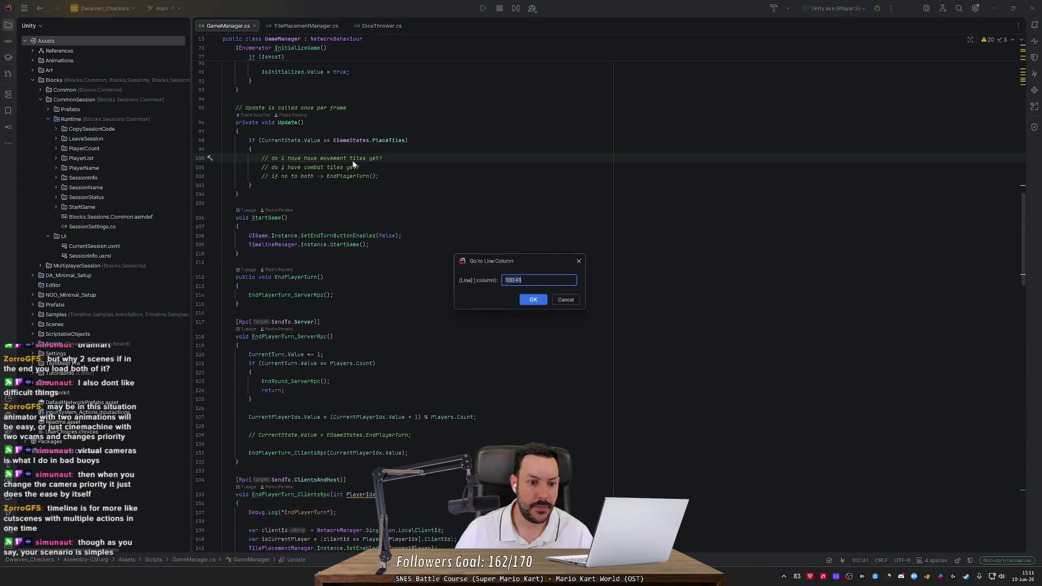
key(Escape)
key(ctrl+f)
text(StartGame)
key(Return)
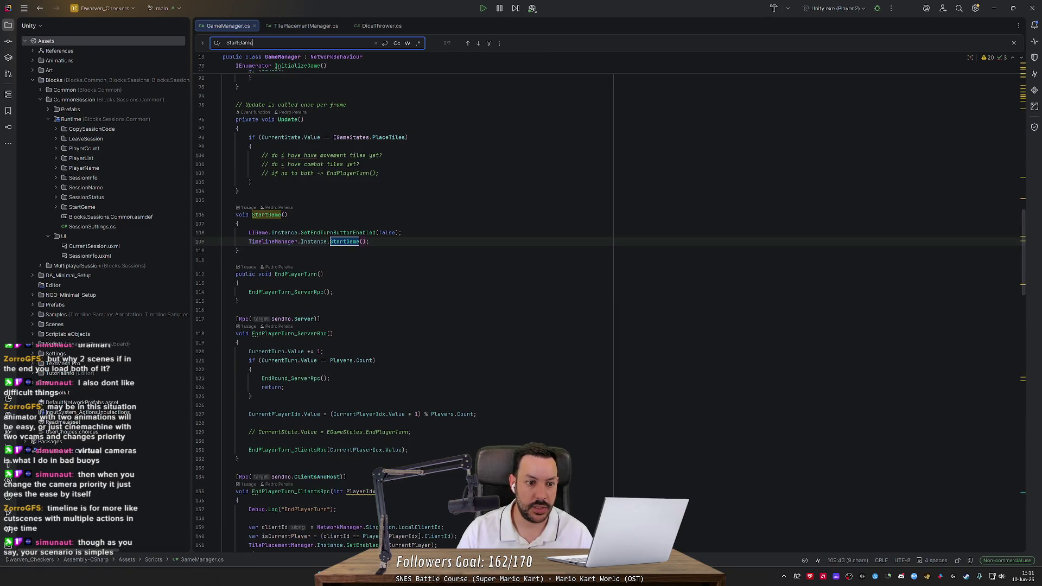
key(Return)
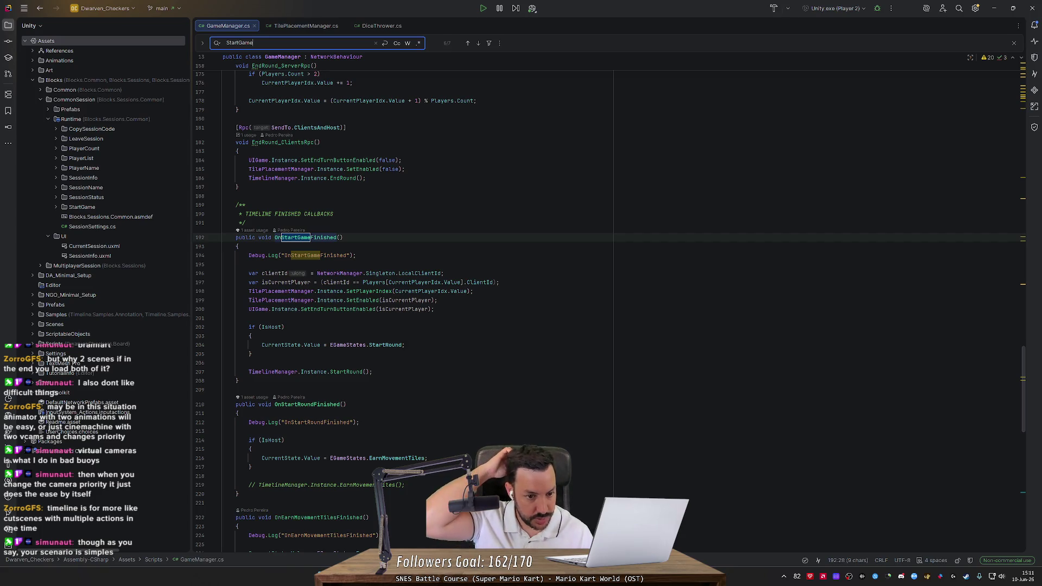
drag(238, 264, 239, 246)
click(355, 255)
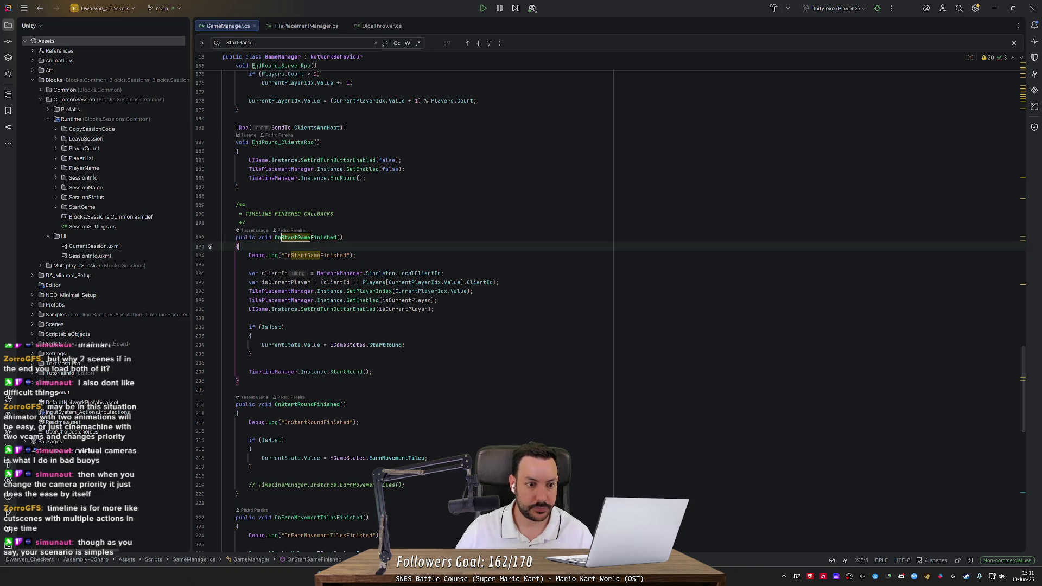
scroll(356, 255, down, 2)
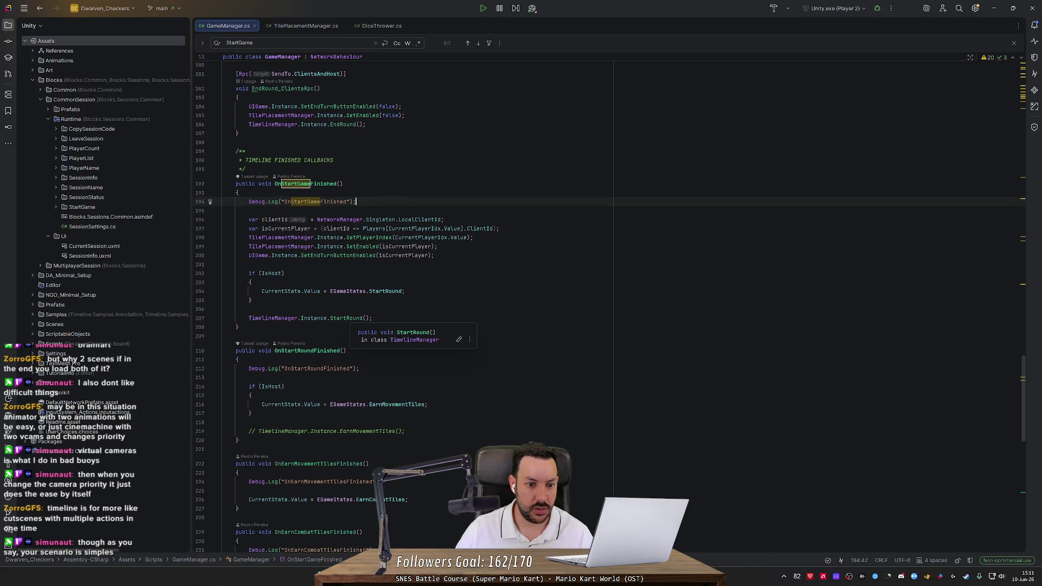
double_click(346, 318)
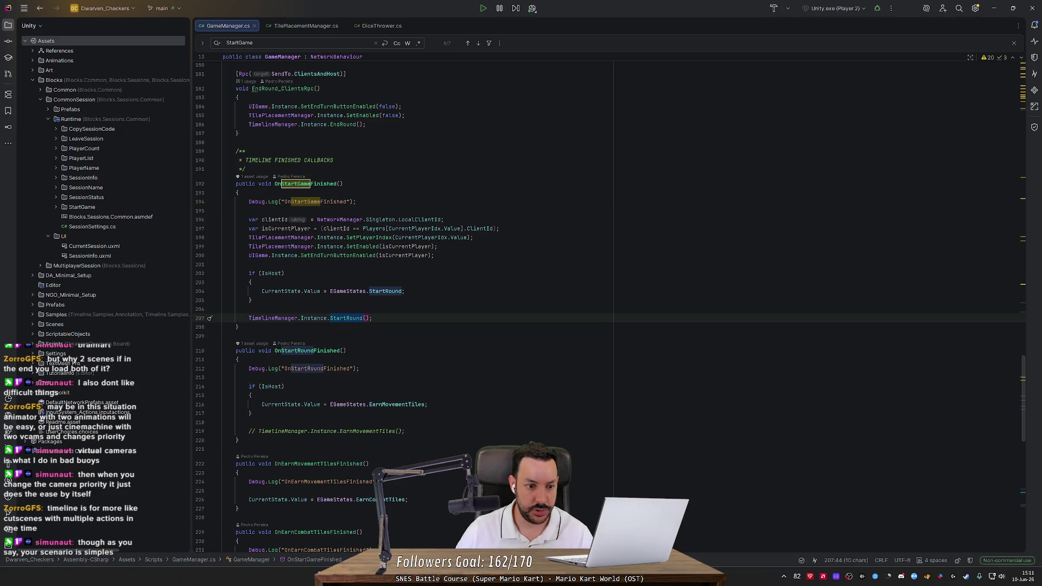
scroll(350, 318, down, 4)
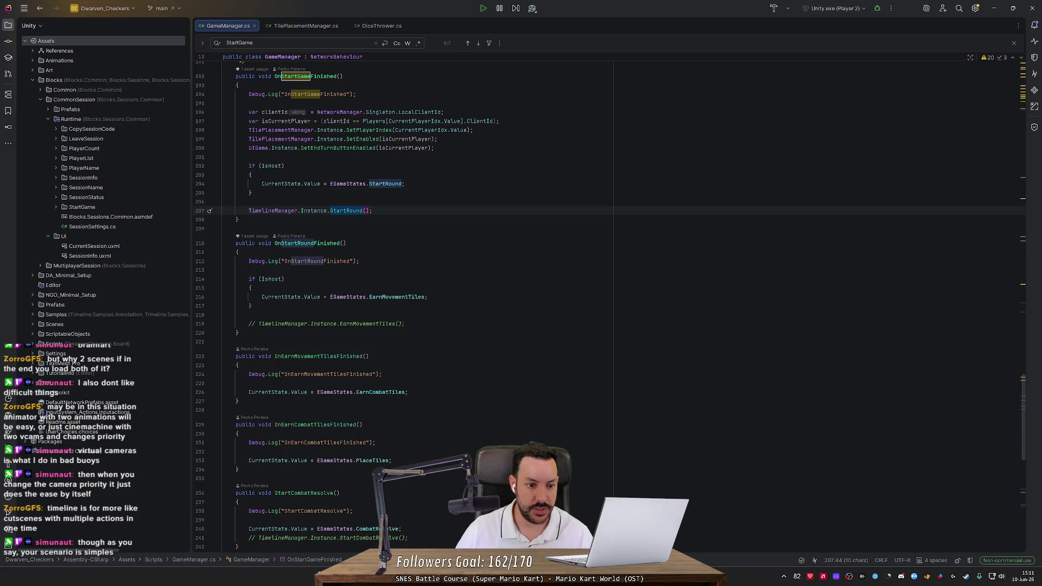
click(415, 297)
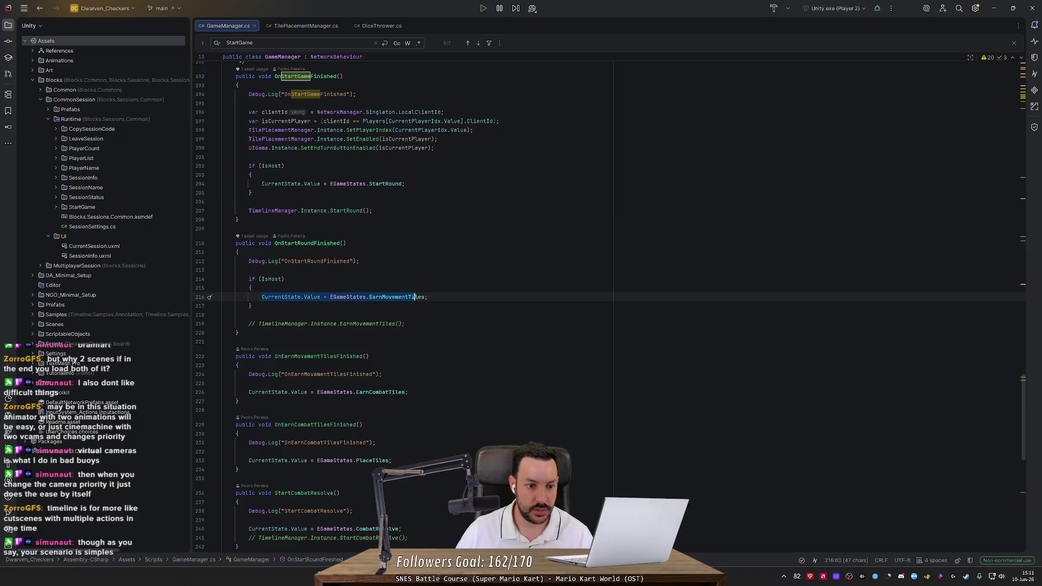
double_click(312, 297)
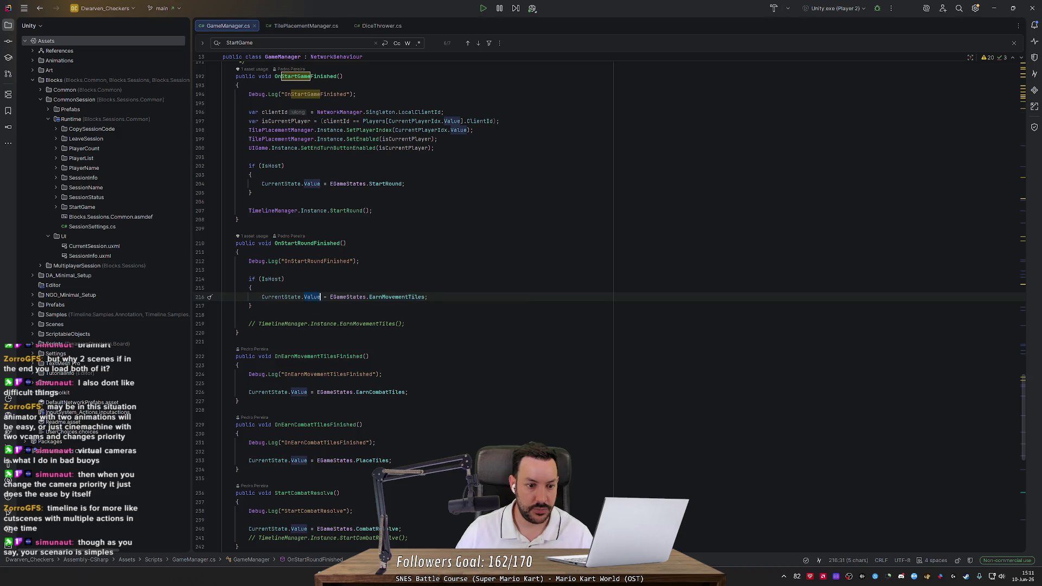
key(Up)
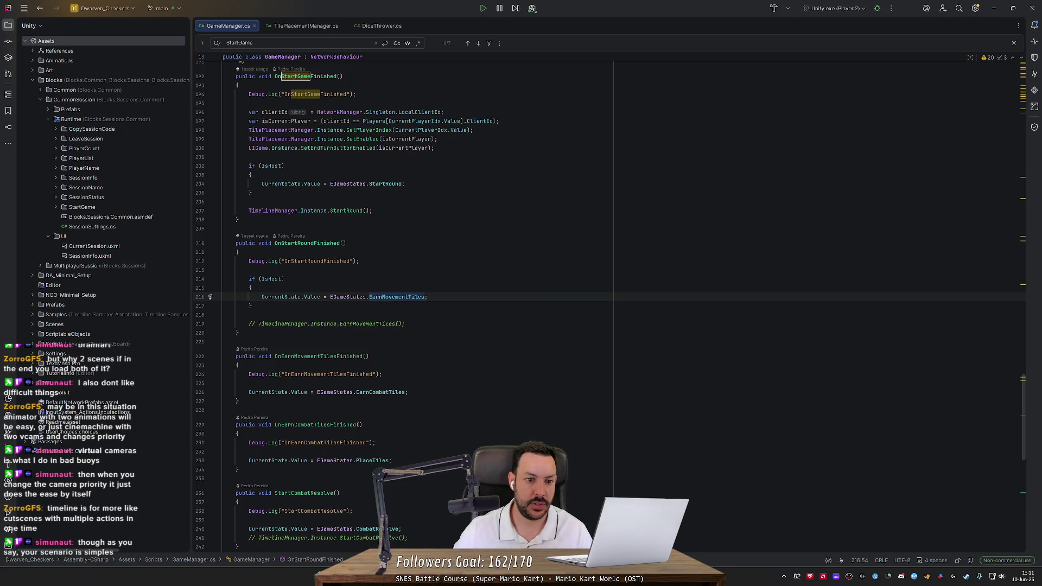
triple_click(304, 211)
key(ctrl+c)
click(223, 315)
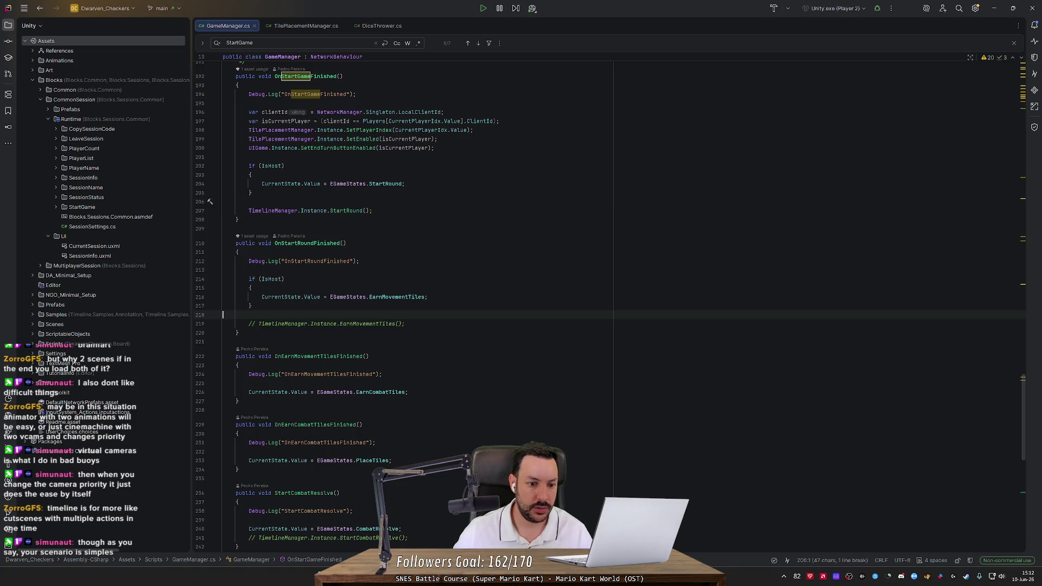
key(Return)
key(ctrl+v)
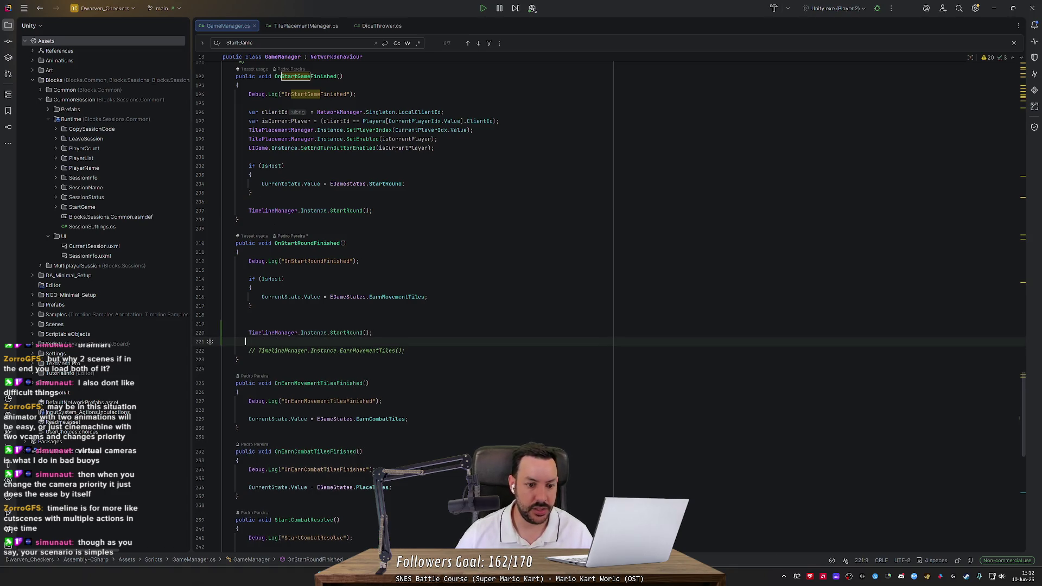
double_click(355, 332)
text(tT)
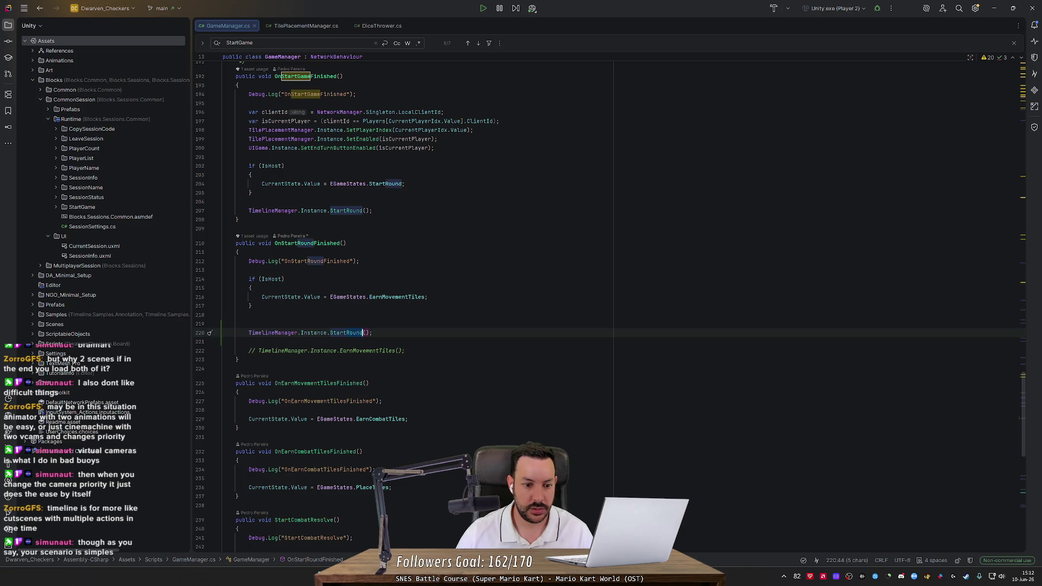
text(urn)
key(Escape)
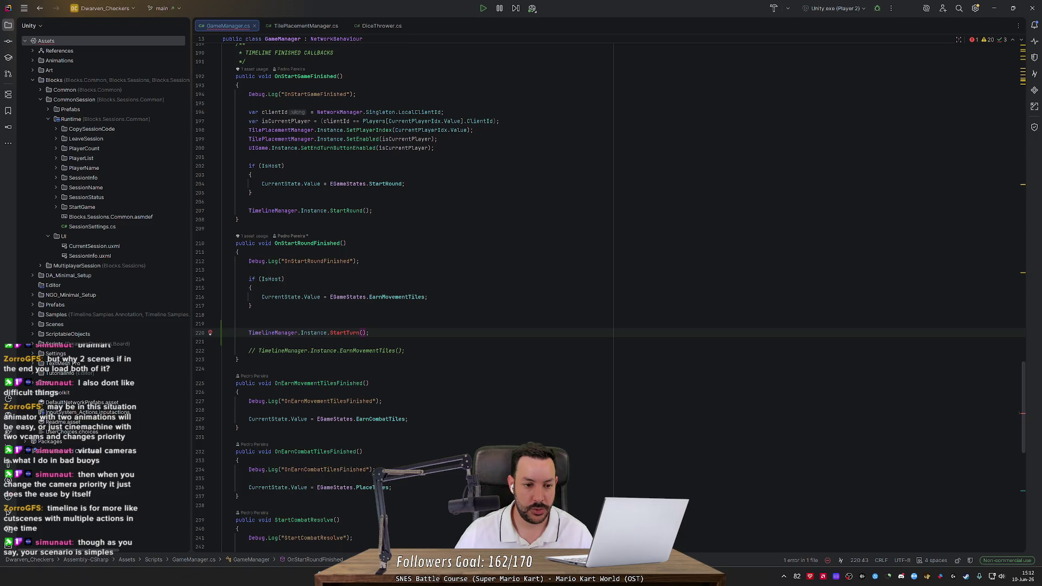
key(shift+Up)
key(shift+Up)
key(shift+Up)
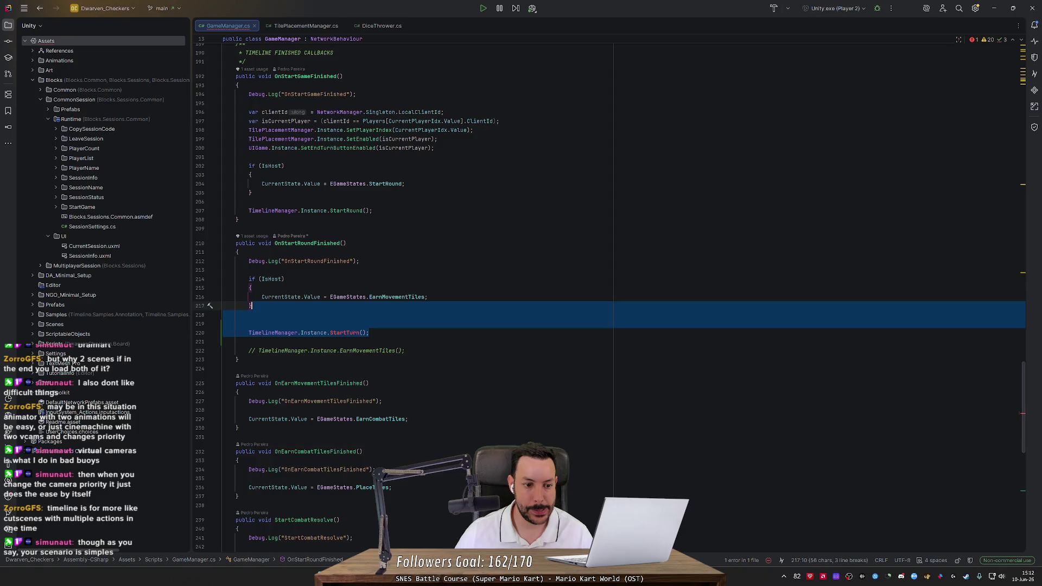
key(BackSpace)
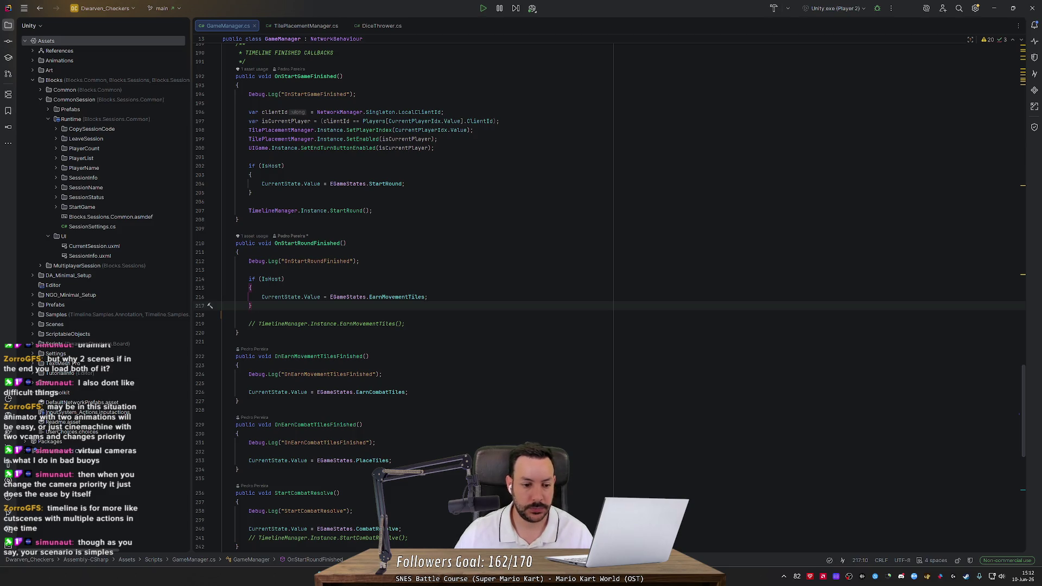
Step: Go from the StartRound call on line 260 to void StartRound() on line 146
scroll(608, 304, down, 2)
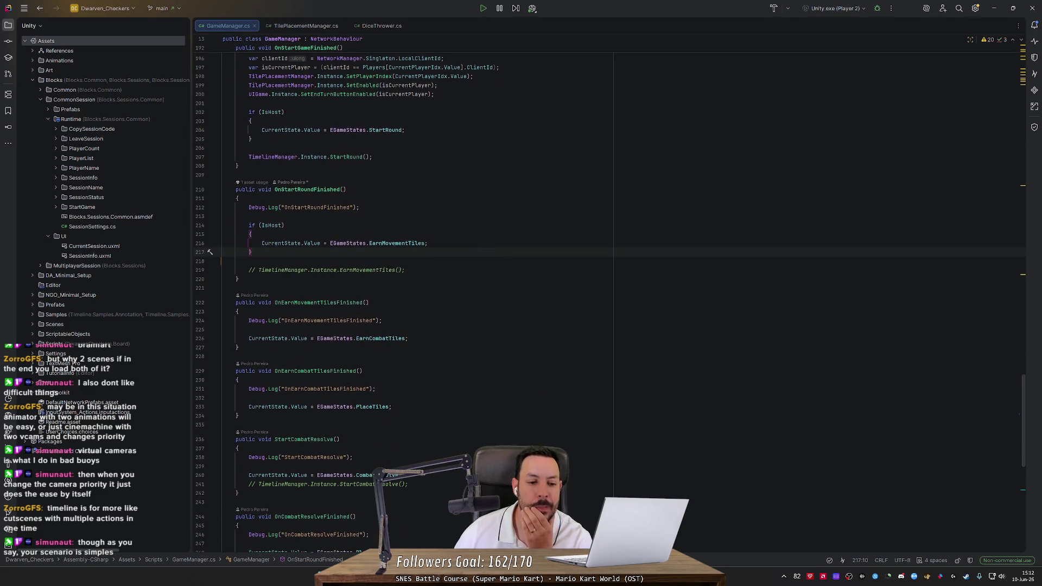
scroll(608, 304, down, 8)
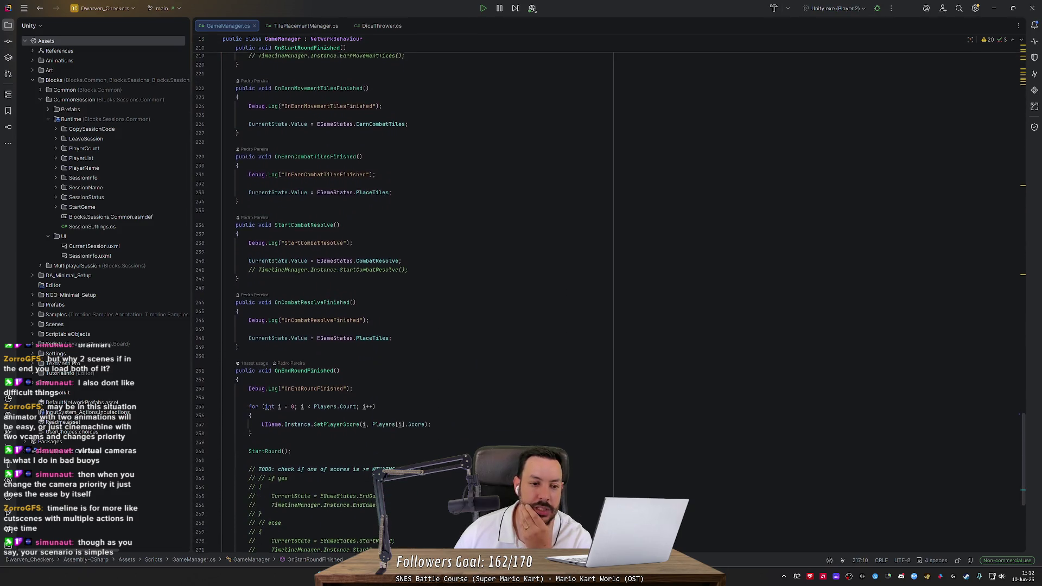
scroll(608, 304, up, 2)
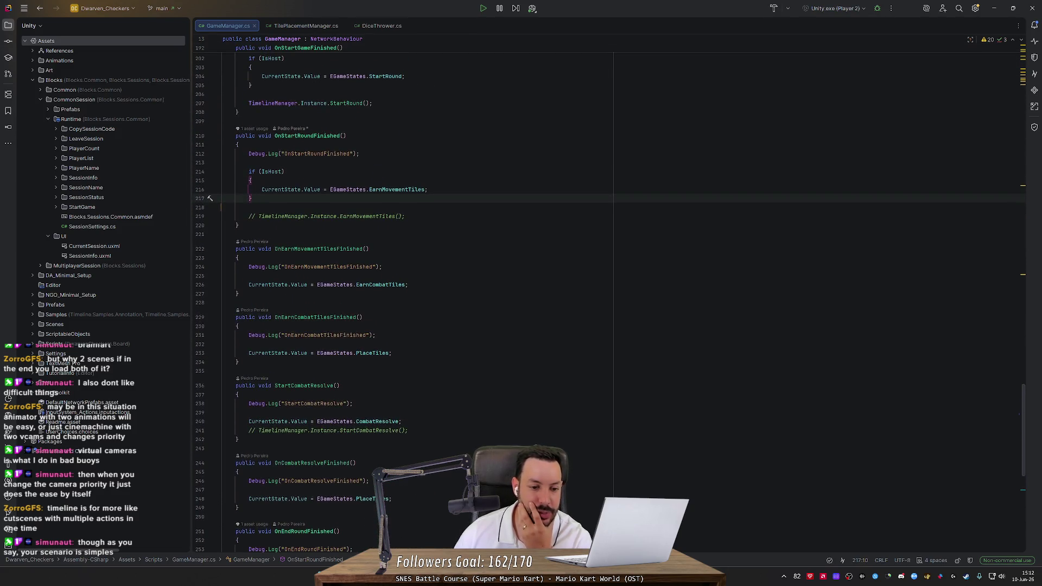
scroll(608, 304, down, 2)
scroll(607, 304, down, 4)
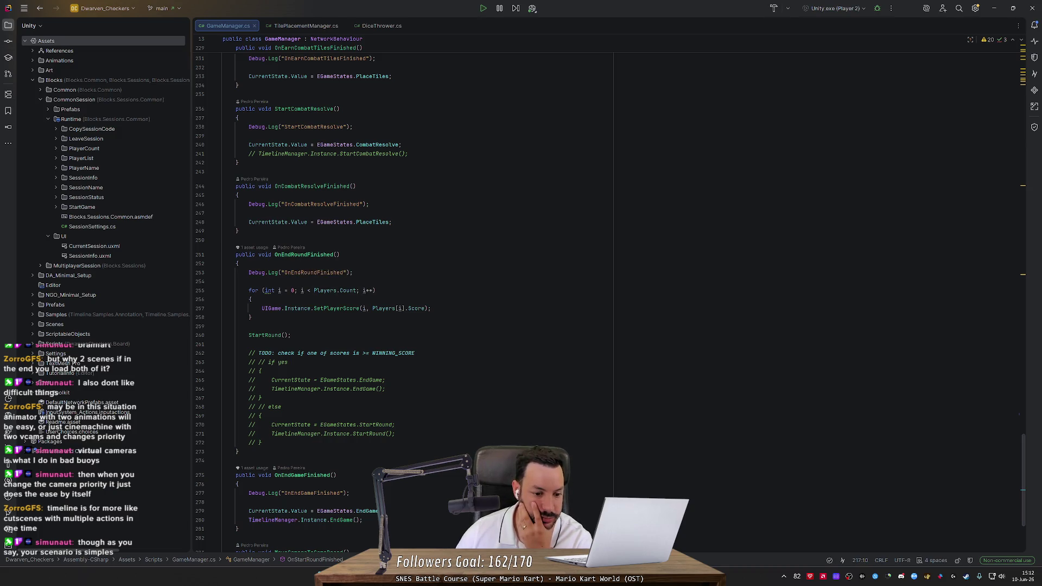
scroll(311, 297, down, 2)
double_click(264, 281)
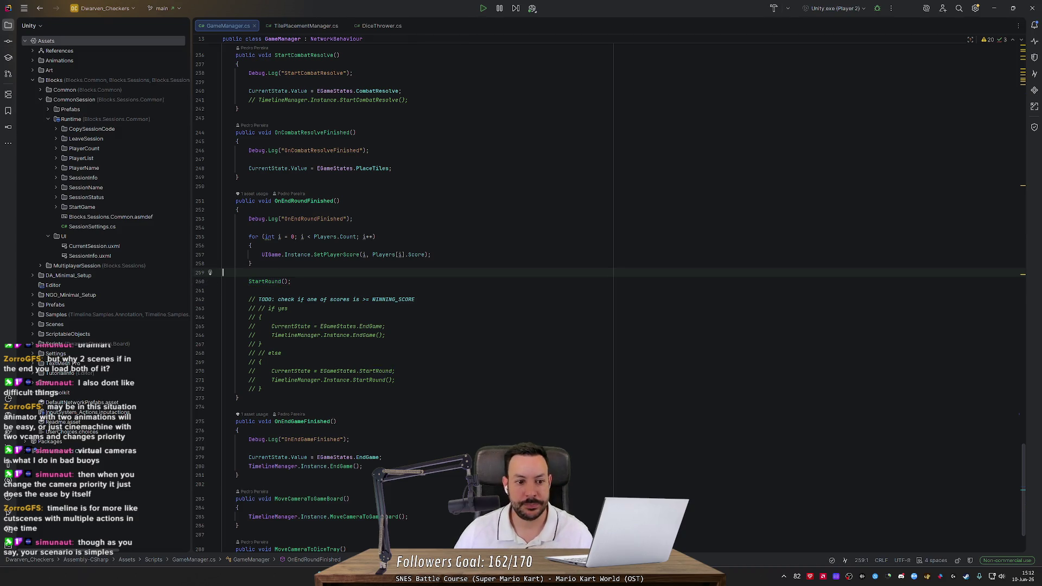
key(ctrl+b)
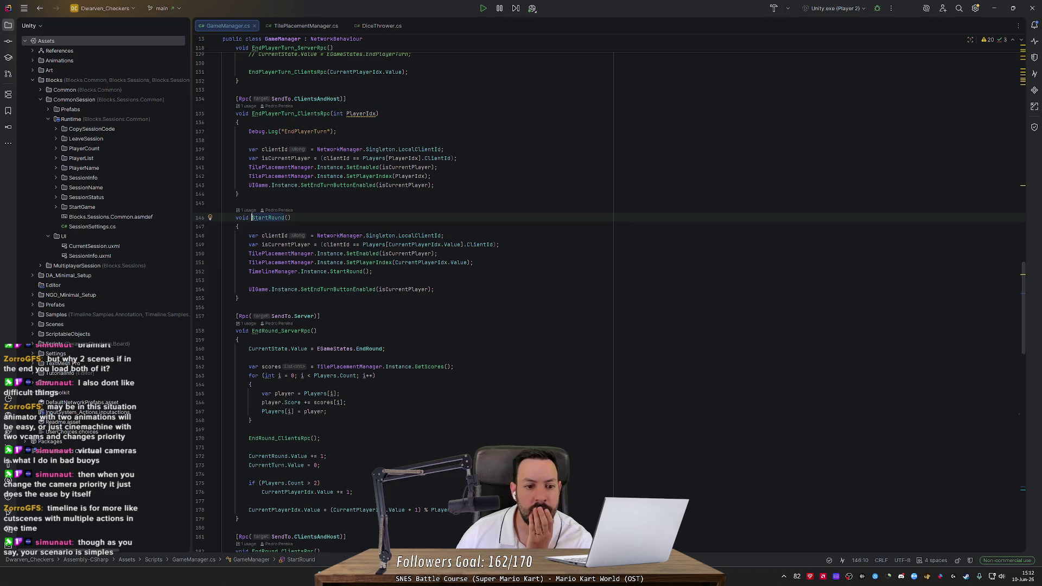
Step: Peek at TimelineManager's StartRound declaration, then search GameManager.cs for 'StartRoundF'
key(ctrl+F3)
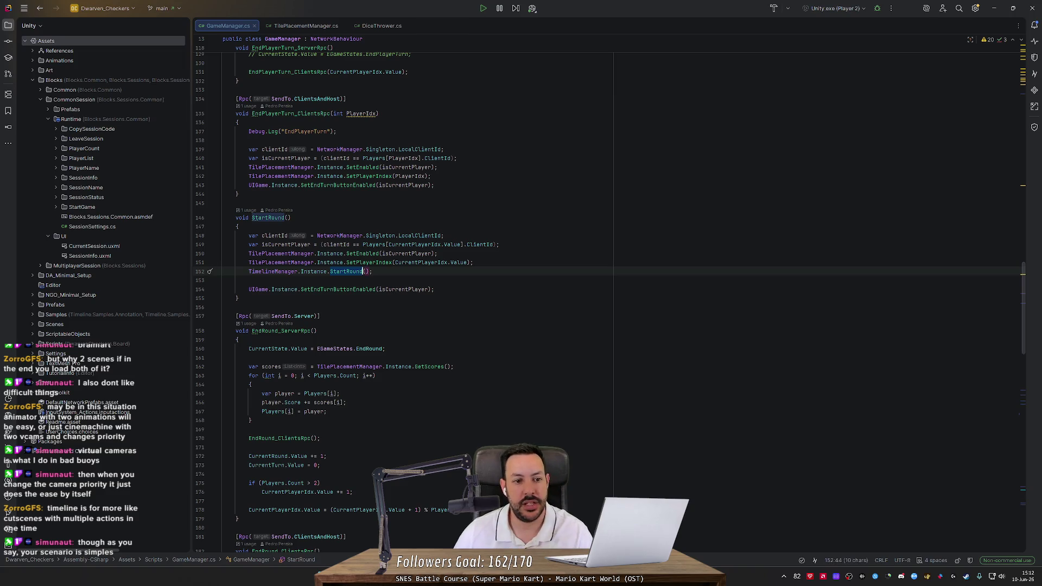
ctrl+click(353, 271)
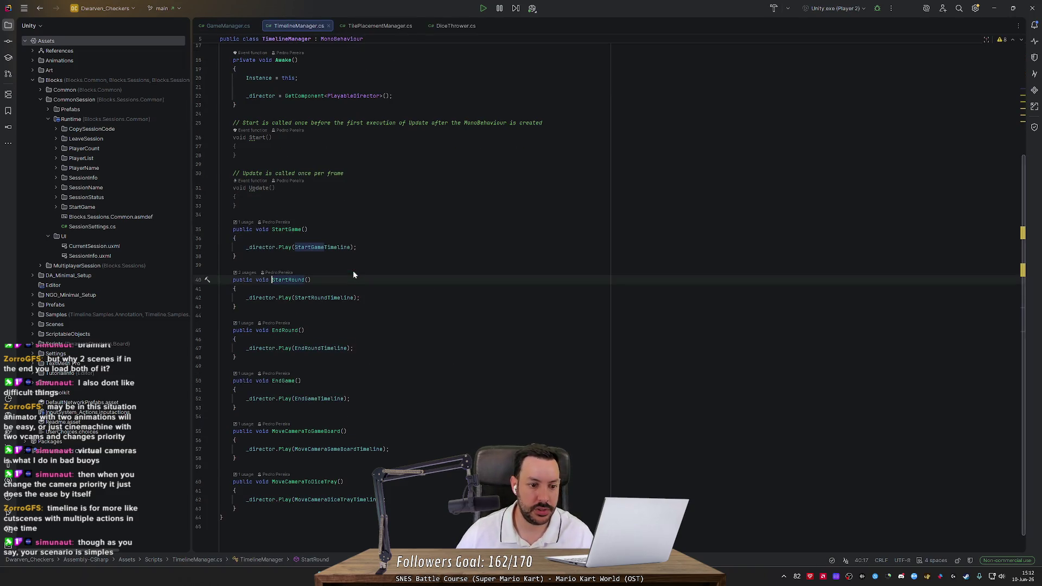
key(ctrl+alt+Left)
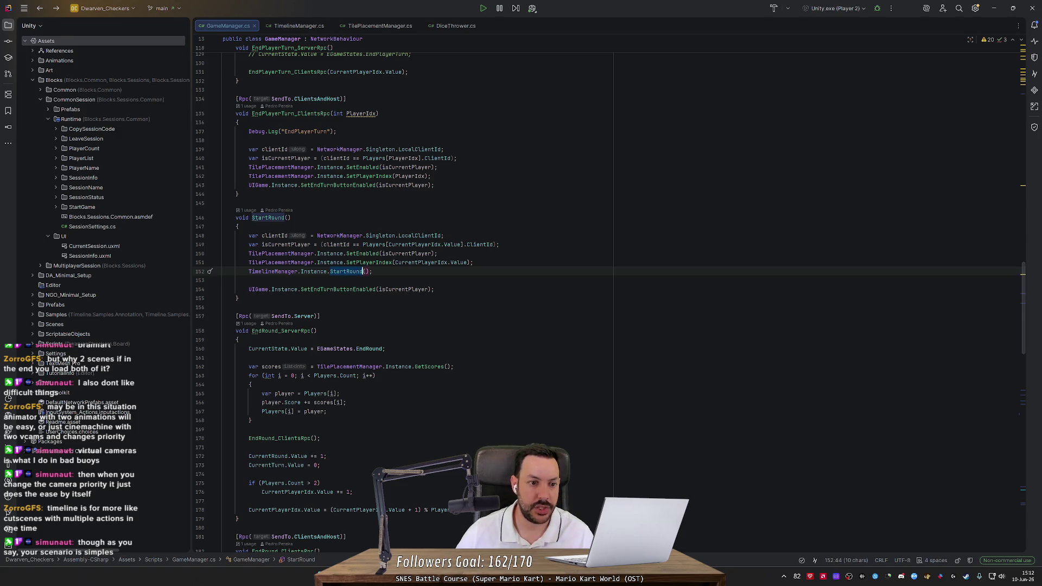
key(ctrl+f)
text(F)
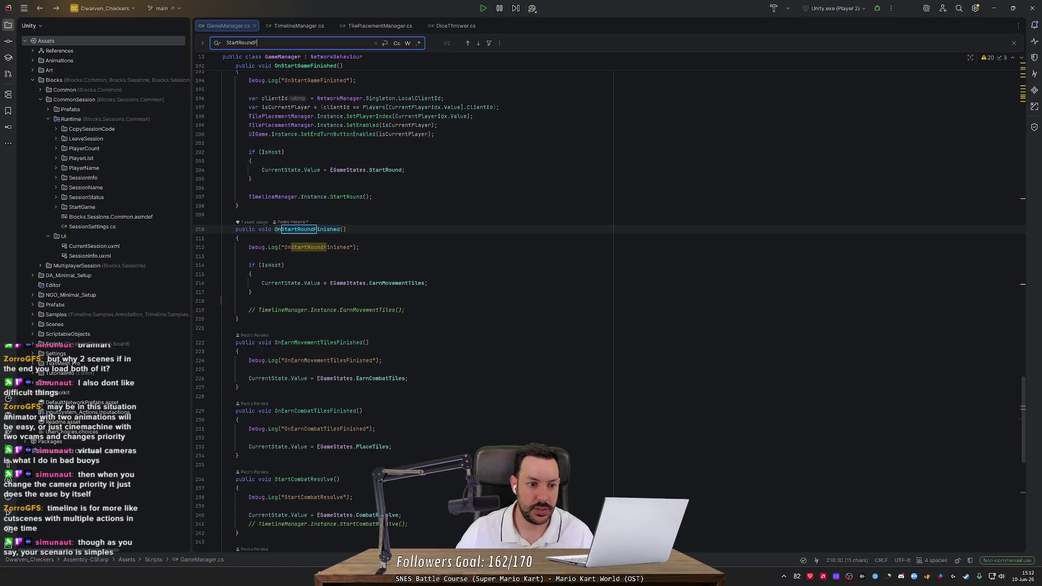
ctrl+click(308, 231)
key(ctrl+f)
key(Return)
key(Return)
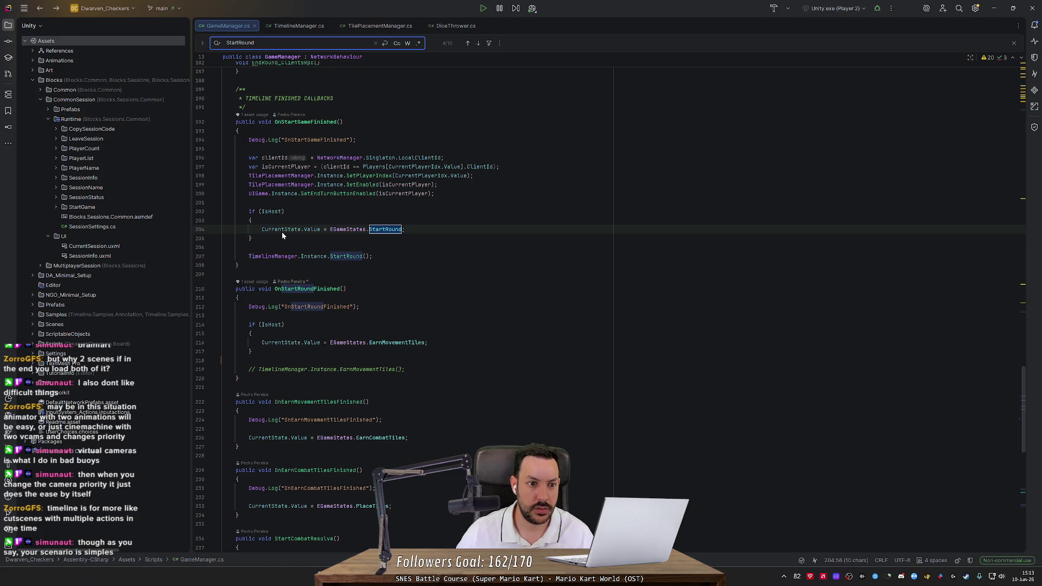
key(Return)
key(Return)
key(Return)
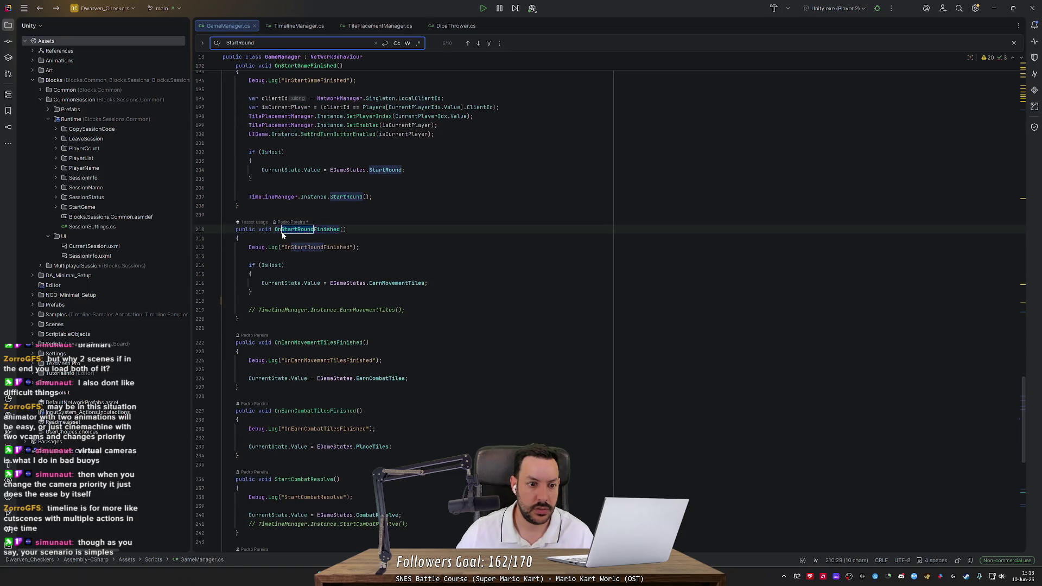
key(Return)
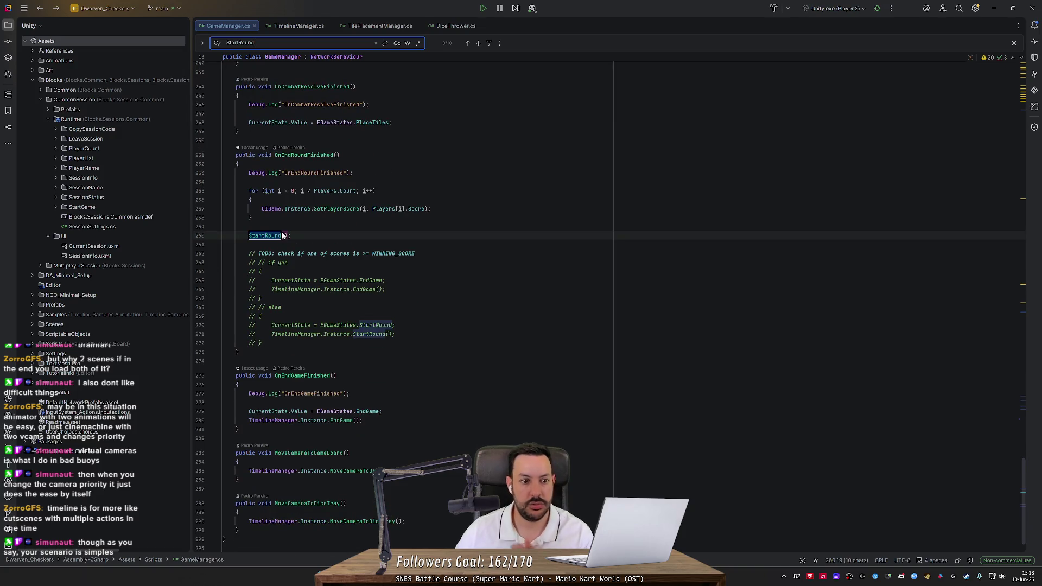
key(Return)
key(Return)
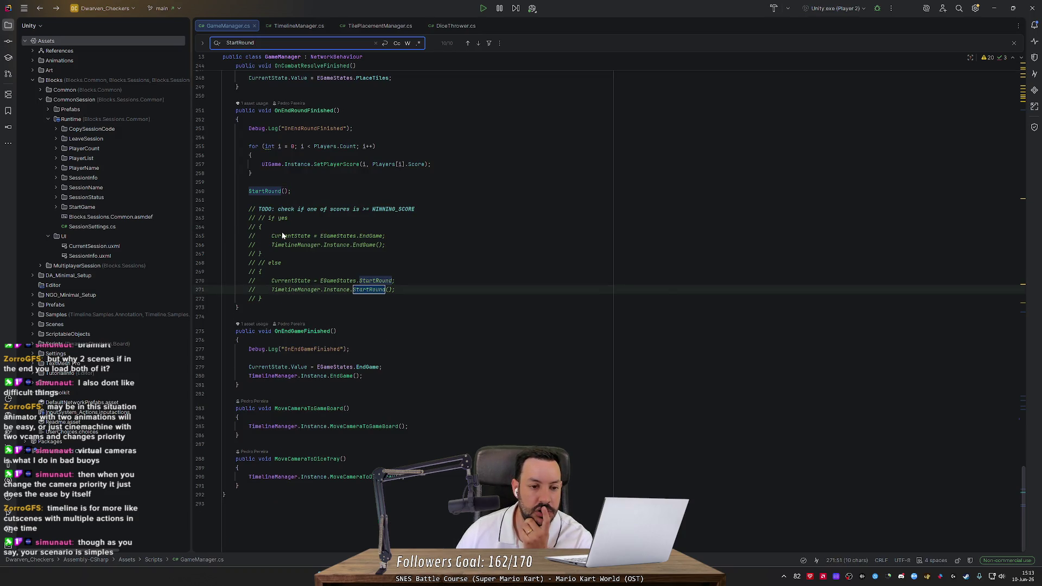
key(Return)
key(Return)
key(Return)
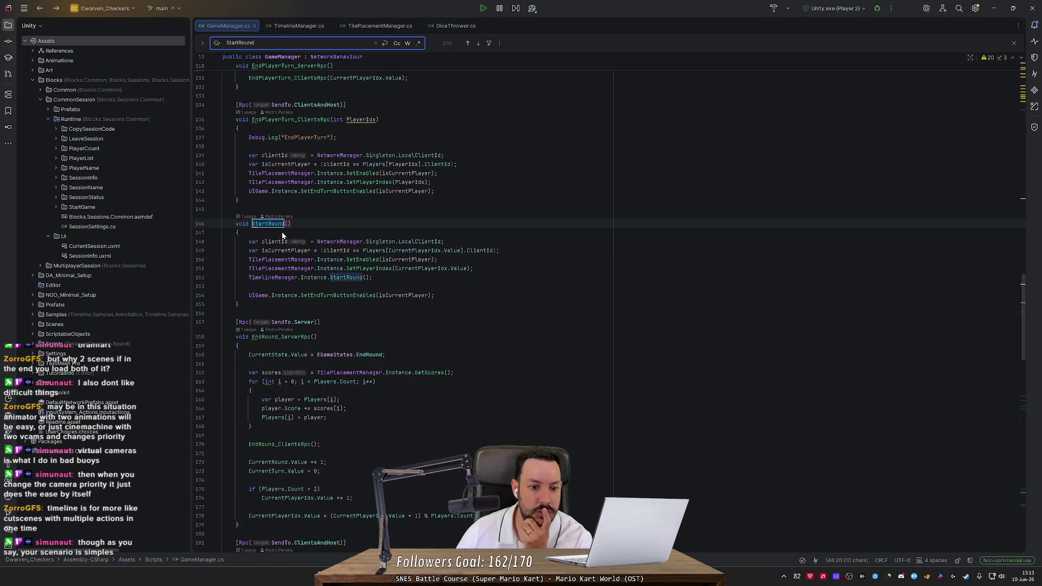
key(Return)
key(Return)
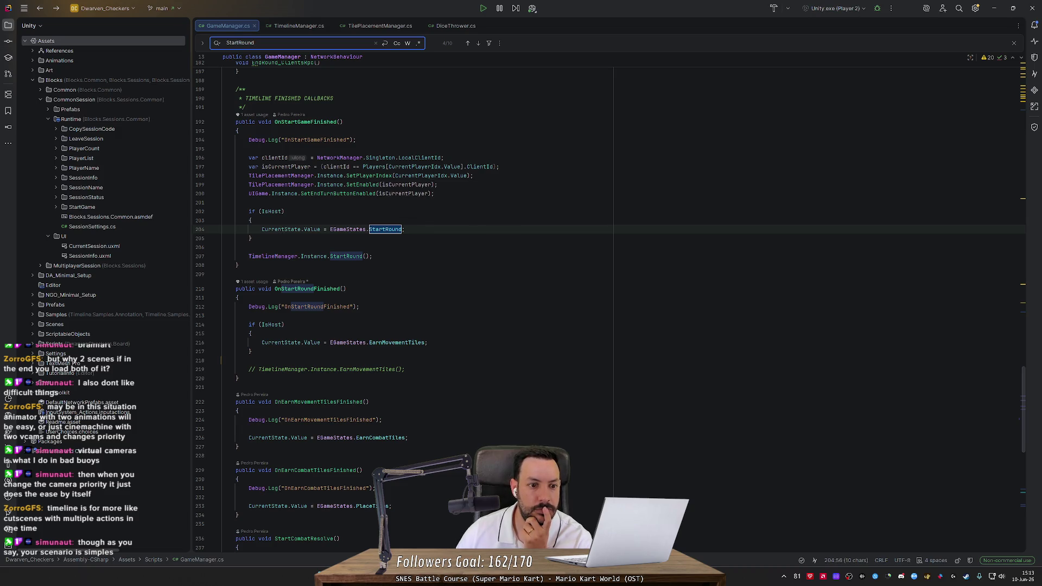
double_click(421, 175)
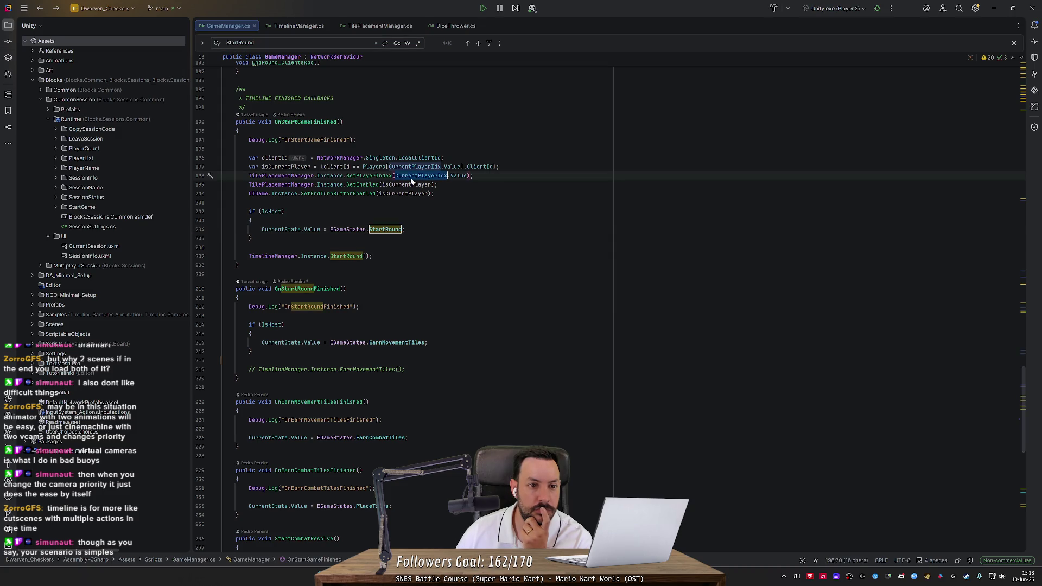
ctrl+click(418, 185)
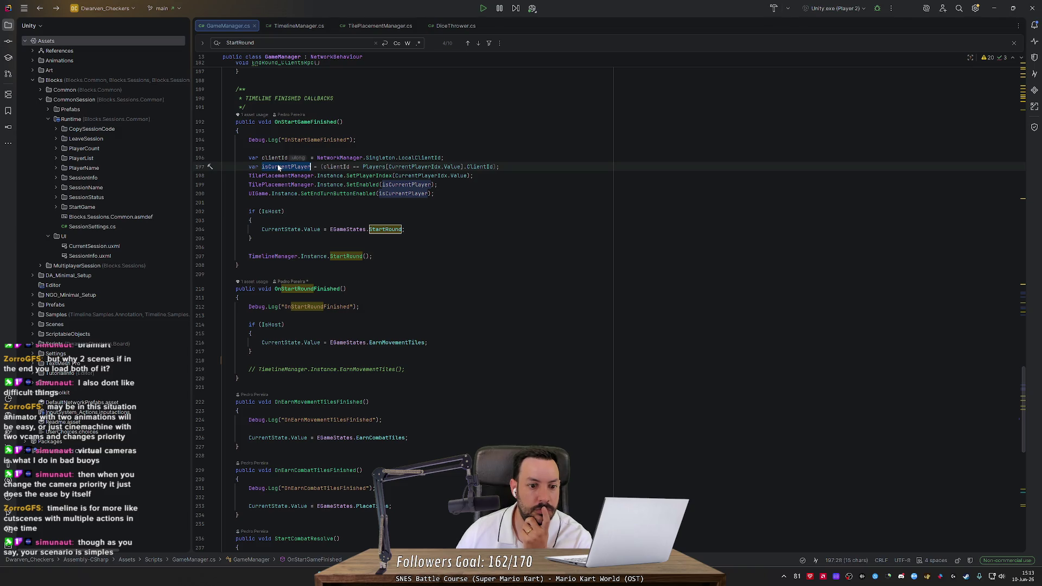
mouse_move(271, 184)
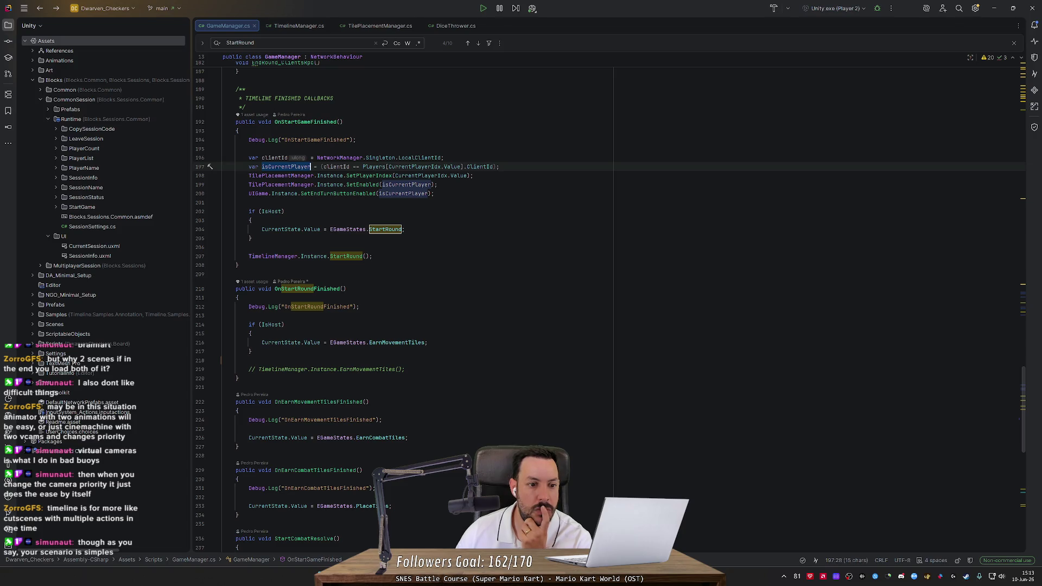
click(223, 274)
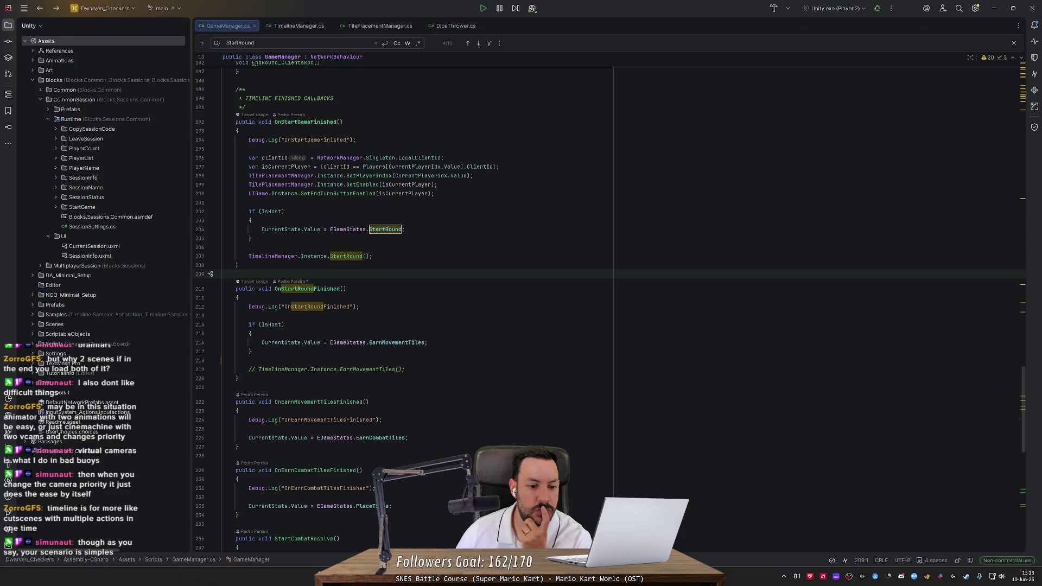
click(239, 378)
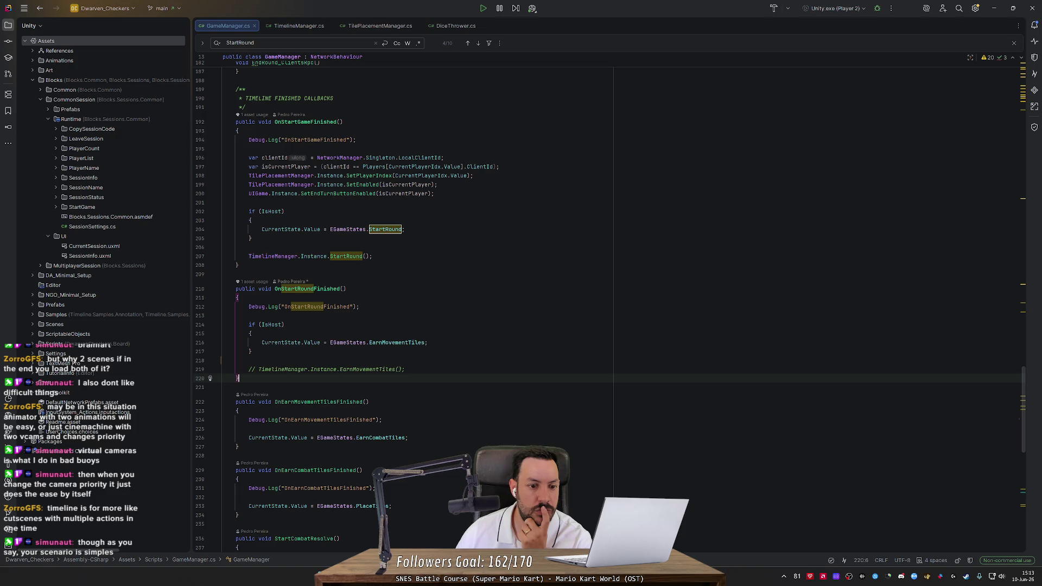
scroll(607, 304, down, 3)
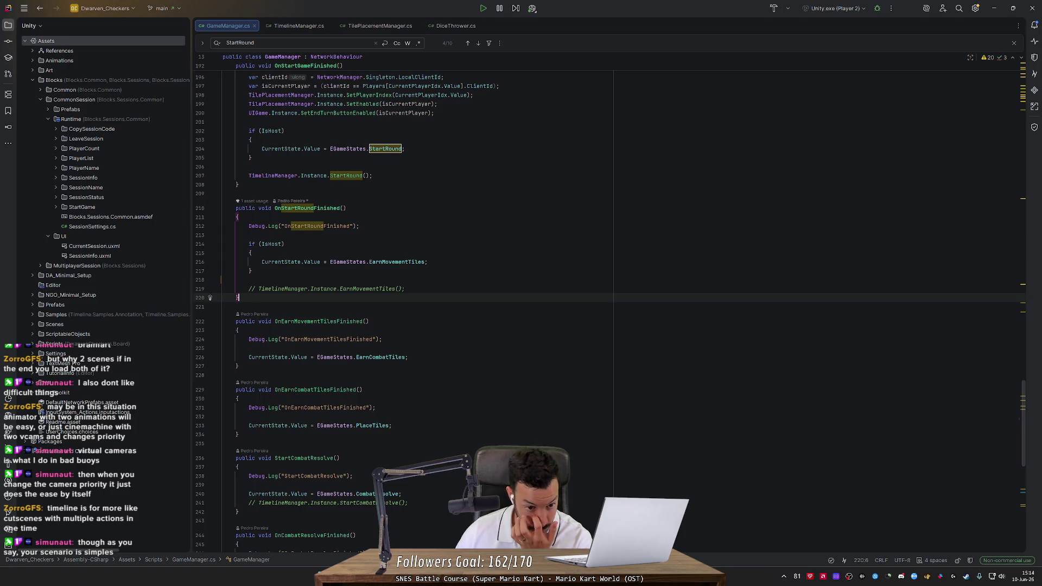
scroll(608, 304, up, 2)
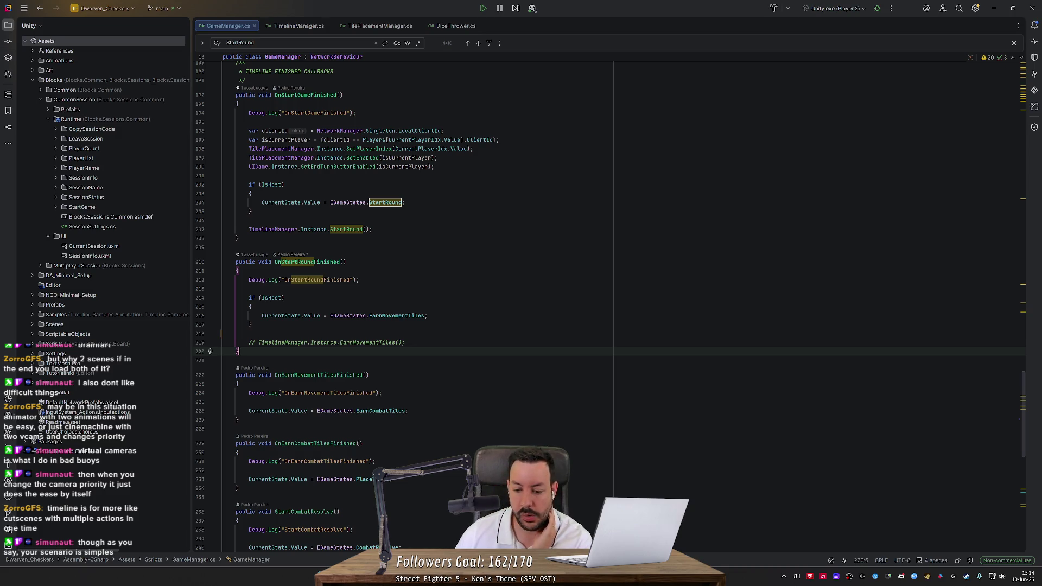
Step: Open Dwarven_Checkers_Rulebook.docx, highlight the 'Receive 2 Combat Tiles' rule, then minimise Word and the folder
key(alt+Tab)
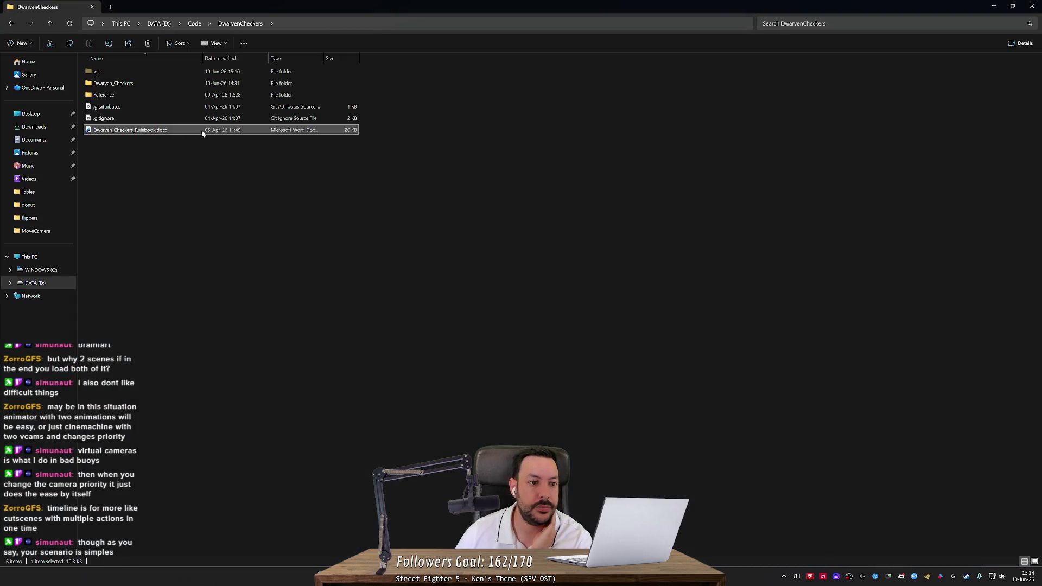
double_click(202, 133)
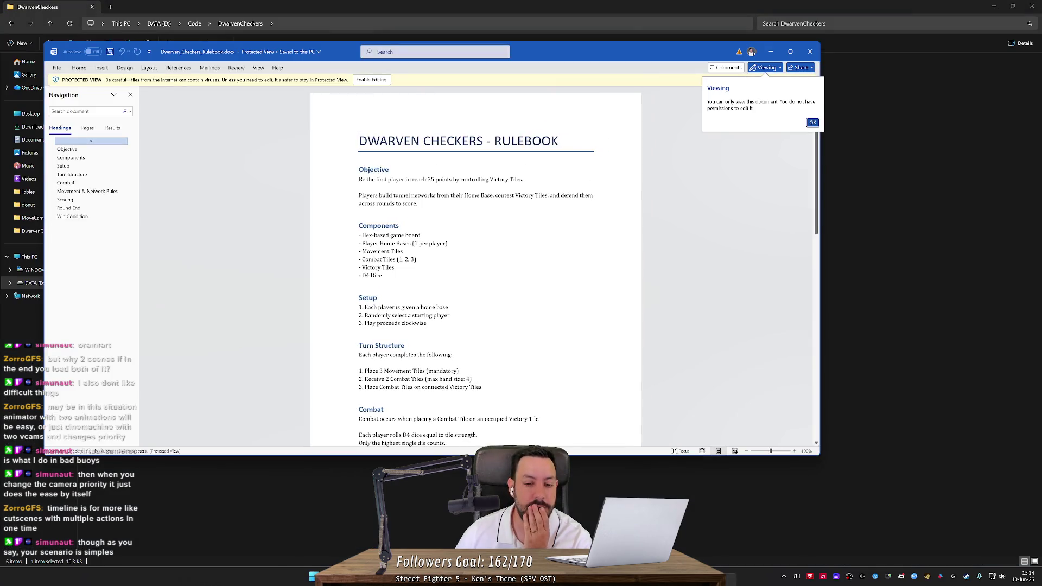
click(87, 191)
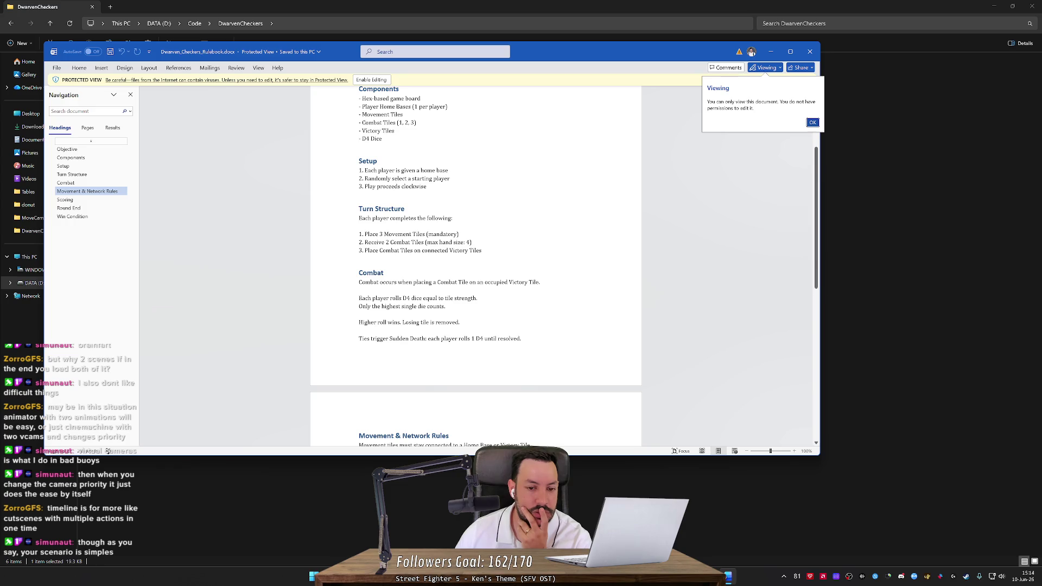
mouse_move(364, 242)
mouse_down()
mouse_move(478, 251)
mouse_move(426, 243)
mouse_up()
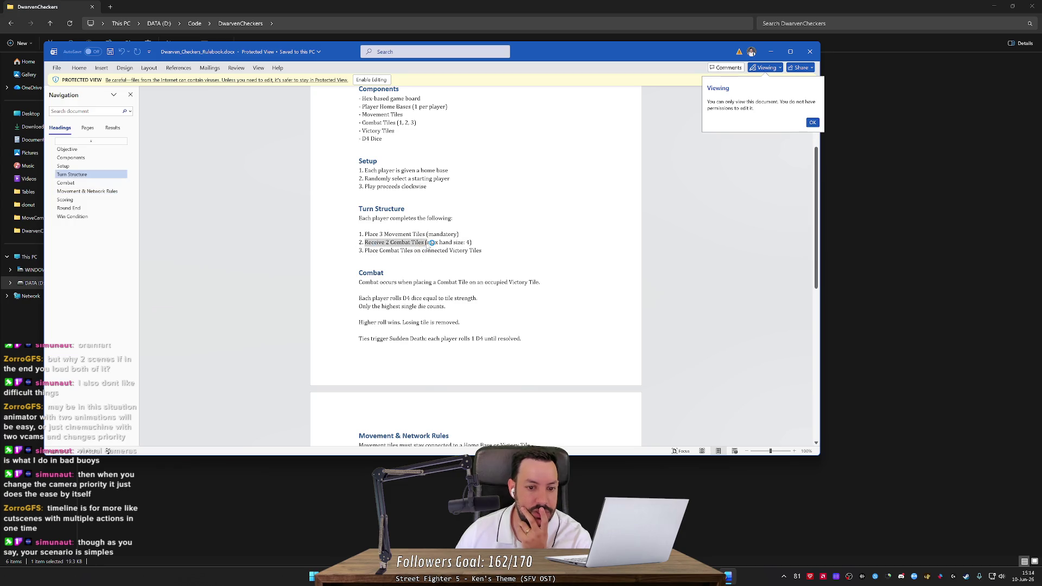
click(770, 51)
click(995, 6)
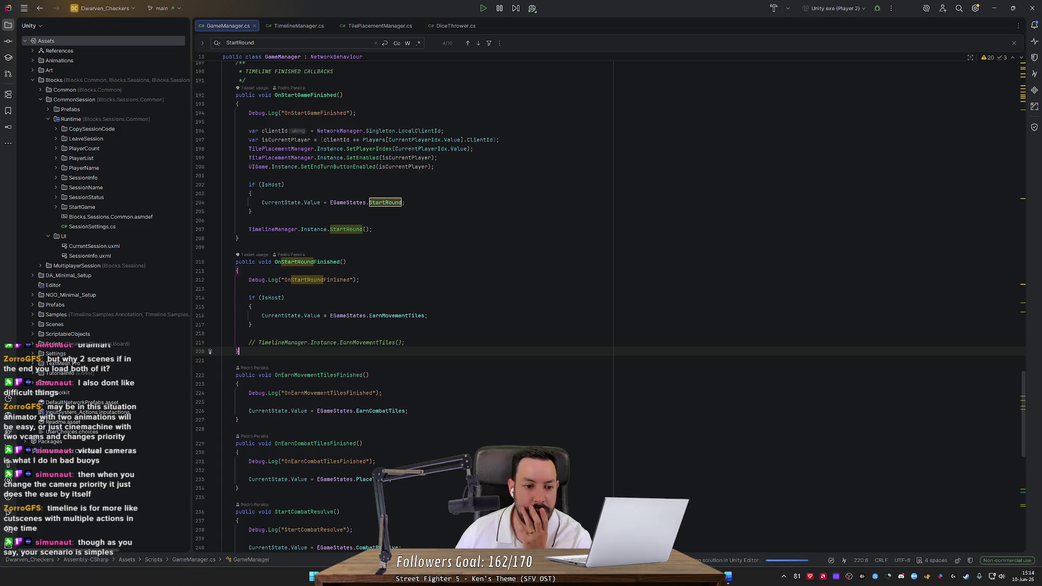
Step: Search GameManager.cs for 'EndTurn' and step through four matches
scroll(407, 304, down, 8)
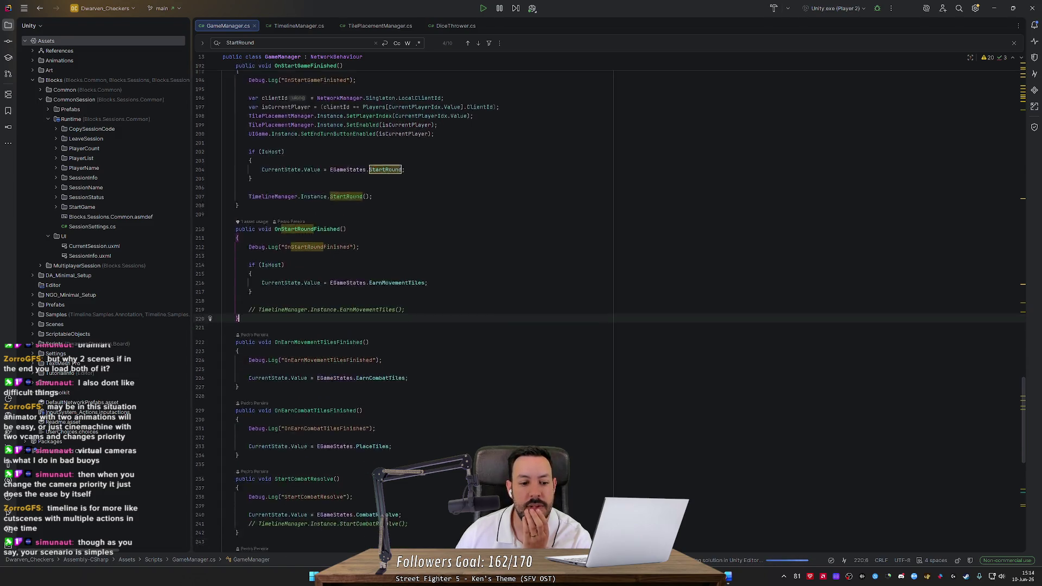
click(239, 214)
key(ctrl+f)
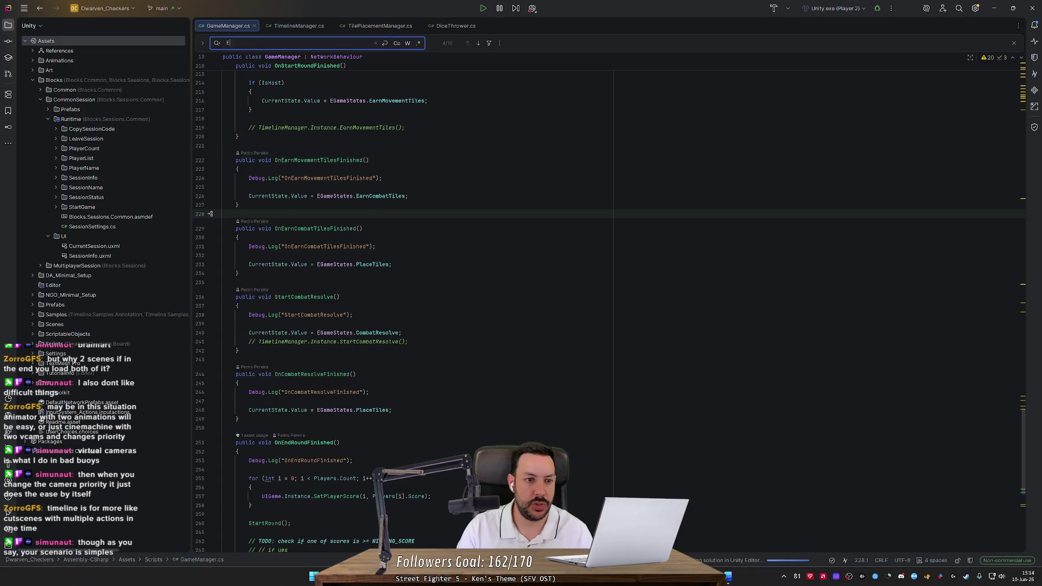
text(EndTurn)
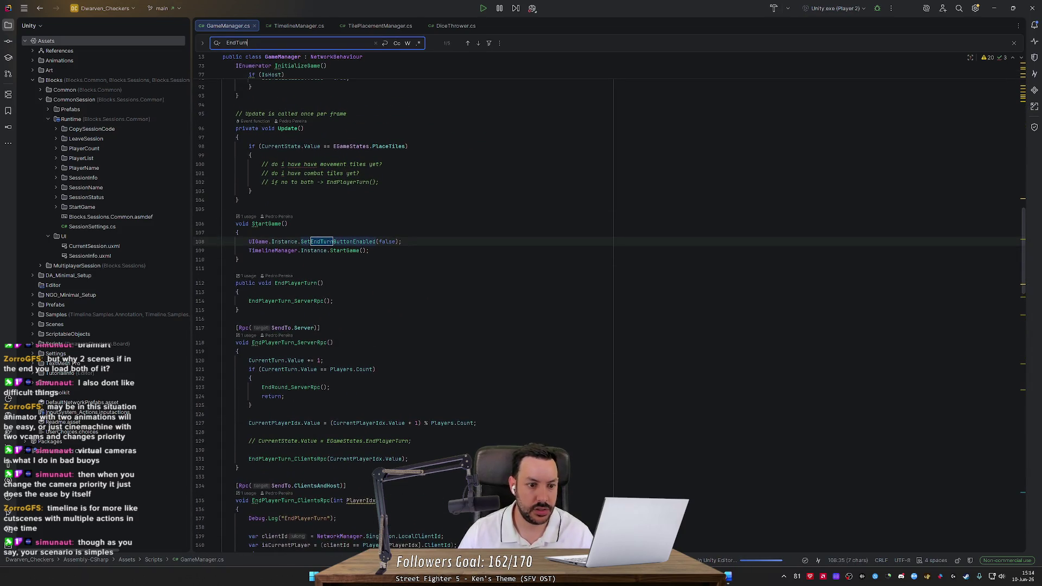
key(Return)
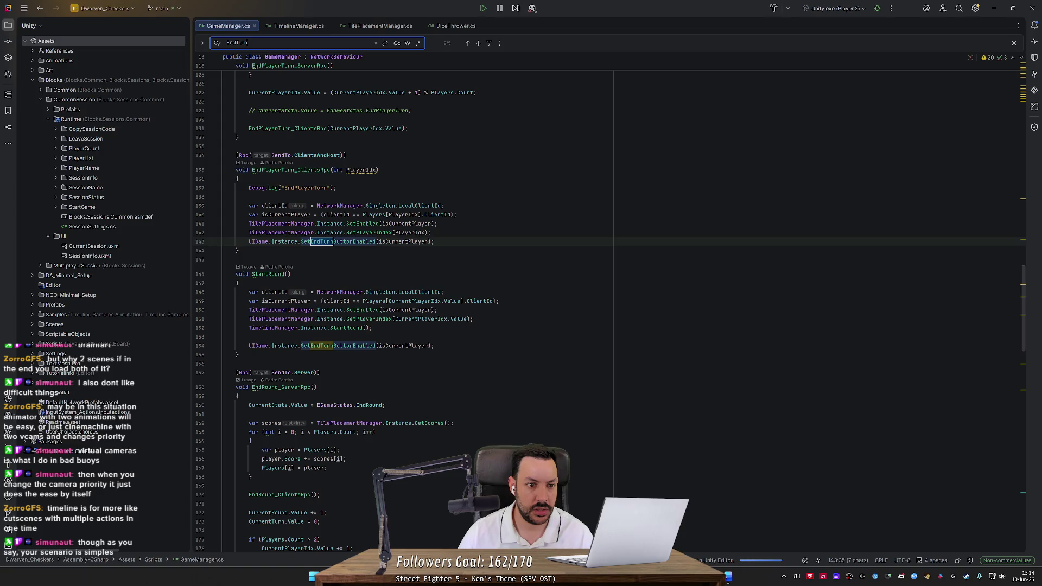
key(Return)
key(Return)
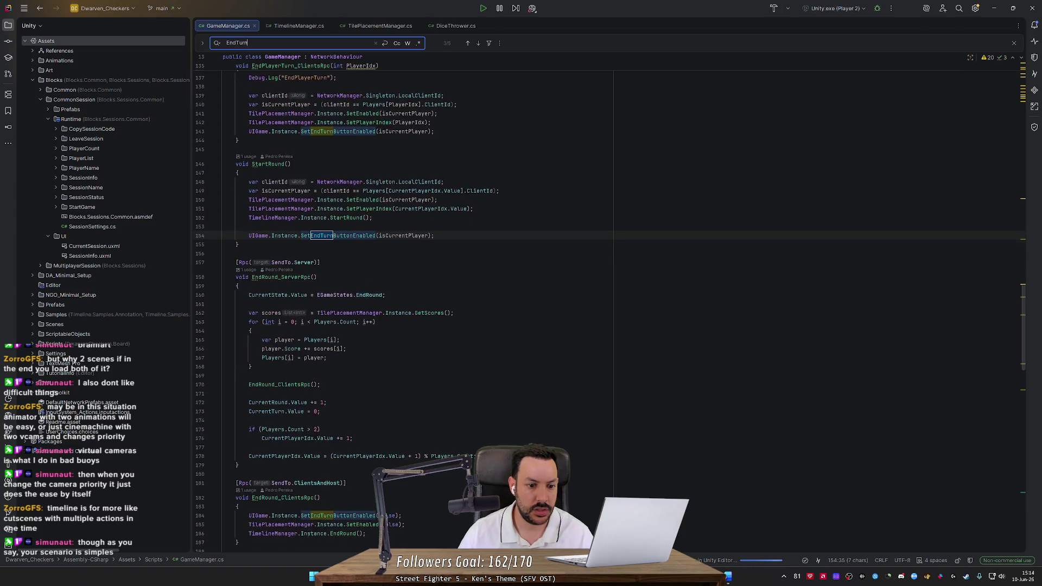
key(Return)
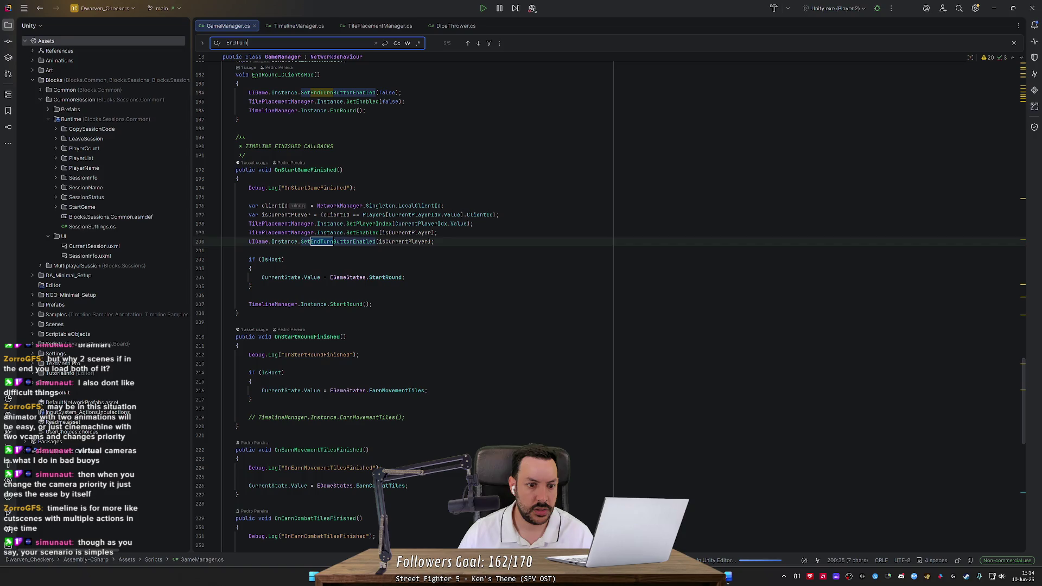
key(Return)
key(Return)
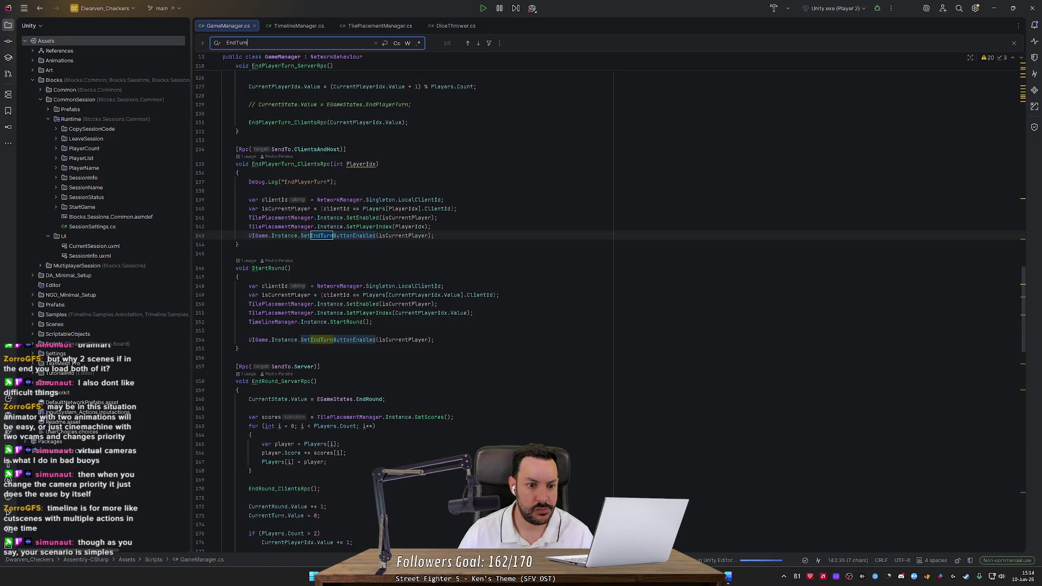
Step: Peek at SetEndTurnButtonEnabled in UIGame.cs, then make it the GameManager.cs search term
click(327, 237)
ctrl+click(327, 237)
key(ctrl+minus)
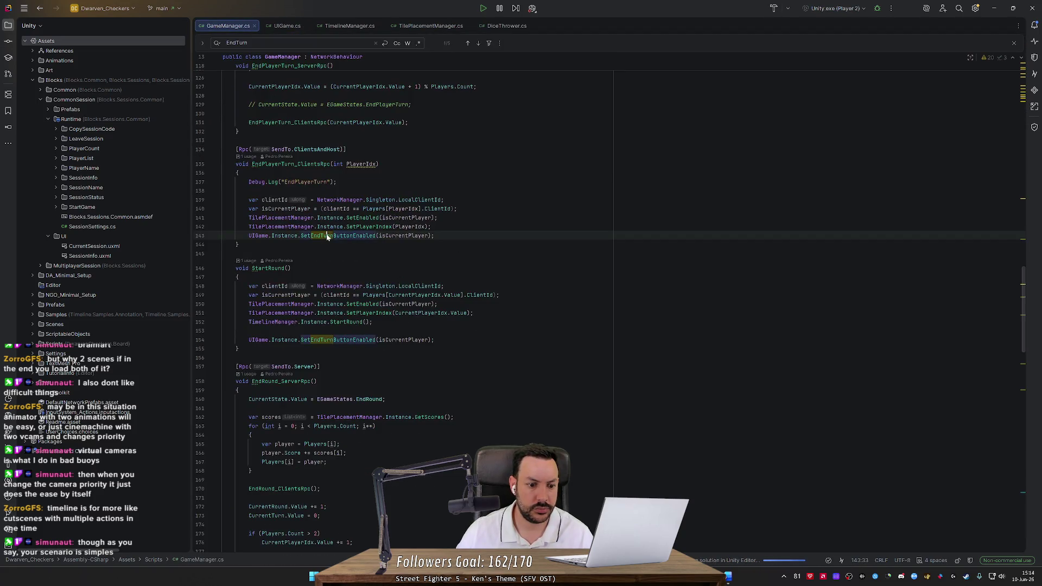
key(ctrl+f)
key(ctrl+w)
key(ctrl+f)
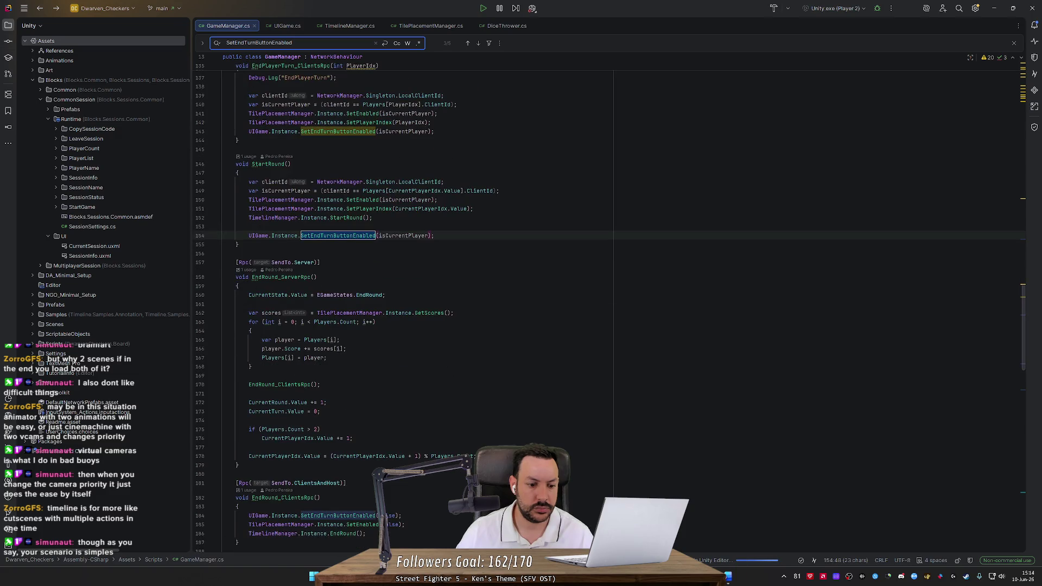
Step: Step to the SetEndTurnButtonEnabled call on line 184, scroll the turn flow, and list EndPlayerTurn's usages
key(Return)
scroll(331, 238, up, 5)
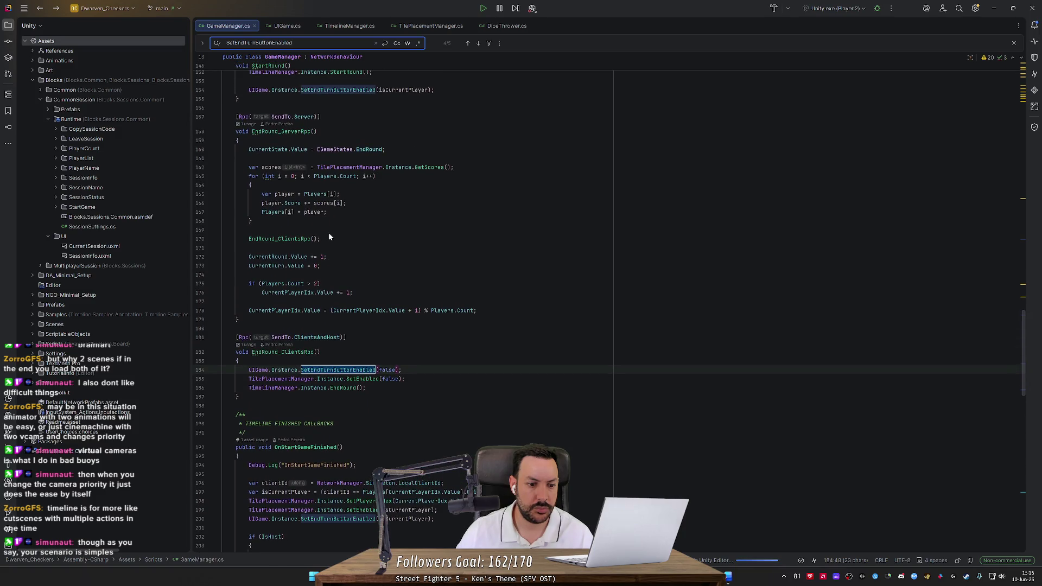
scroll(328, 232, down, 1)
scroll(329, 237, down, 7)
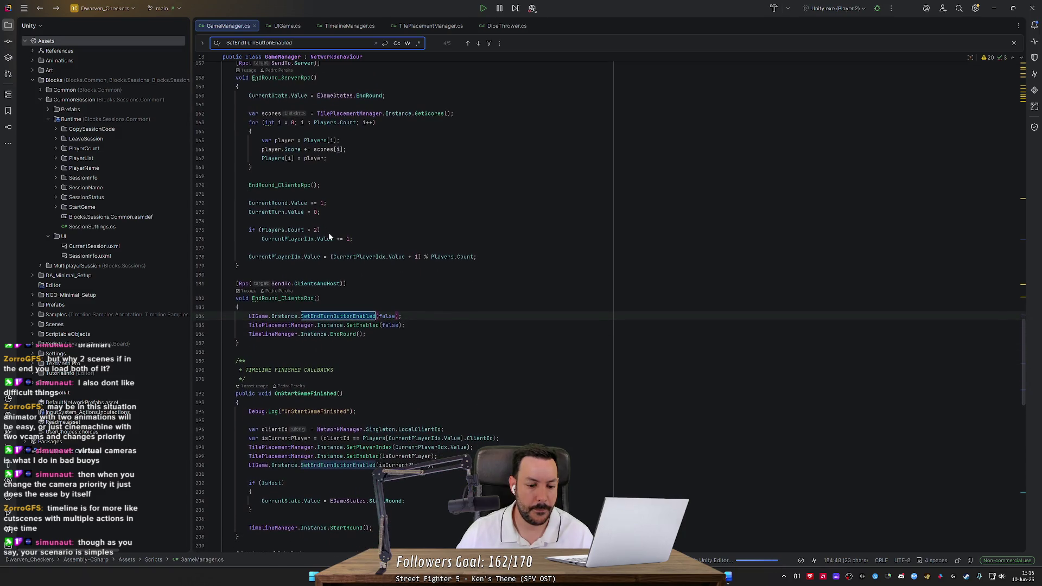
scroll(329, 237, down, 10)
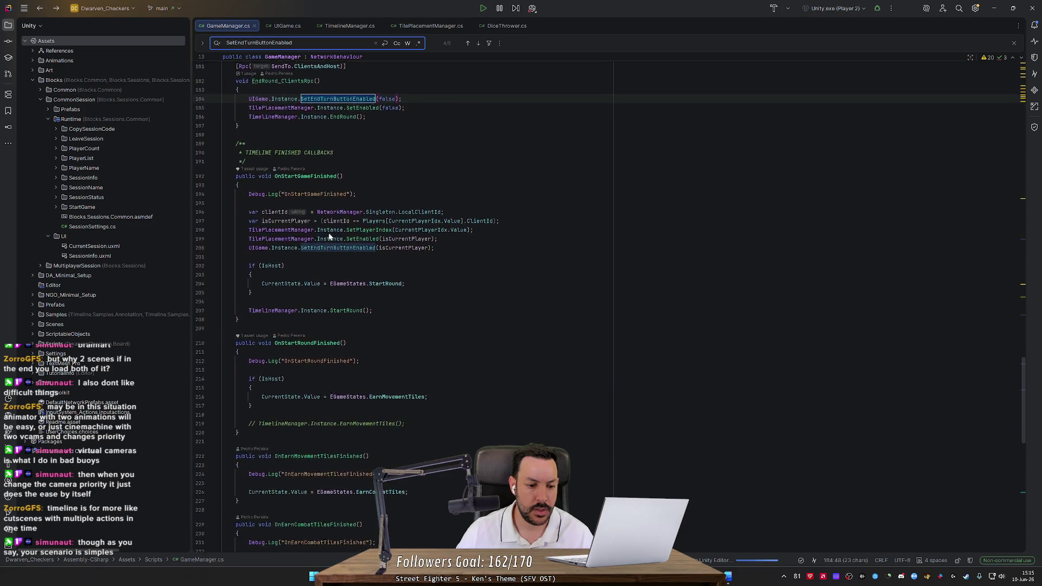
scroll(413, 304, down, 3)
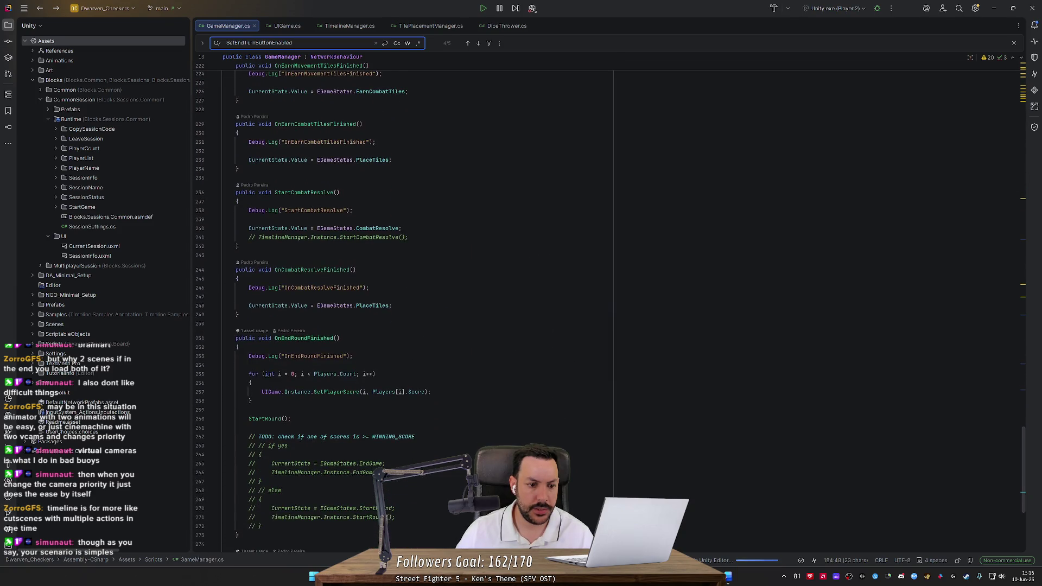
mouse_move(1026, 438)
mouse_down()
mouse_move(1025, 492)
mouse_move(1025, 60)
mouse_up()
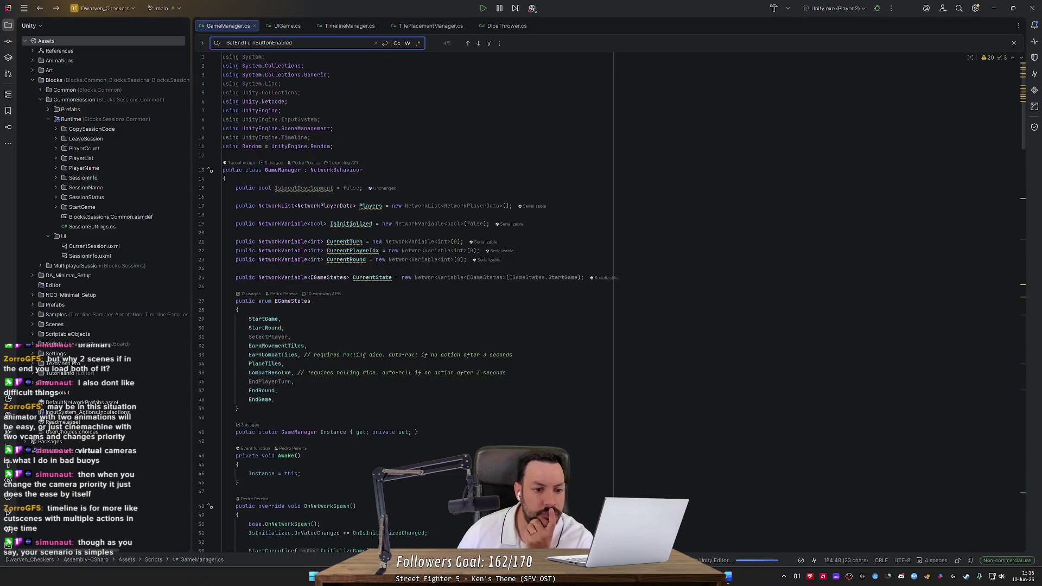
scroll(964, 163, down, 13)
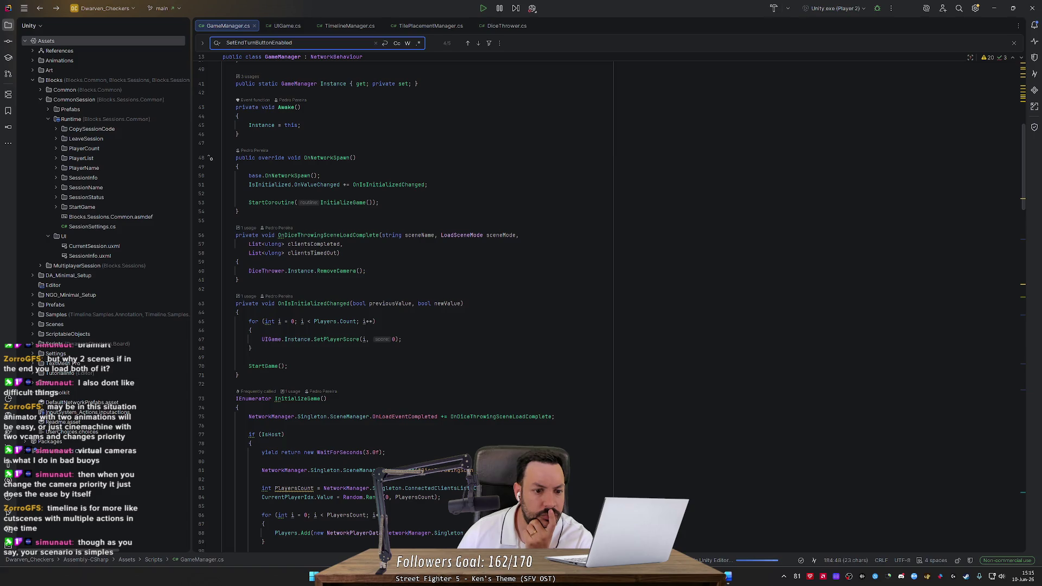
scroll(413, 304, down, 6)
scroll(412, 304, down, 6)
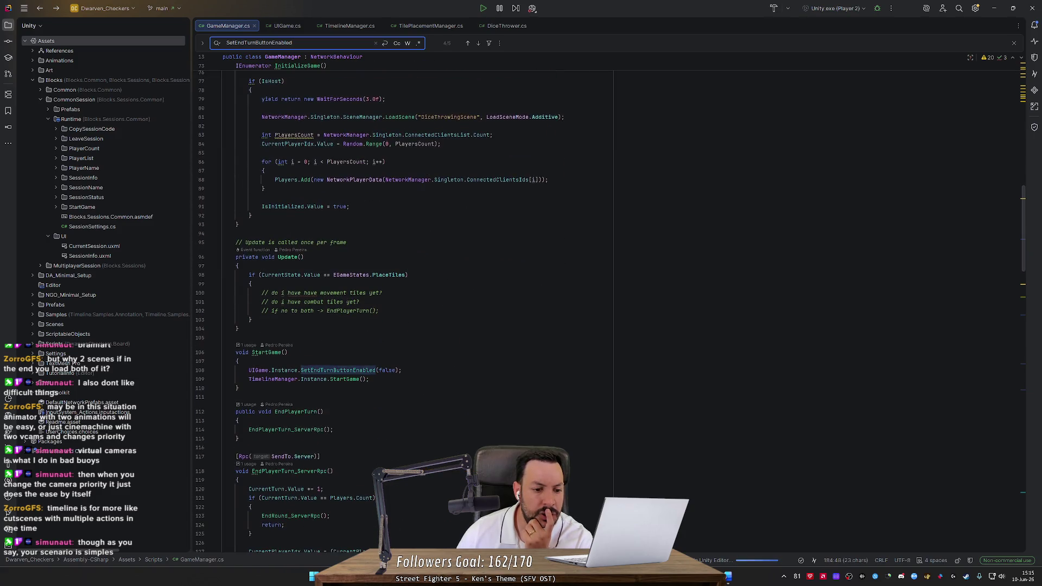
scroll(412, 303, down, 5)
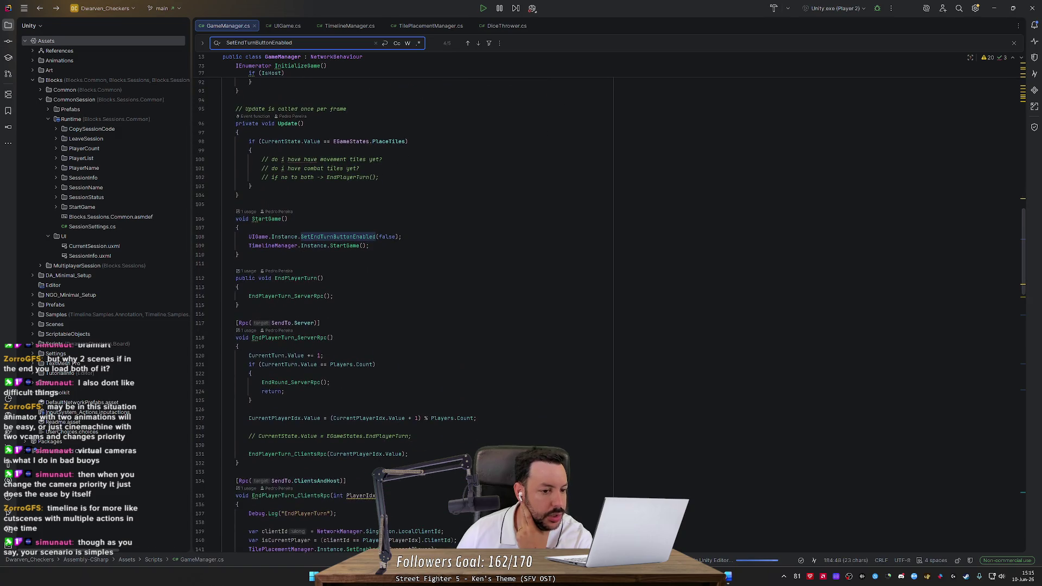
click(246, 272)
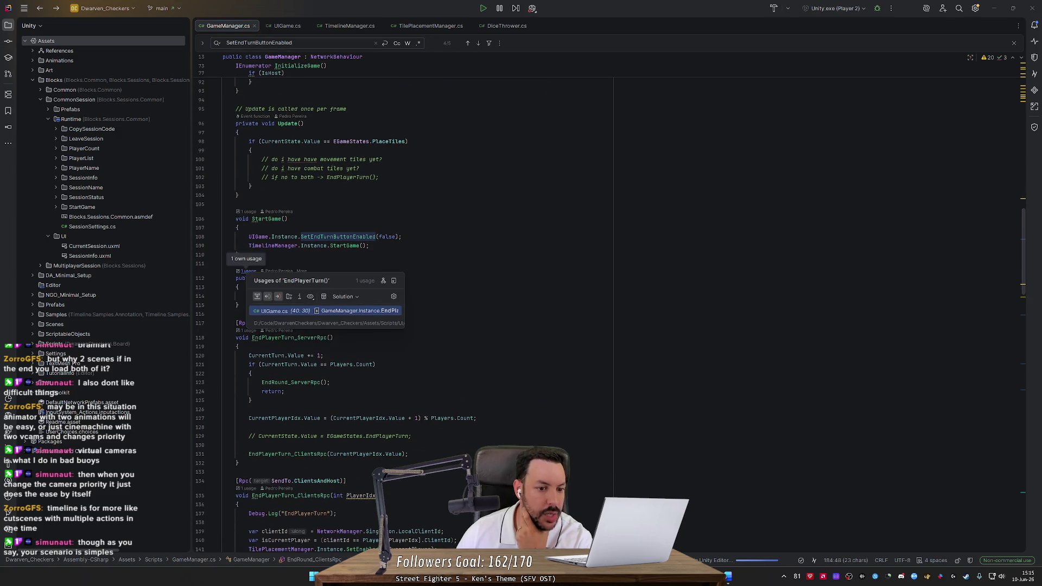
Step: View EndPlayerTurn's usage in UIGame.cs's OnEndTurnButtonClicked, then return to EndPlayerTurn in GameManager.cs
click(350, 315)
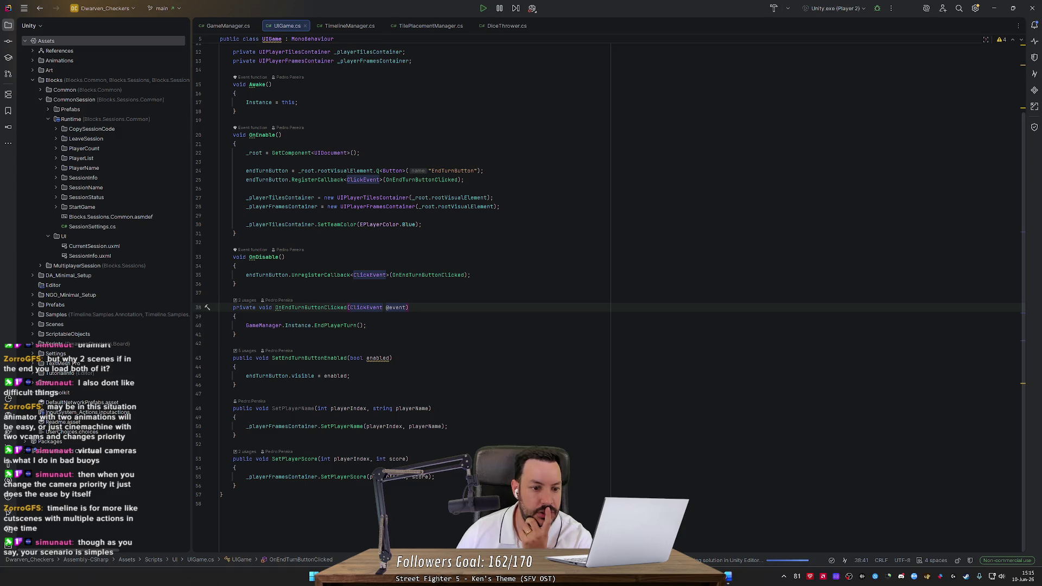
key(ctrl+alt+Left)
key(ctrl+alt+Left)
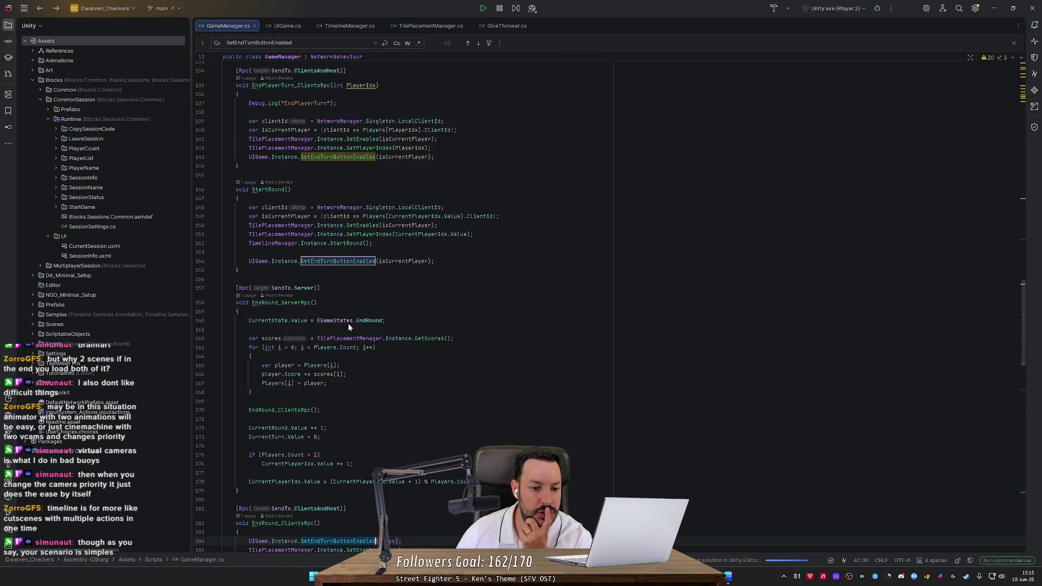
scroll(608, 306, down, 4)
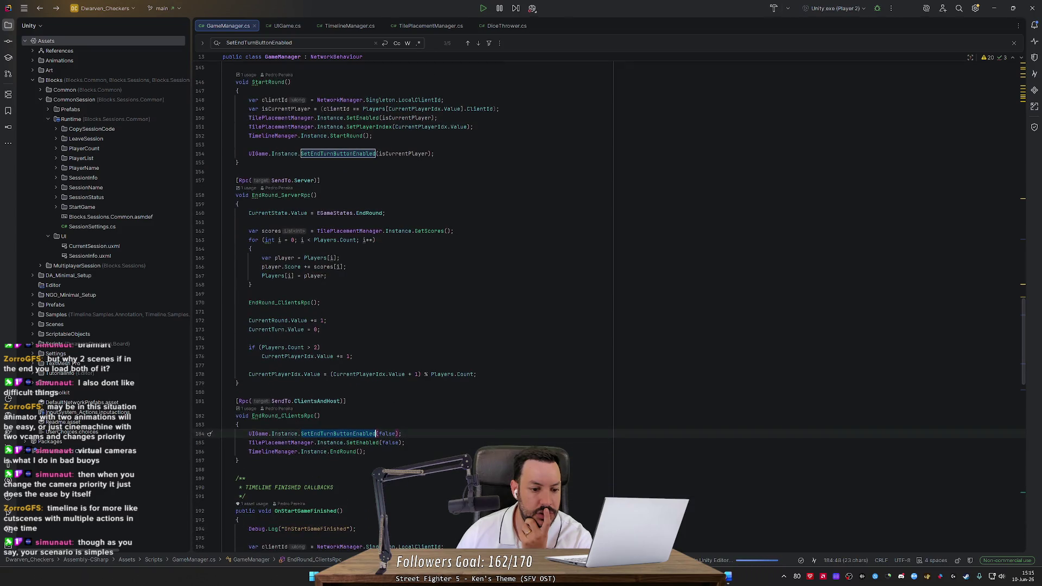
mouse_move(302, 241)
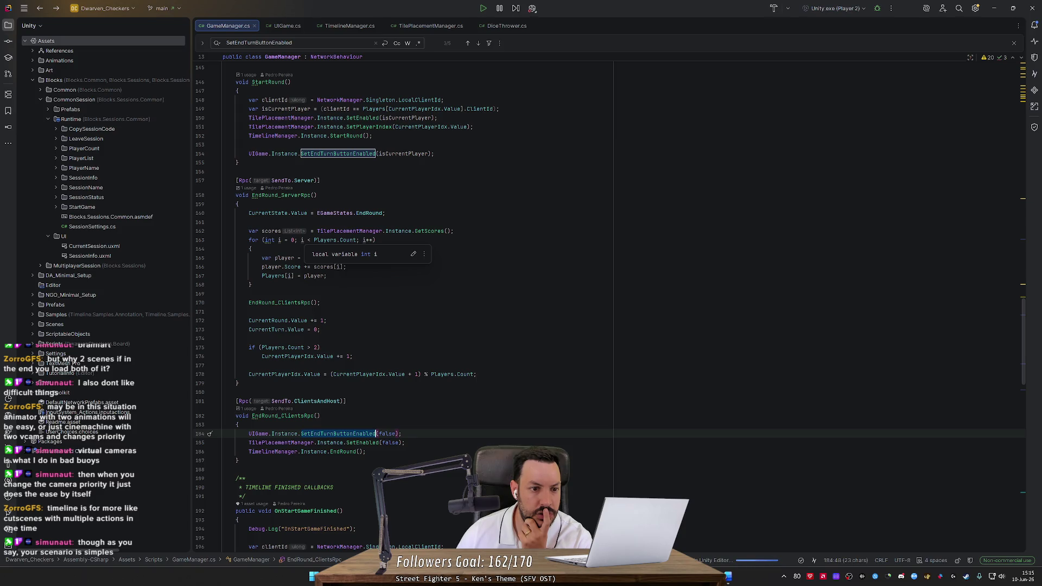
scroll(302, 241, up, 3)
key(ctrl+alt+Left)
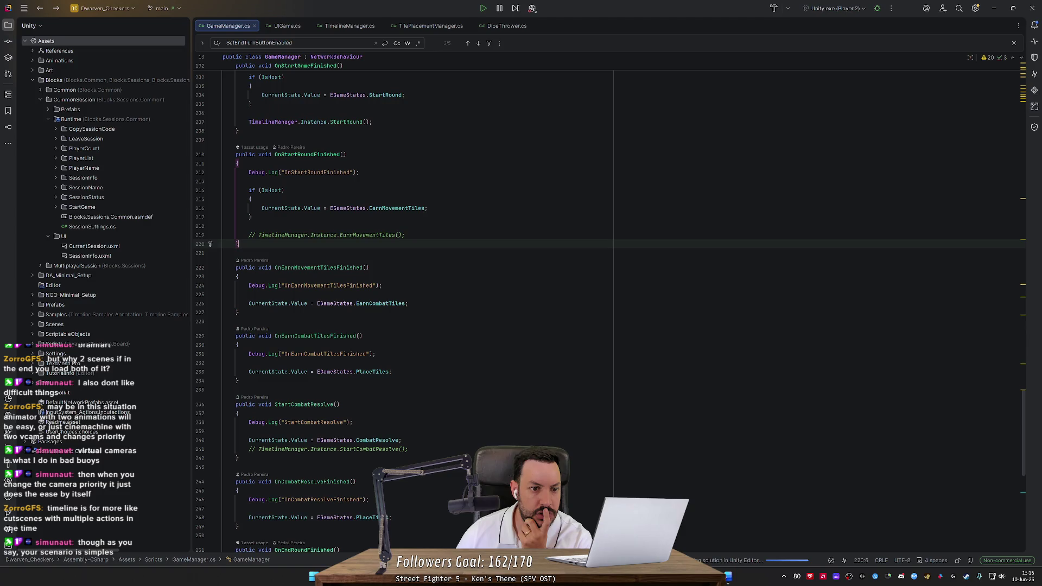
key(ctrl+alt+Left)
key(ctrl+alt+Left)
key(ctrl+alt+Left)
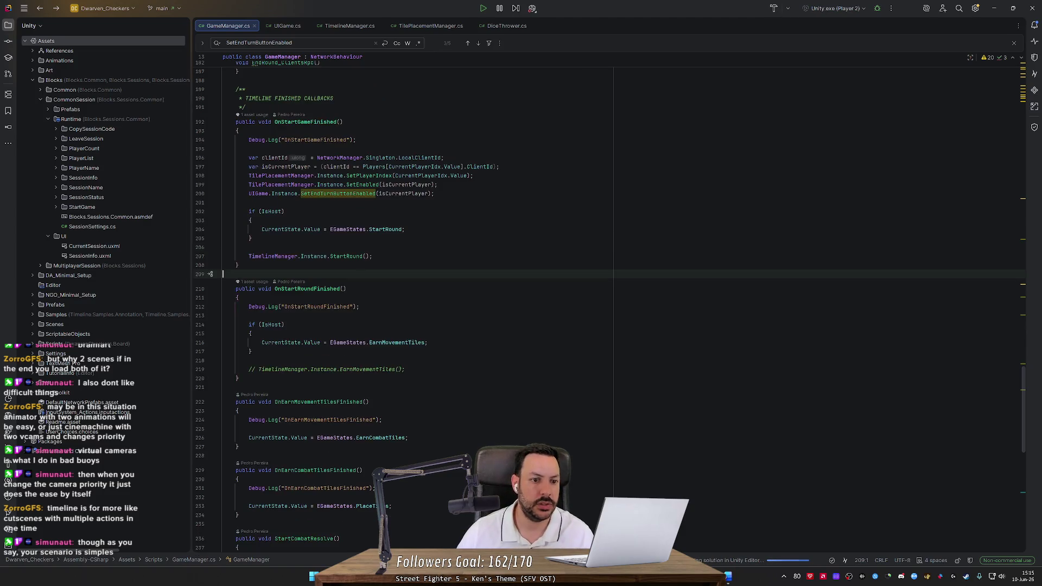
key(Down)
key(Down)
key(ctrl+b)
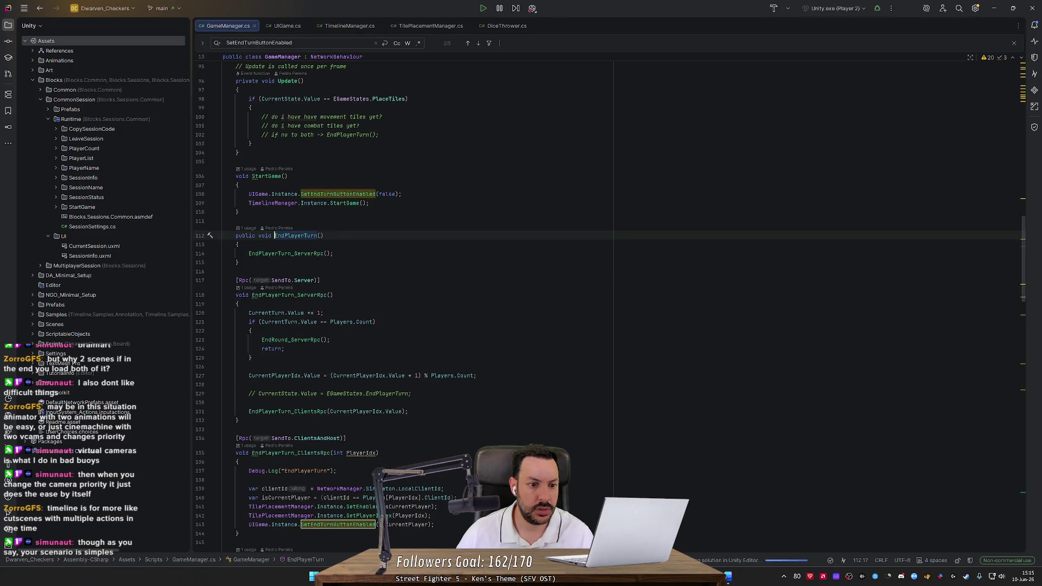
click(324, 254)
key(ctrl+w)
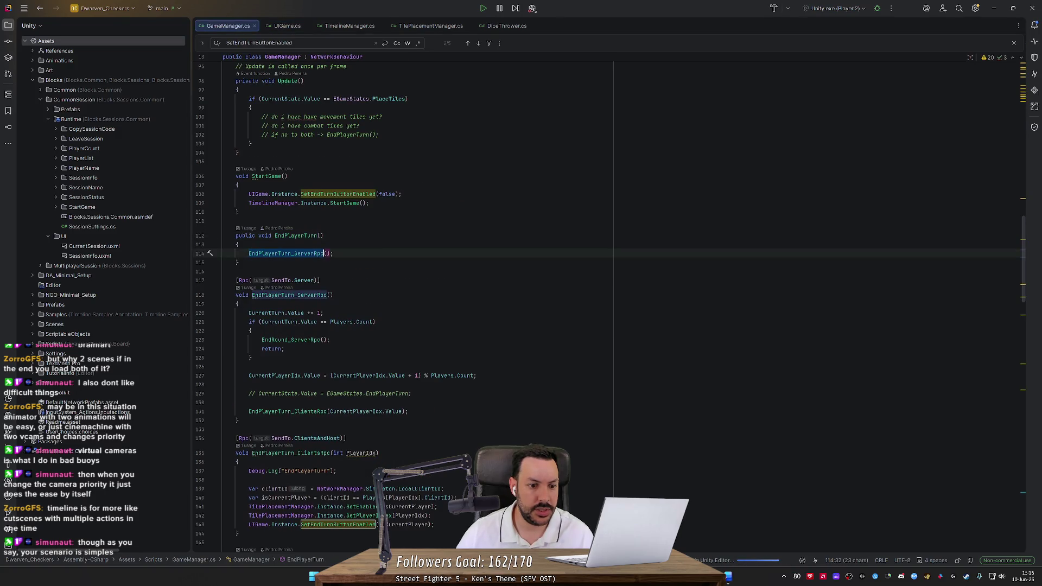
scroll(353, 242, down, 3)
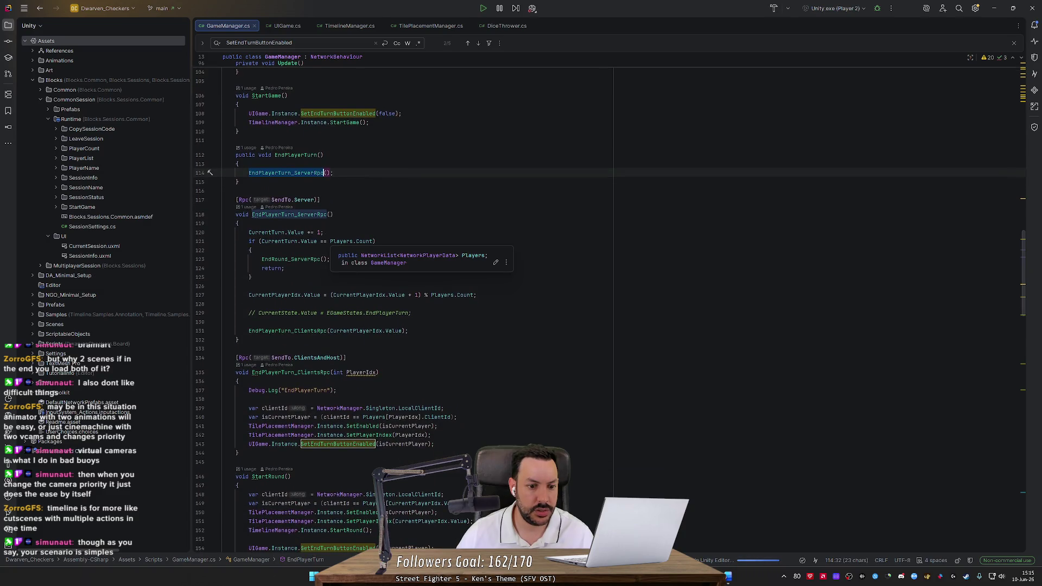
click(412, 313)
key(Up)
key(Up)
key(Down)
key(Down)
key(shift+Up)
key(shift+Up)
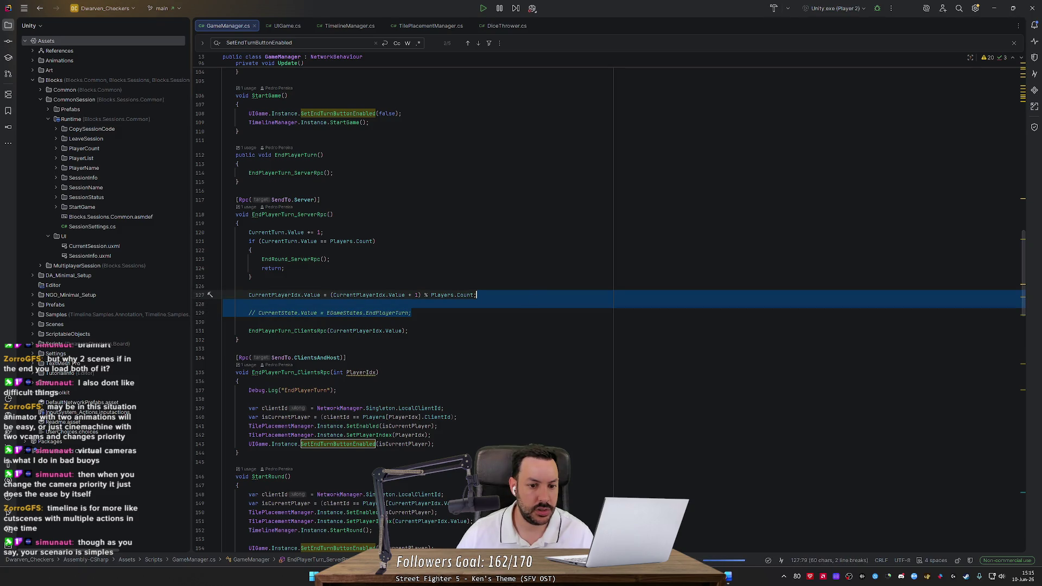
click(299, 331)
double_click(300, 331)
scroll(300, 331, down, 5)
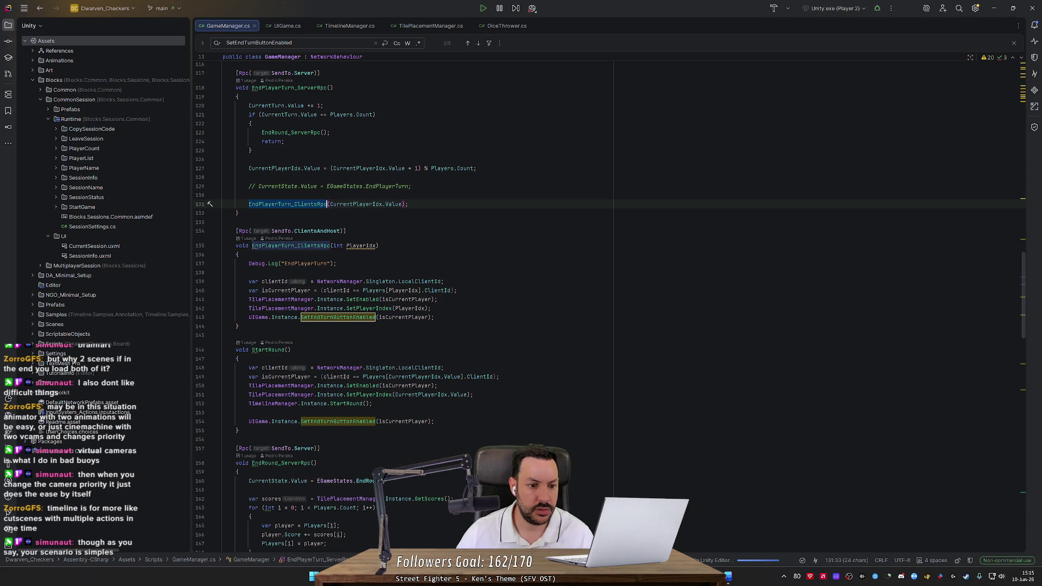
drag(450, 317, 255, 308)
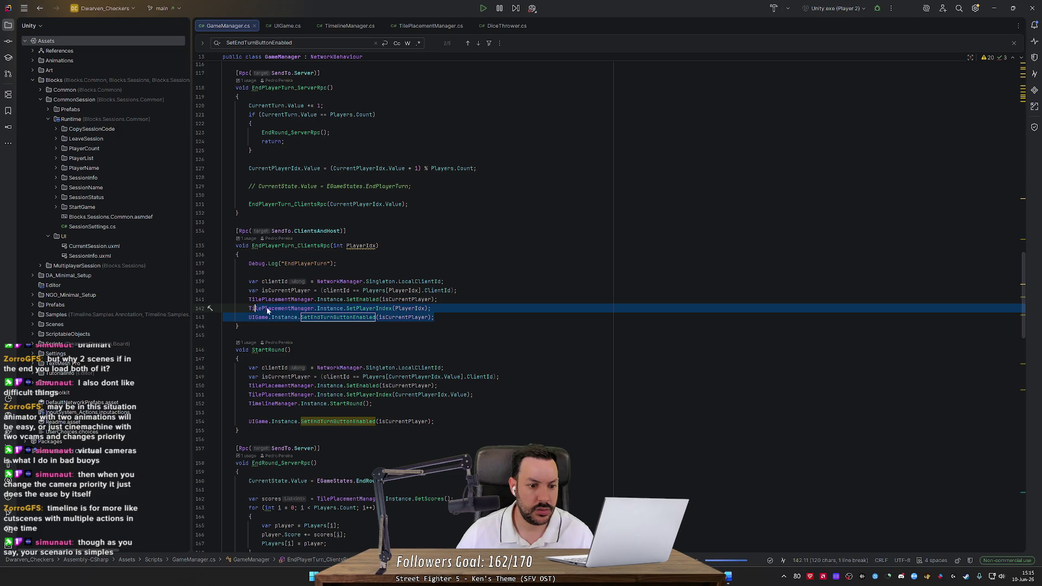
key(Down)
key(Down)
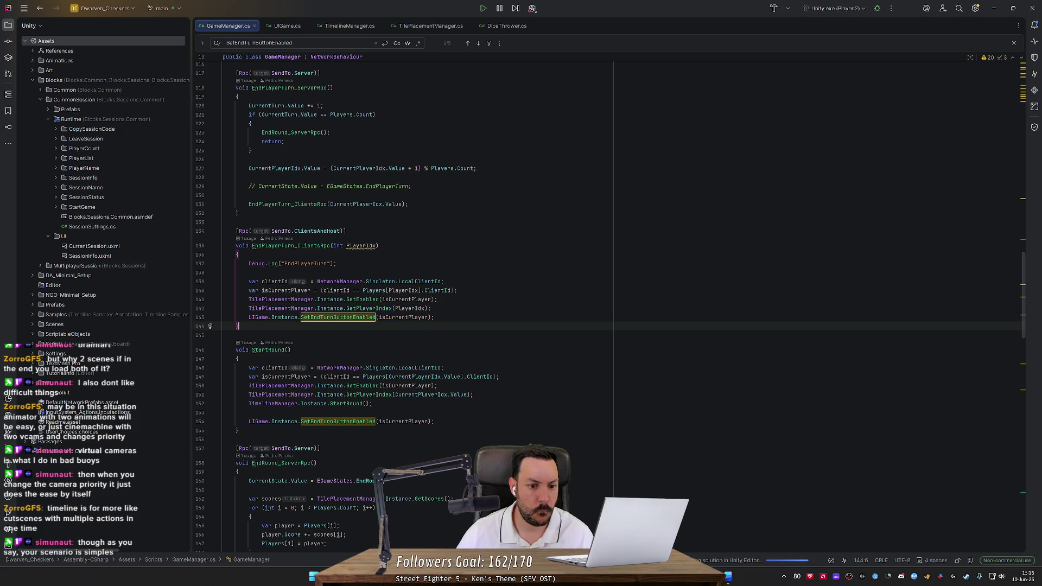
click(362, 317)
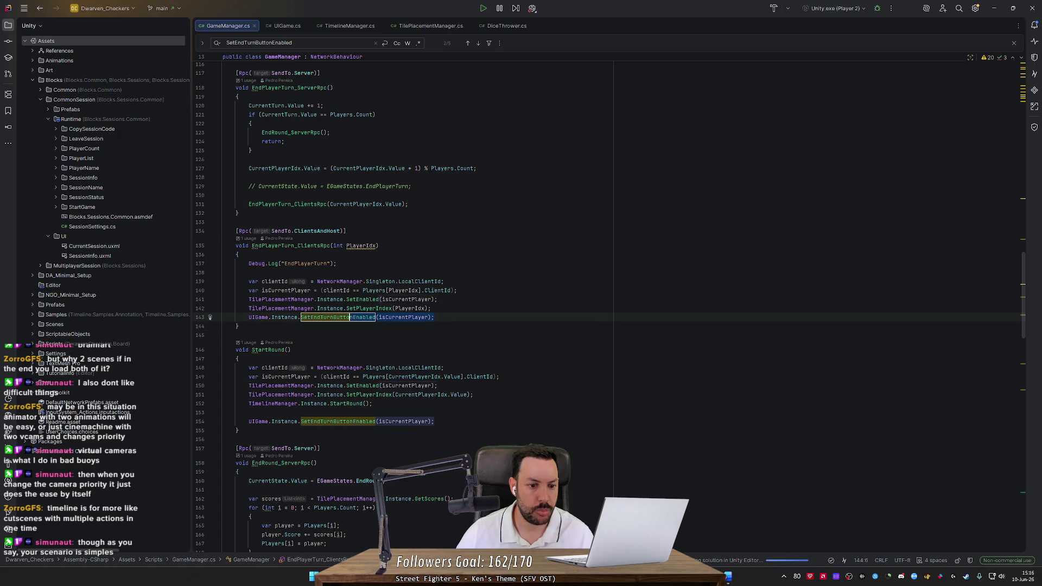
drag(205, 317, 203, 305)
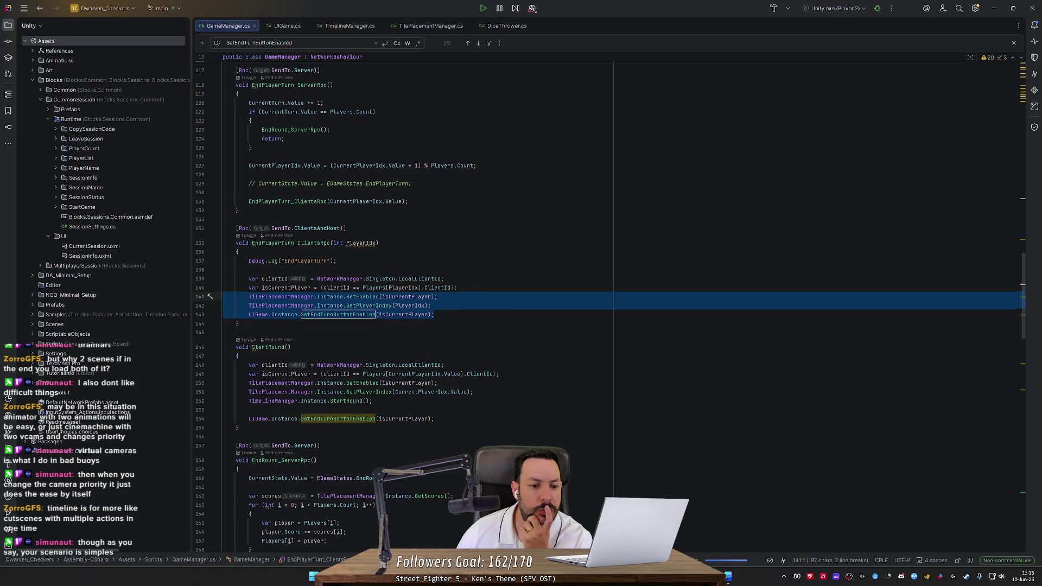
scroll(608, 304, down, 3)
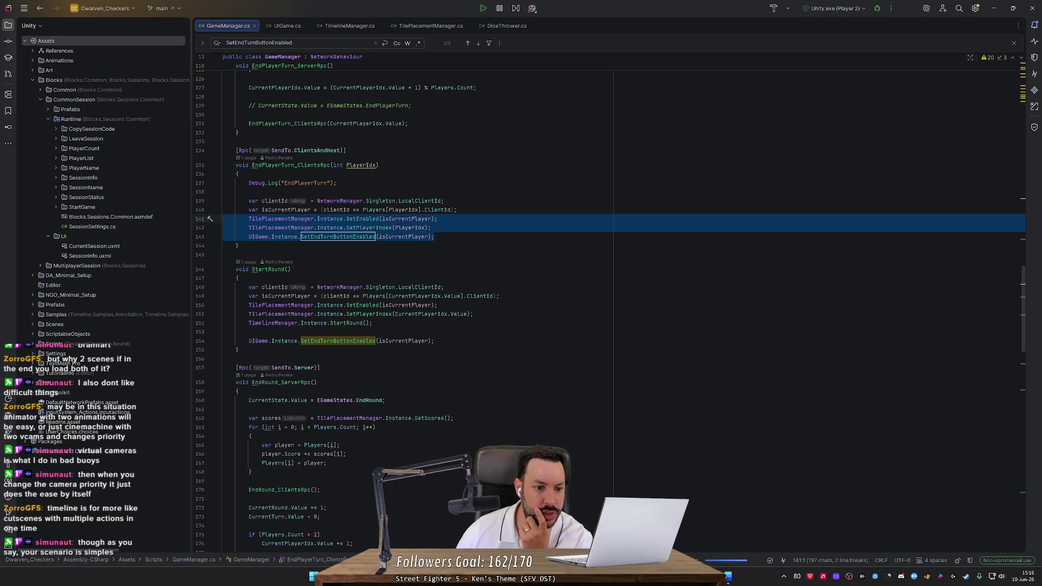
scroll(608, 304, up, 5)
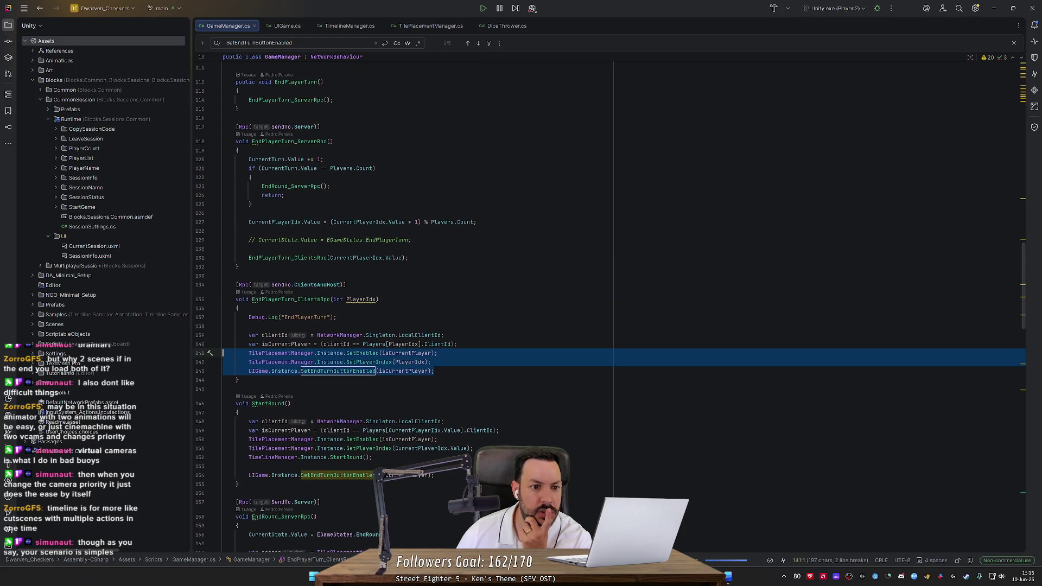
click(297, 169)
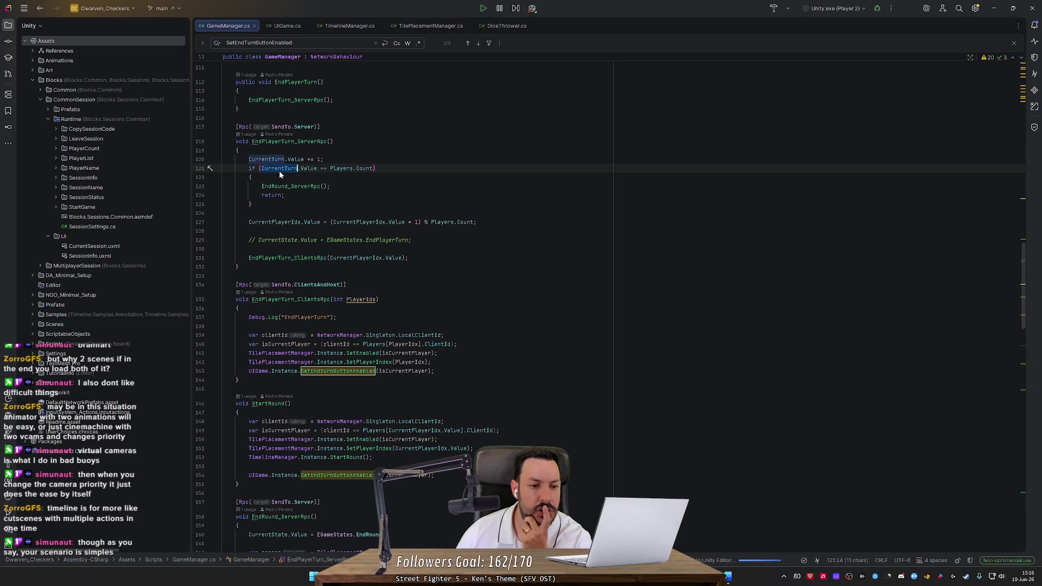
Step: Inspect the EndRound_ServerRpc block and move to the end of the end-turn button update line
drag(217, 212, 182, 171)
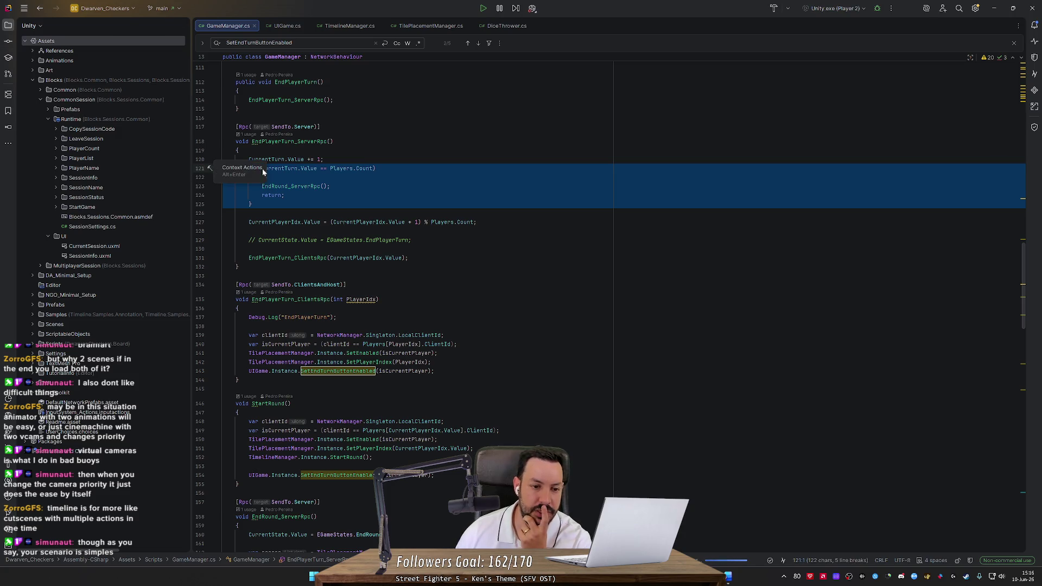
click(321, 186)
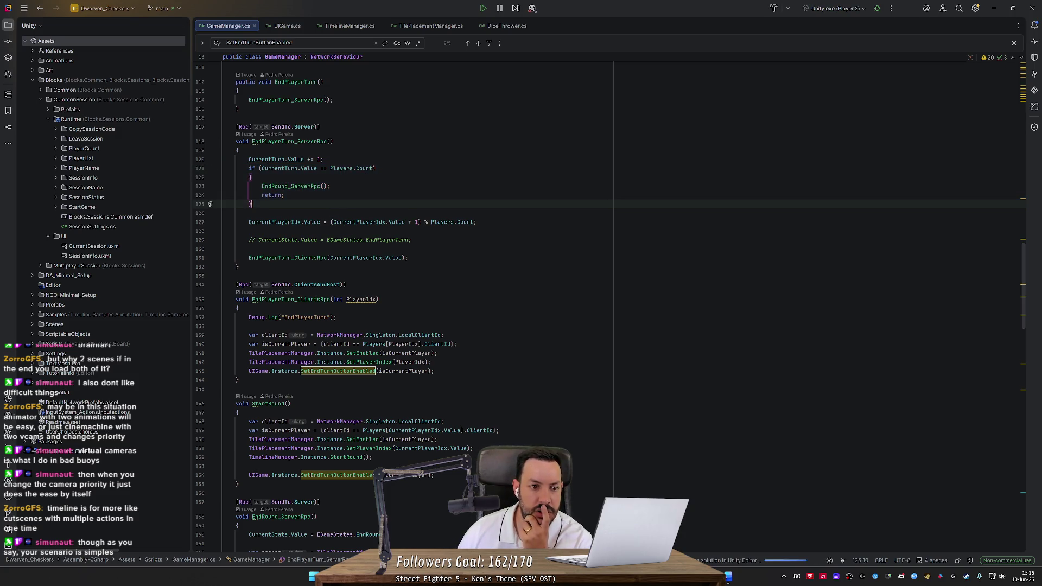
double_click(317, 187)
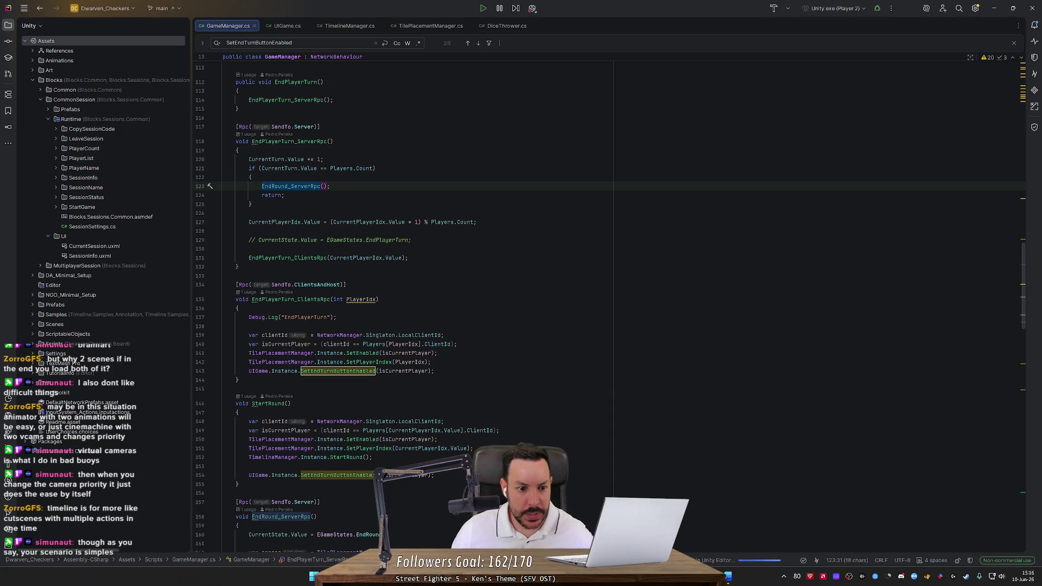
scroll(611, 306, down, 2)
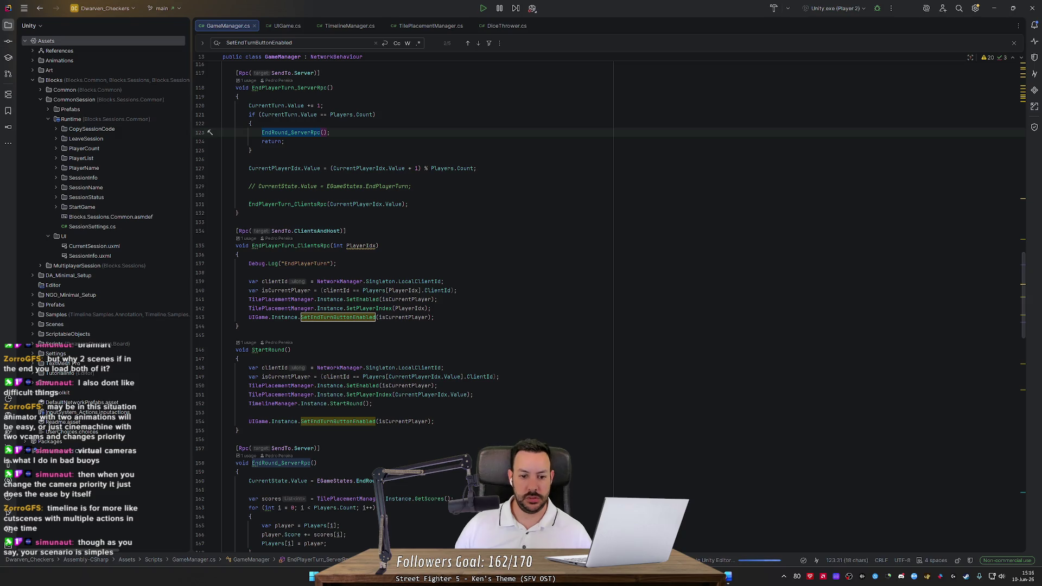
click(432, 308)
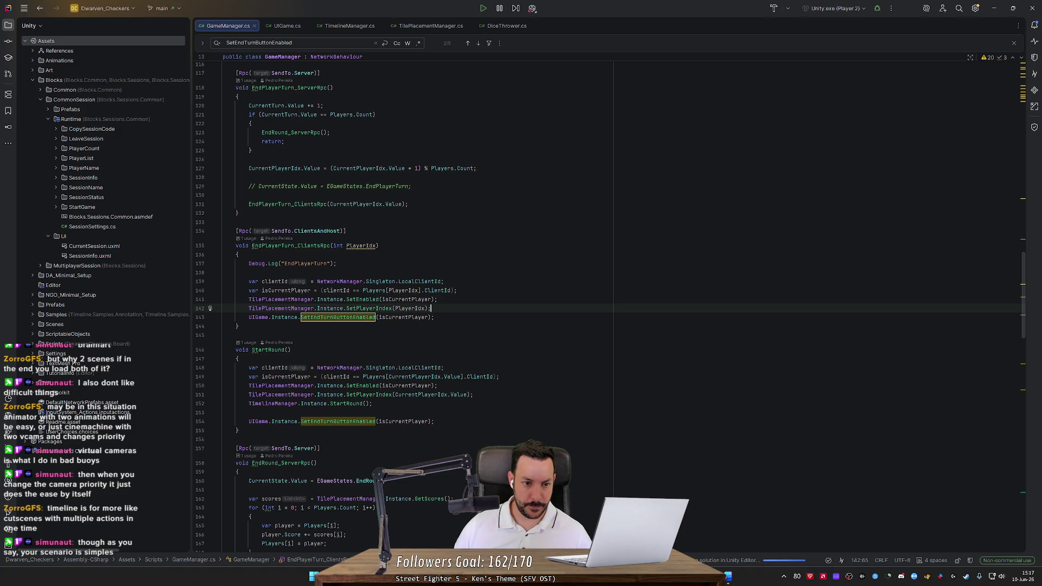
click(435, 317)
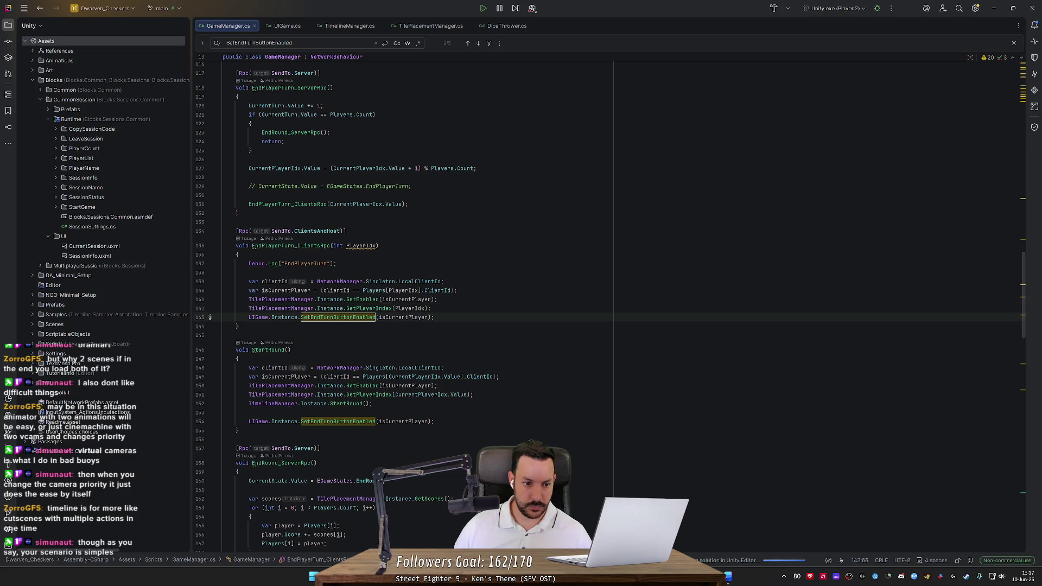
Step: Check where PlayerIdx is declared, then add blank lines after SetEndTurnButtonEnabled(isCurrentPlayer)
double_click(374, 290)
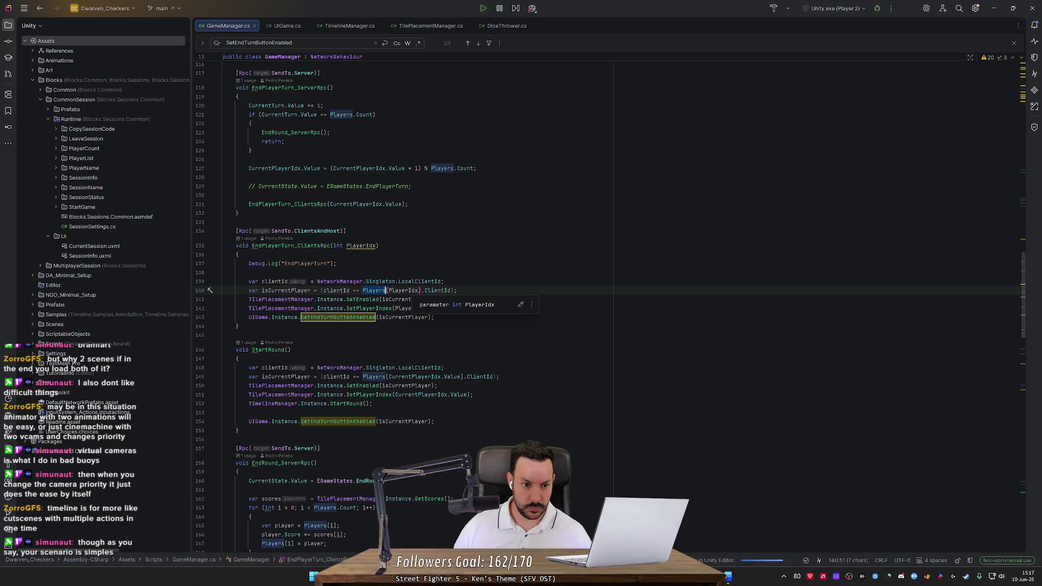
key(ctrl+w)
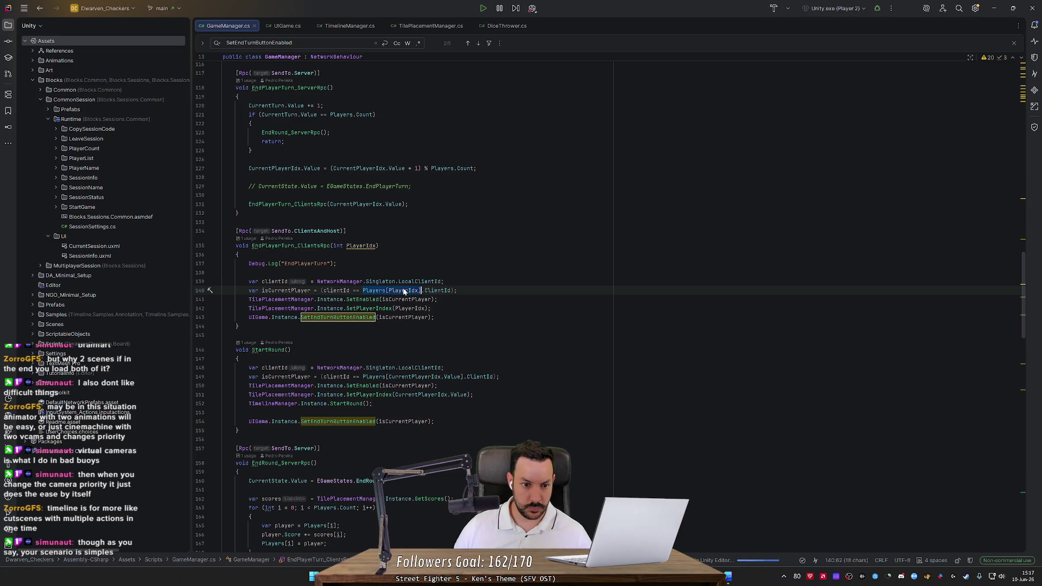
key(ctrl+shift+w)
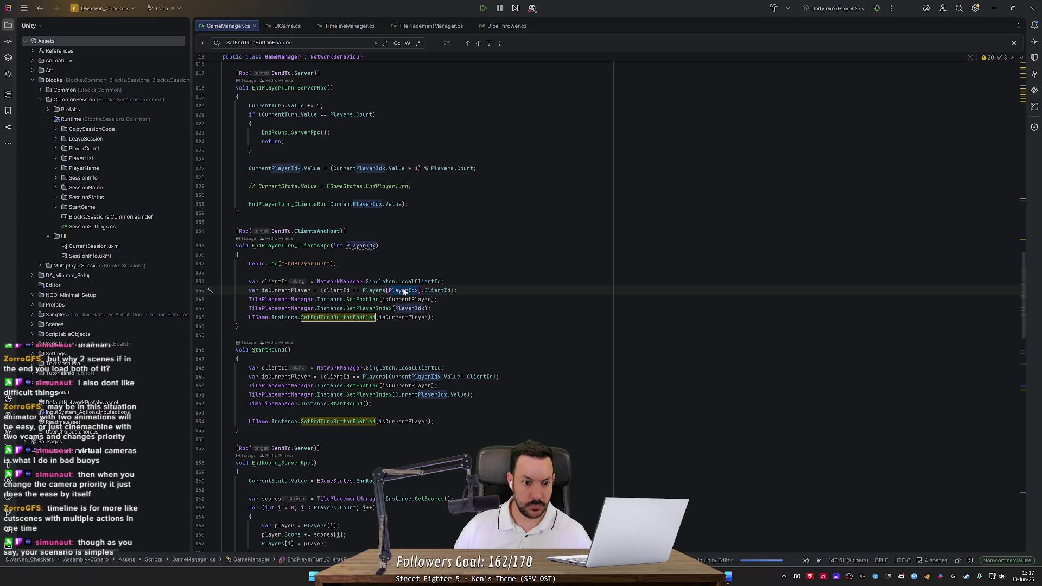
key(ctrl+w)
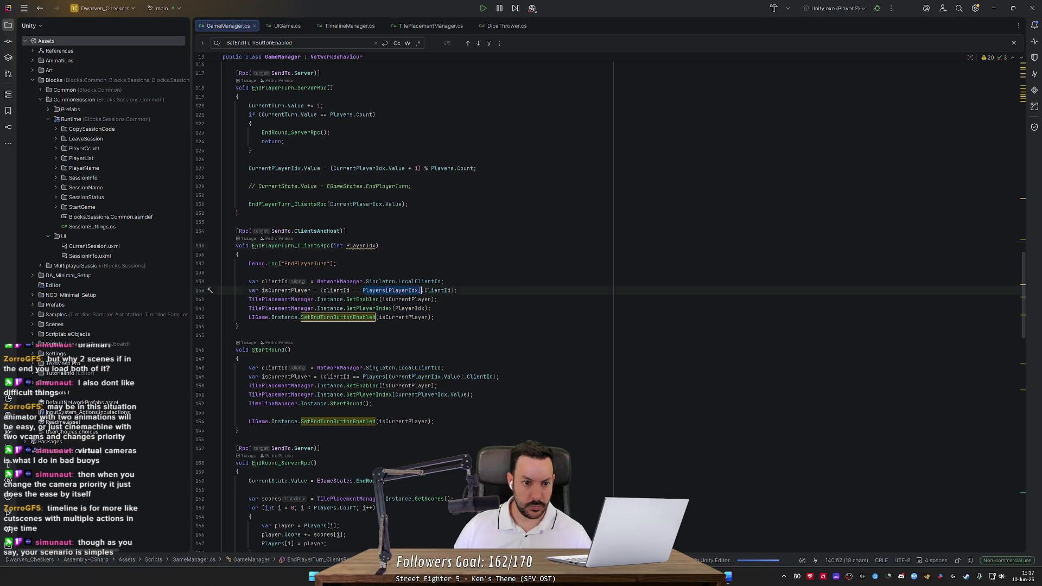
key(ctrl+b)
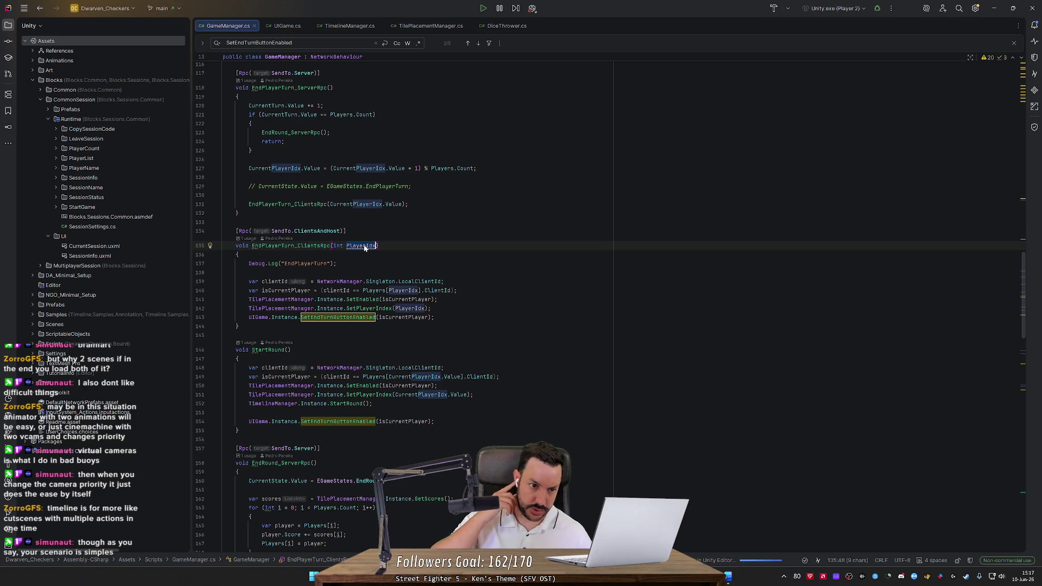
key(ctrl+alt+Left)
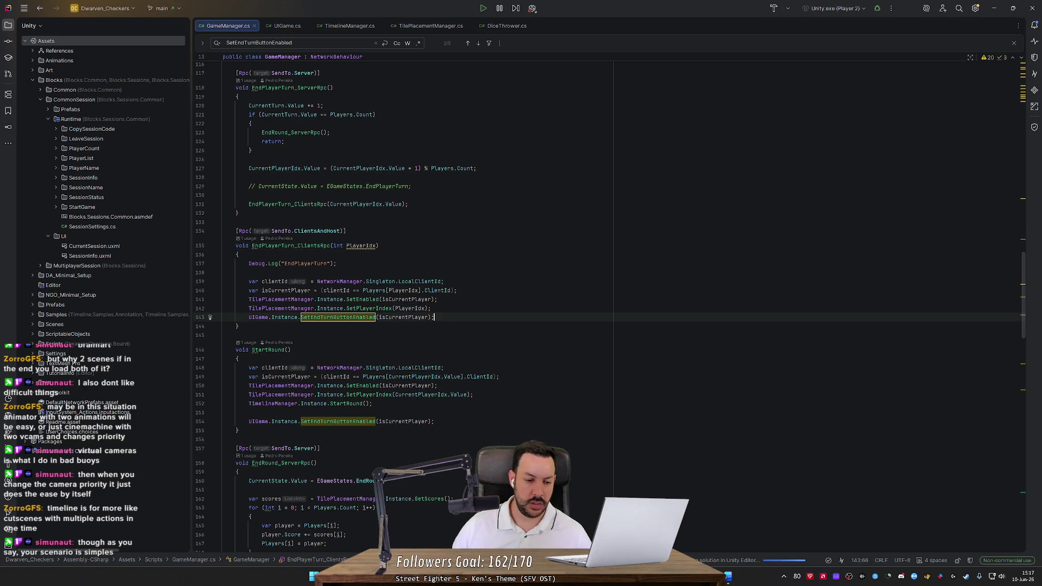
key(Return)
key(Return)
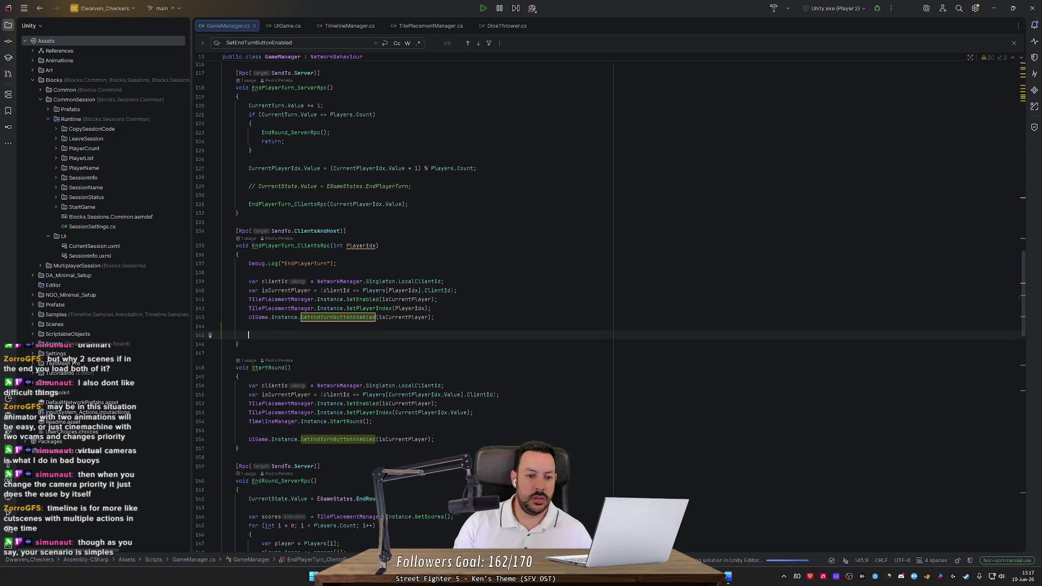
double_click(374, 290)
click(248, 335)
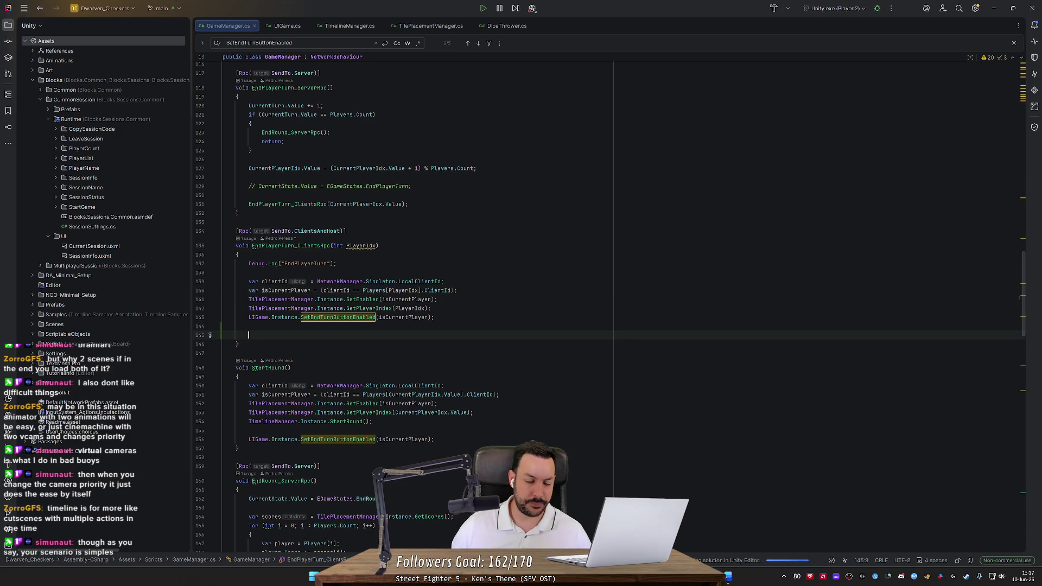
Step: Start an if on Players[PlayerIdx].CombatTiles.Length, first compared against 4
text(if (Players[PlayerIdx].)
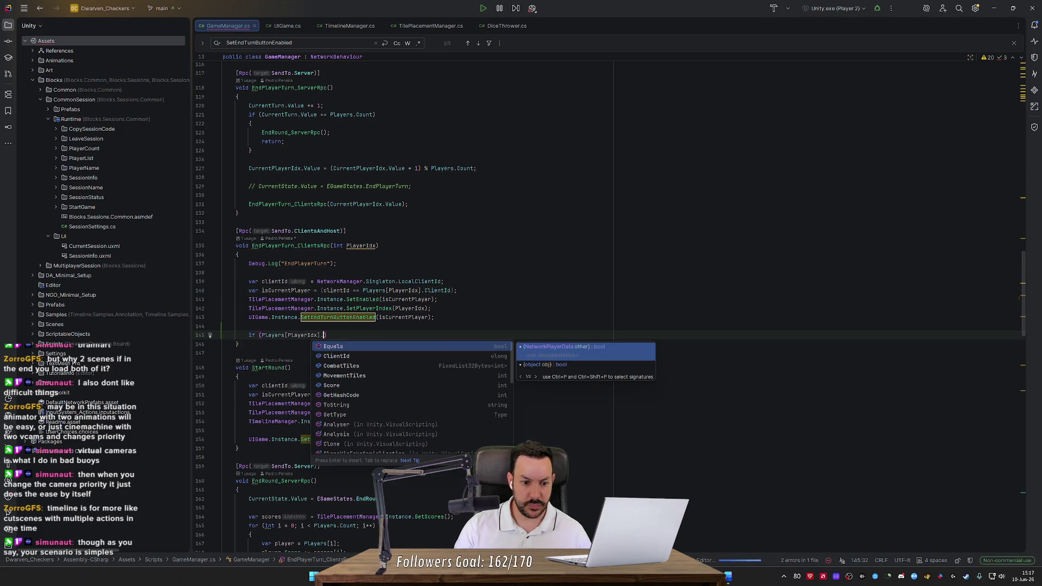
key(Down)
key(Down)
key(Down)
key(Up)
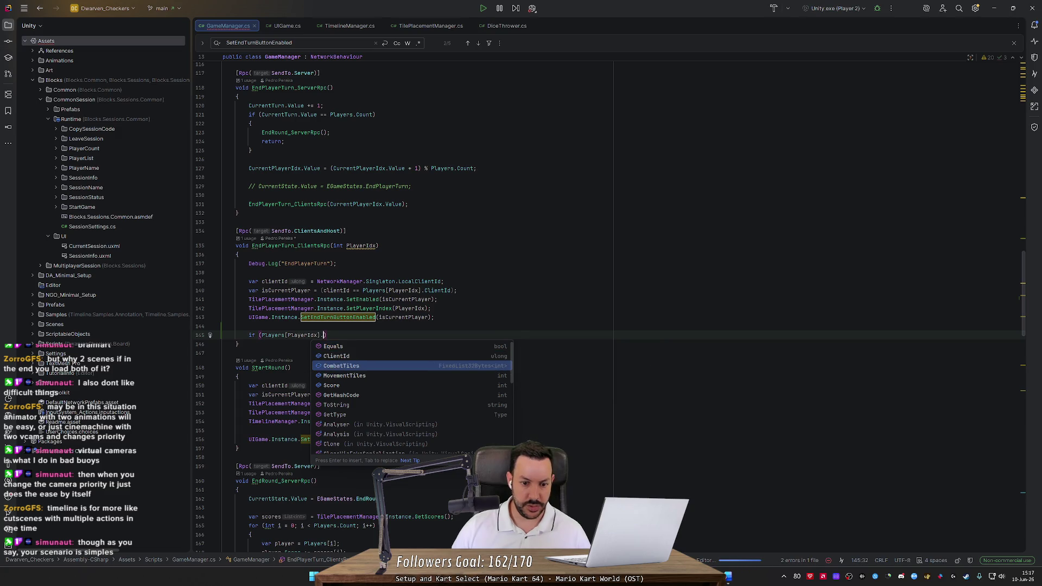
key(Return)
text(.l)
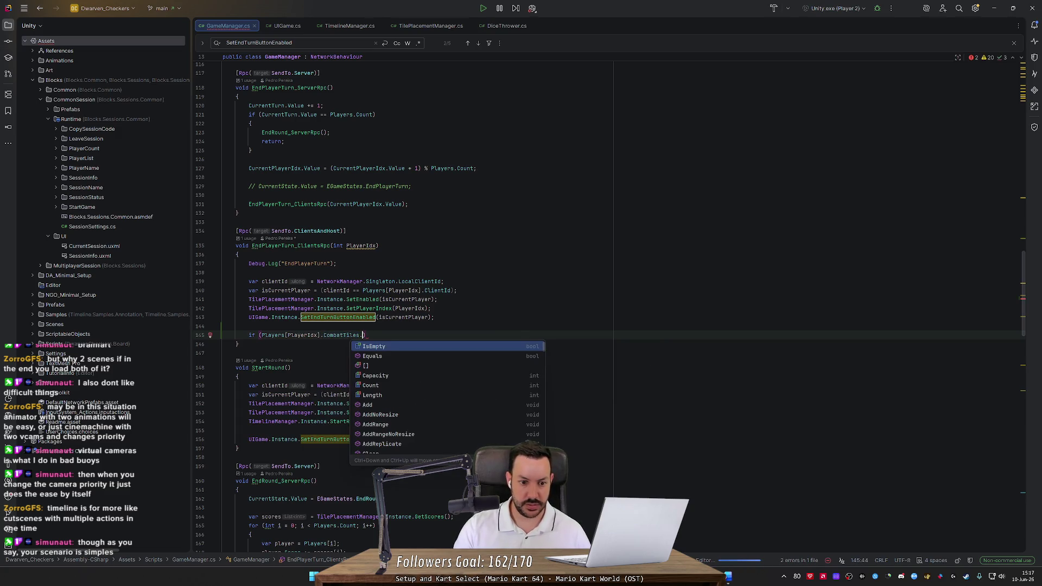
key(Return)
text(>)
text( 4)
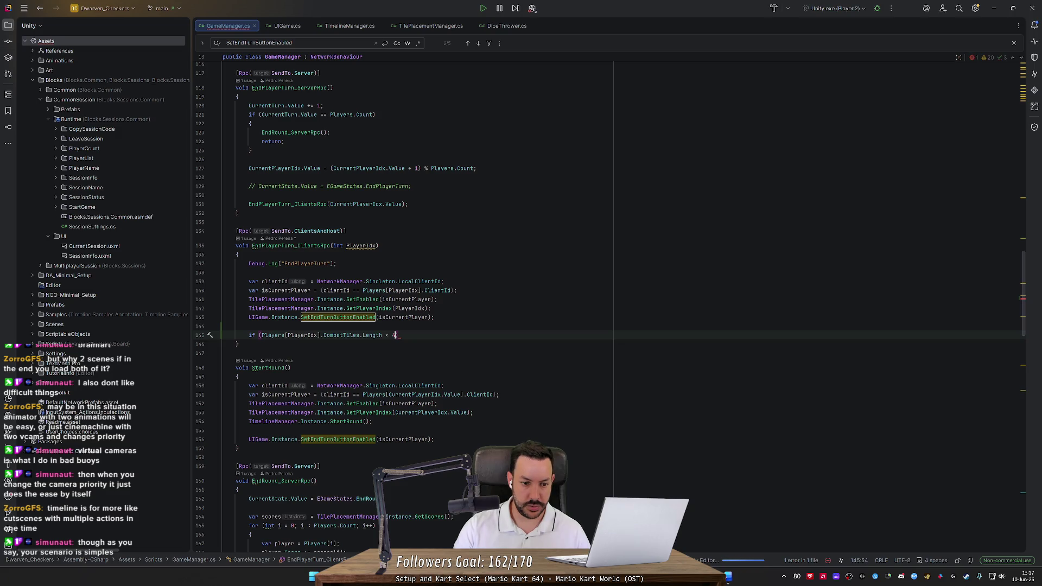
text())
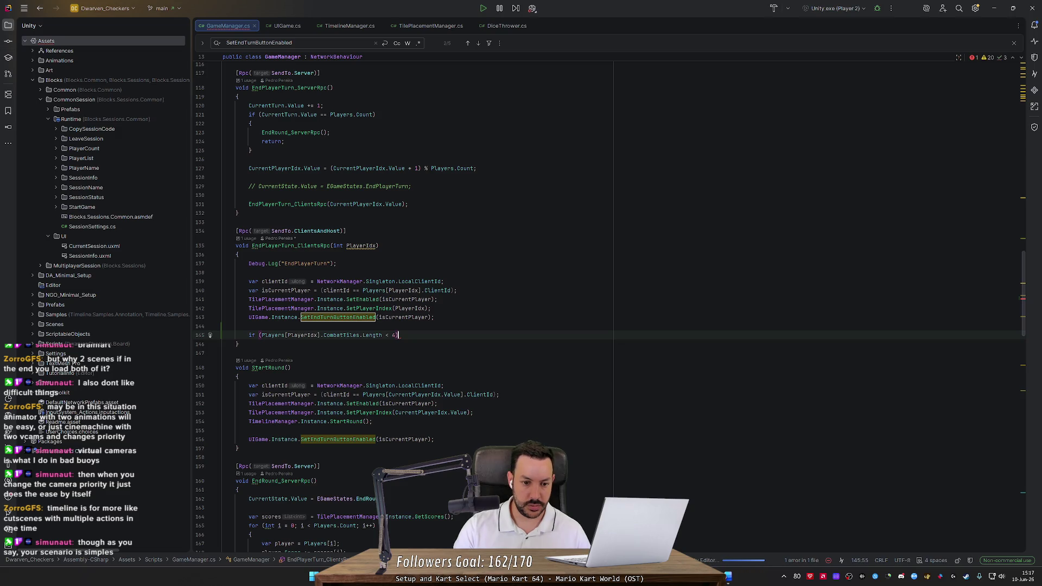
Step: Replace the hard-coded 4 with Constants.MAX_COMBAT_TILES and close the condition
key(BackSpace)
key(BackSpace)
text(M)
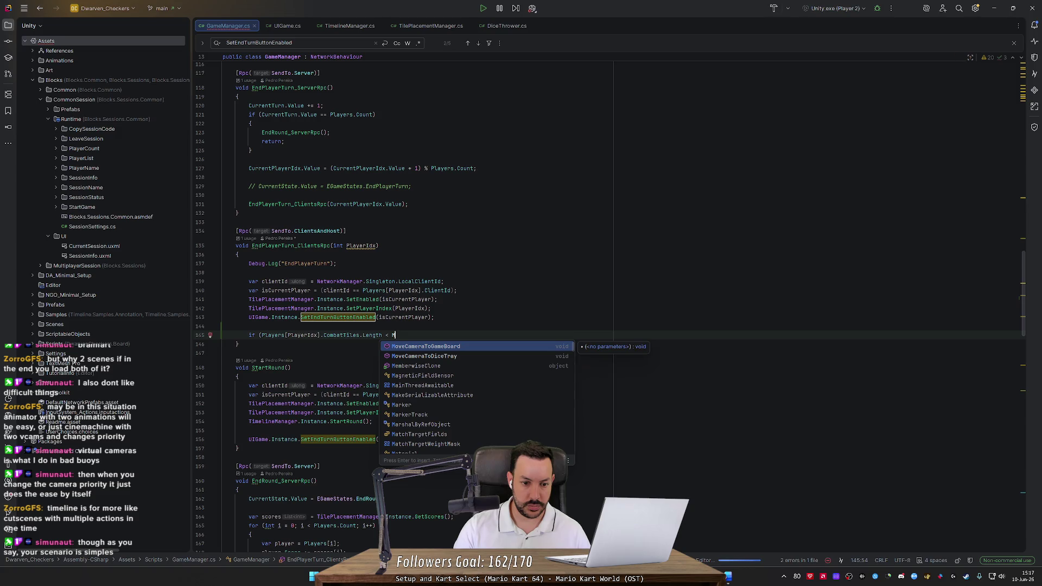
key(BackSpace)
text(Constants.)
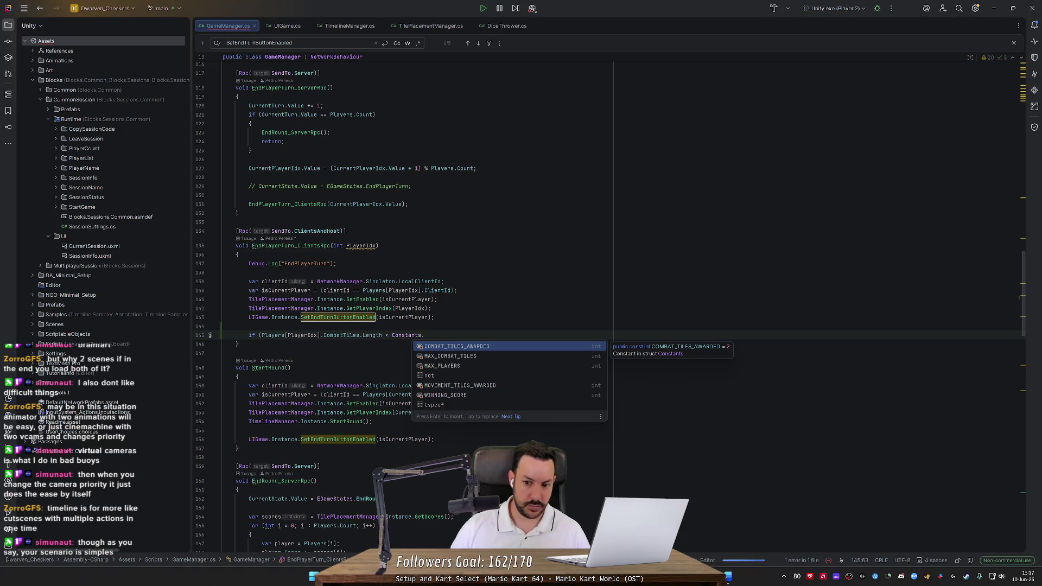
key(Down)
key(Return)
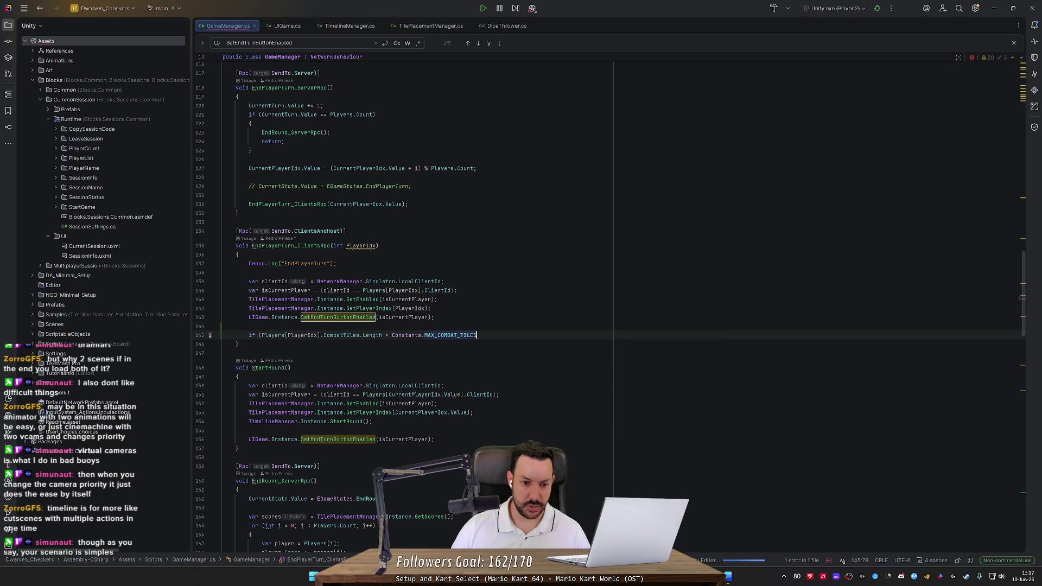
text((is)
key(Return)
key(ctrl+BackSpace)
key(BackSpace)
text())
Step: Add the if body calling MoveCameraToDiceTray(); with an empty line above it
key(Return)
text({)
key(Return)
text(Move)
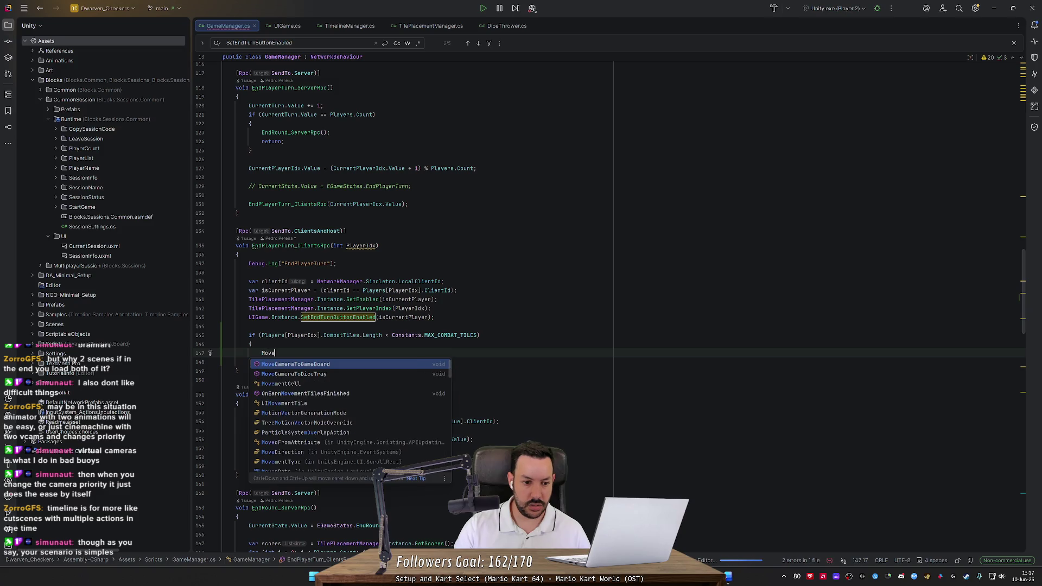
key(Down)
key(Return)
text(;)
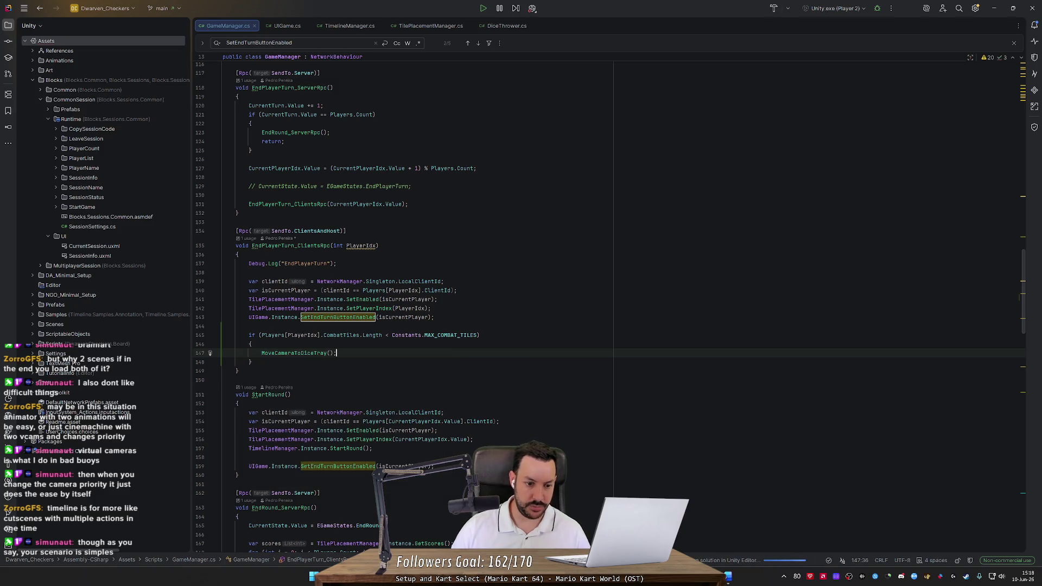
key(ctrl+alt+Return)
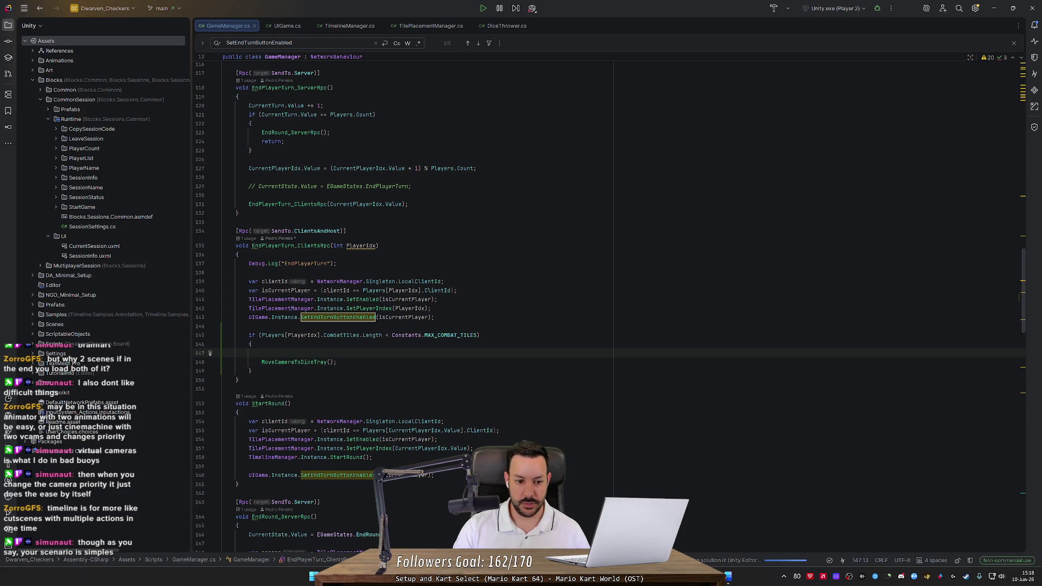
Step: Add a DiceThrower.Instance.InitializeEarnCombatTiles(PlayerIdx, …) call in the if body
text(Dice)
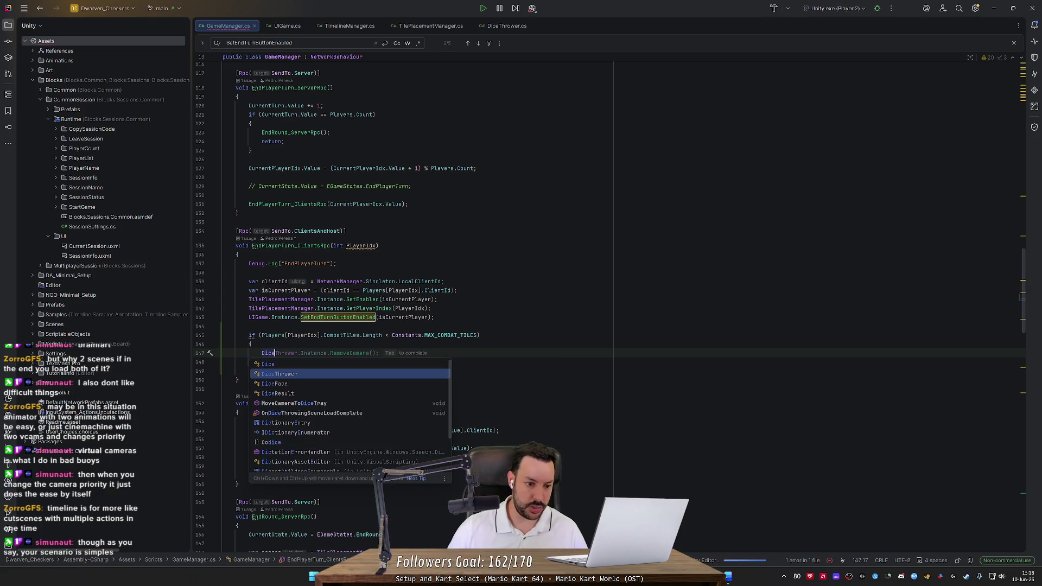
key(Tab)
key(Delete)
key(ctrl+BackSpace)
text(Ini)
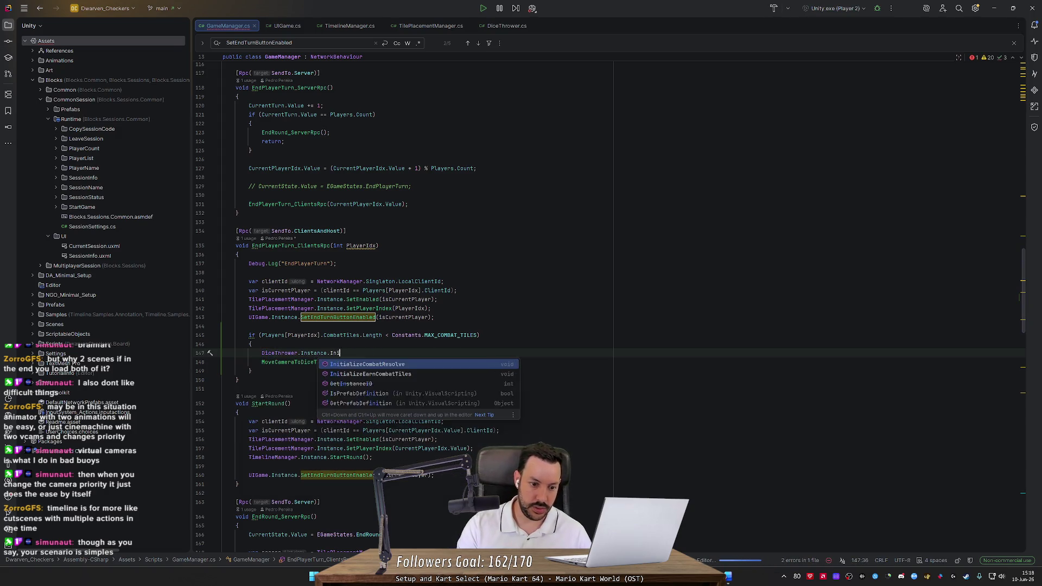
text(tiali)
key(Down)
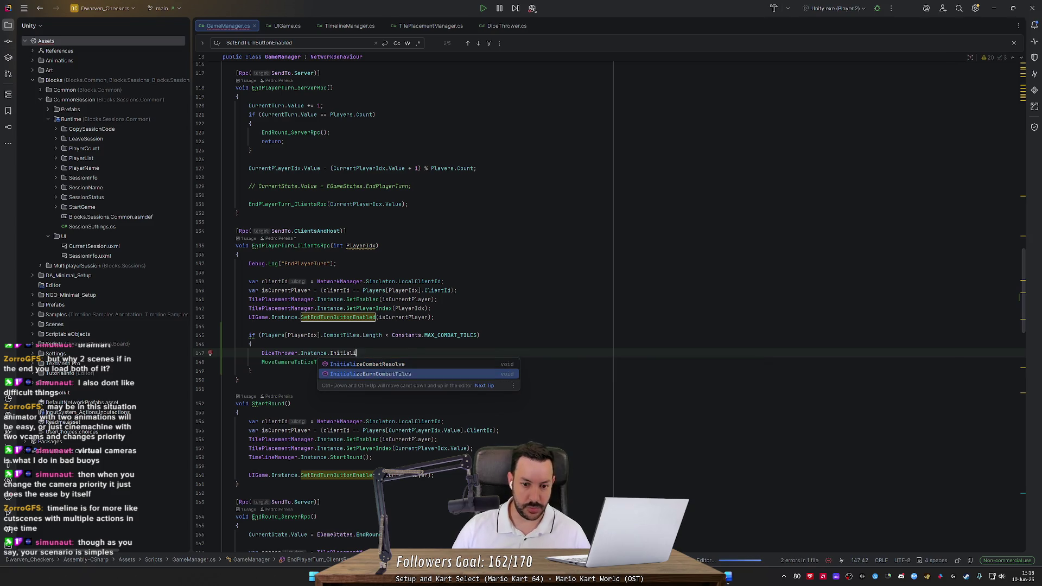
key(Return)
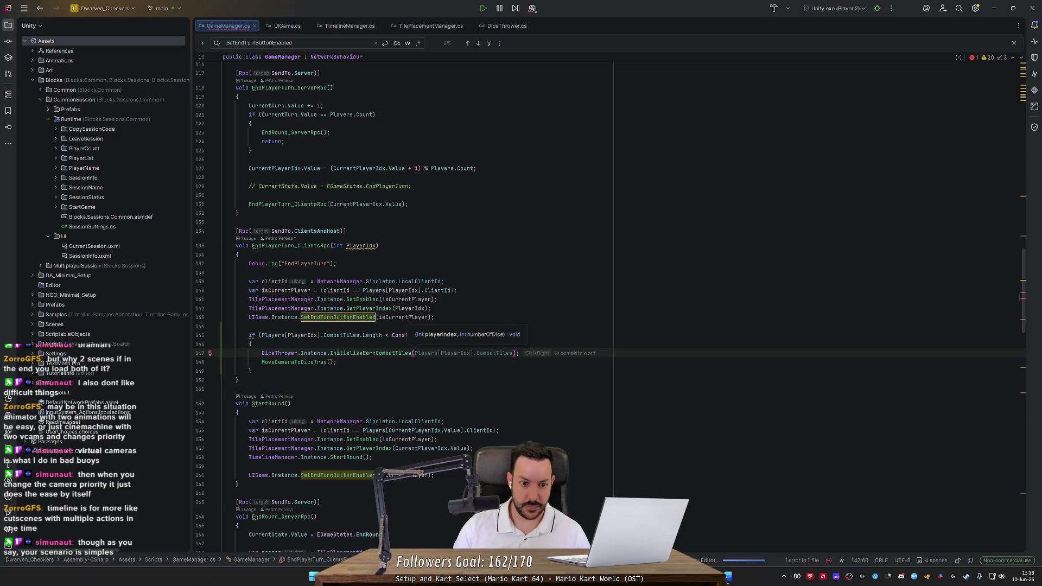
text(P)
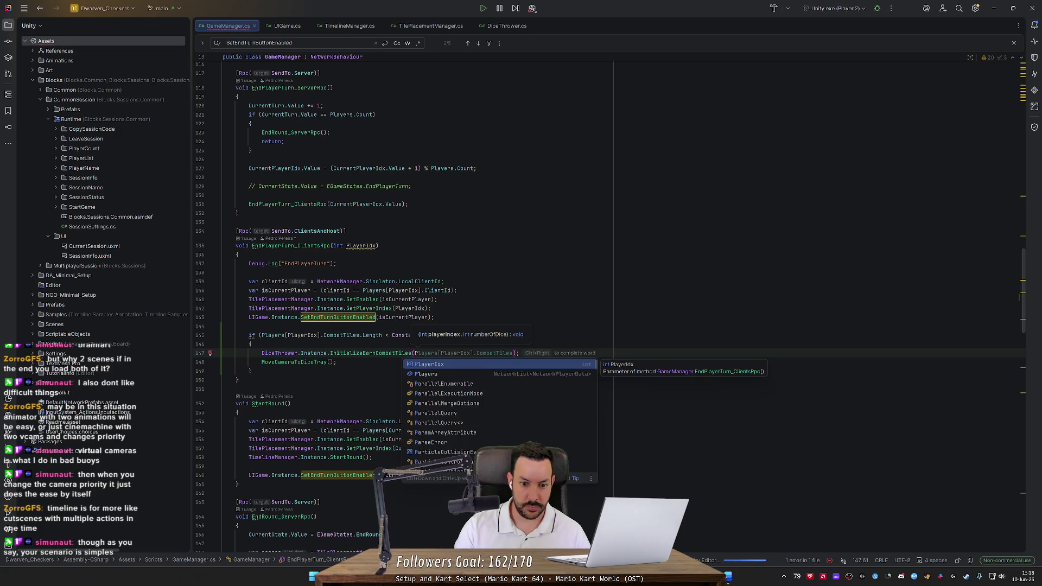
key(Tab)
key(ctrl+BackSpace)
key(ctrl+BackSpace)
key(ctrl+BackSpace)
key(ctrl+BackSpace)
key(ctrl+BackSpace)
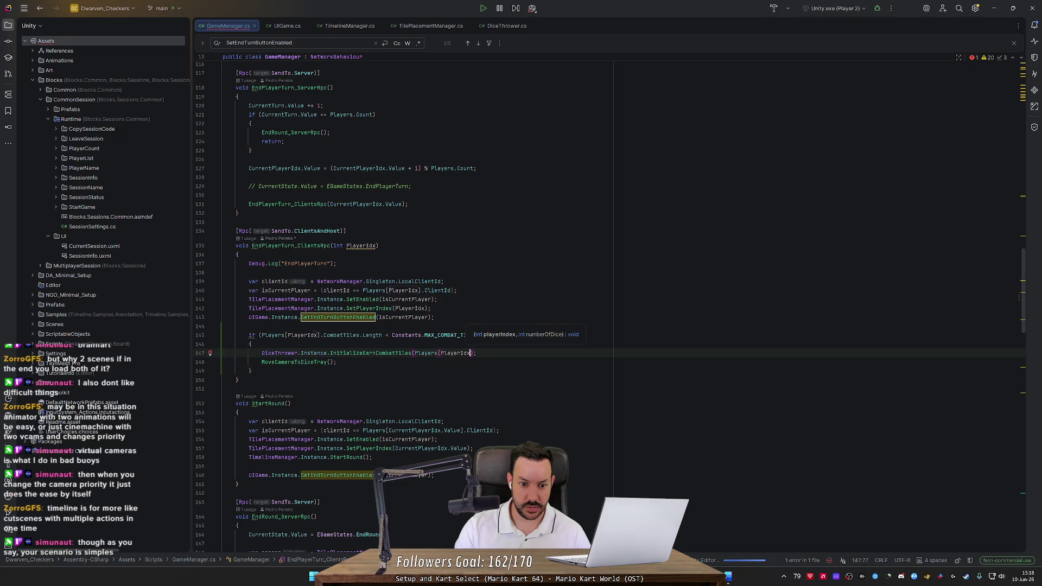
text(PlayerIdx,)
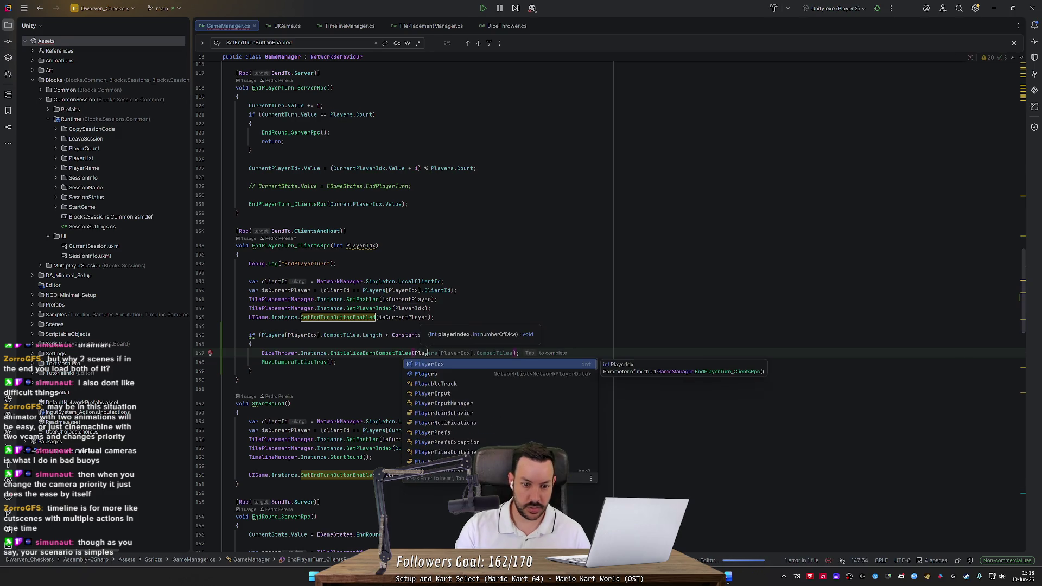
key(Escape)
Step: Start a new line 'int missingTiles = Constants.MAX_COMBAT_TILES -' inside the if block
key(Up)
key(Up)
key(Home)
key(Down)
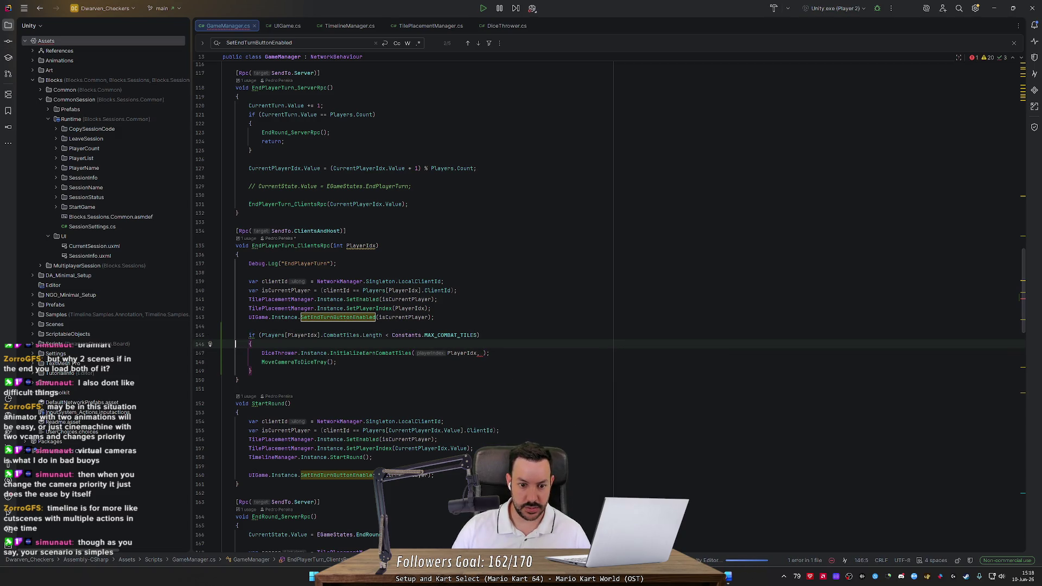
click(474, 335)
double_click(467, 335)
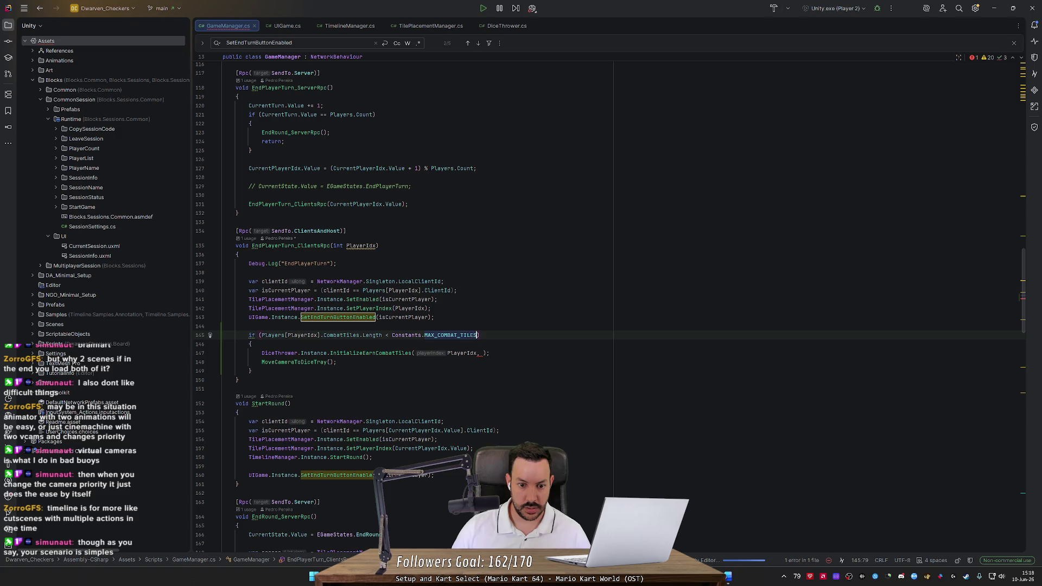
key(Down)
key(Return)
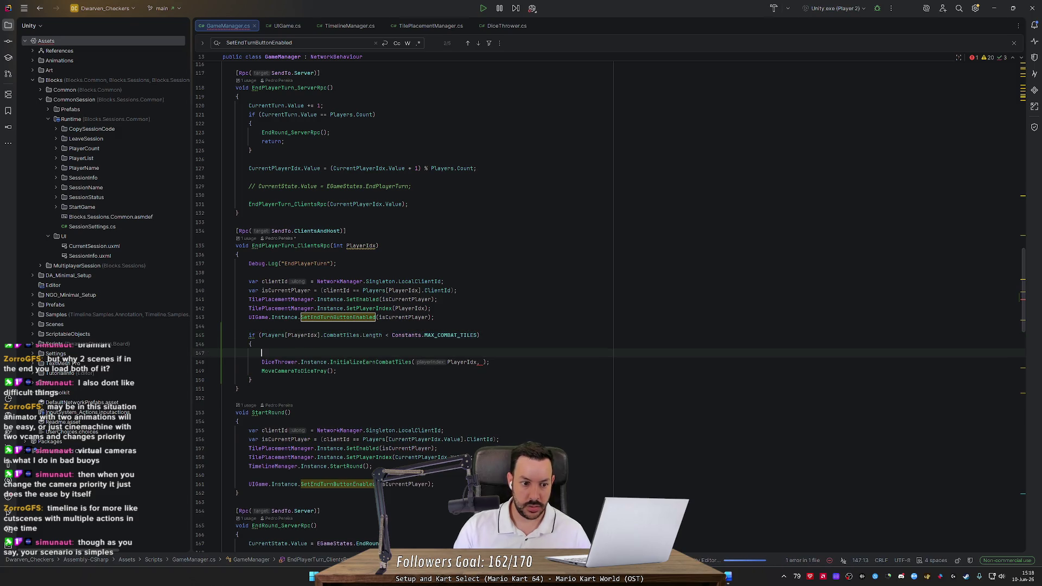
text(int )
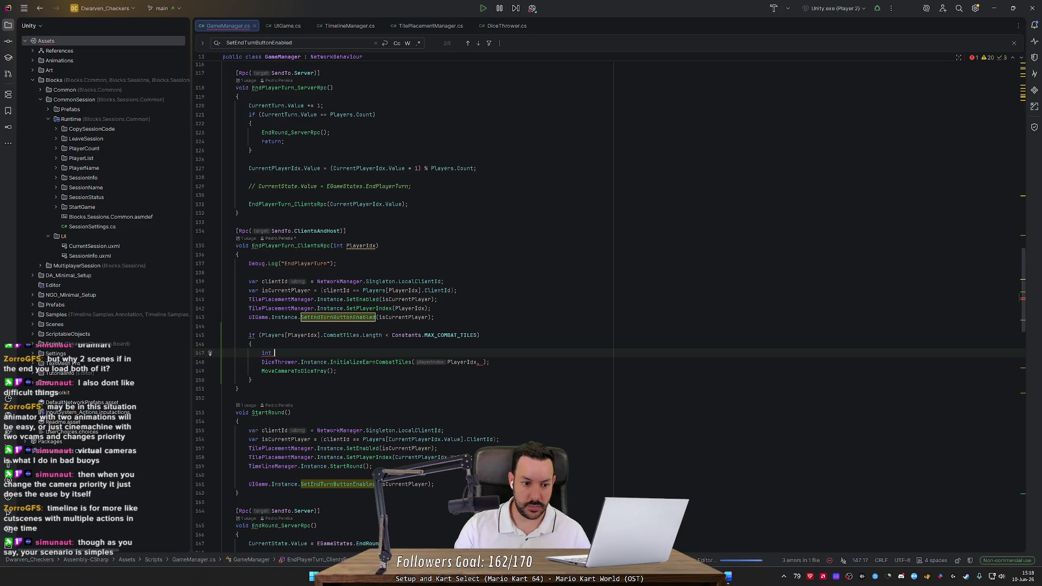
text(missing)
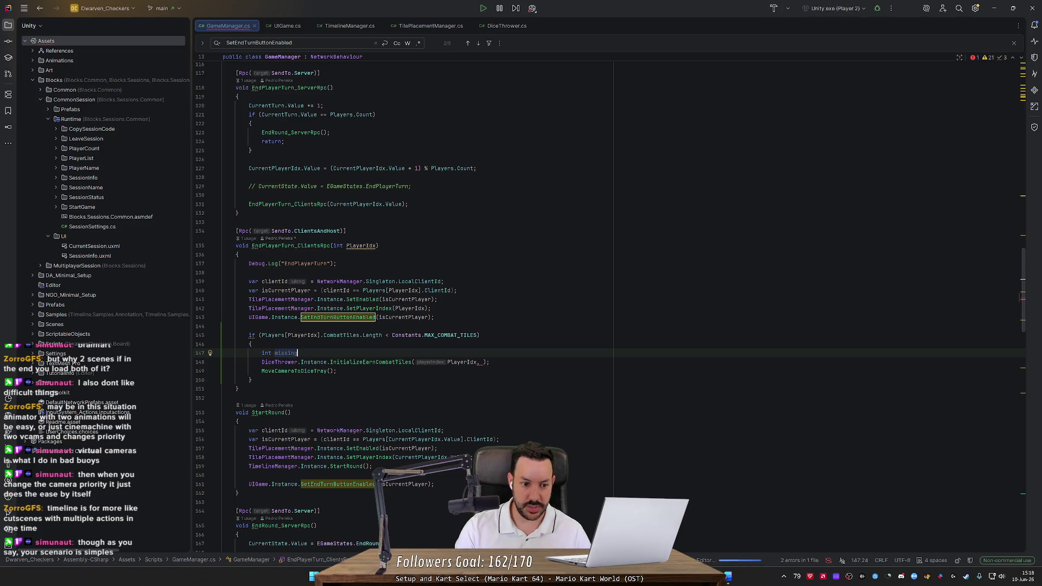
text(Tiles = Constants.MAX_COMBAT_TILES -)
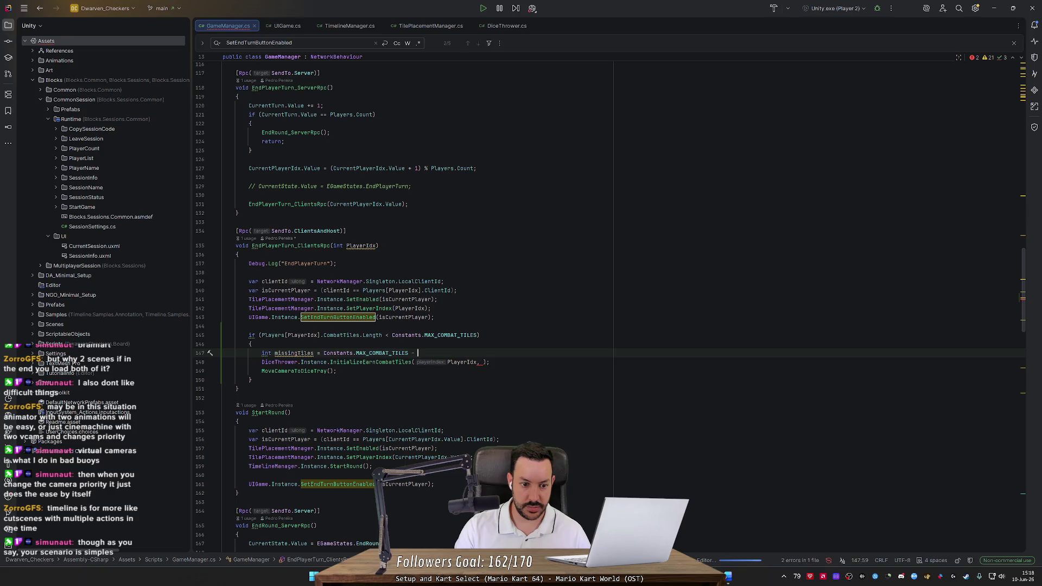
key(Escape)
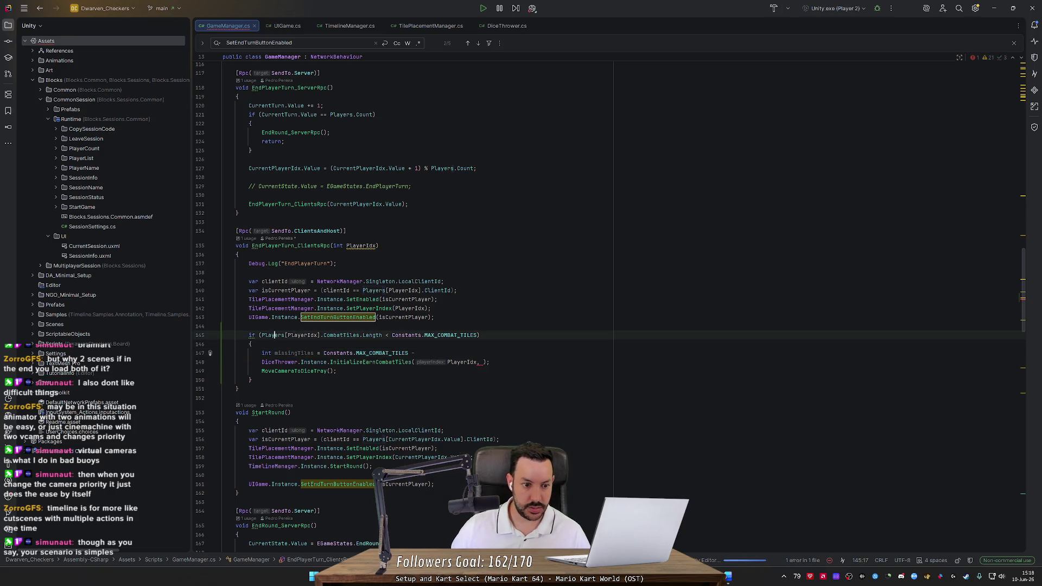
Step: Copy Players[PlayerIdx].CombatTiles.Length after the subtraction, then briefly check the rulebook
drag(261, 335, 385, 335)
key(ctrl+c)
click(415, 353)
key(ctrl+v)
key(alt+Tab)
key(Return)
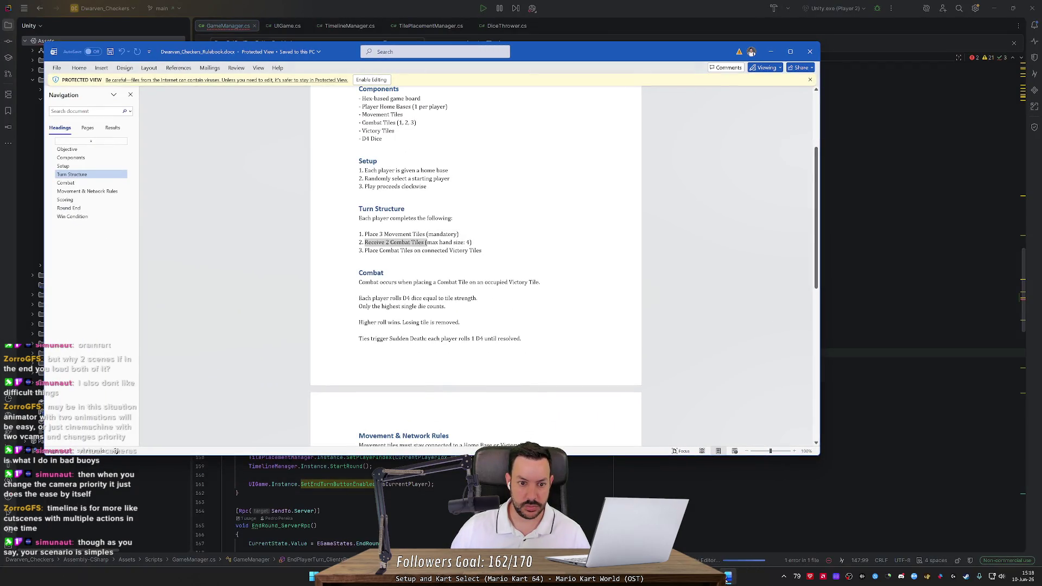
key(alt+Tab)
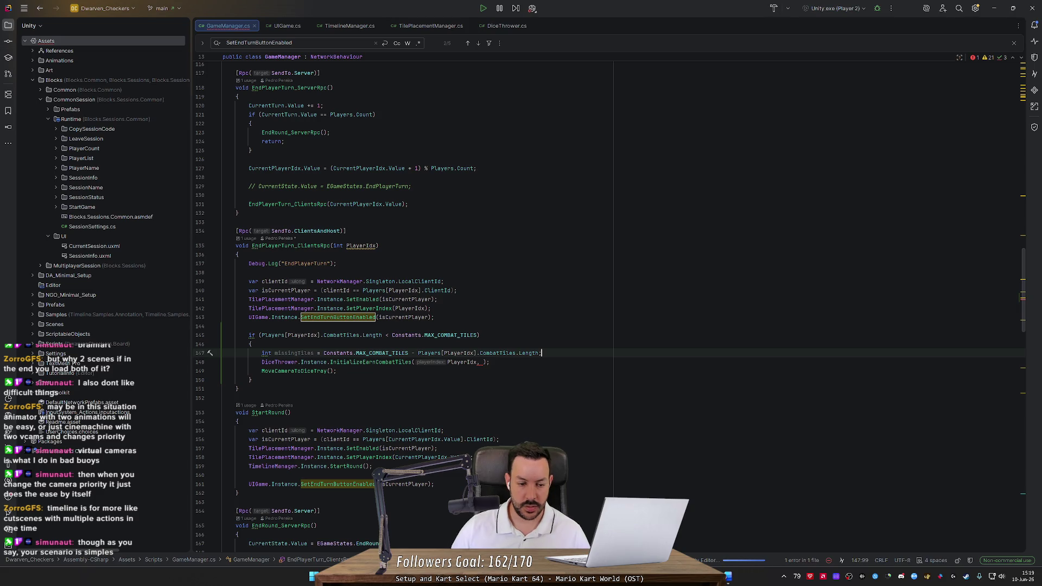
Step: Declare 'int awardTiles = Math.Max(missingTiles, Constants.MAX_COMBAT_TILES);' on a new line below missingTiles
key(Return)
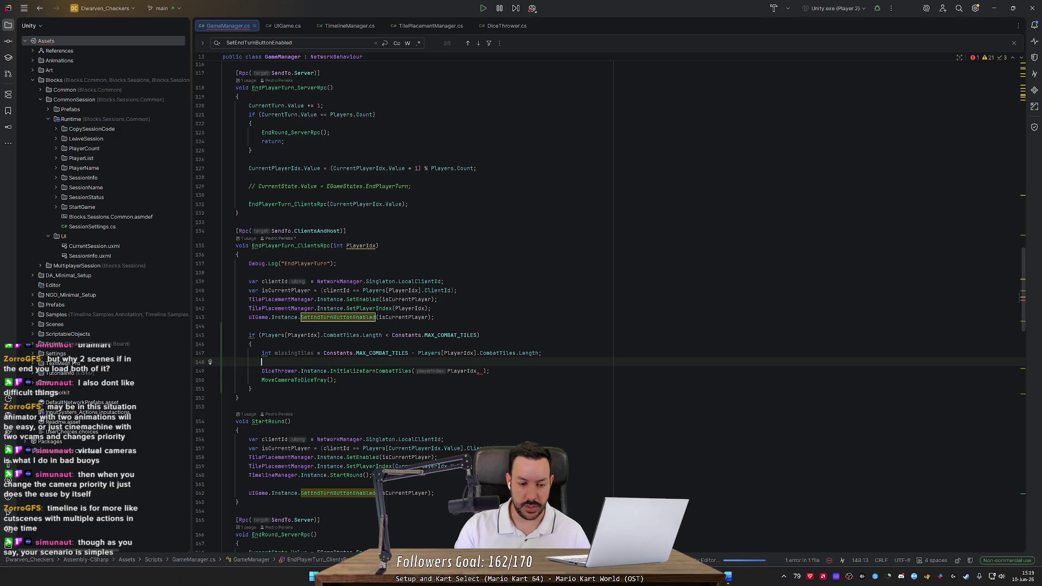
text(int)
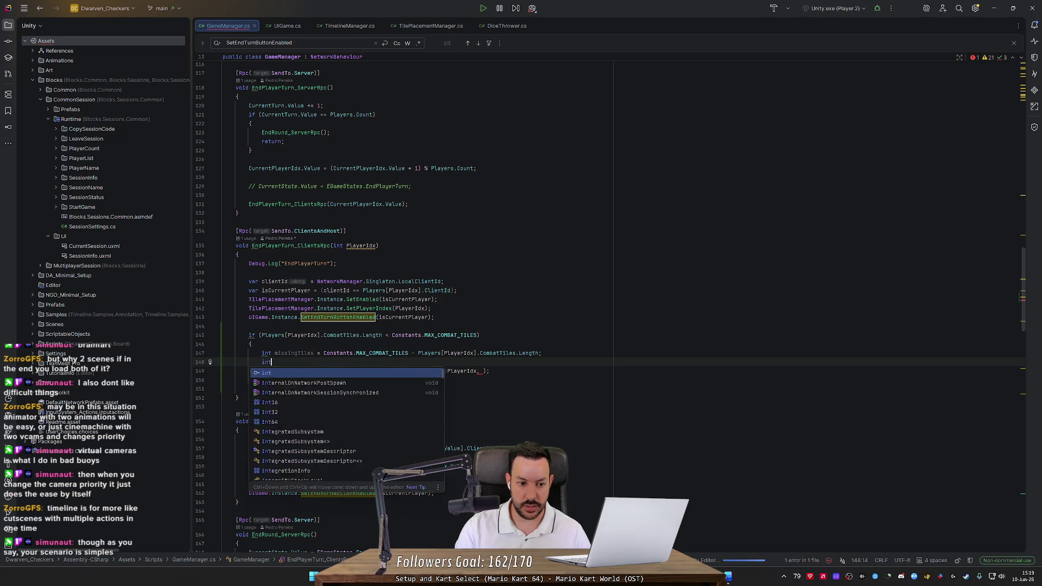
text( awardTiles = )
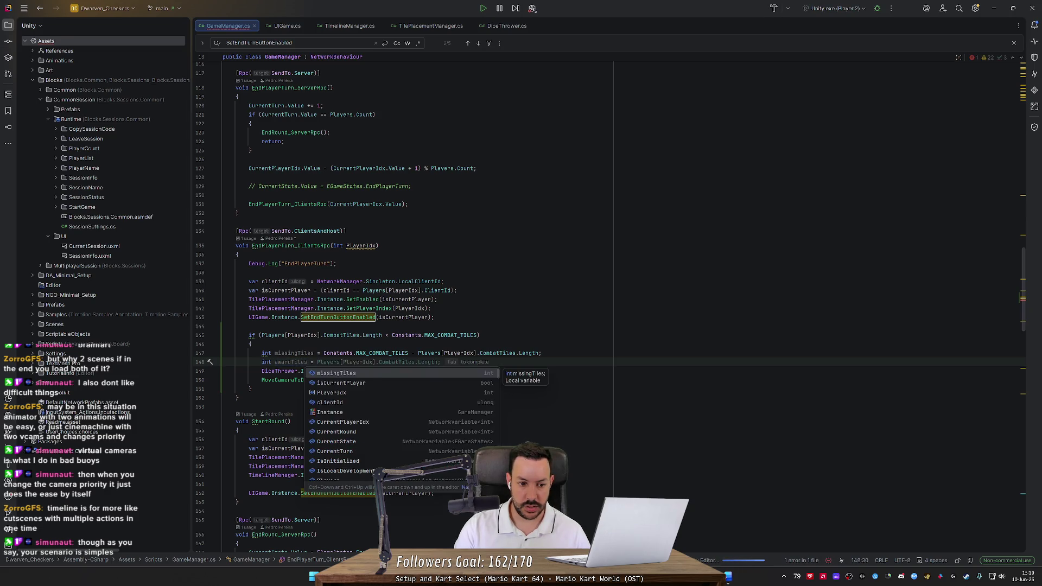
text(i)
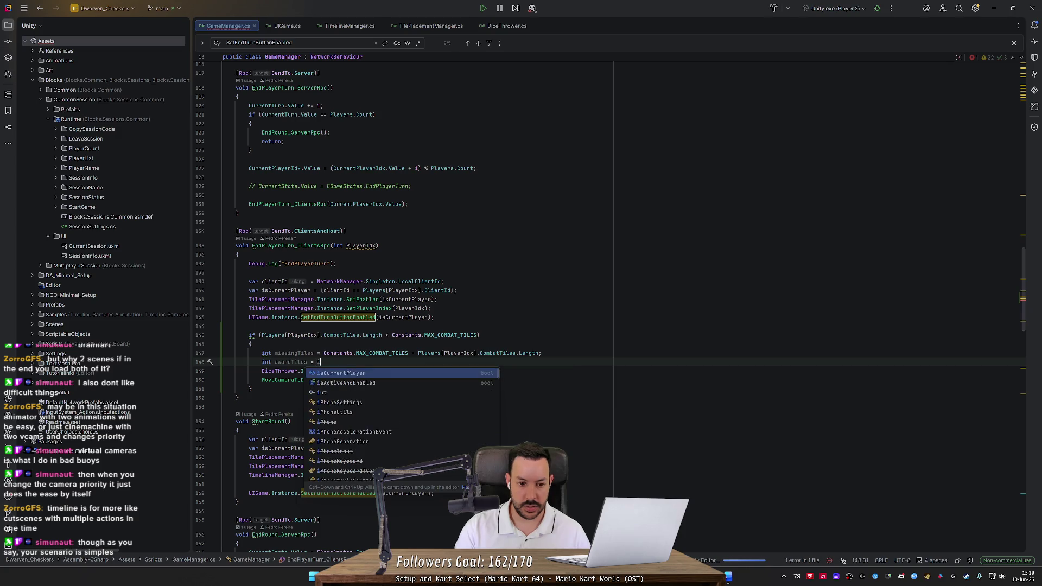
text(nt)
key(BackSpace)
key(BackSpace)
key(BackSpace)
text(Math.ma)
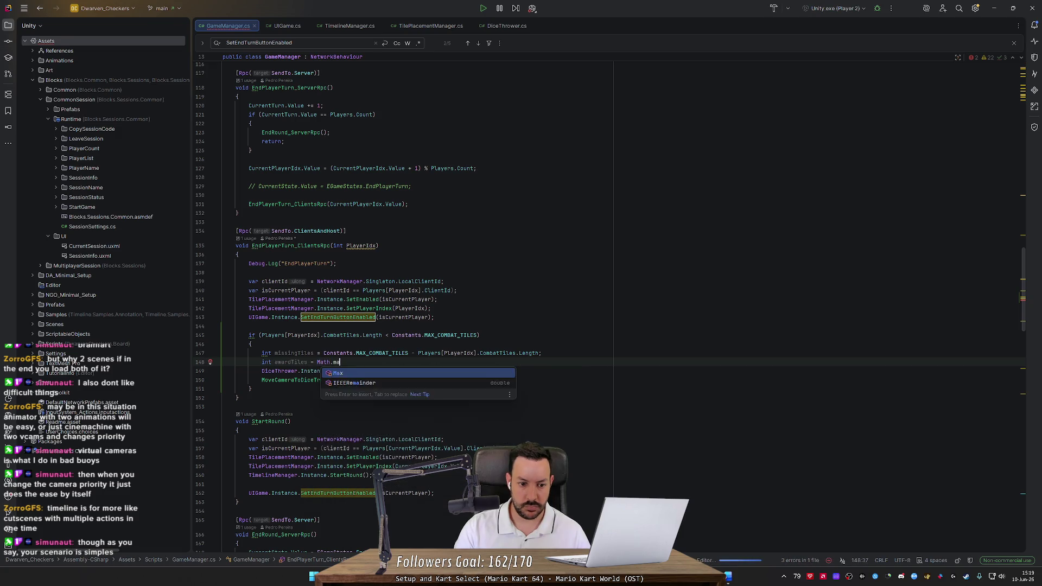
key(Return)
text(mis)
key(Return)
text(, Constants.)
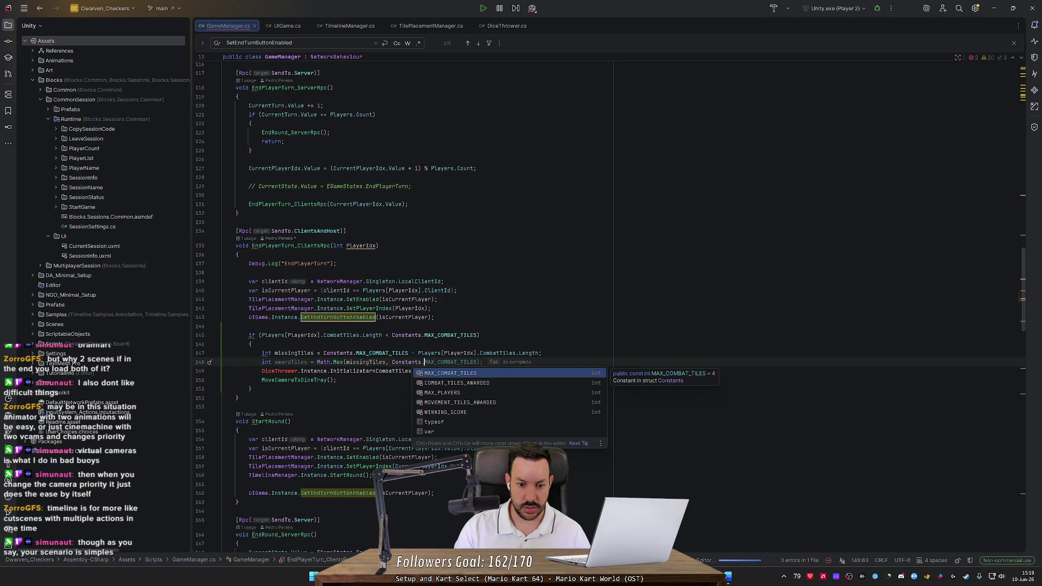
key(Tab)
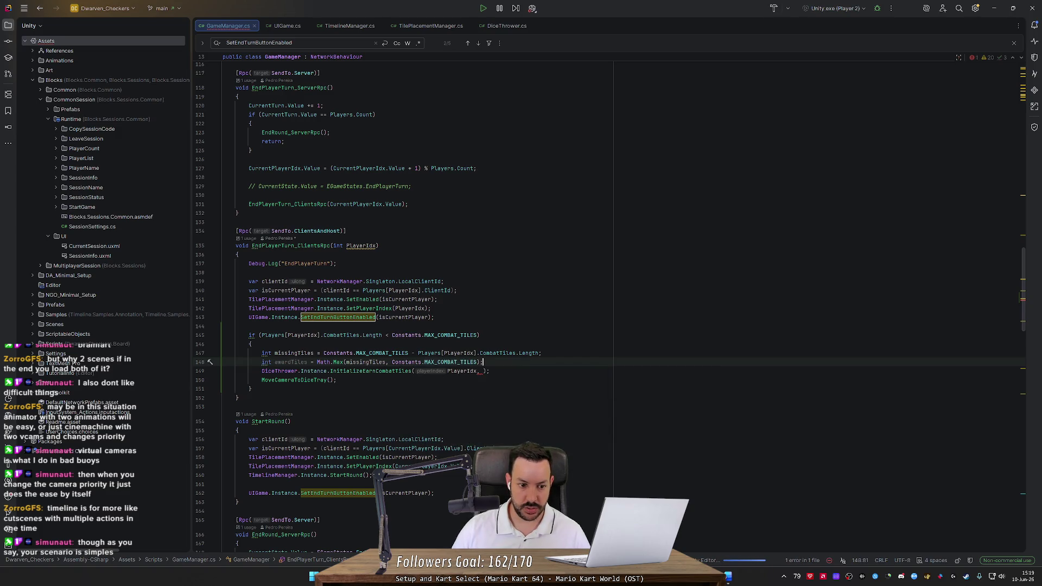
key(Return)
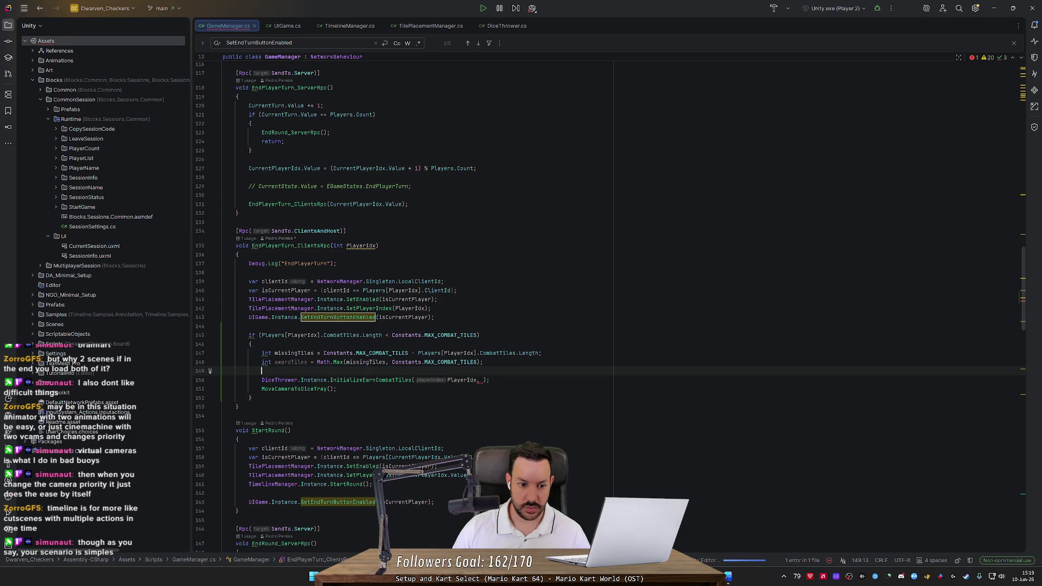